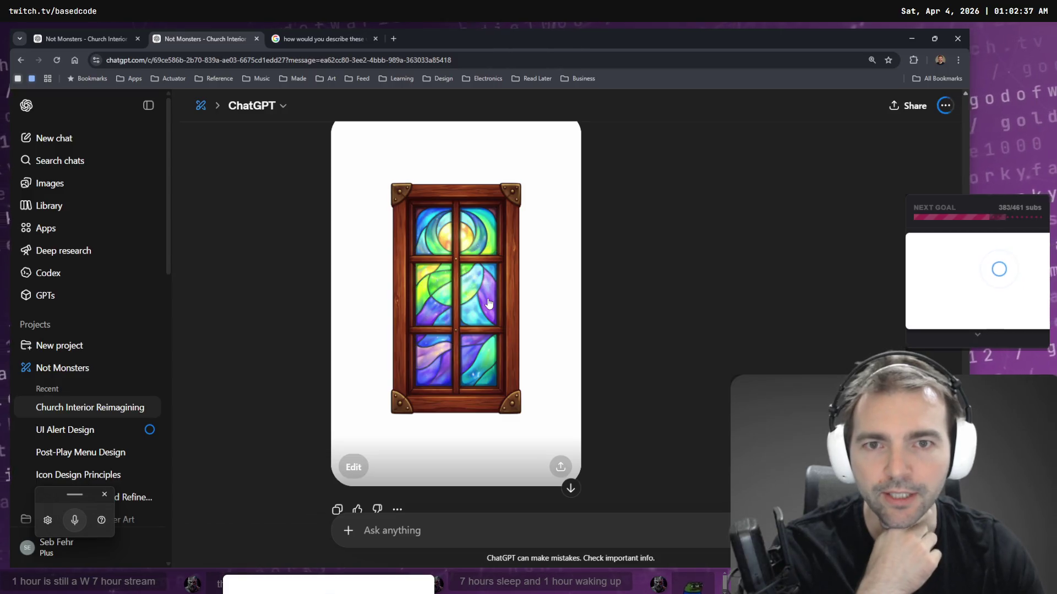
- View the stained-glass window image full size, check the rotated-frame chat, then show the Google description
click(449, 240)
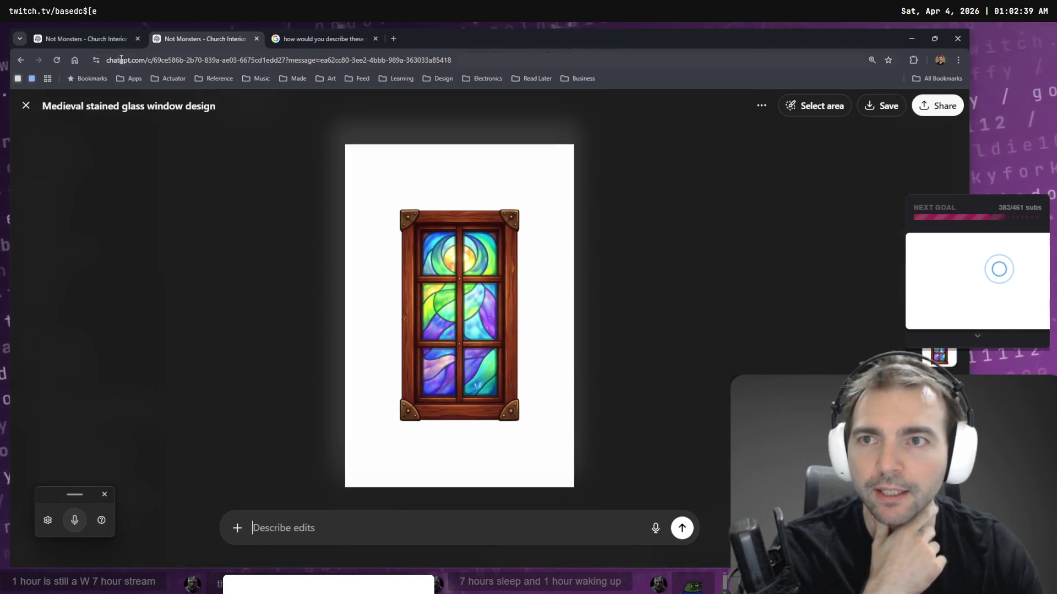
key(Escape)
click(64, 32)
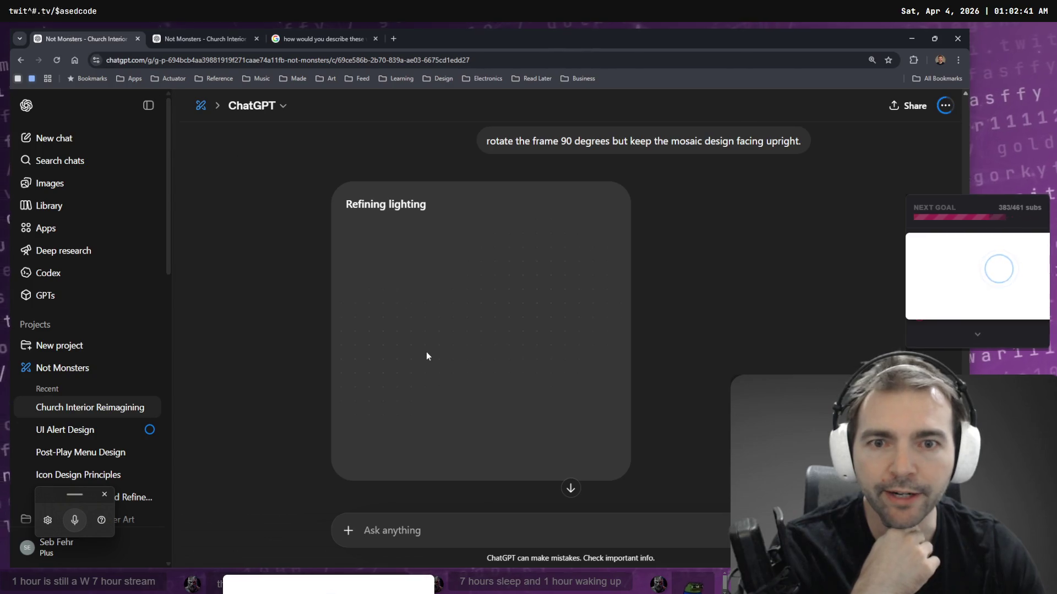
click(298, 31)
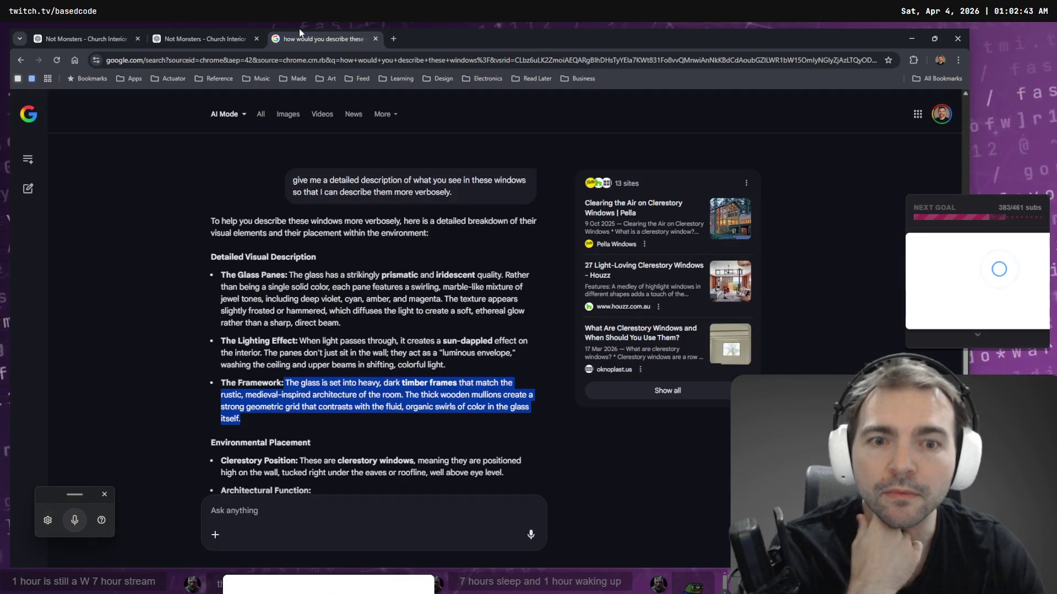
- Go back to the first 'Not Monsters - Church Interior' tab, where the rotated frame is still generating
click(99, 39)
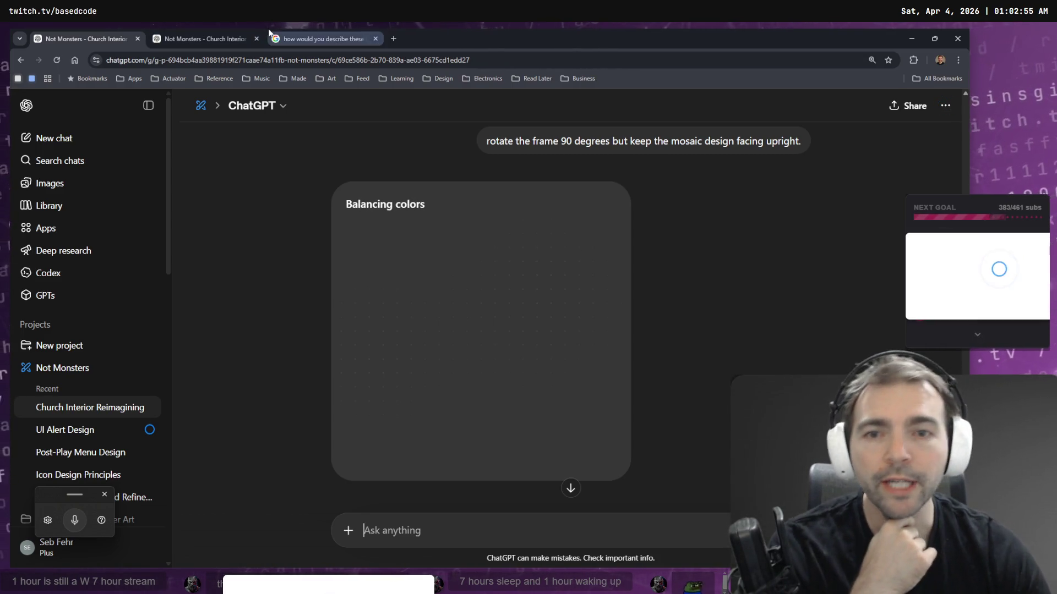
- Switch between the finished window image, Google description and rotated-frame chats to compare progress
click(236, 33)
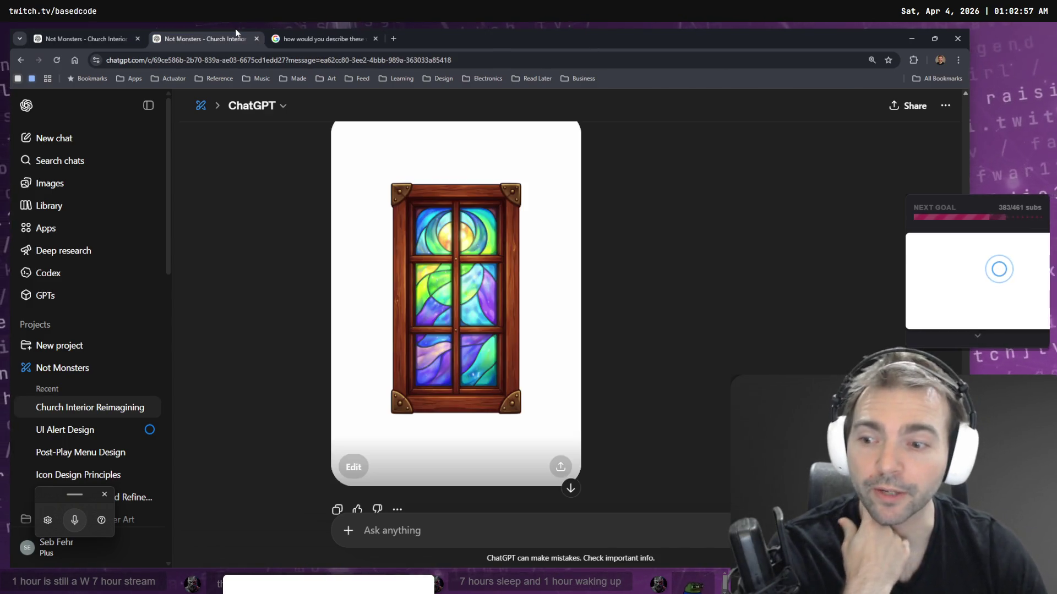
click(325, 31)
click(209, 30)
click(42, 28)
click(194, 30)
click(87, 30)
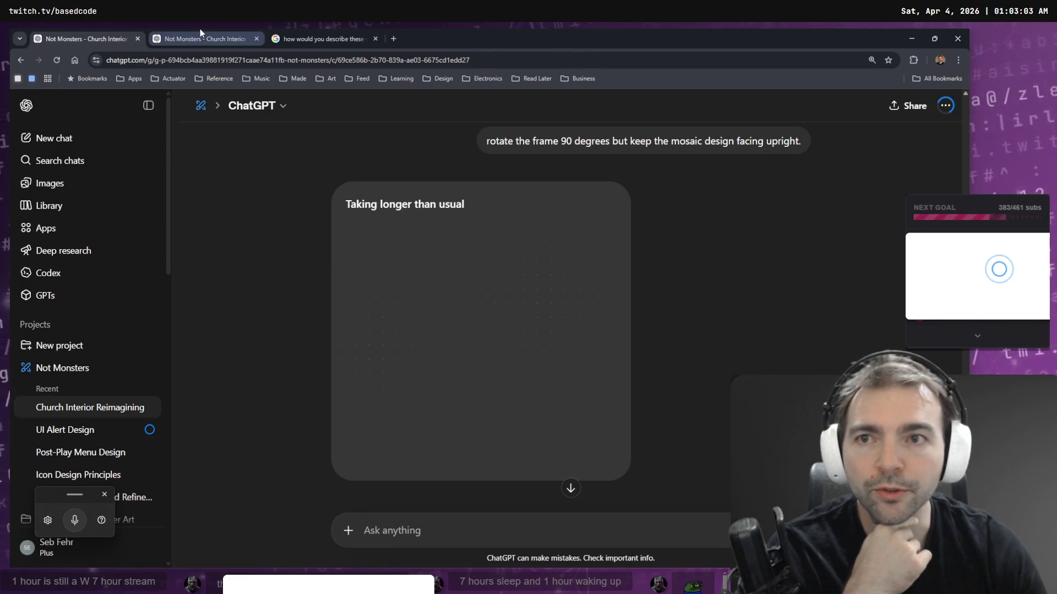
click(198, 39)
- Scroll through the stained-glass window images to compare the front-on and bottom-up variants
scroll(645, 281, up, 10)
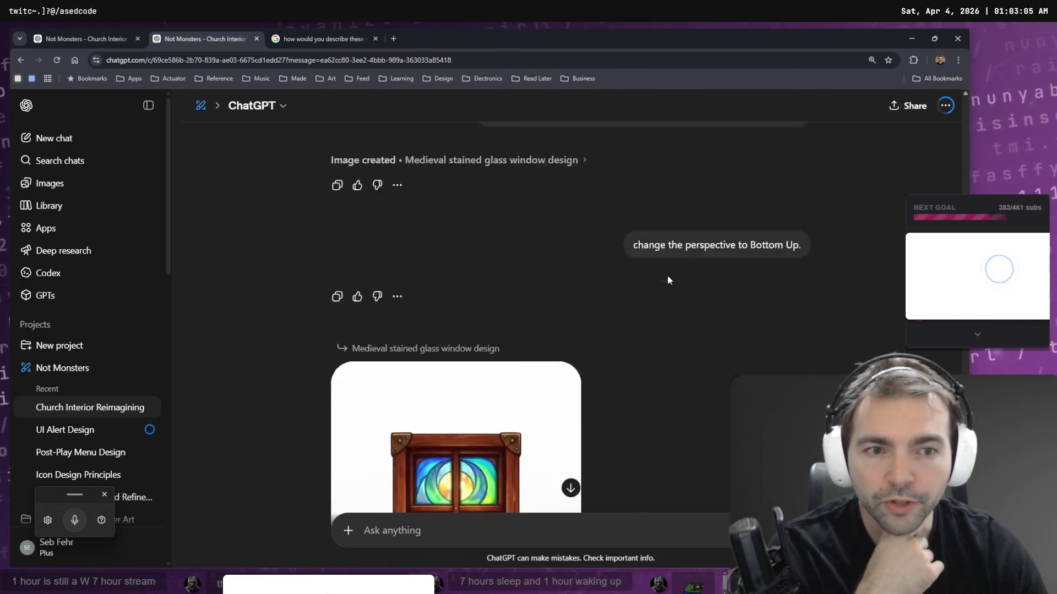
scroll(661, 272, down, 15)
scroll(672, 275, down, 4)
scroll(671, 276, up, 8)
scroll(684, 278, down, 8)
scroll(684, 280, up, 7)
scroll(684, 286, down, 2)
scroll(683, 281, up, 2)
scroll(681, 278, up, 3)
scroll(628, 191, up, 2)
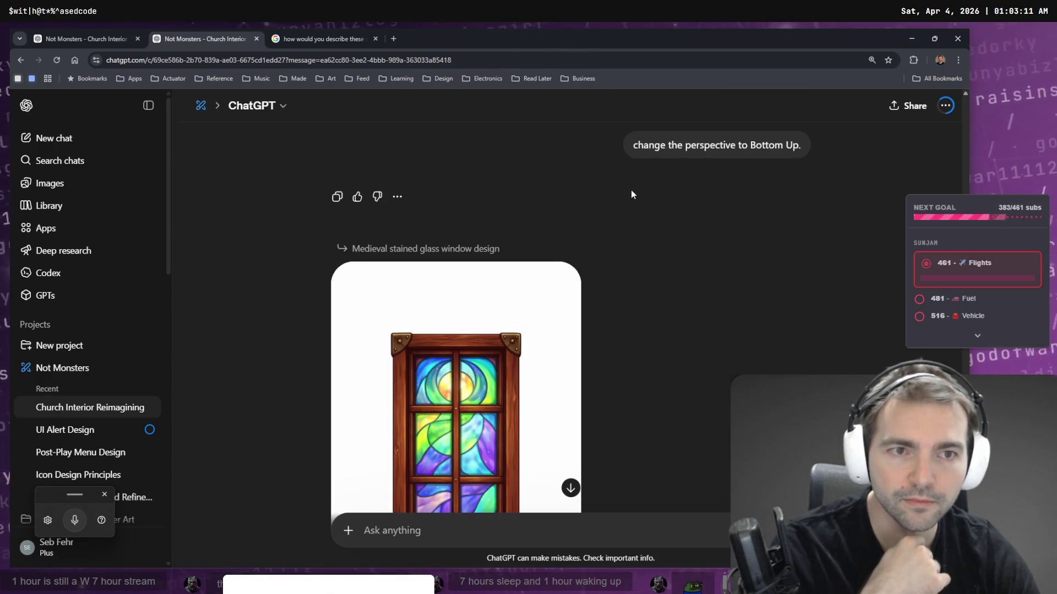
scroll(630, 308, down, 5)
scroll(629, 330, down, 12)
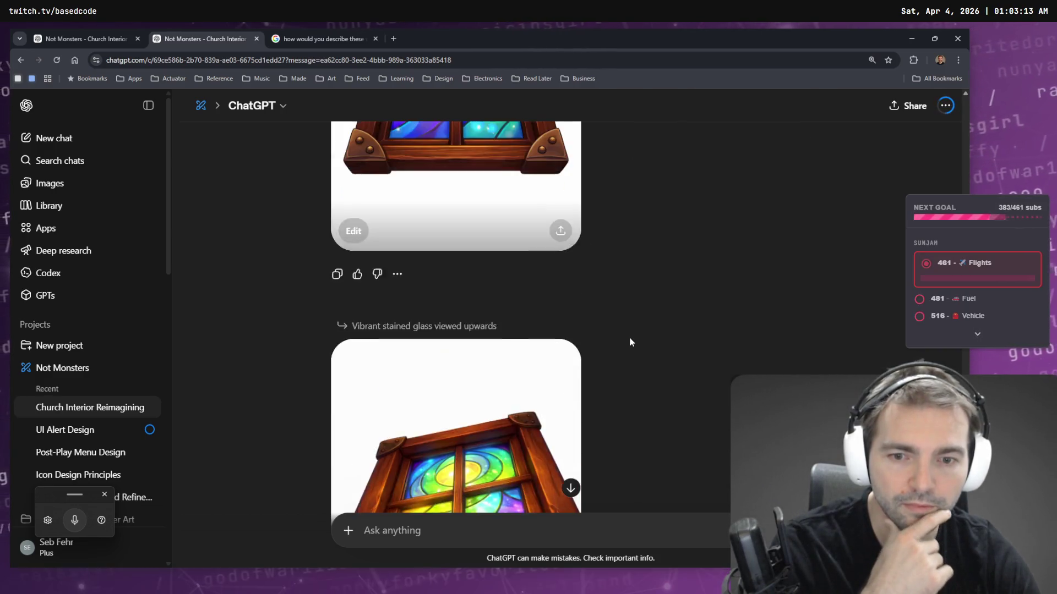
scroll(682, 332, down, 2)
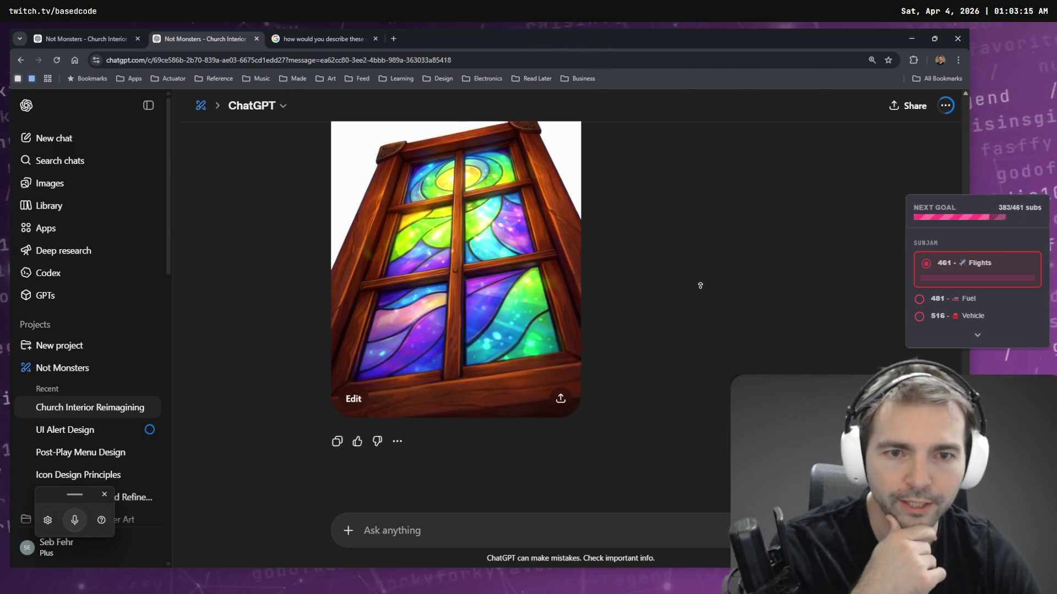
scroll(693, 297, up, 10)
scroll(701, 267, down, 10)
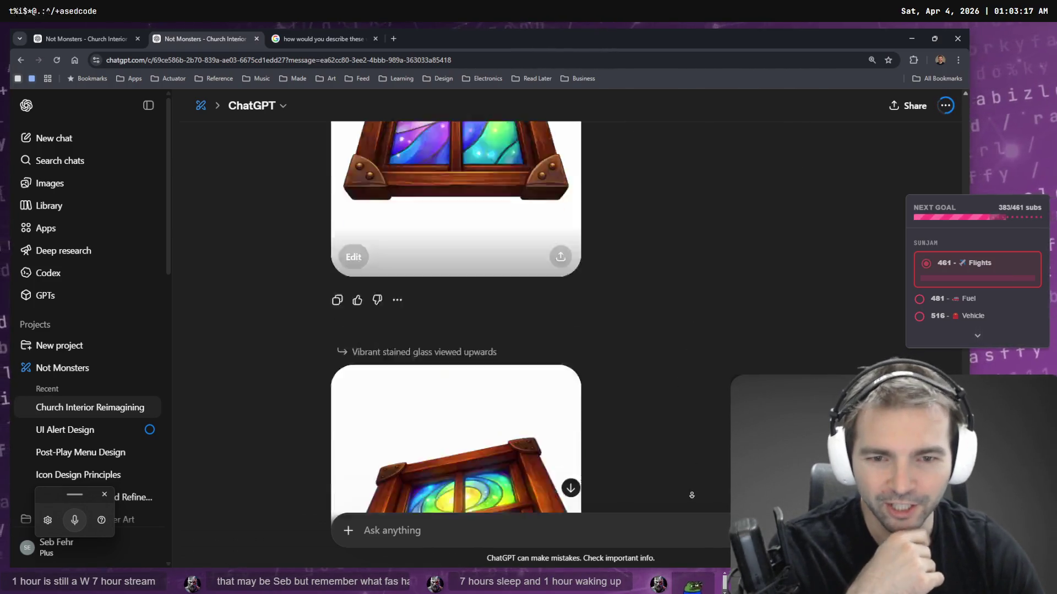
scroll(644, 204, up, 10)
scroll(654, 276, down, 10)
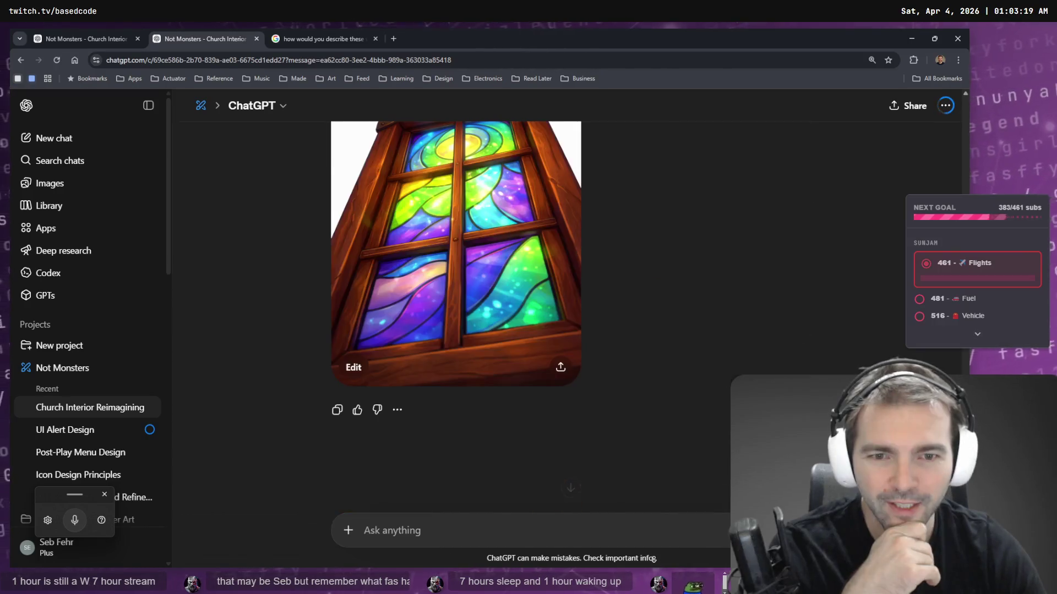
scroll(660, 378, down, 4)
scroll(673, 370, up, 10)
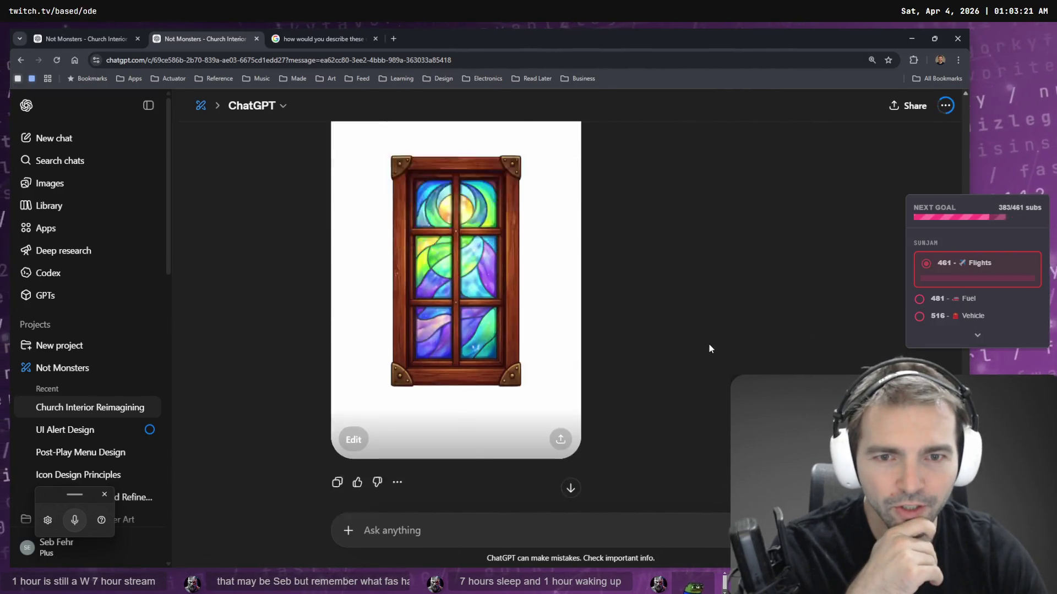
scroll(670, 313, down, 2)
mouse_move(761, 278)
scroll(740, 286, up, 5)
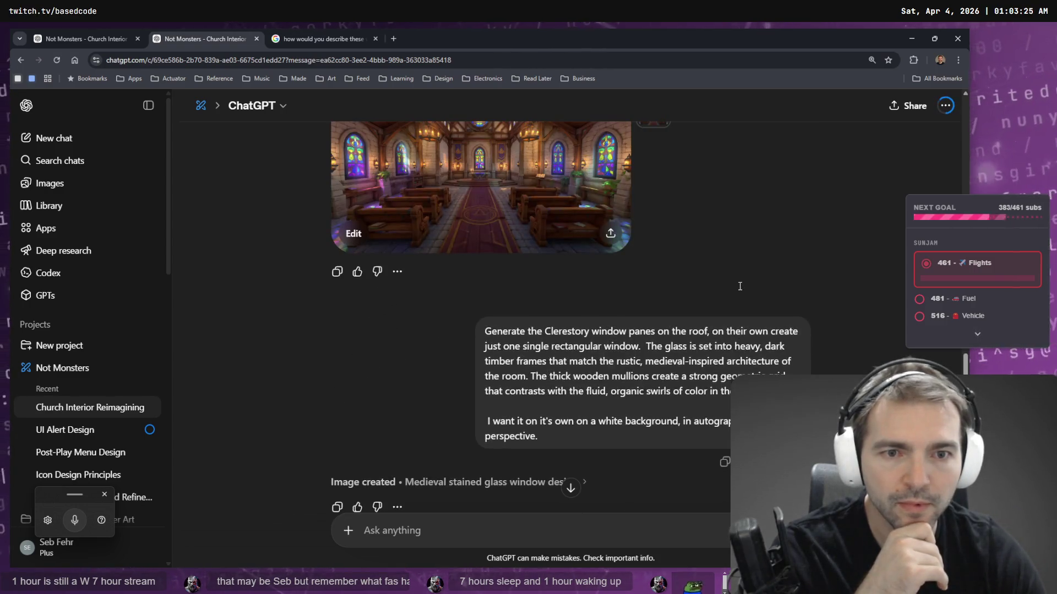
- Check the other tabs once more, then open ChatGPT's Images gallery from the church interior chat
click(327, 38)
click(213, 37)
click(83, 37)
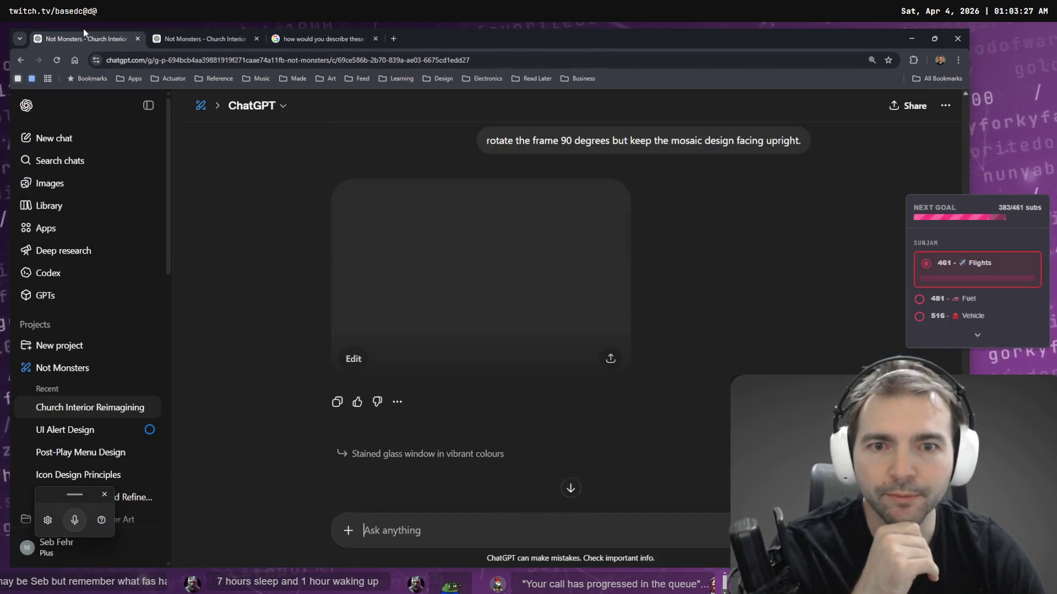
scroll(357, 282, down, 6)
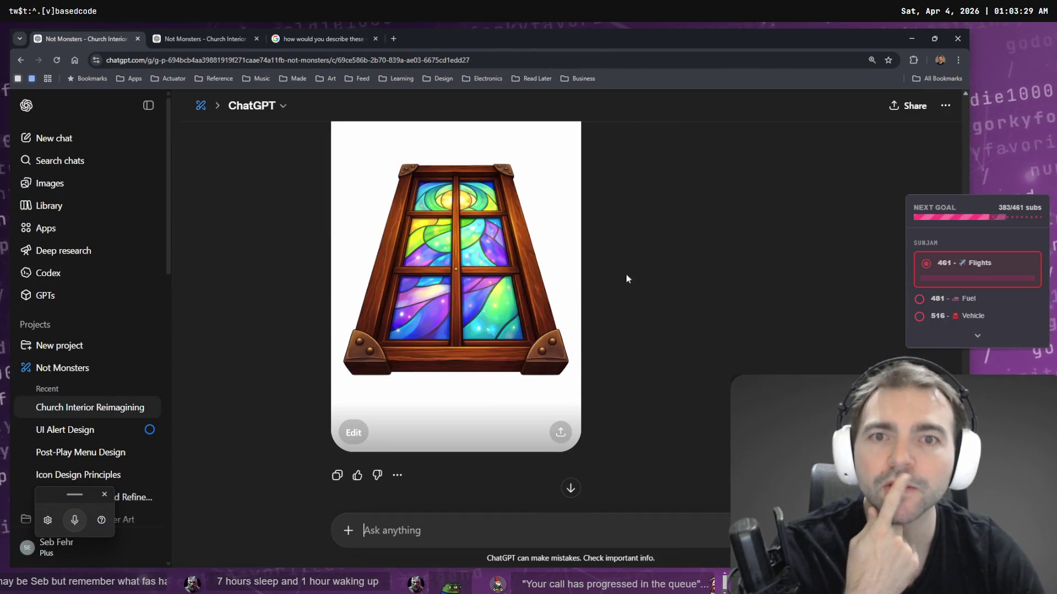
click(187, 34)
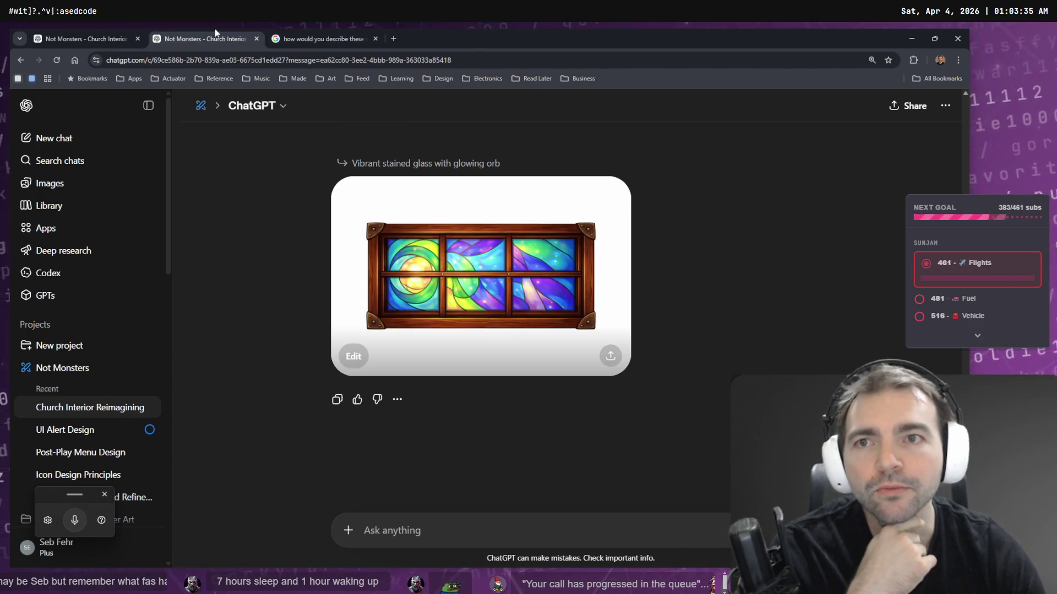
click(53, 183)
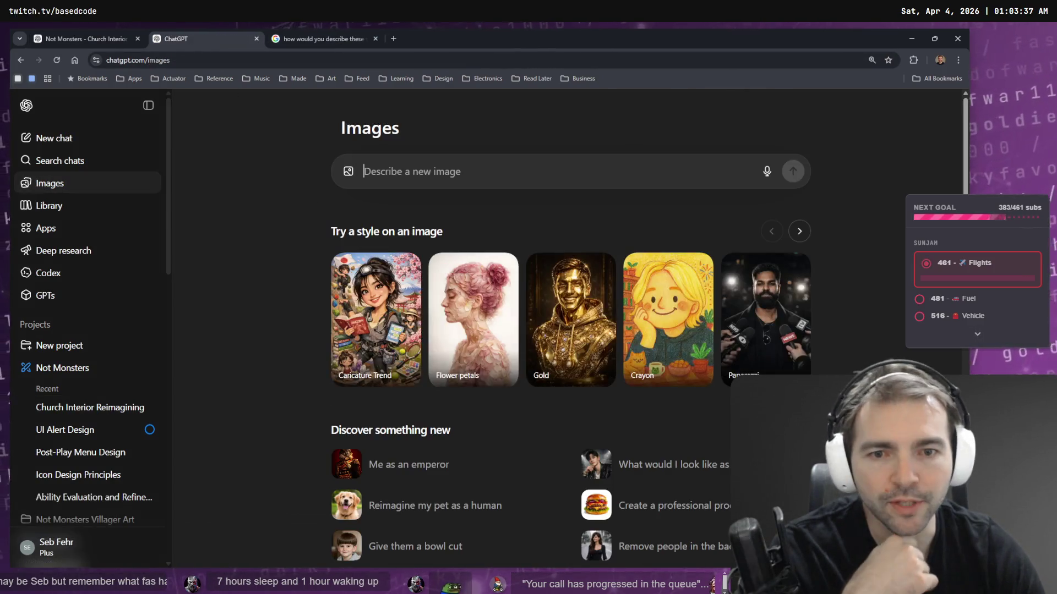
- Browse My images and view the wagon-wheel image full size, then close the viewer
scroll(754, 296, down, 7)
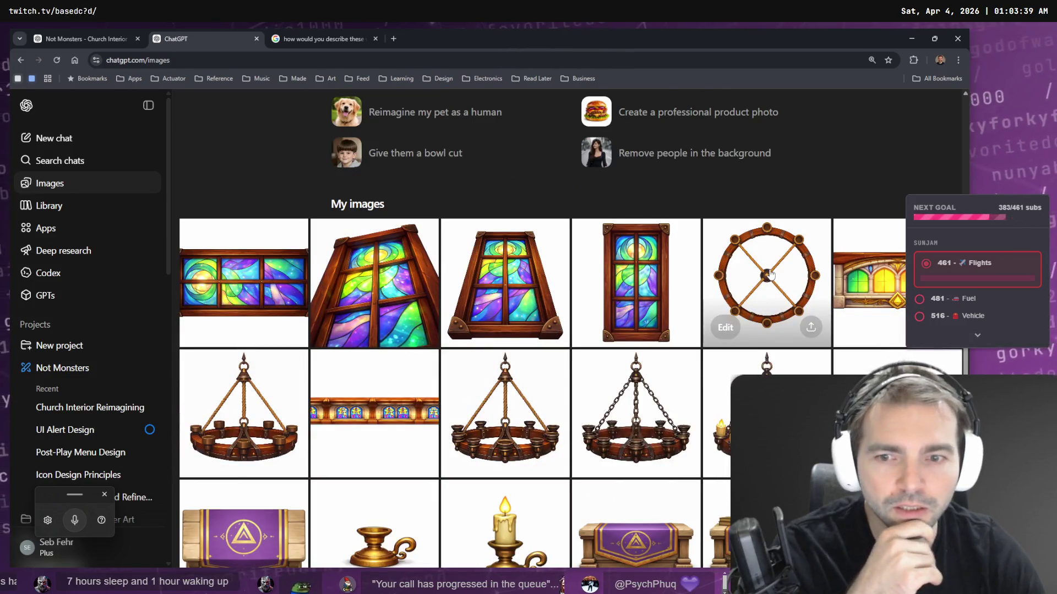
click(775, 266)
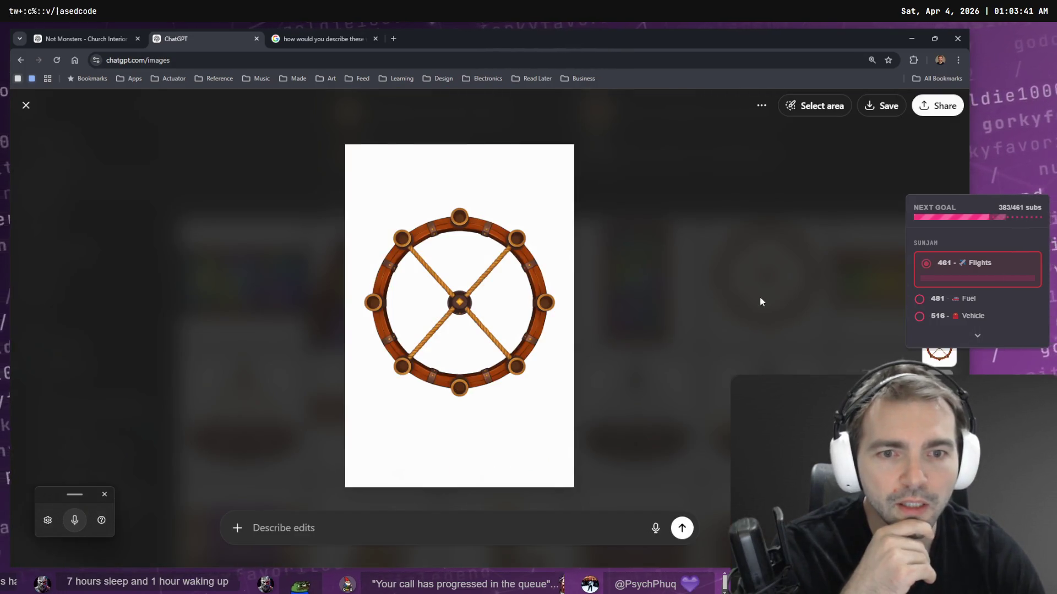
scroll(746, 218, down, 1)
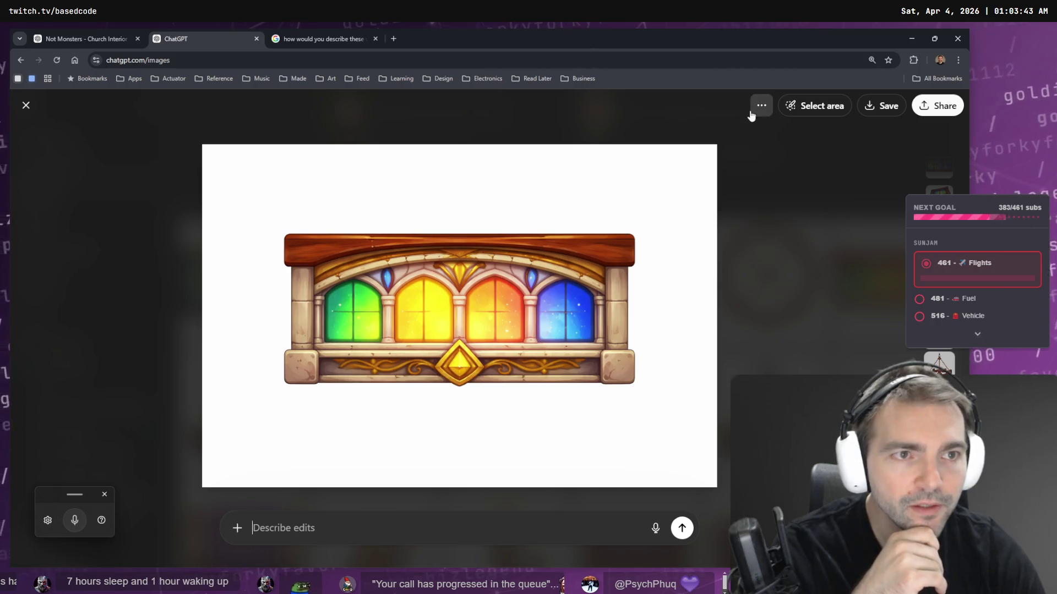
scroll(937, 370, down, 3)
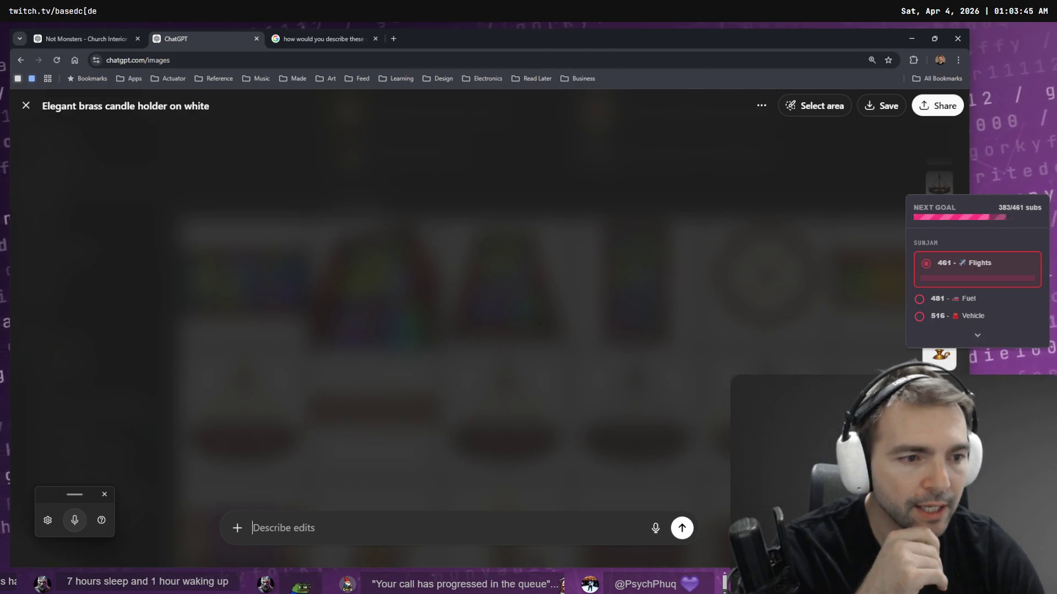
scroll(938, 369, up, 2)
scroll(939, 368, down, 2)
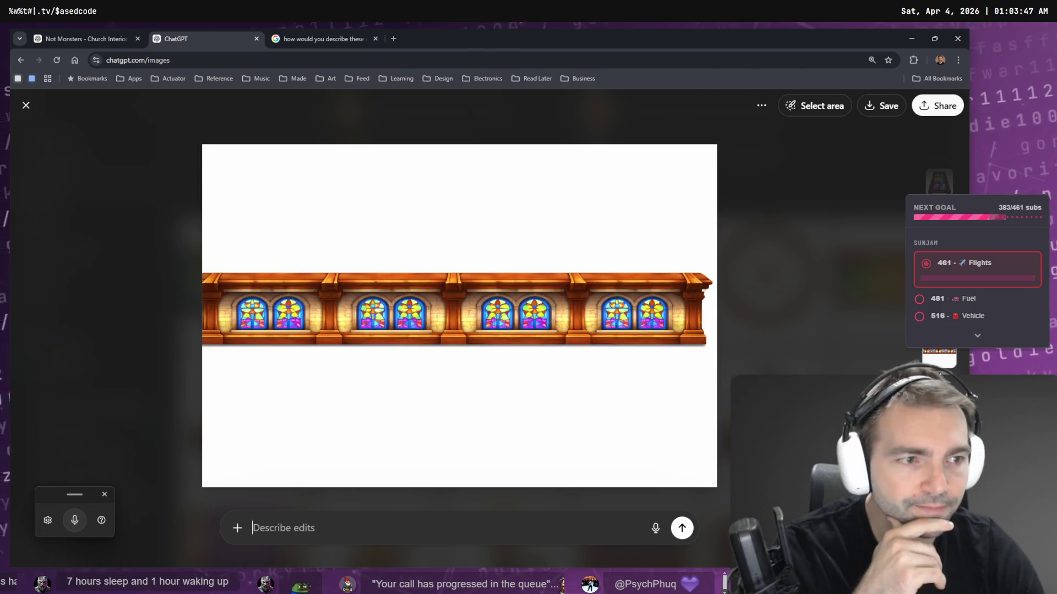
click(786, 192)
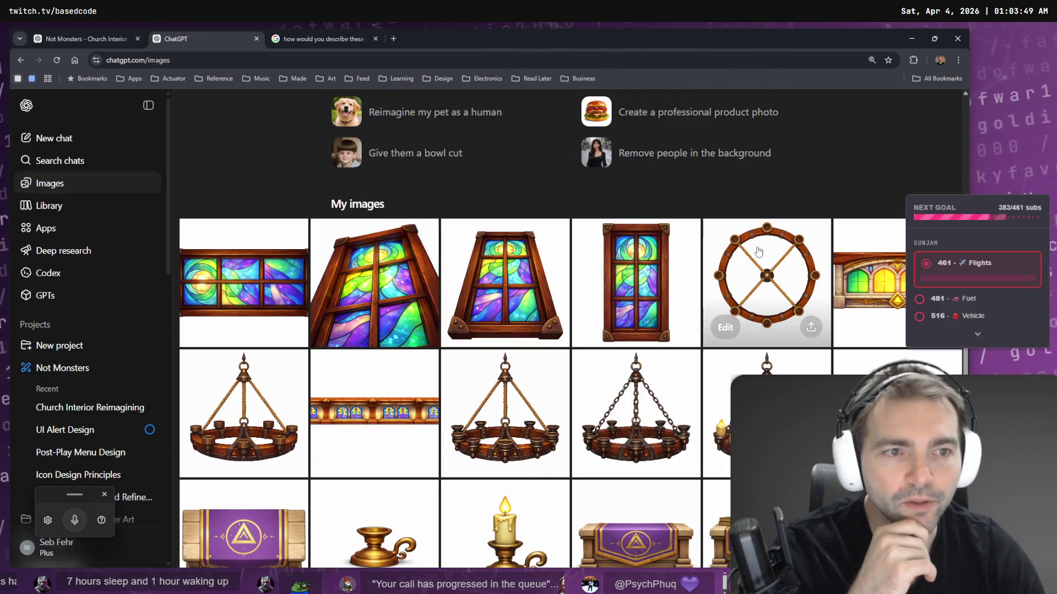
- Reopen the wagon-wheel image and use Open in chat to reach its source conversation
click(780, 276)
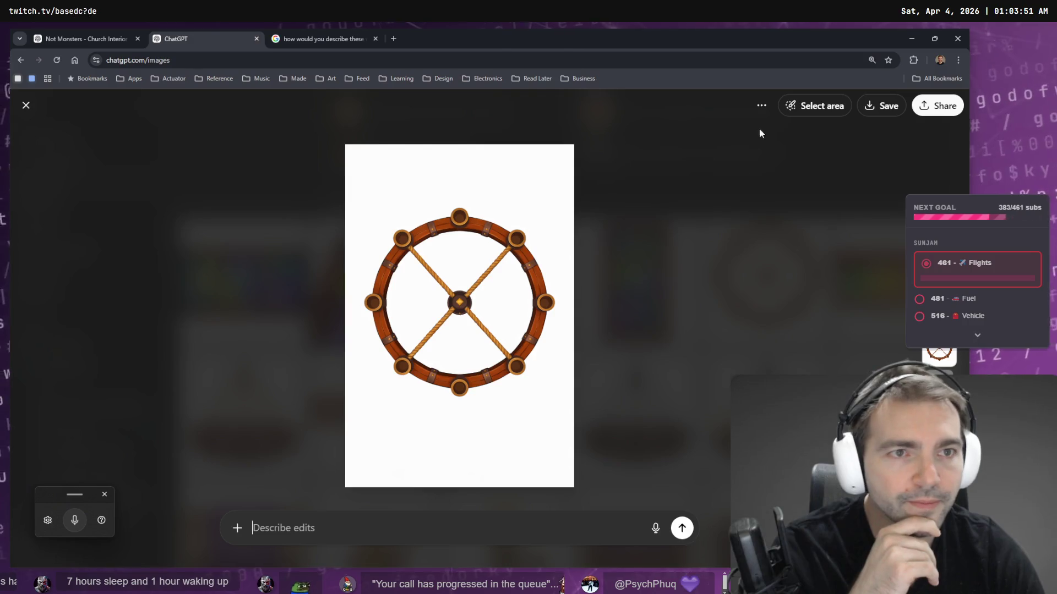
click(763, 106)
click(770, 137)
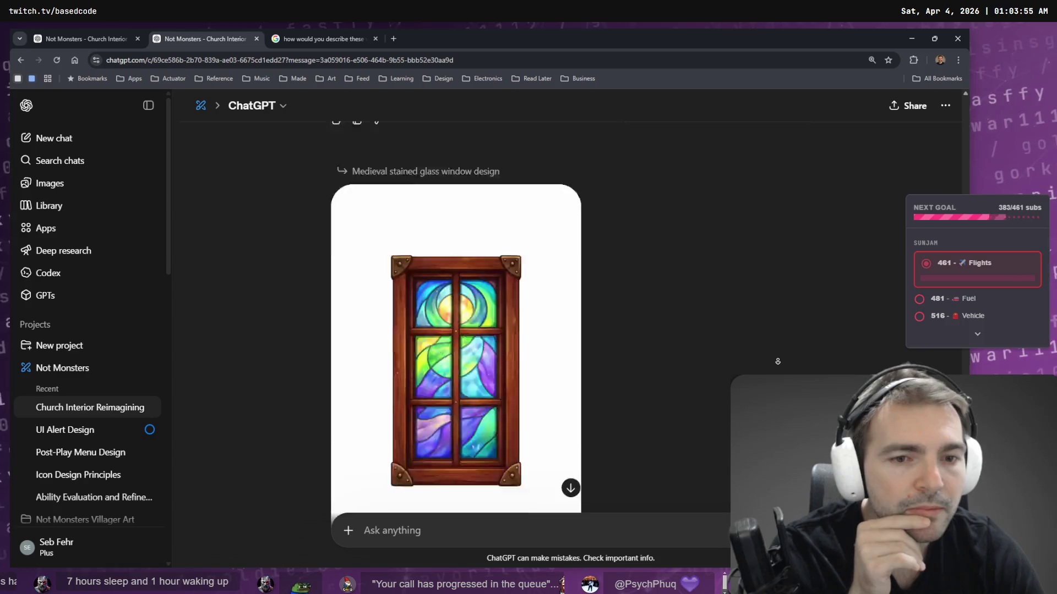
- Scroll the church conversation and switch to the earlier branch with the blockout paint-over
scroll(774, 345, up, 20)
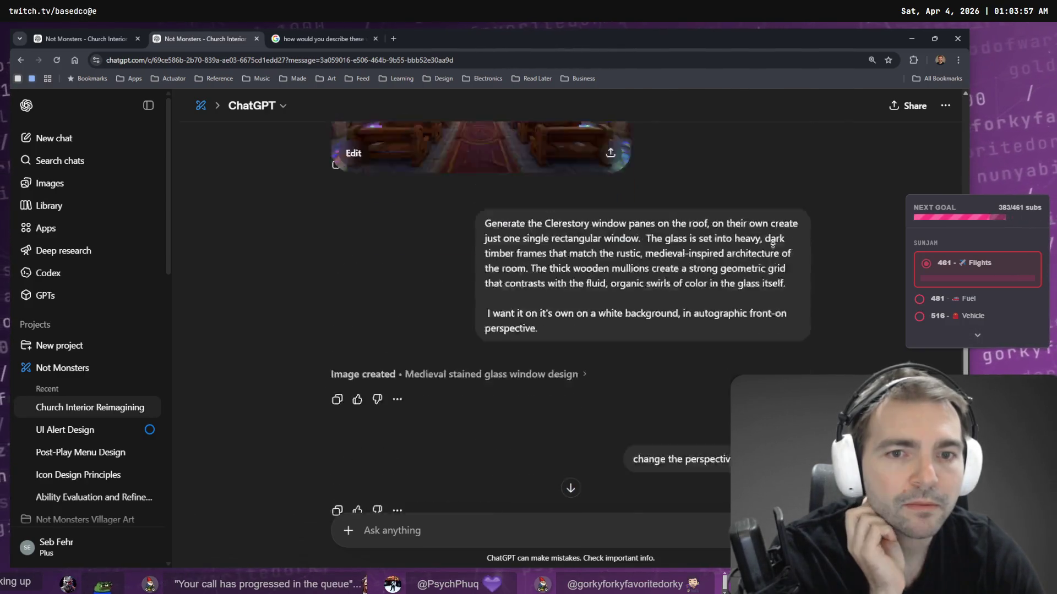
scroll(721, 270, down, 5)
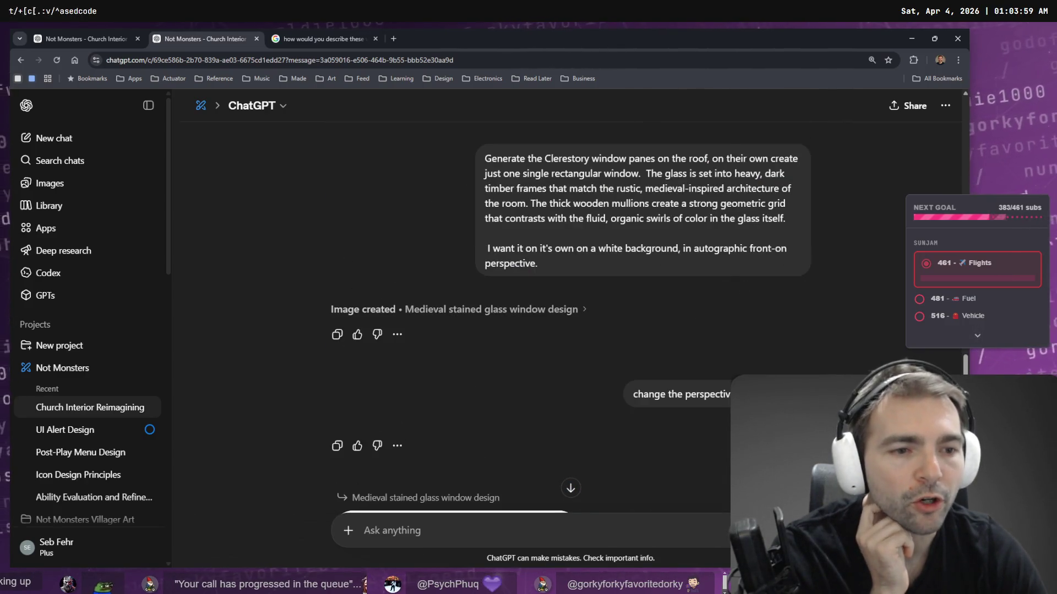
scroll(708, 183, down, 4)
scroll(722, 334, down, 9)
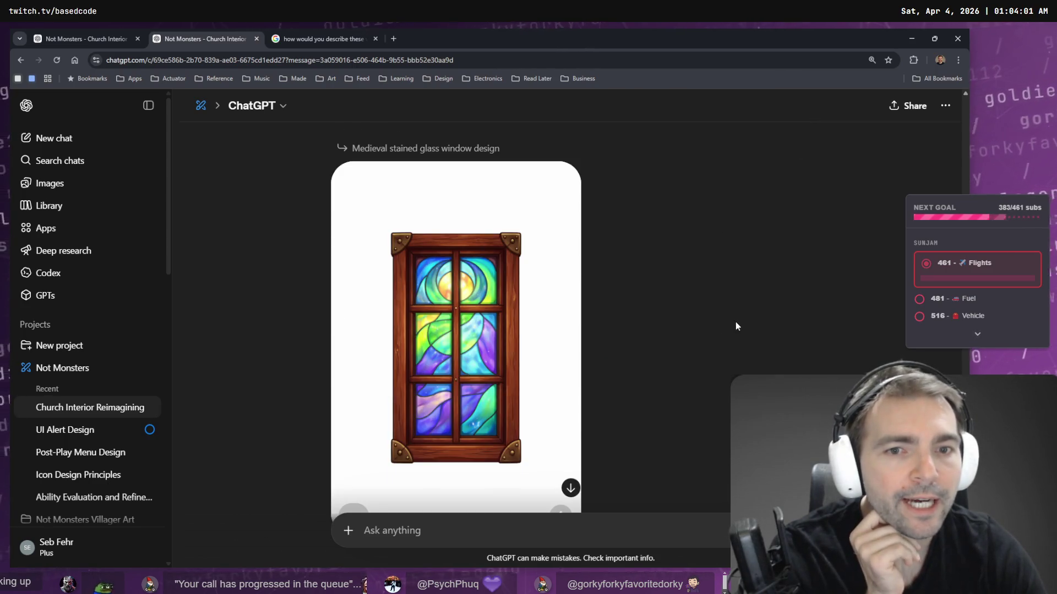
scroll(708, 207, down, 12)
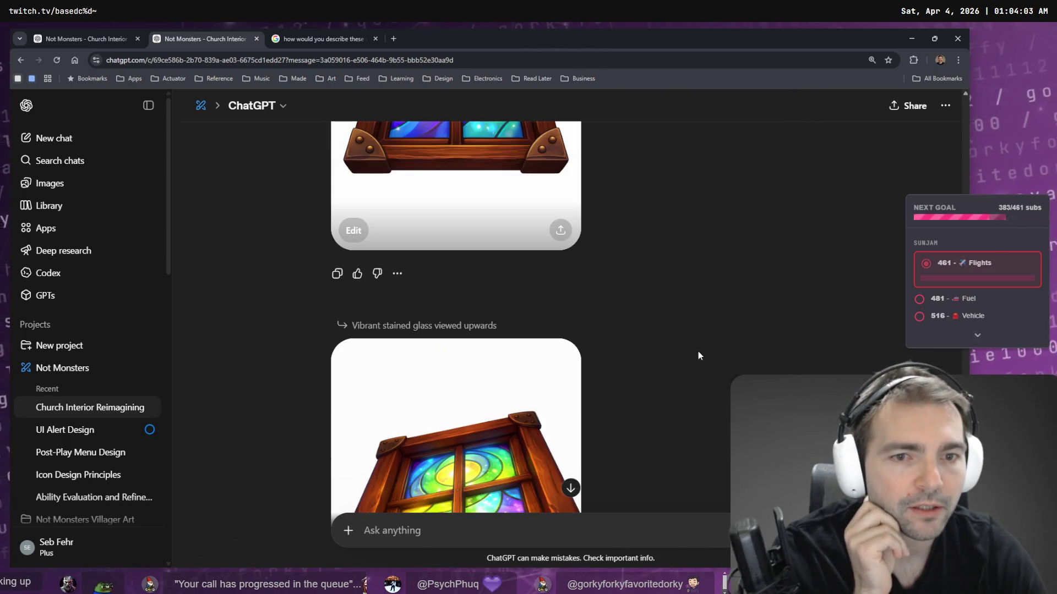
scroll(736, 338, down, 6)
scroll(721, 411, up, 9)
scroll(731, 253, up, 15)
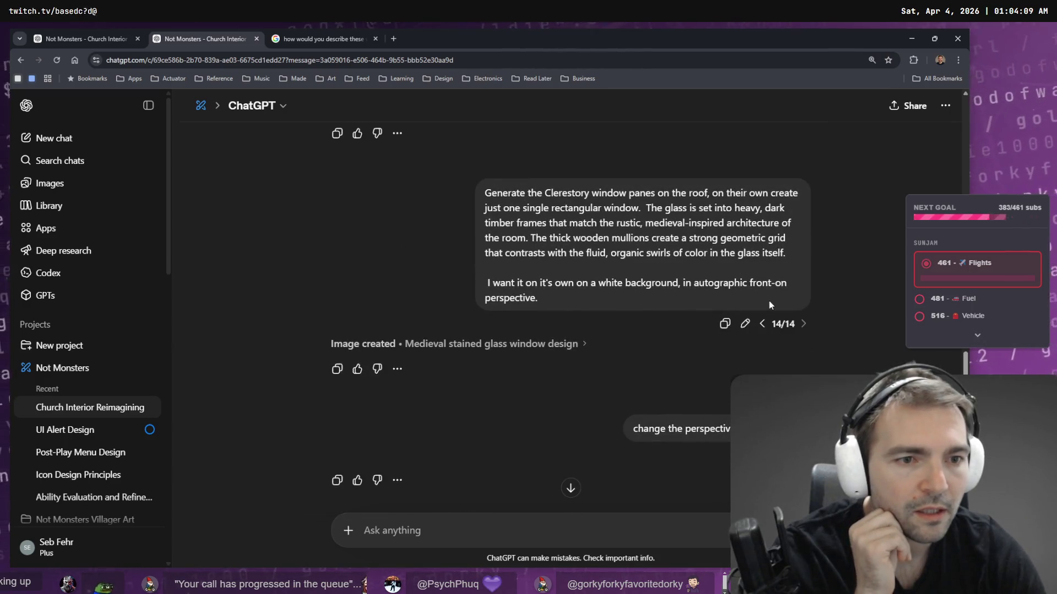
click(765, 323)
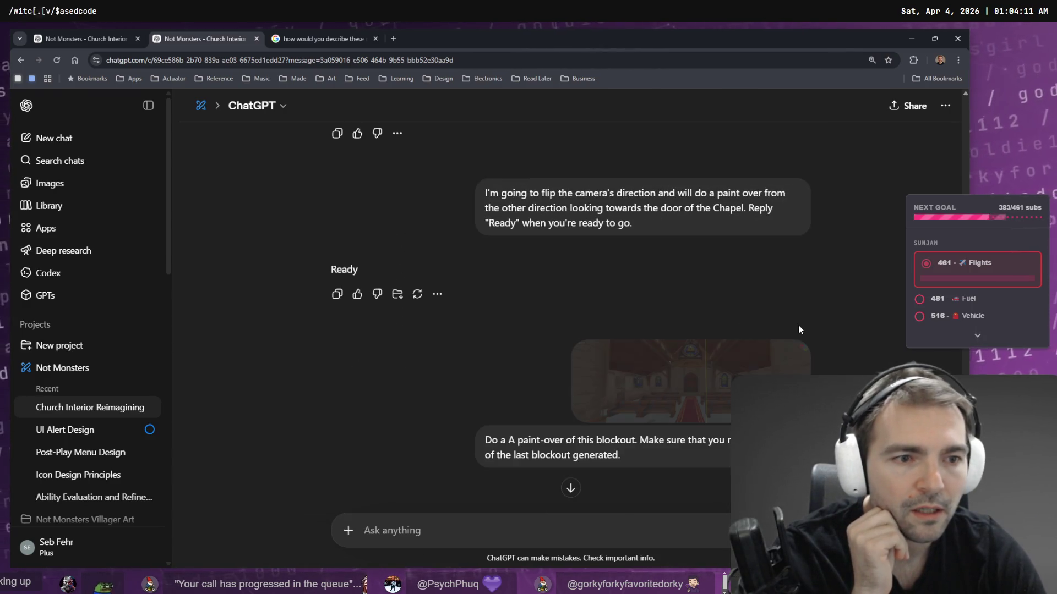
- Scroll through the blockout paint-over branch to review its images
scroll(797, 236, down, 4)
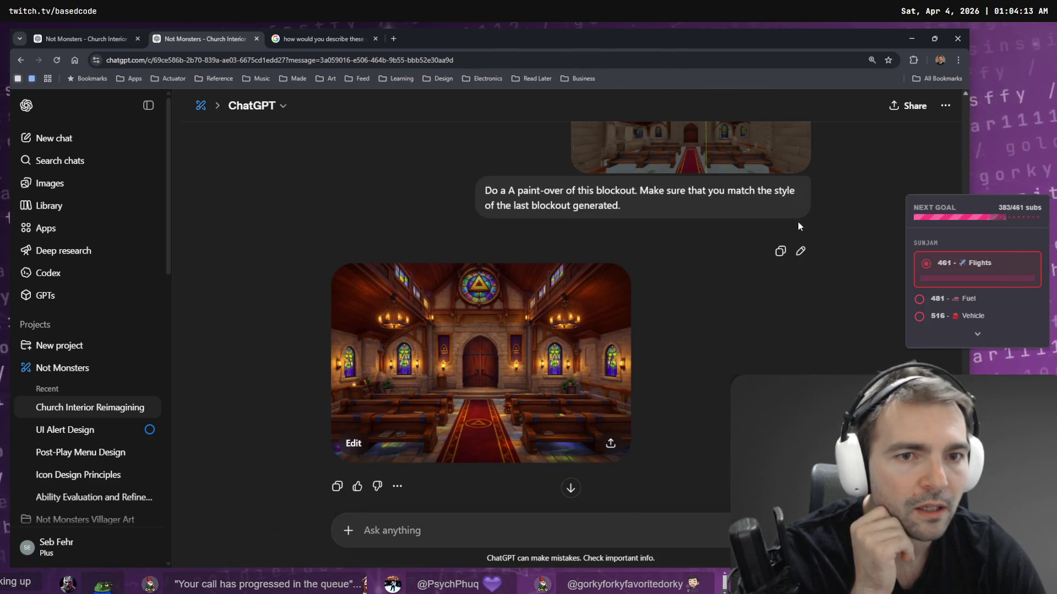
scroll(797, 220, up, 8)
scroll(804, 231, down, 2)
scroll(804, 231, down, 10)
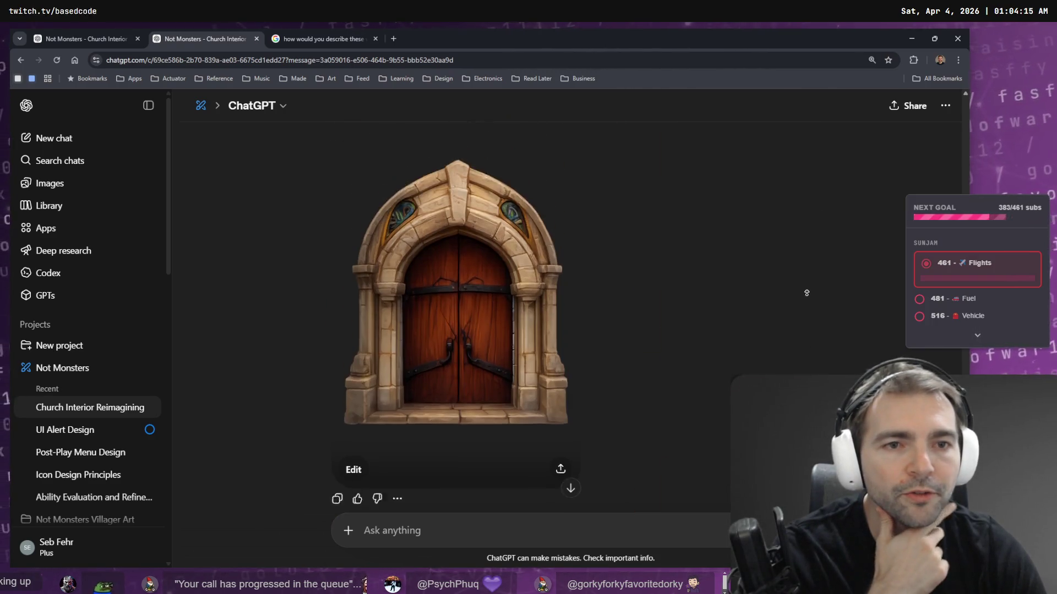
scroll(788, 279, up, 6)
scroll(788, 279, up, 6)
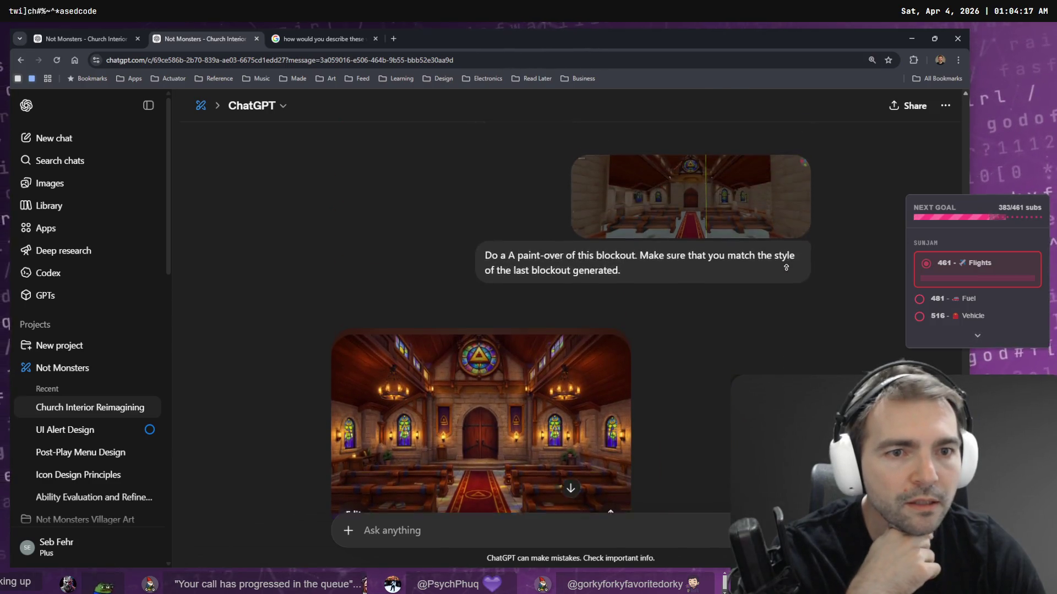
scroll(637, 297, down, 4)
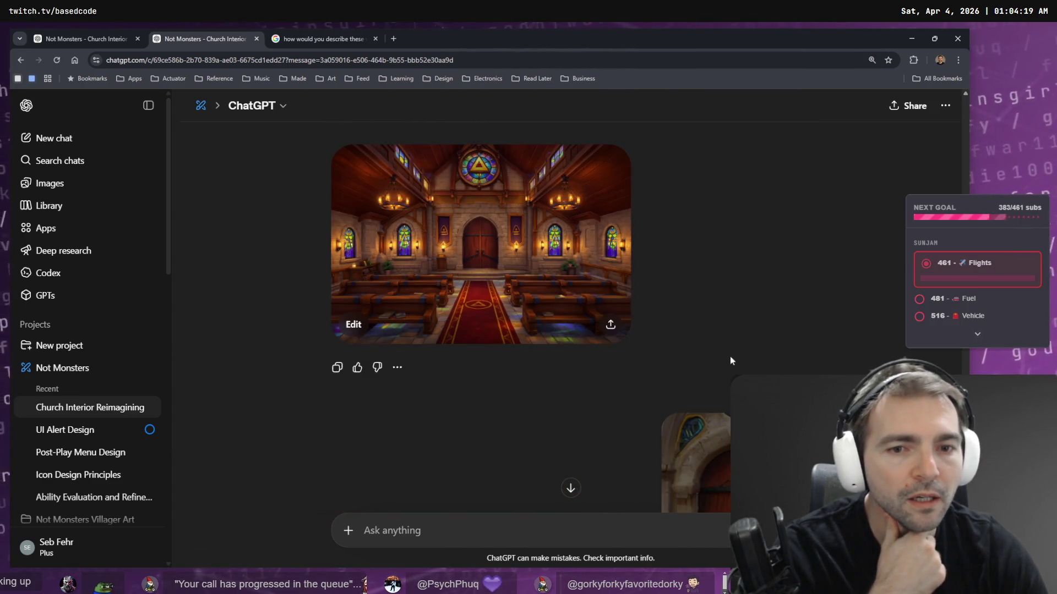
scroll(816, 345, down, 4)
scroll(796, 207, up, 8)
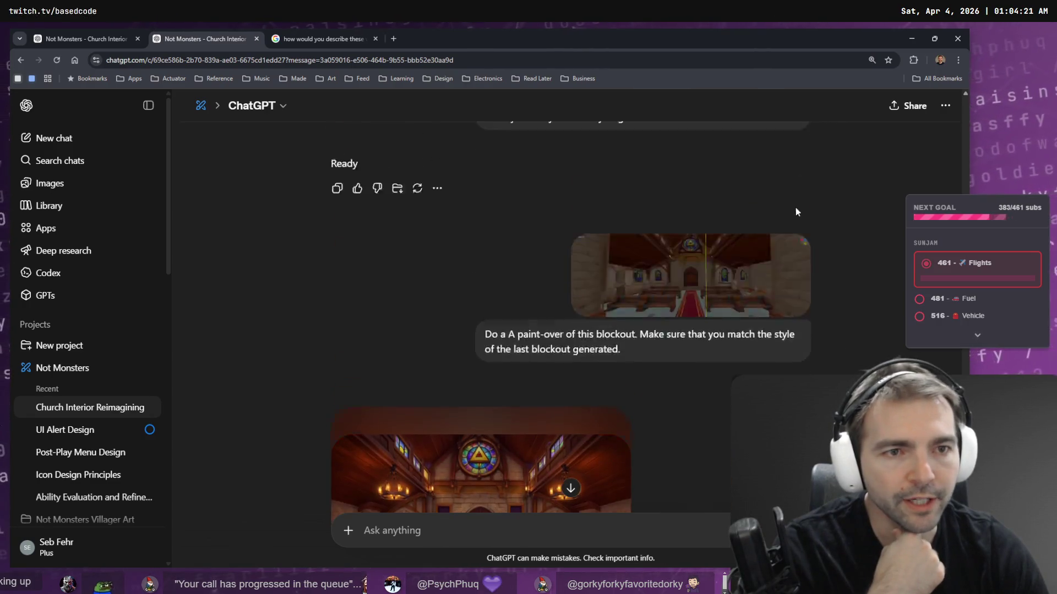
scroll(787, 311, up, 6)
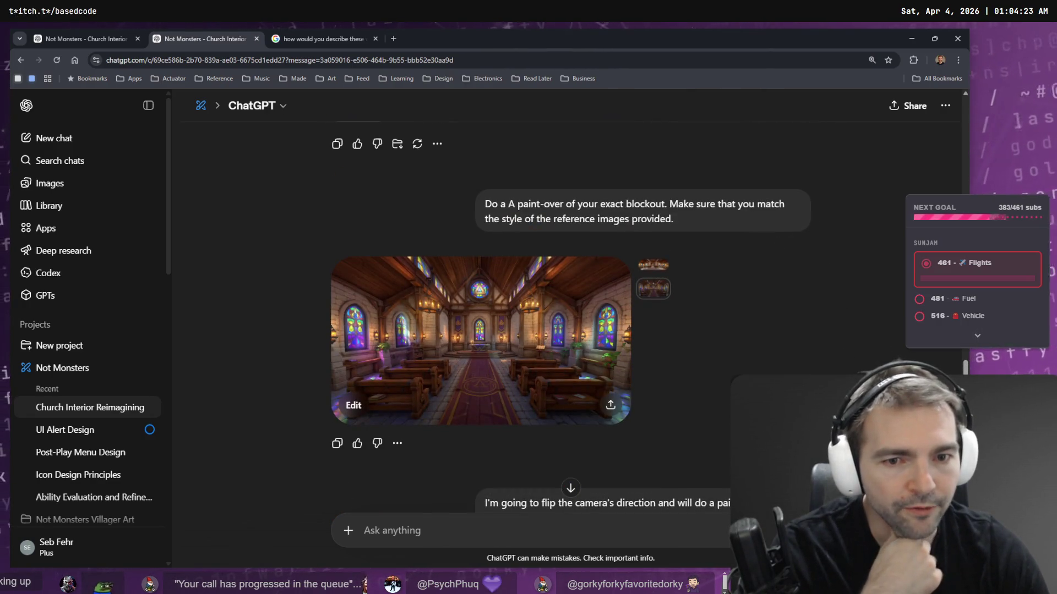
scroll(571, 286, down, 2)
scroll(790, 322, down, 7)
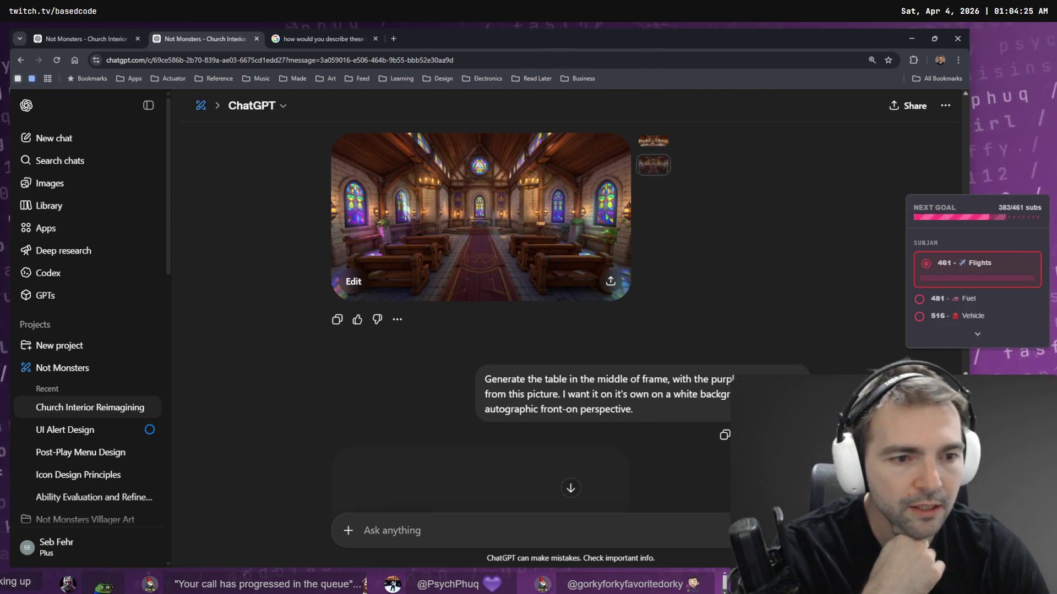
scroll(790, 322, down, 15)
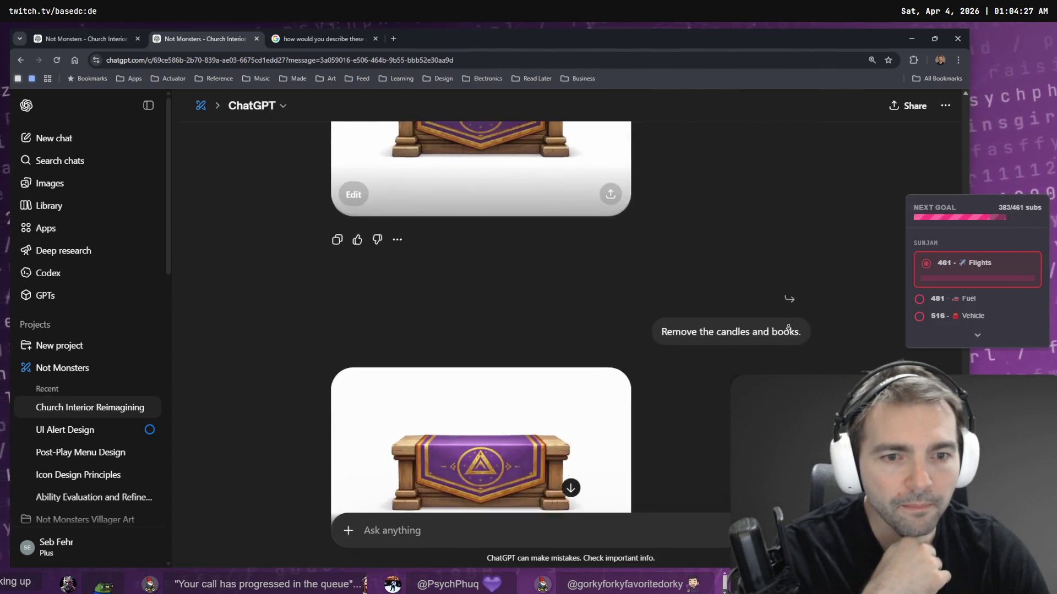
scroll(778, 354, up, 15)
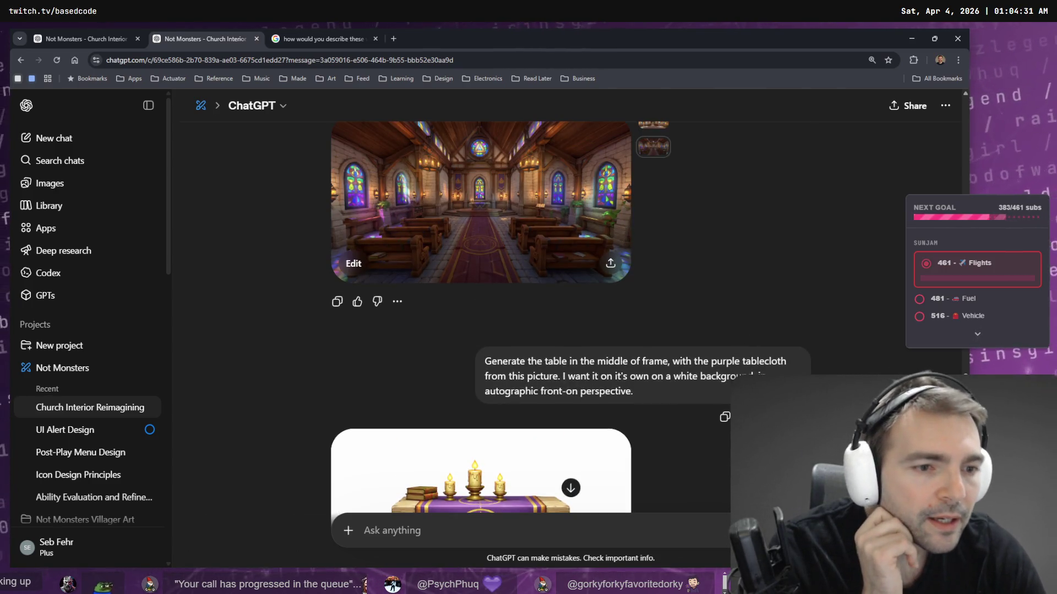
scroll(571, 330, up, 10)
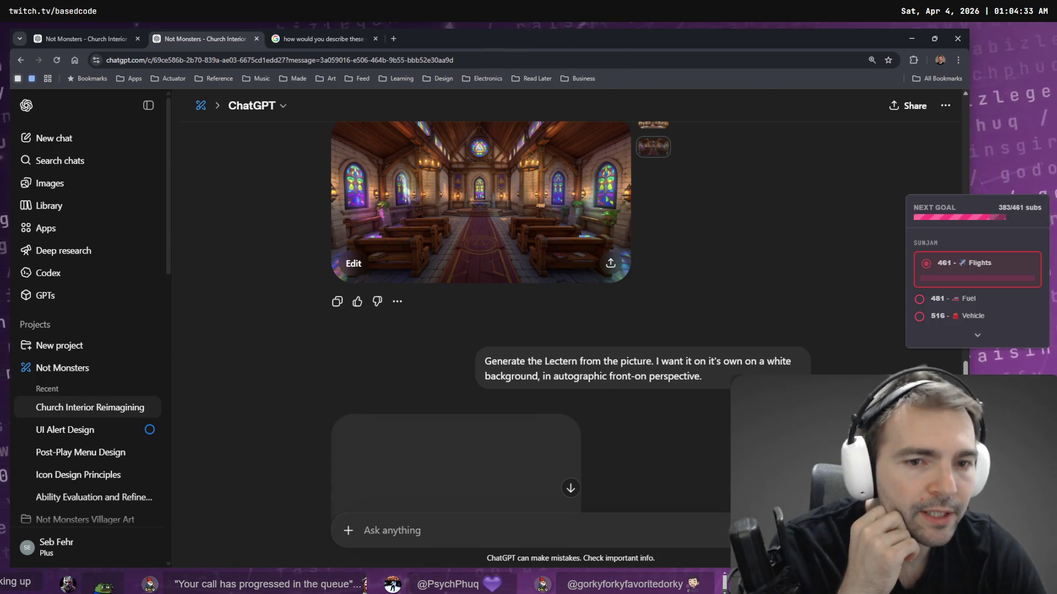
scroll(813, 213, down, 5)
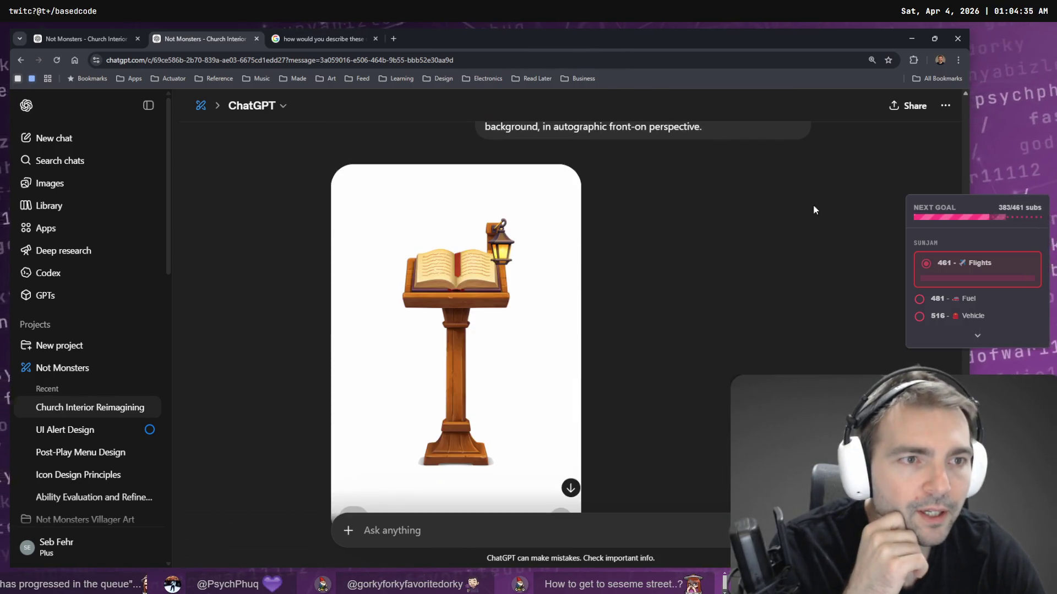
- Switch to the chapel-door version, then open the Images gallery and scroll to My images
click(804, 153)
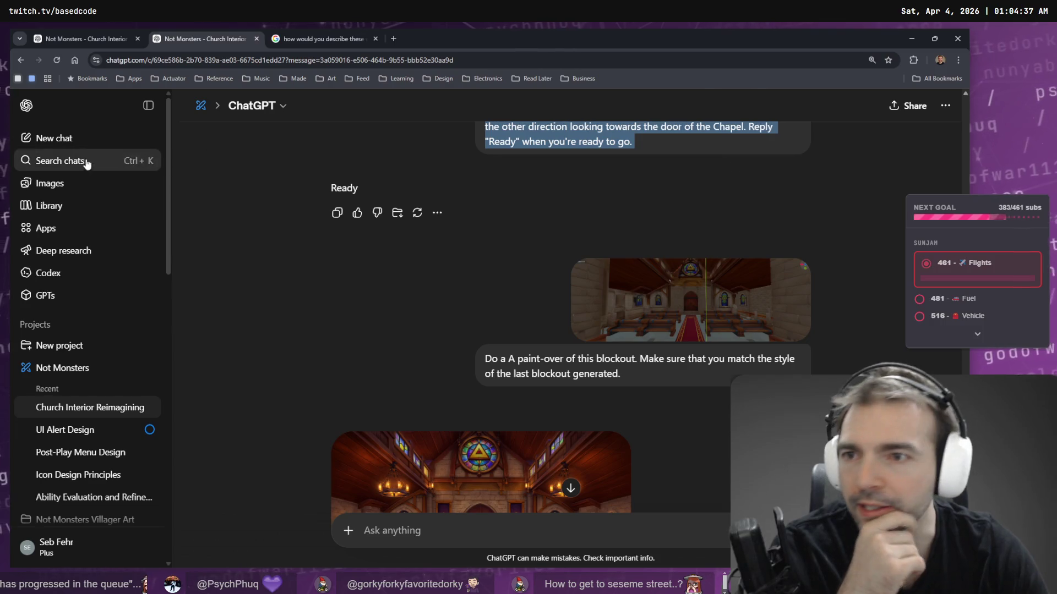
click(63, 189)
scroll(474, 245, down, 5)
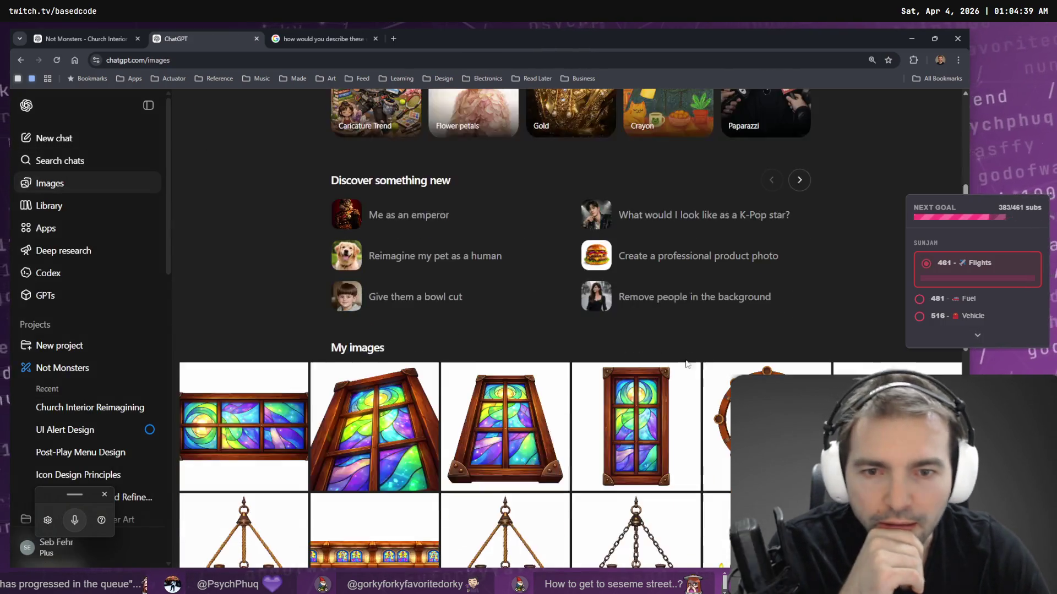
- Open the wooden wheel image's source conversation via Open in chat and scroll through it
click(769, 357)
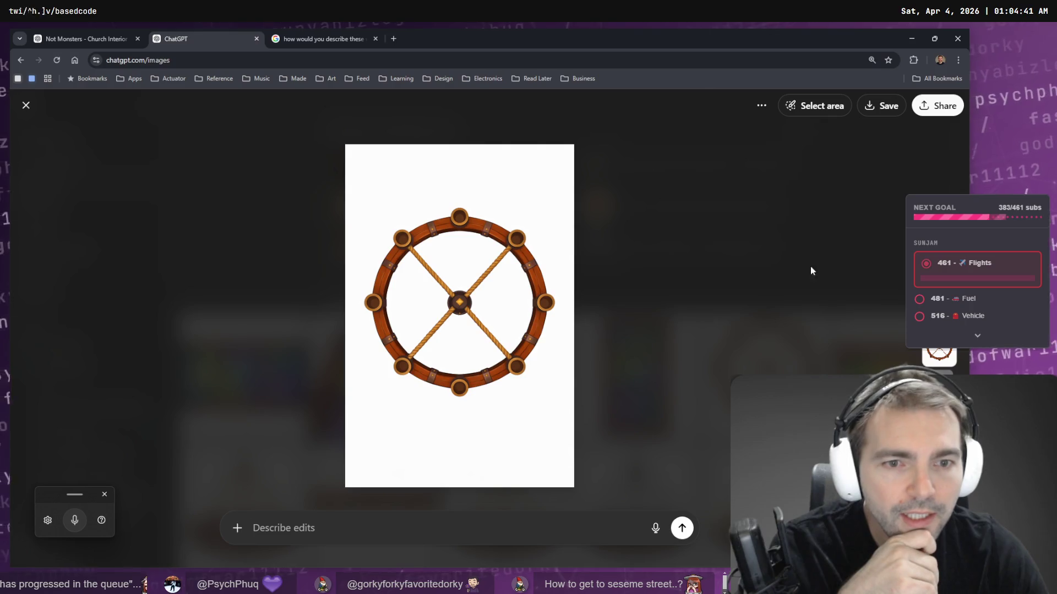
click(761, 105)
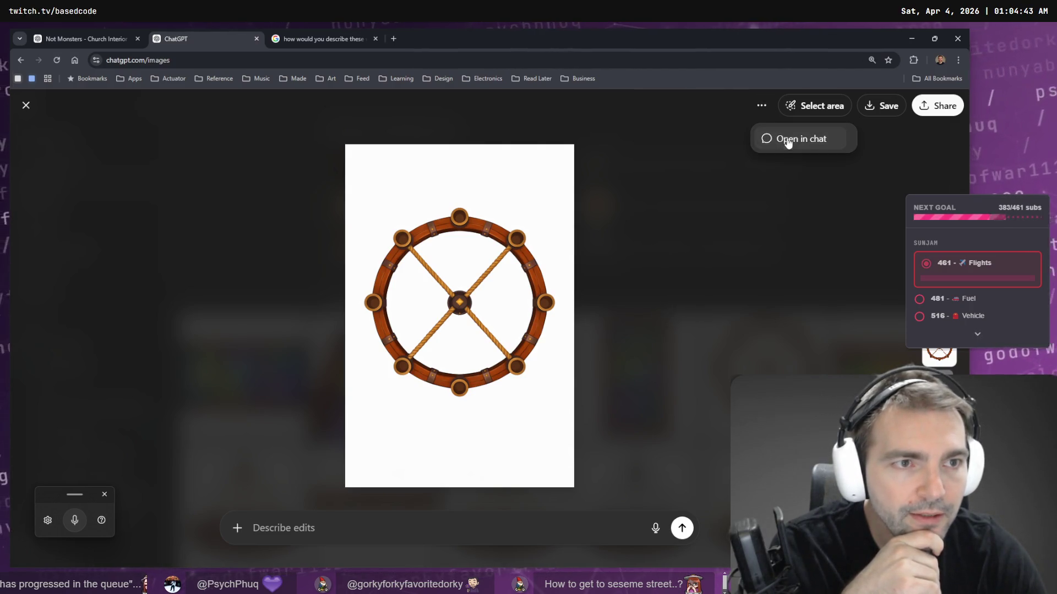
click(762, 137)
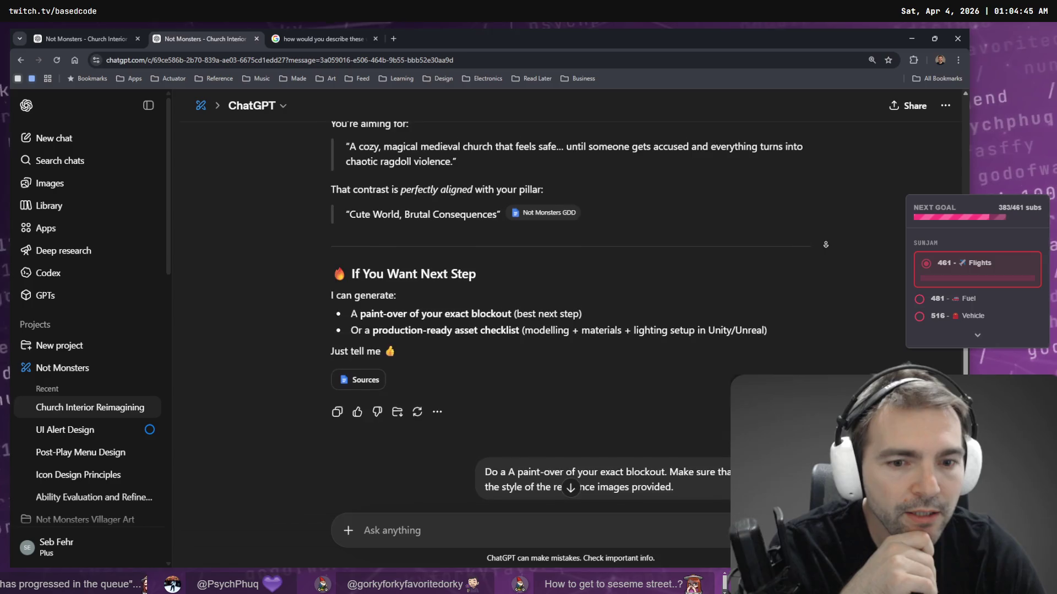
scroll(846, 296, down, 10)
scroll(847, 296, down, 15)
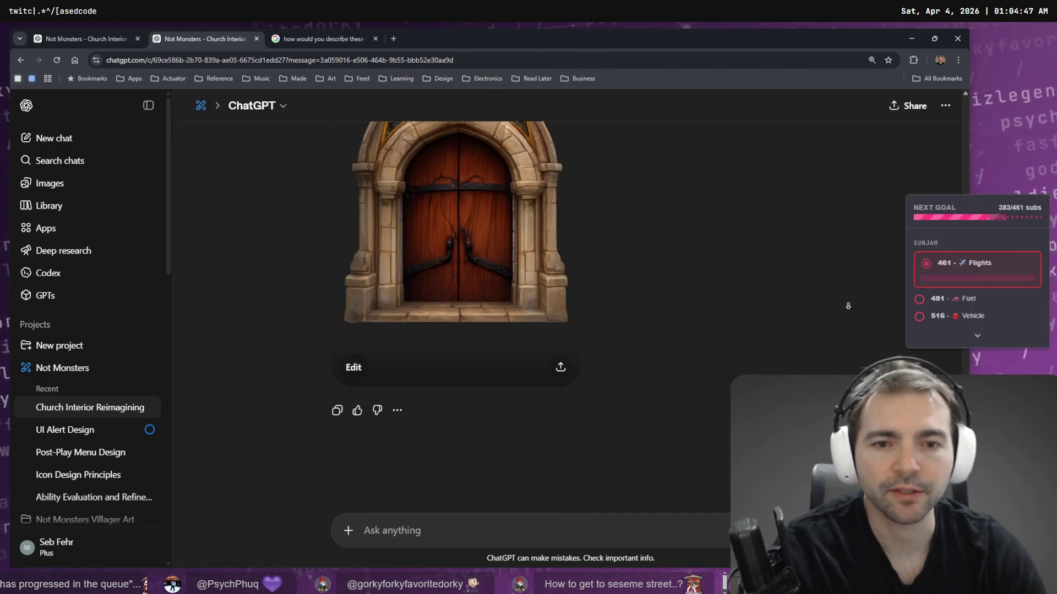
scroll(837, 304, down, 10)
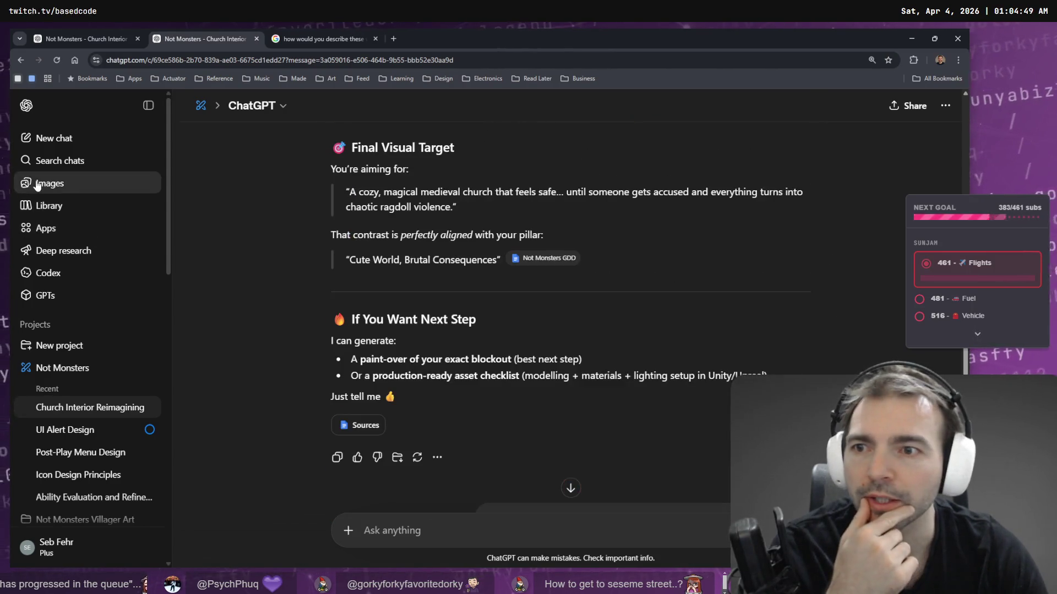
- Return to the Images gallery and open the wooden wheel image full size with its options menu
click(40, 183)
scroll(877, 203, down, 10)
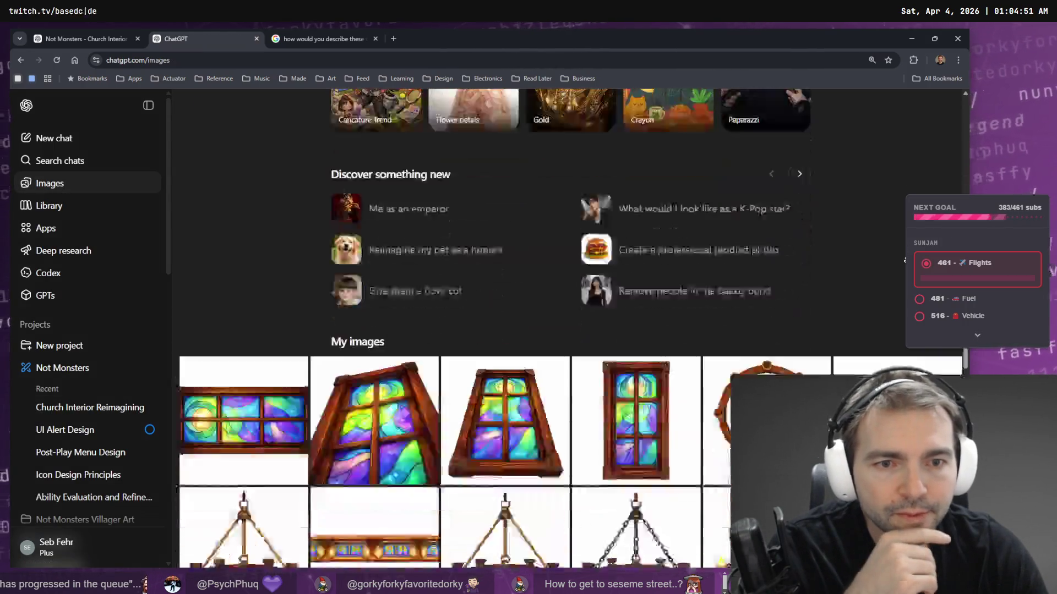
scroll(877, 203, up, 5)
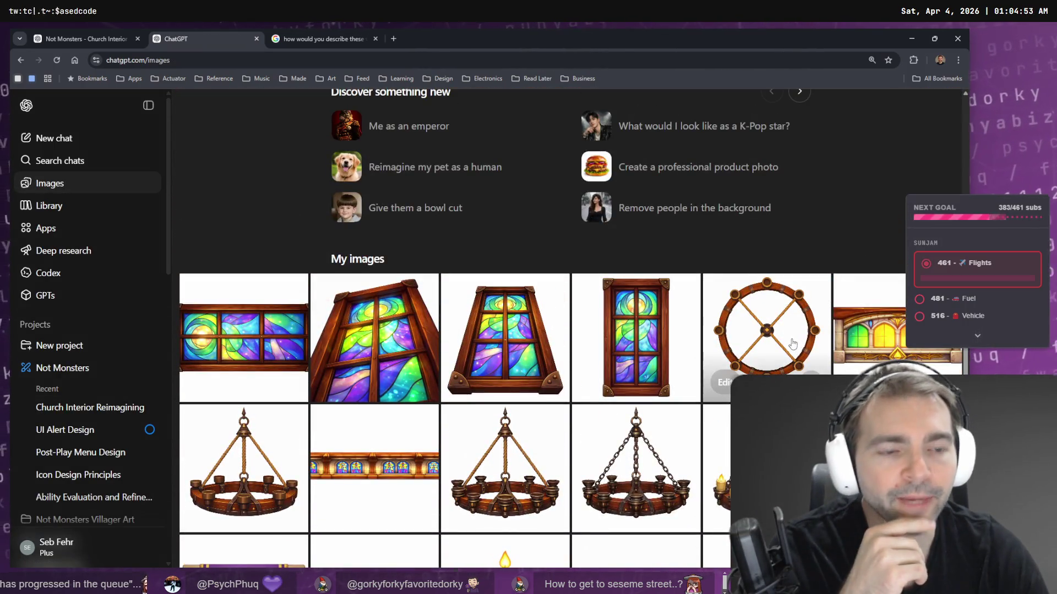
click(772, 320)
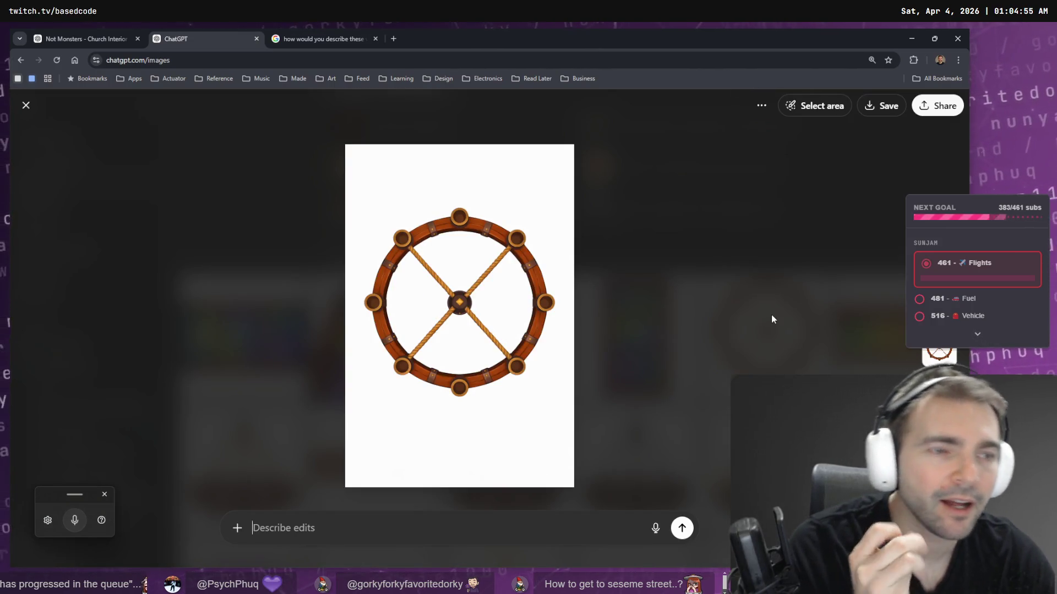
click(761, 105)
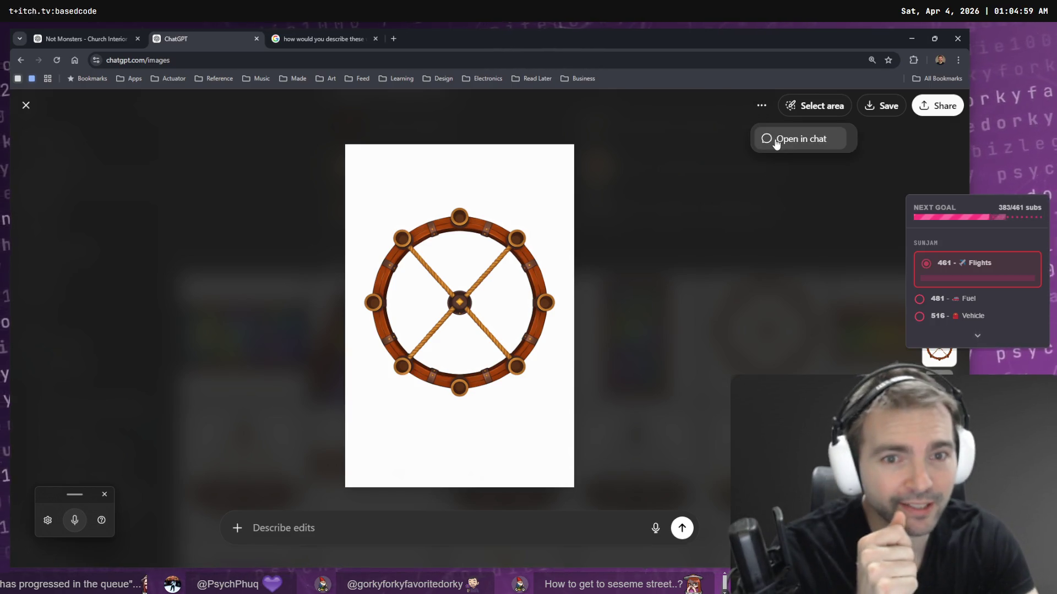
- Dictate and send the edit request 'rotate' for the wheel image
click(290, 536)
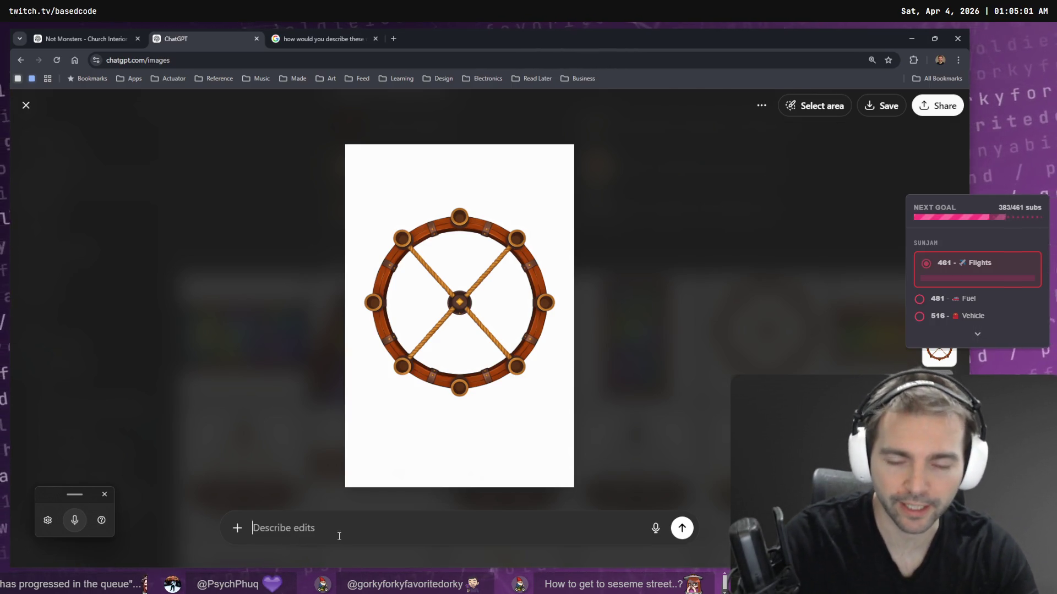
key(super+h)
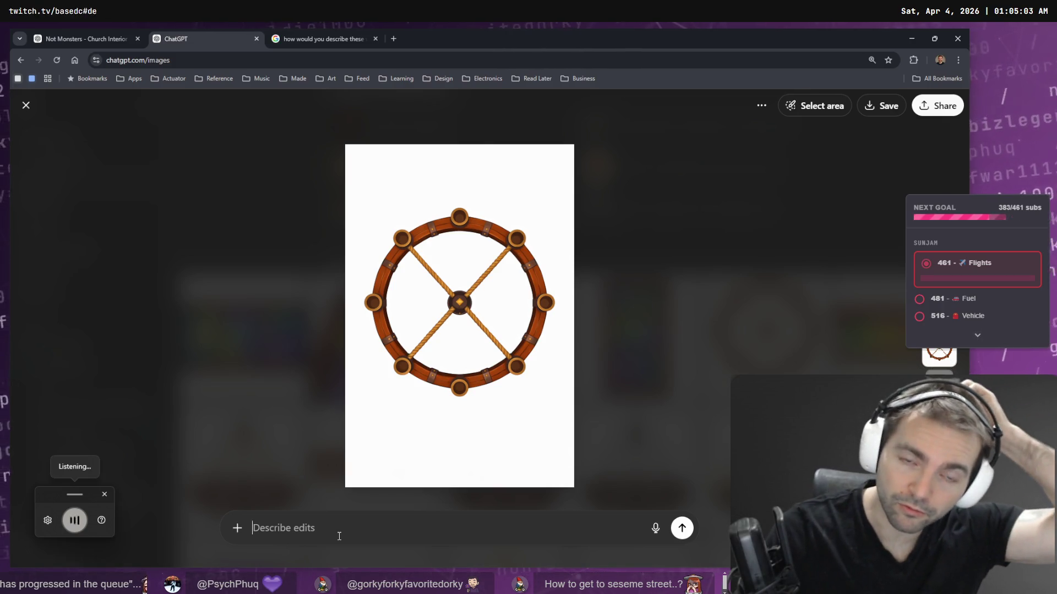
text(rotate)
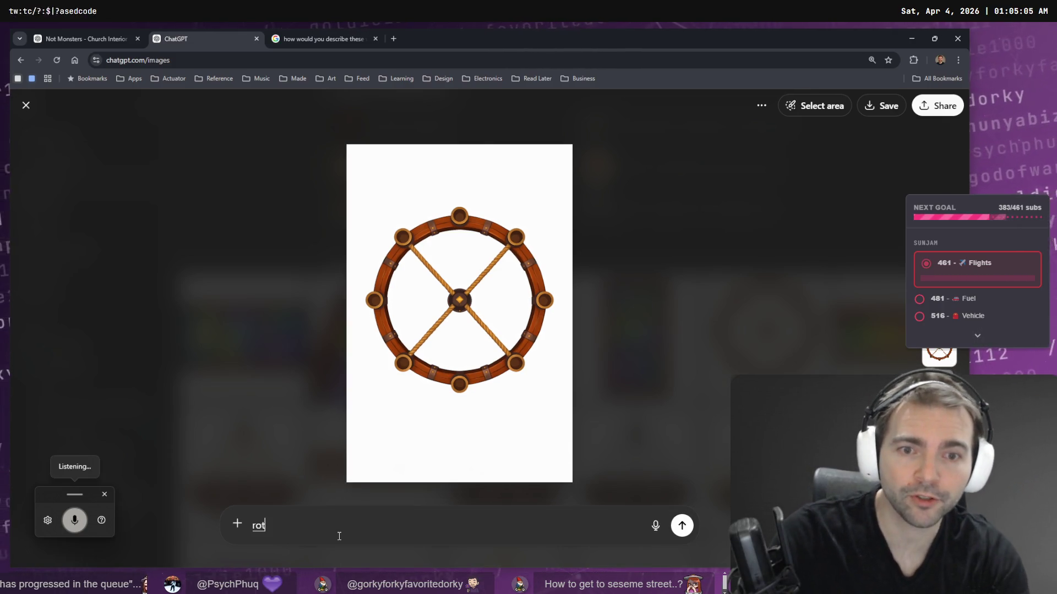
key(Return)
- Send 'change the perspective to Bottom-up' as a follow-up image edit
key(super+h)
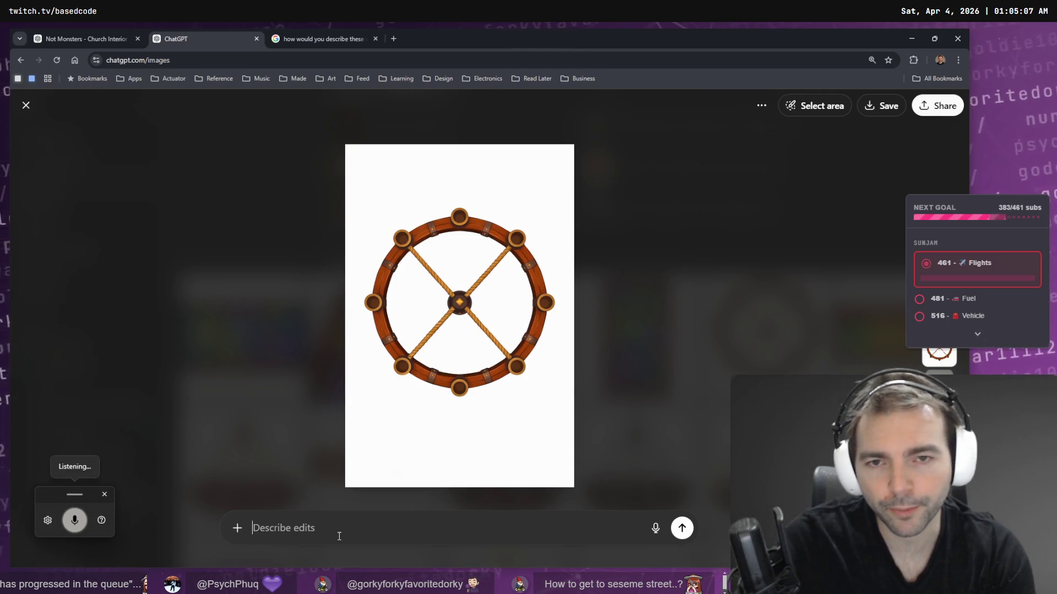
text(change the perspective to Bottom)
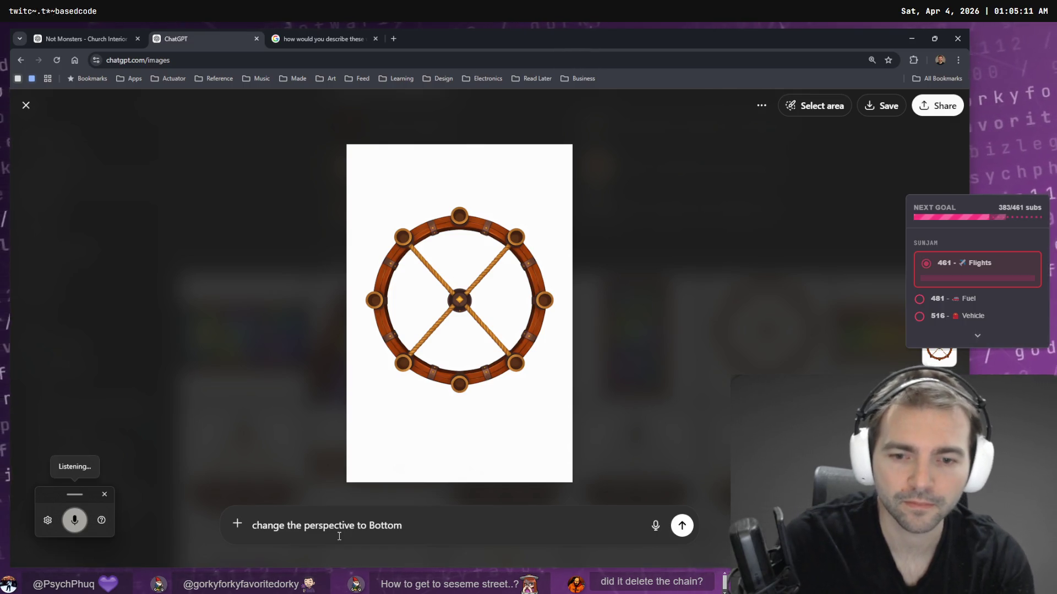
text(-up)
key(Return)
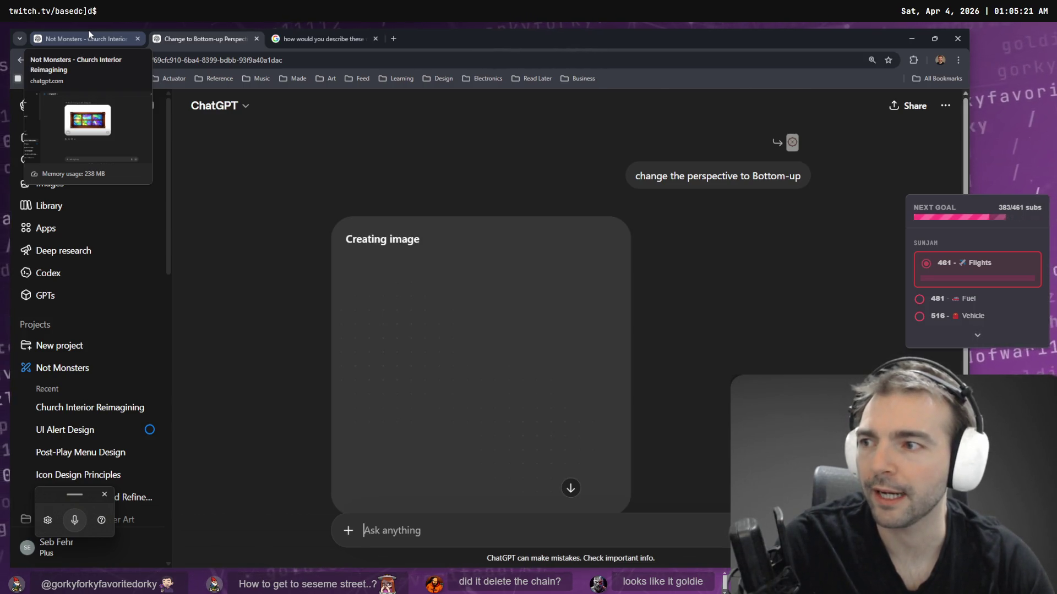
click(89, 33)
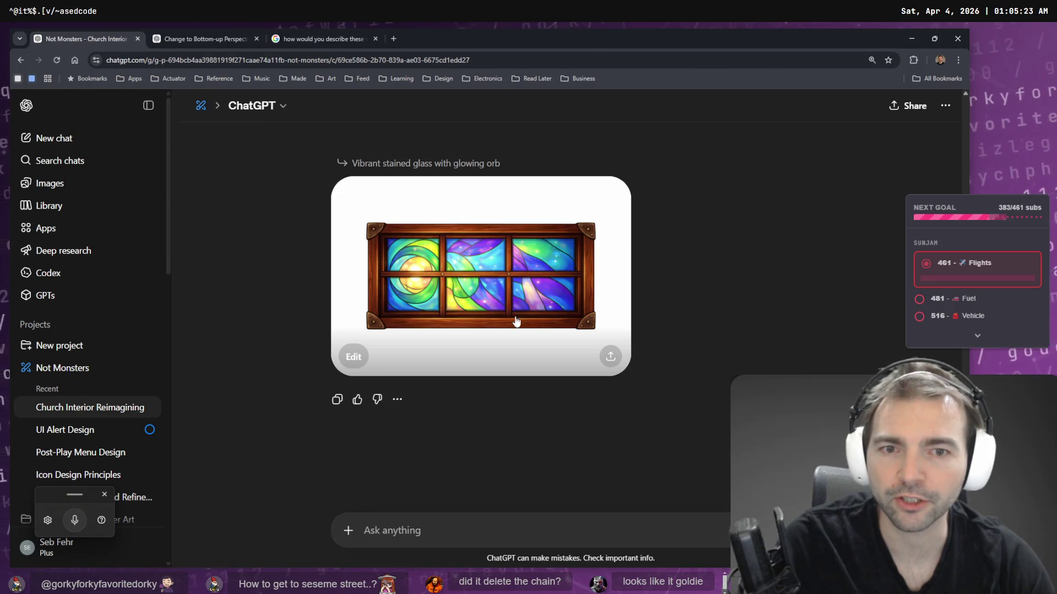
- Scroll the church interior chat and open the 'Vibrant stained glass with glowing orb' image full size
scroll(695, 302, up, 4)
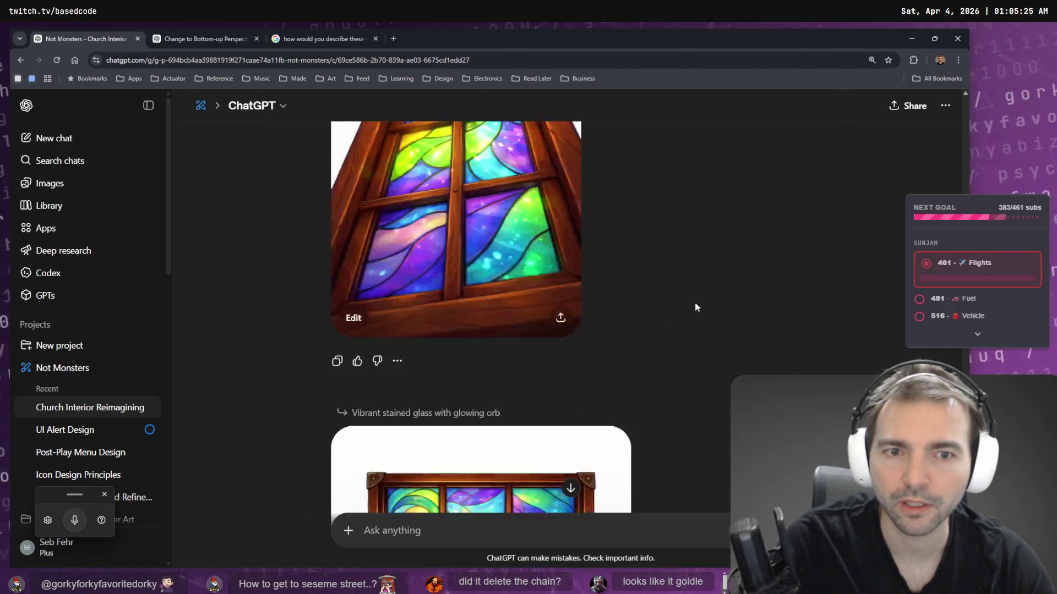
scroll(695, 303, down, 4)
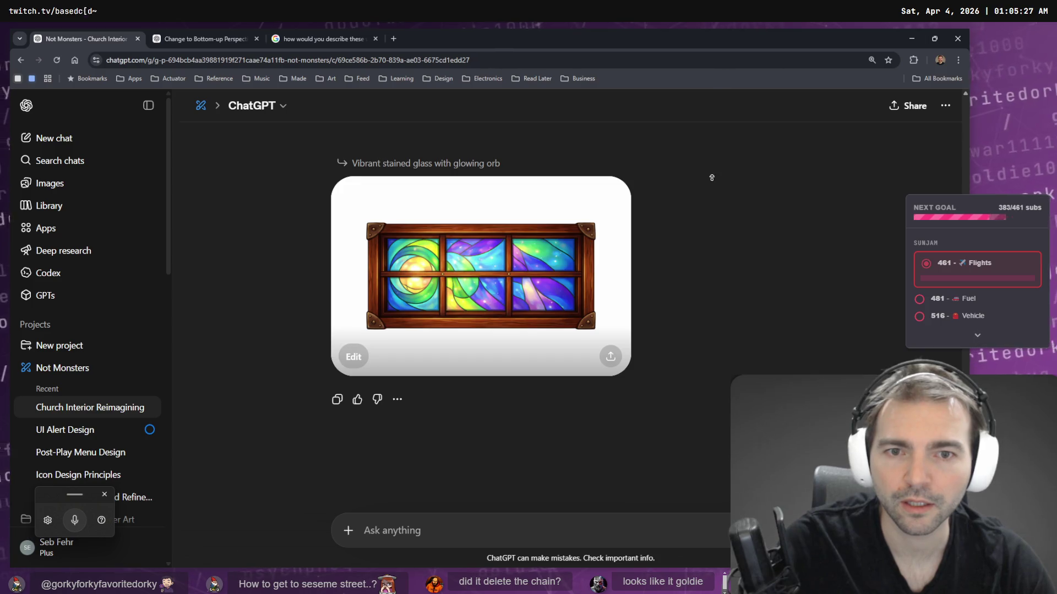
scroll(713, 182, up, 10)
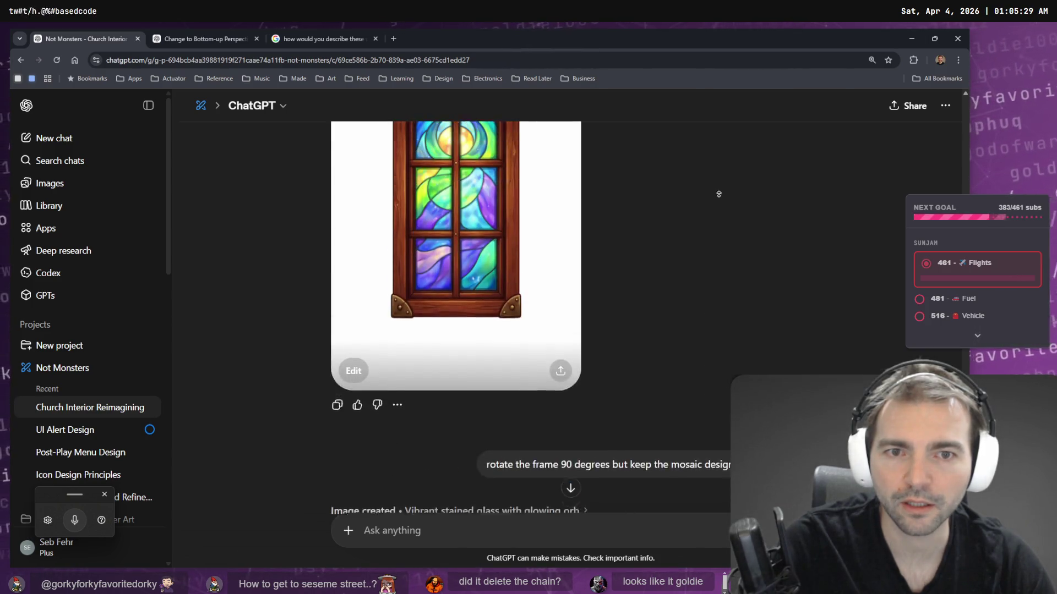
scroll(720, 245, up, 8)
scroll(721, 330, down, 14)
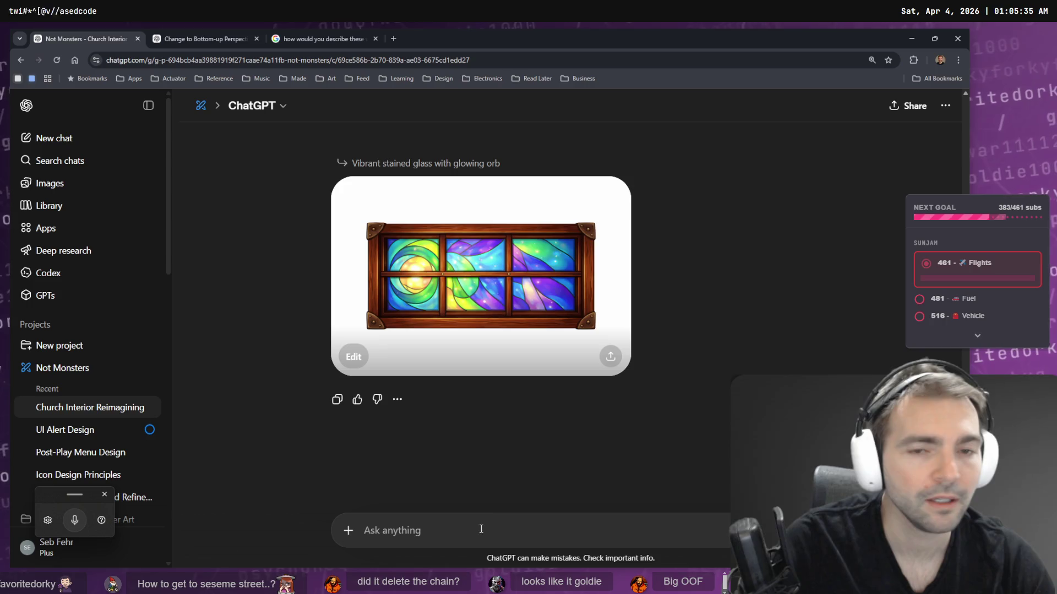
click(459, 235)
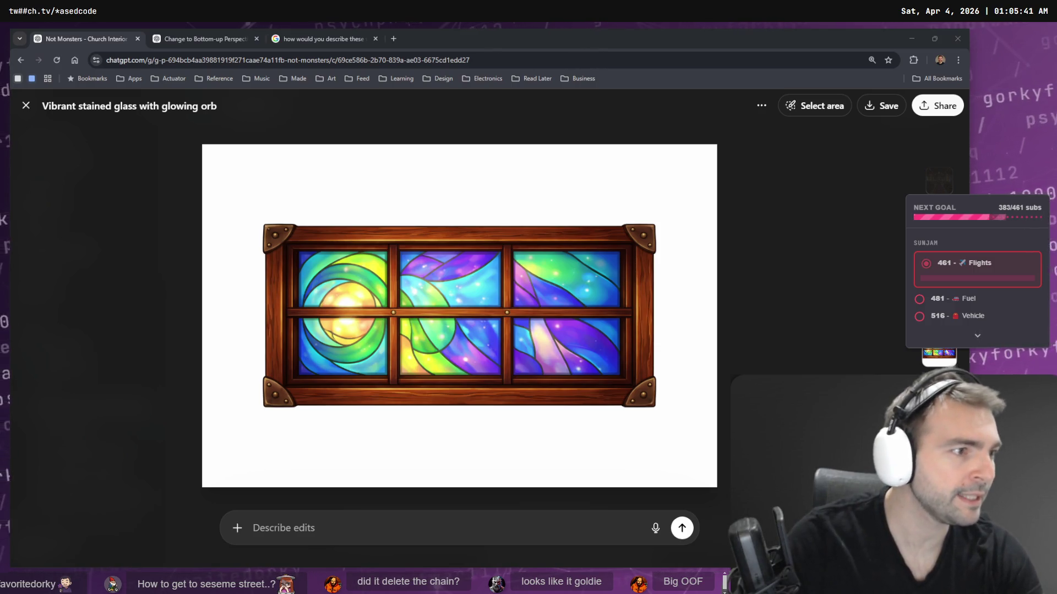
key(alt+Tab)
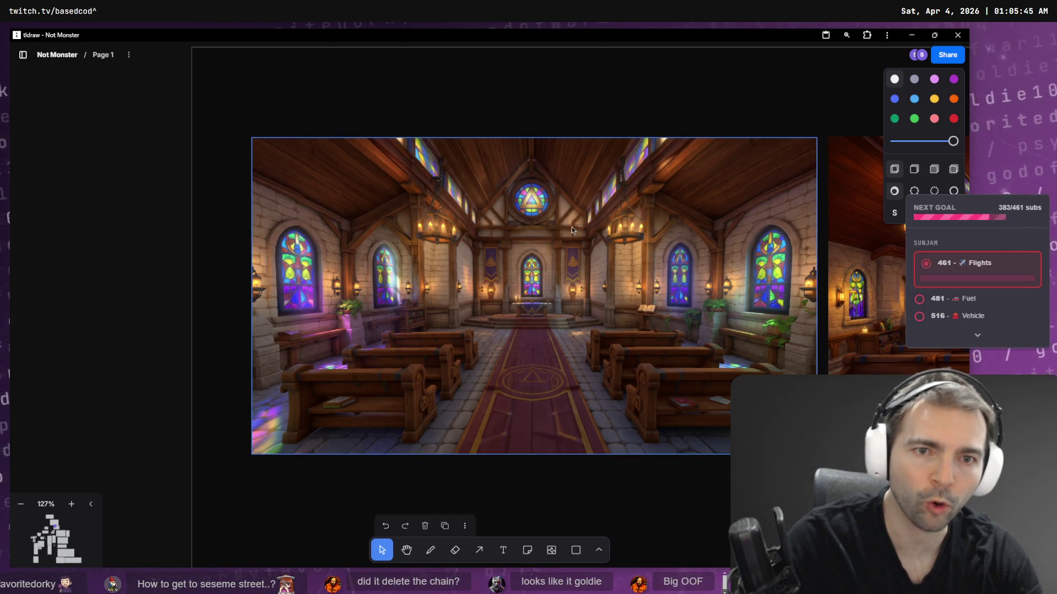
key(alt+Tab)
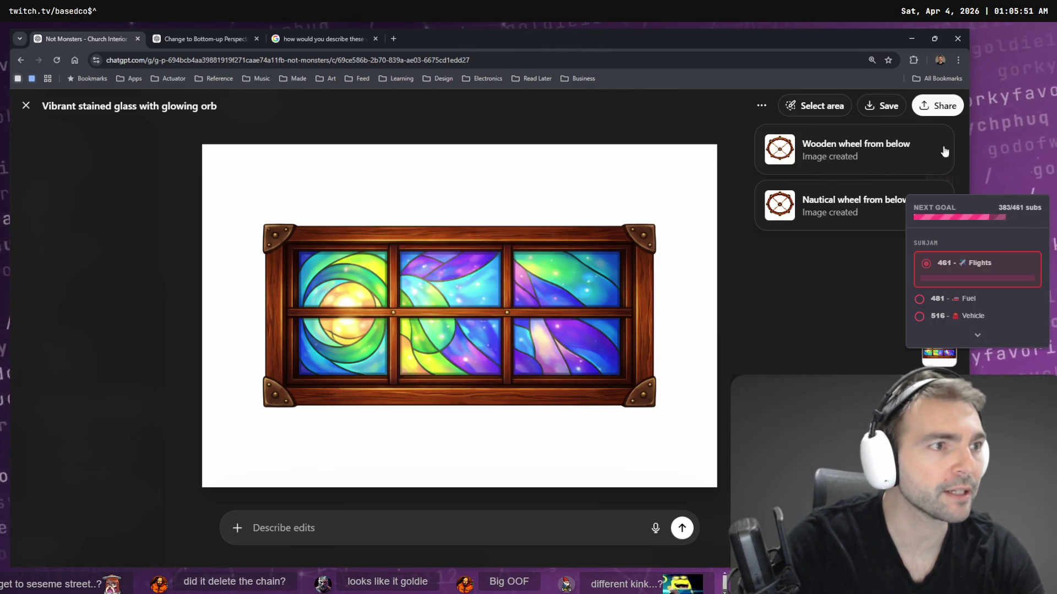
key(alt+Tab)
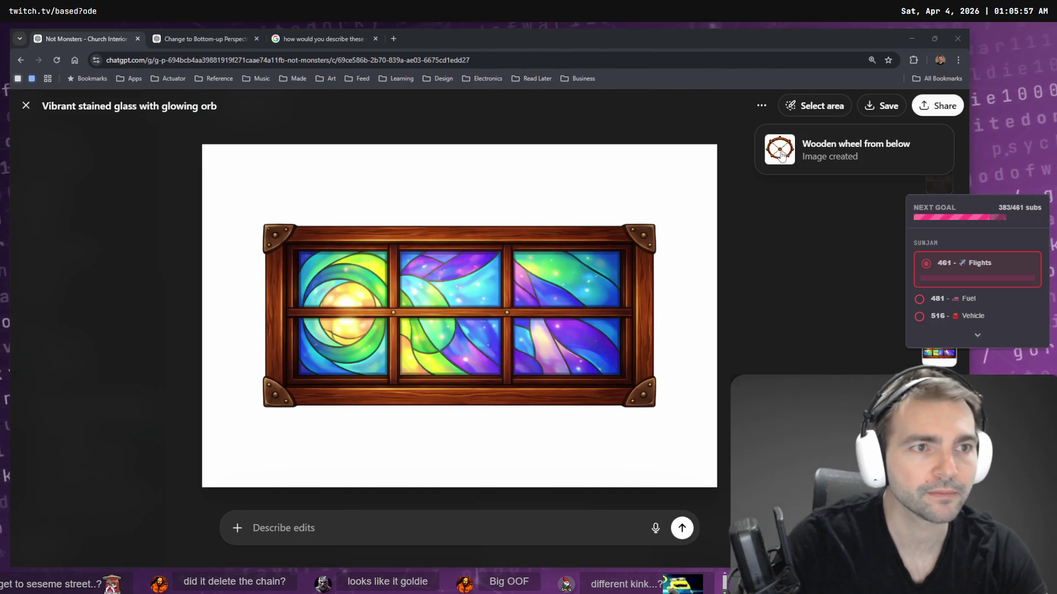
- Scroll through the nautical and wooden wheel images in the 'Change to Bottom-up Perspective' chat
click(203, 34)
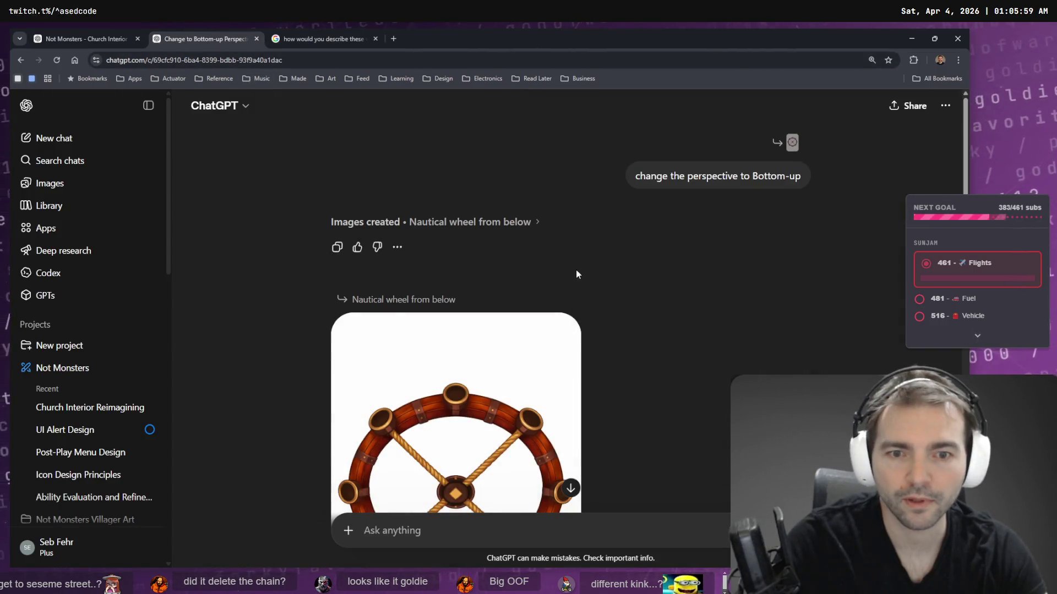
scroll(575, 273, down, 3)
scroll(606, 275, down, 5)
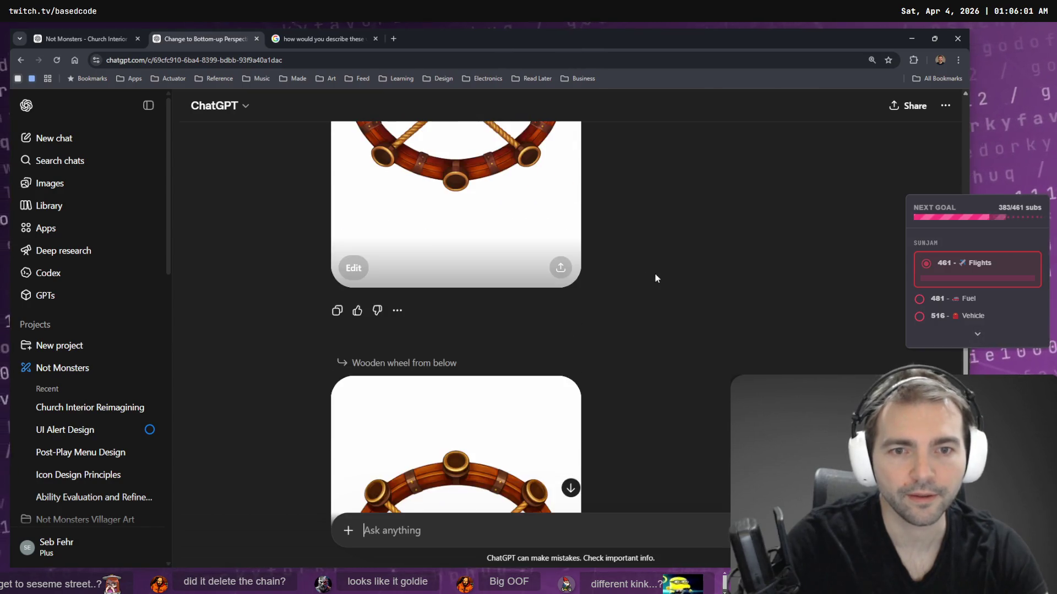
scroll(686, 256, up, 3)
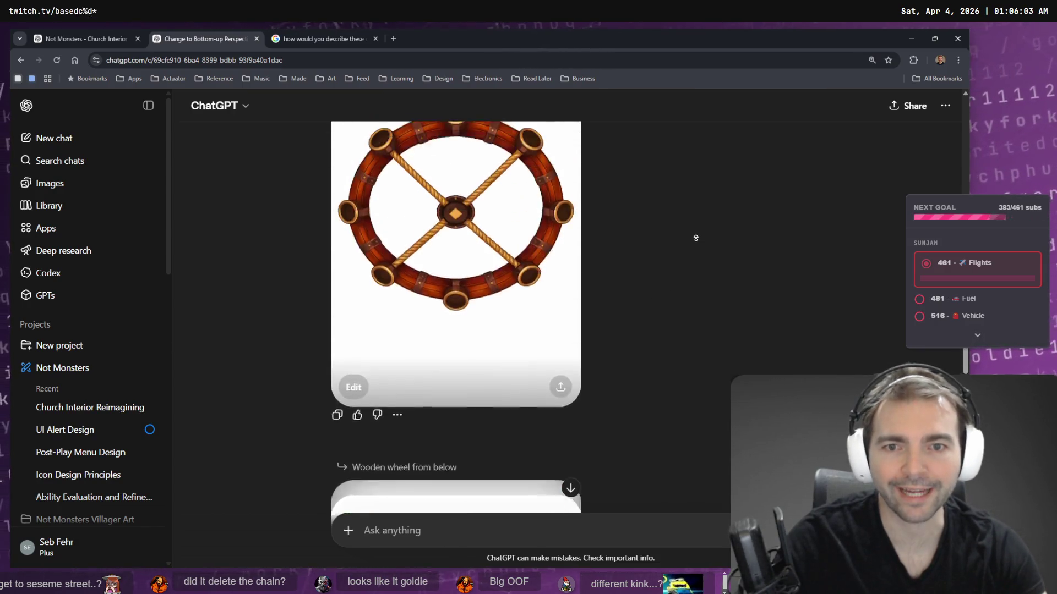
scroll(695, 237, up, 5)
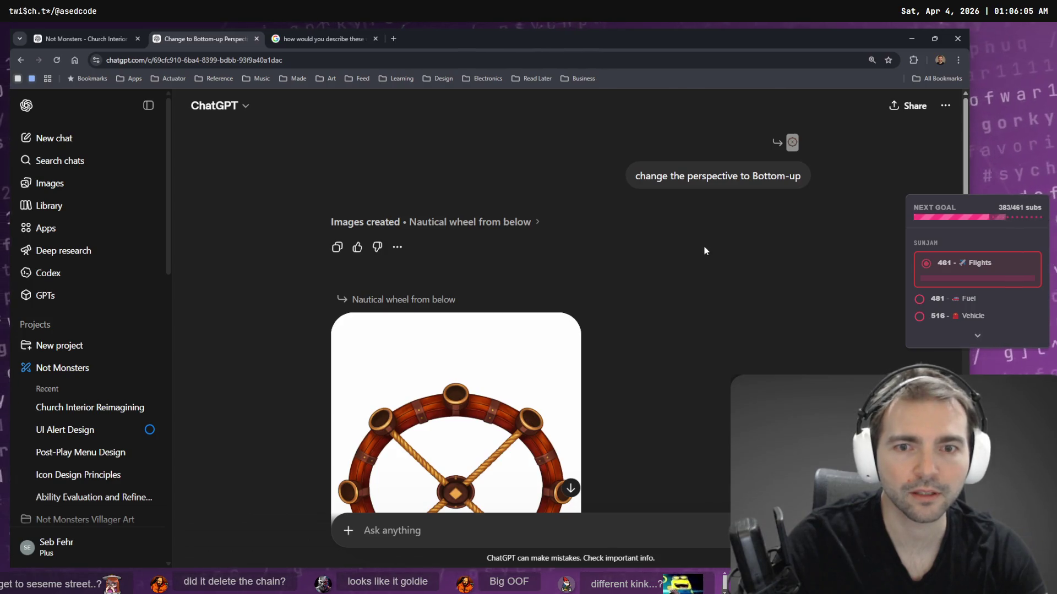
scroll(688, 248, down, 10)
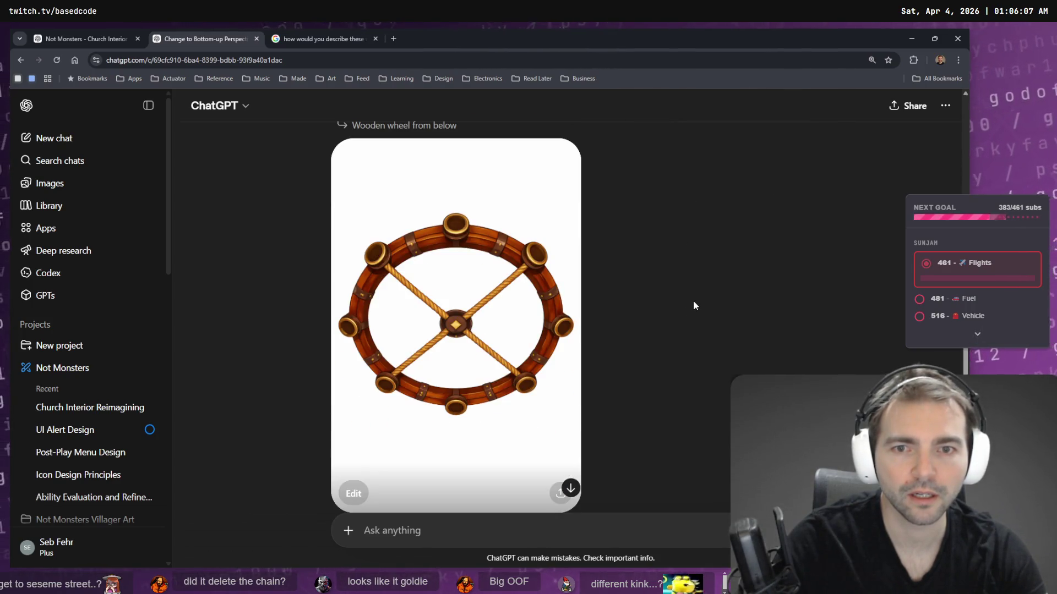
scroll(693, 305, up, 3)
scroll(677, 196, down, 3)
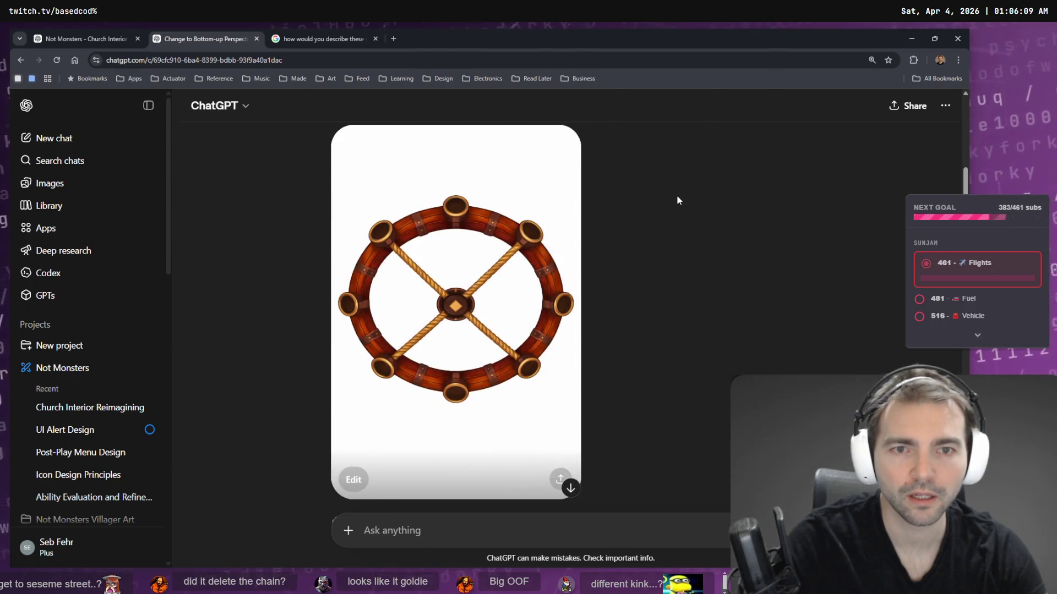
scroll(665, 186, up, 3)
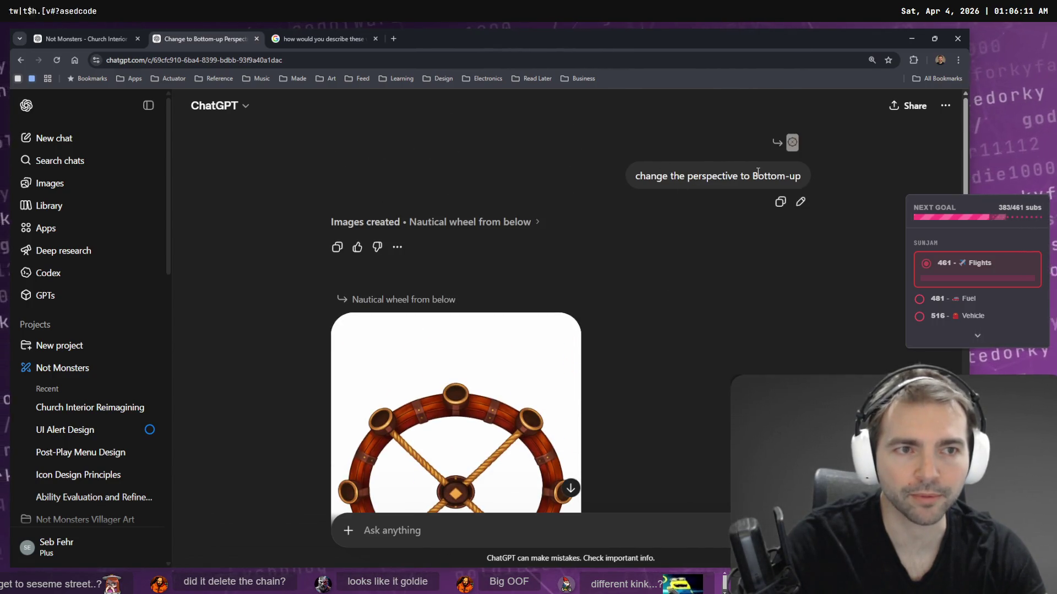
scroll(512, 234, down, 2)
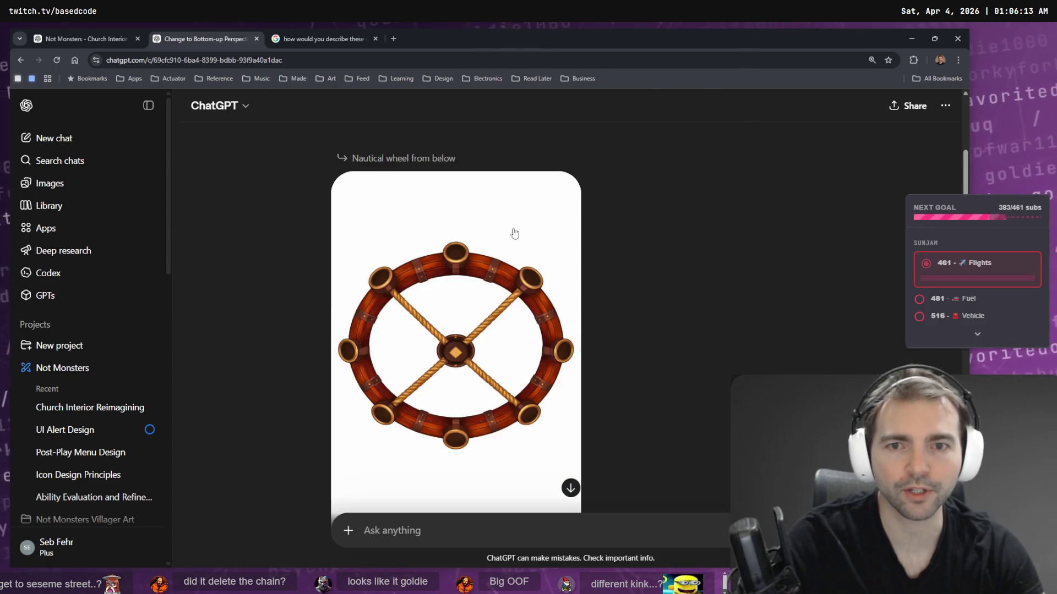
click(110, 39)
click(200, 34)
- Close the bottom-up wheel tab and leave the church chat's stained-glass image showing inline
key(ctrl+w)
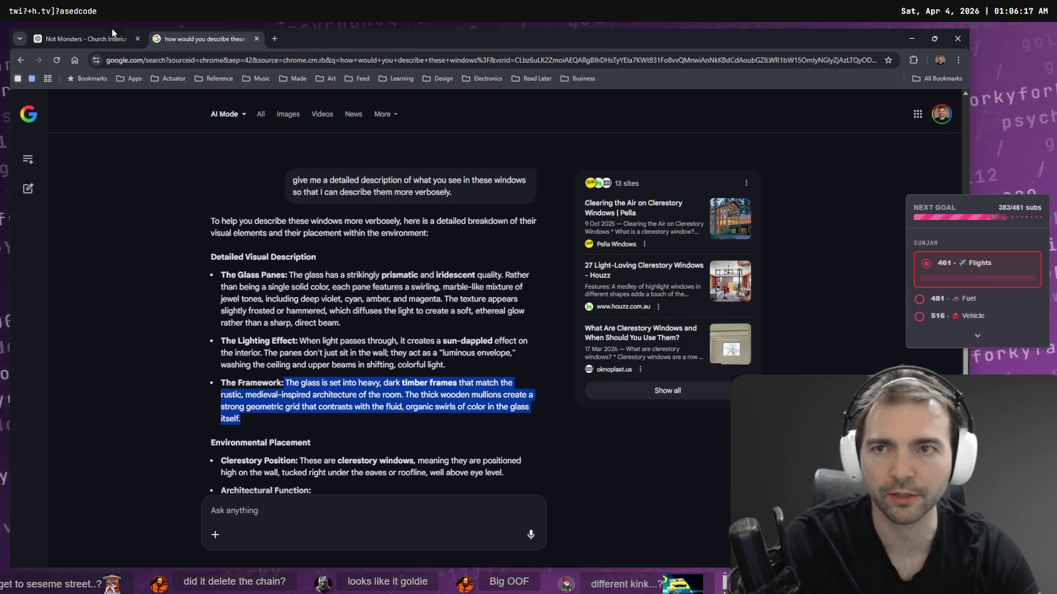
click(127, 39)
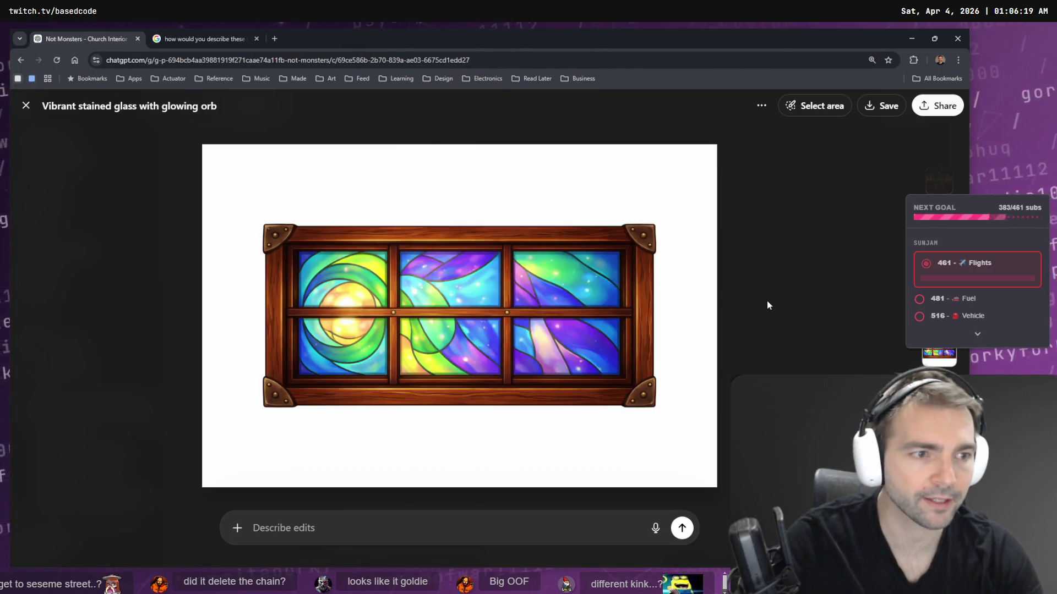
click(767, 300)
click(498, 281)
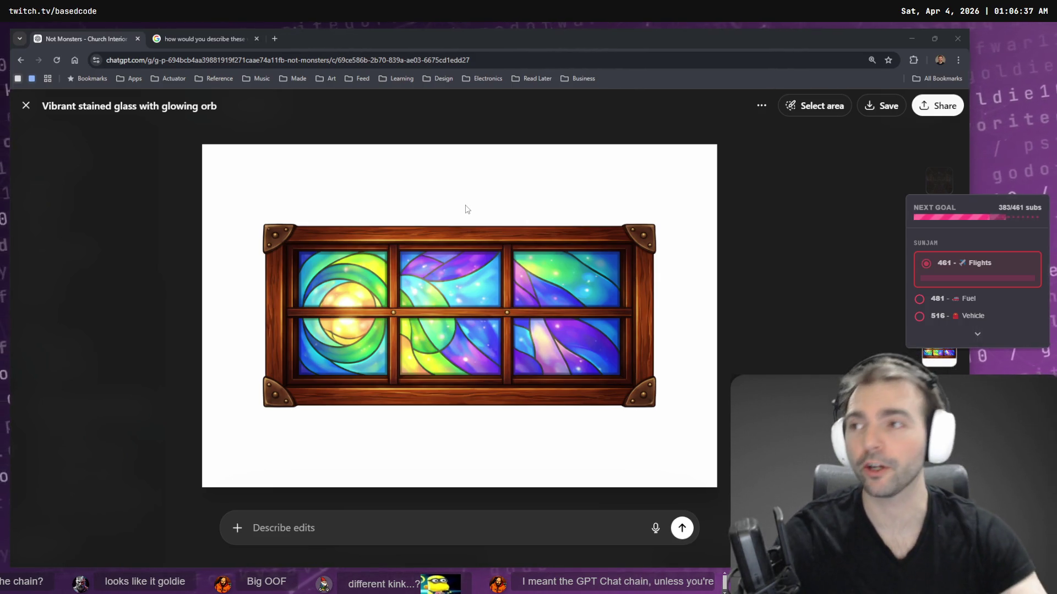
key(Escape)
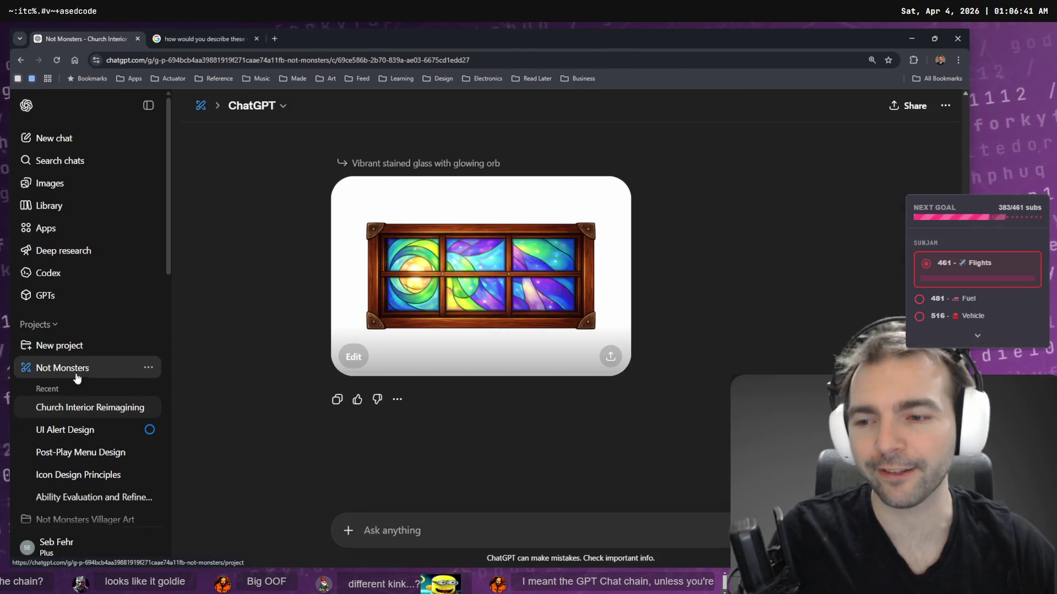
- Browse the prompt's versions (lectern, wooden beam, flip-camera) and return to the latest table version, 14/14
scroll(774, 243, up, 15)
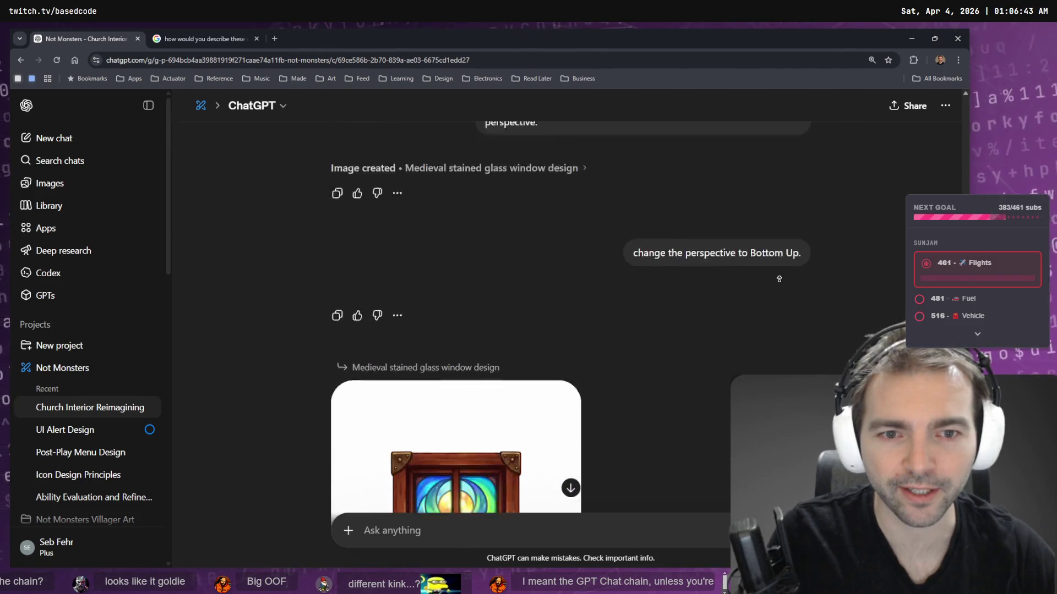
scroll(671, 334, down, 6)
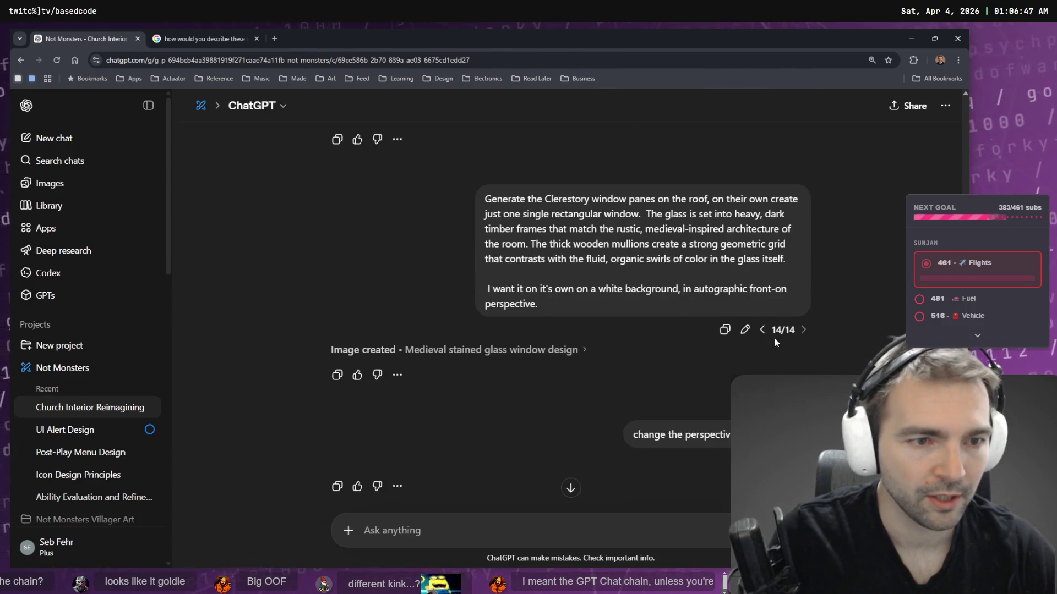
click(763, 330)
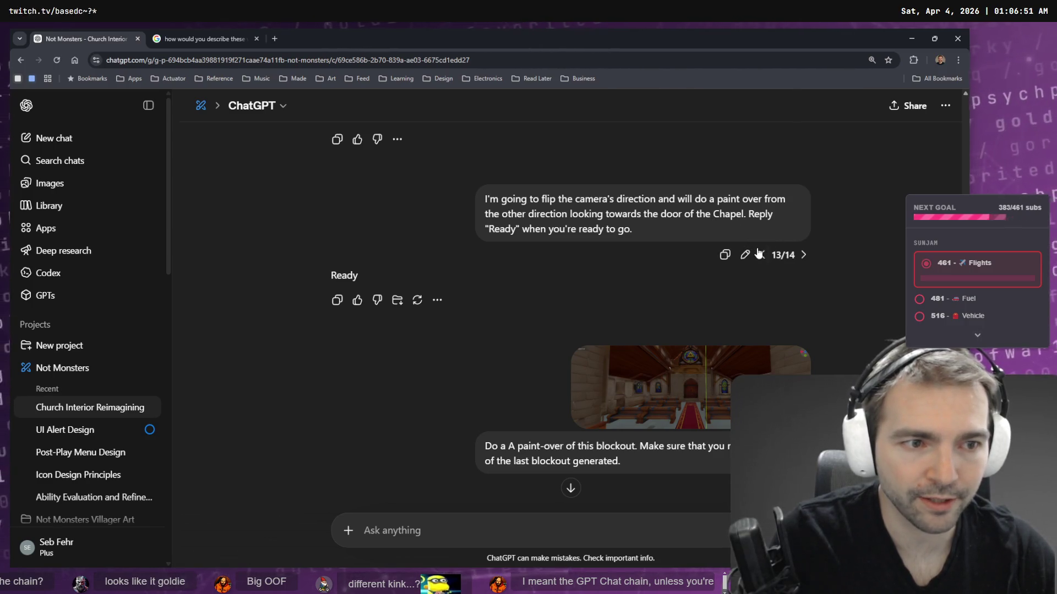
click(761, 255)
click(762, 246)
click(805, 254)
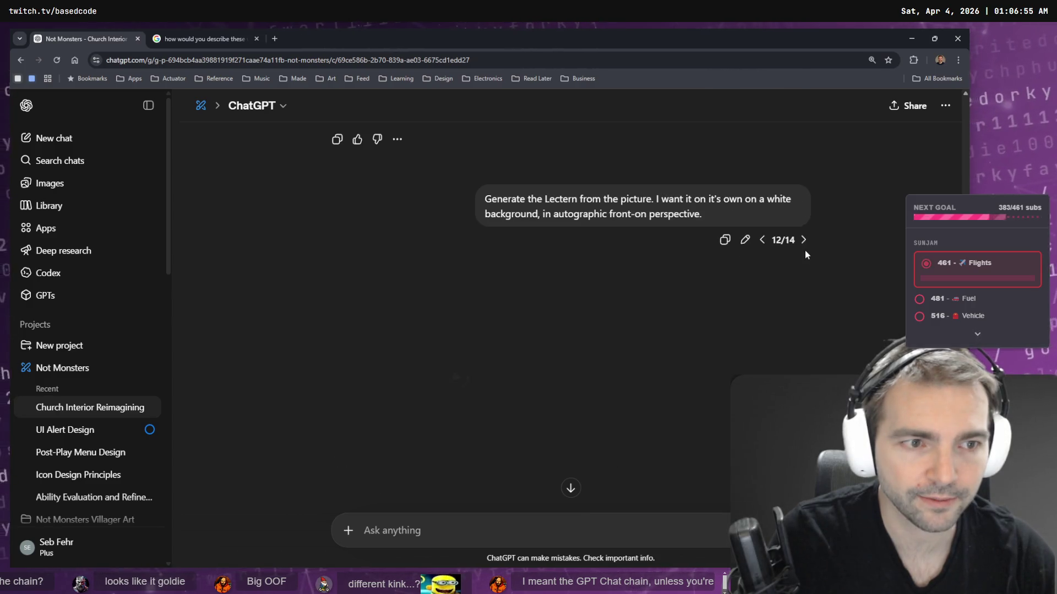
click(805, 254)
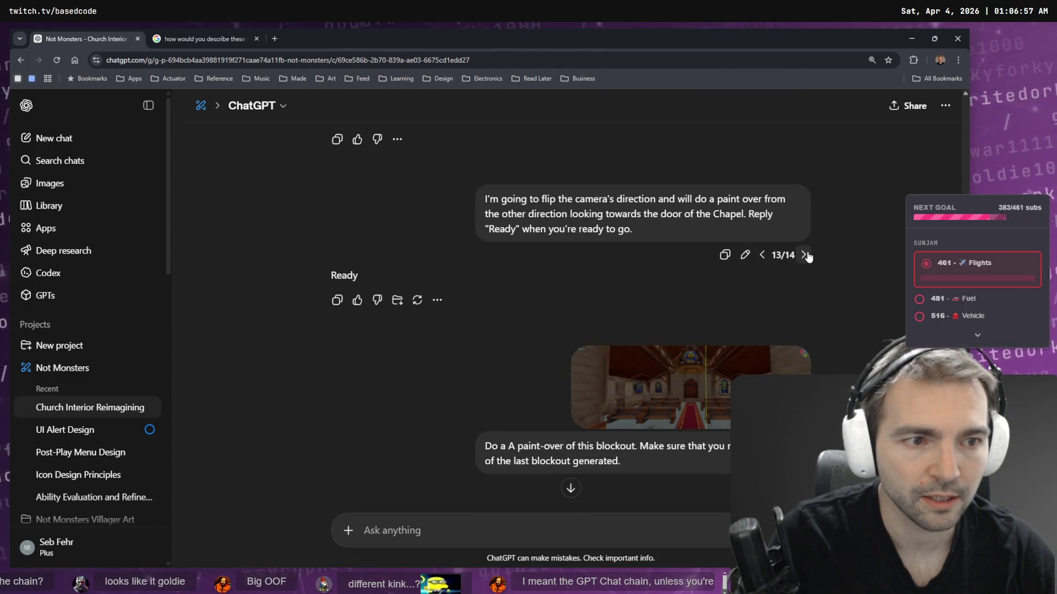
click(805, 255)
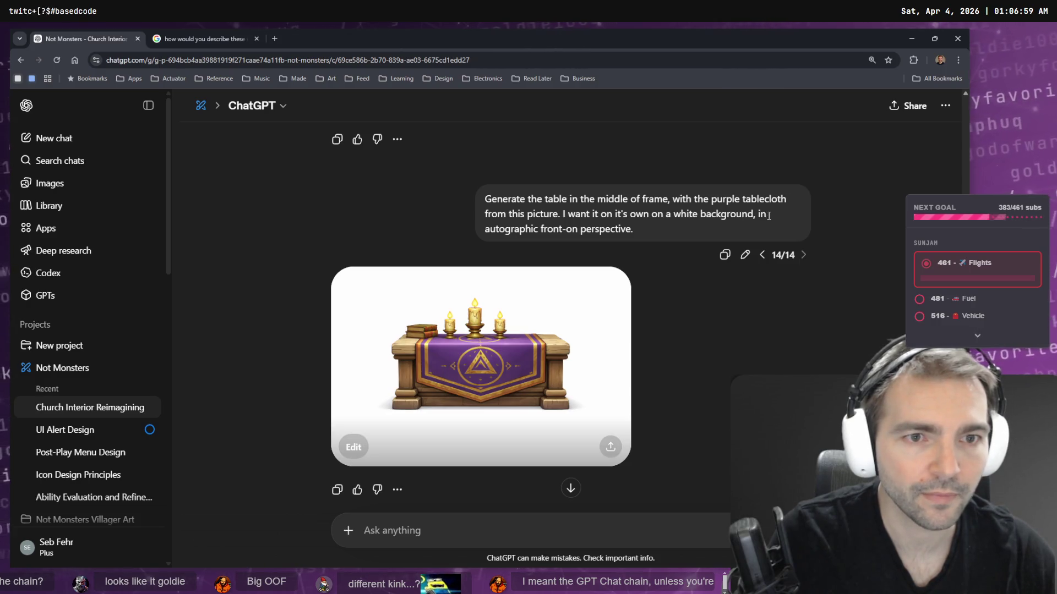
scroll(735, 243, up, 5)
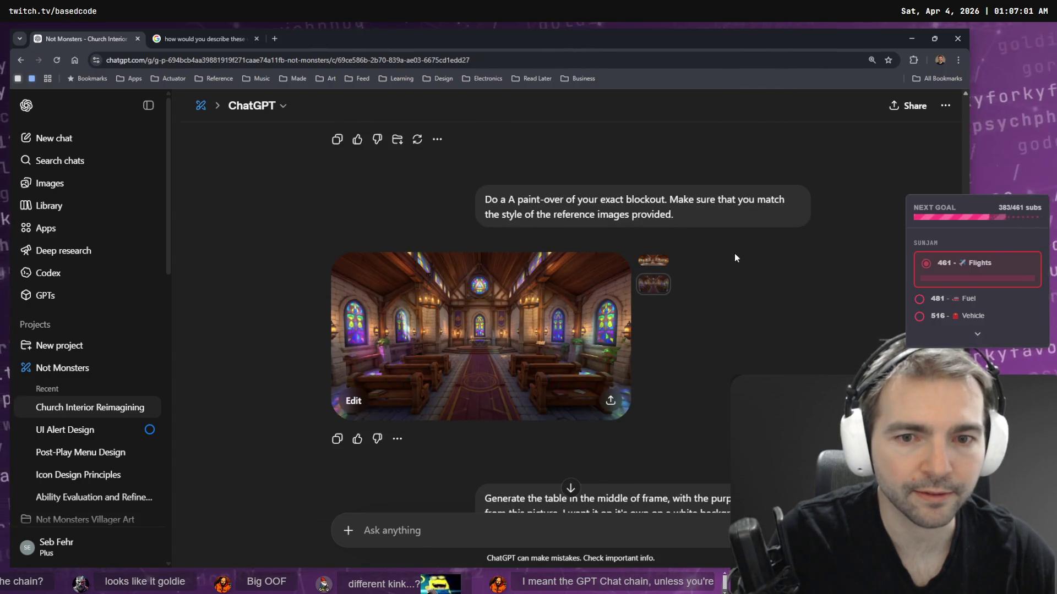
scroll(734, 255, down, 5)
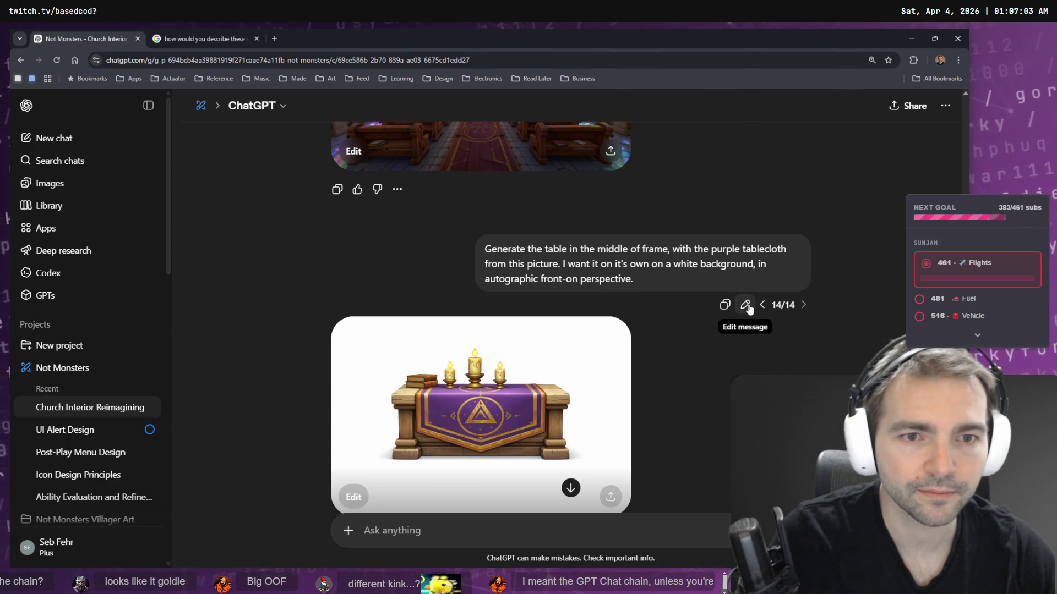
- Edit the table prompt, replacing the table wording with a correctly spelled 'chandelier'
click(746, 305)
mouse_move(722, 256)
mouse_down()
mouse_move(344, 254)
mouse_move(527, 254)
mouse_up()
text(chandelier)
key(ctrl+t)
text(chanda)
key(BackSpace)
text(elier)
key(ctrl+w)
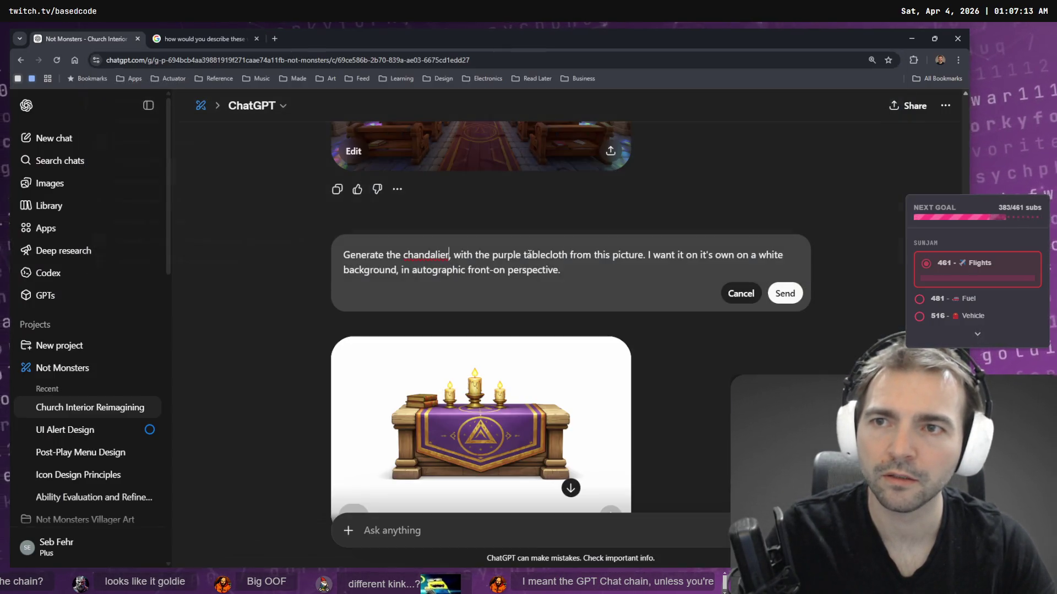
key(ctrl+shift+Left)
text(chandelier)
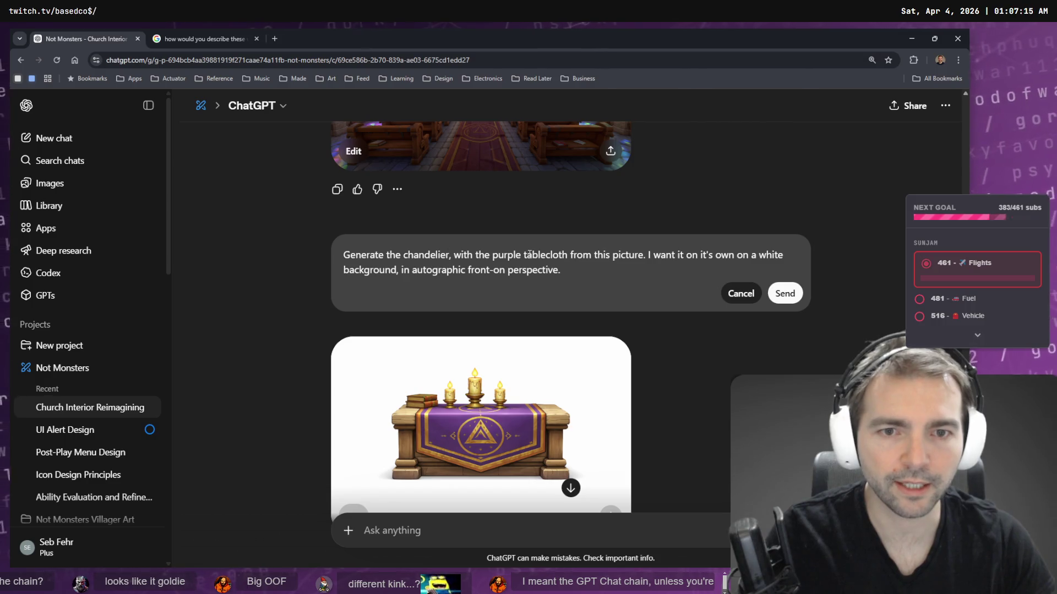
- Delete 'with the purple tablecloth' from the prompt and resubmit it for a white-background chandelier
key(ctrl+shift+Right)
key(ctrl+shift+Right)
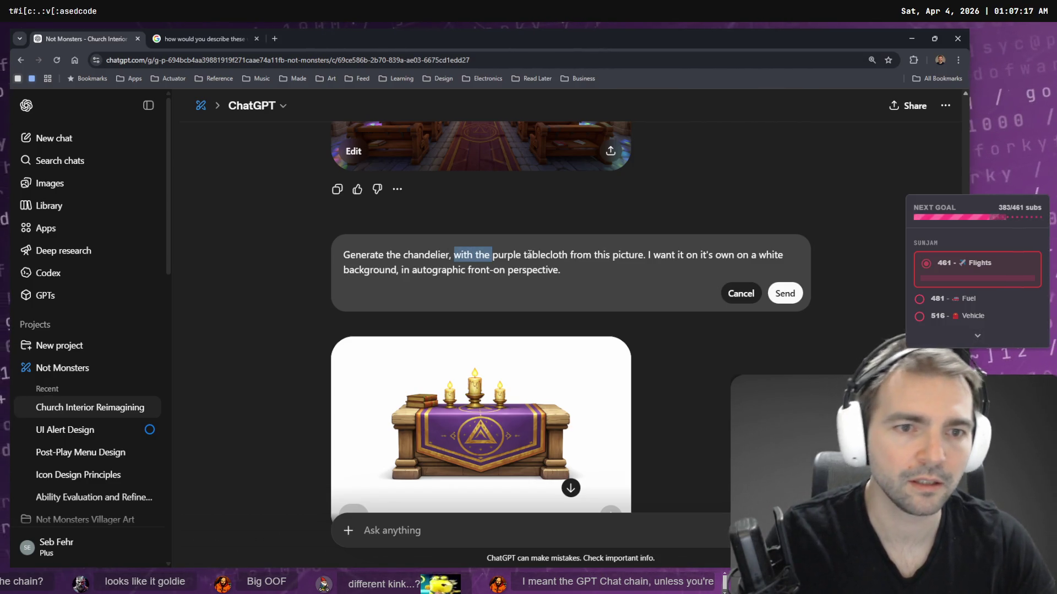
key(ctrl+shift+Right)
key(ctrl+shift+Right)
key(ctrl+shift+Right)
key(ctrl+shift+Left)
key(ctrl+shift+Left)
key(ctrl+shift+Left)
key(BackSpace)
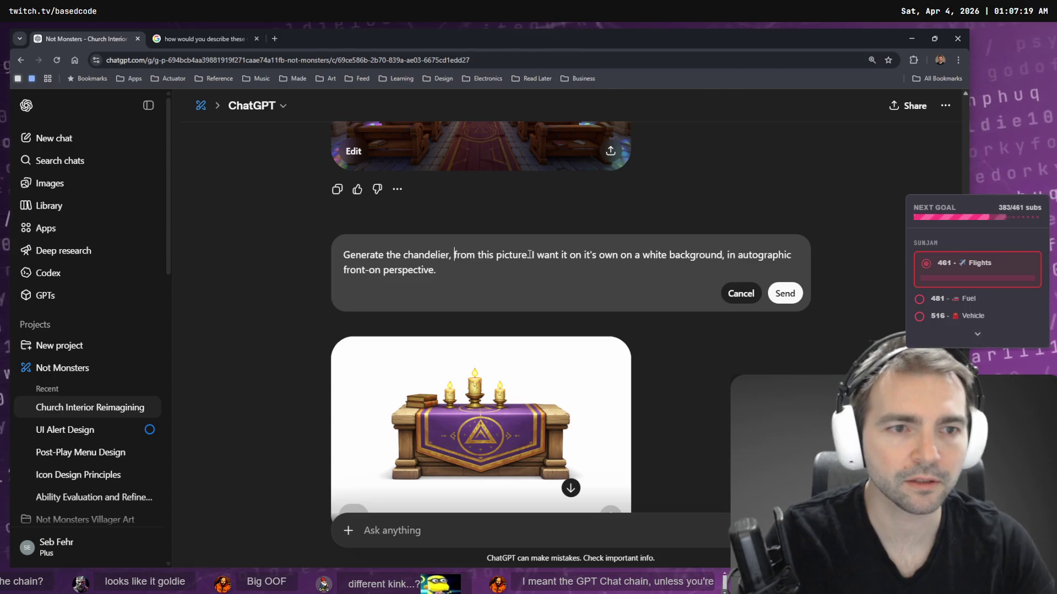
click(530, 254)
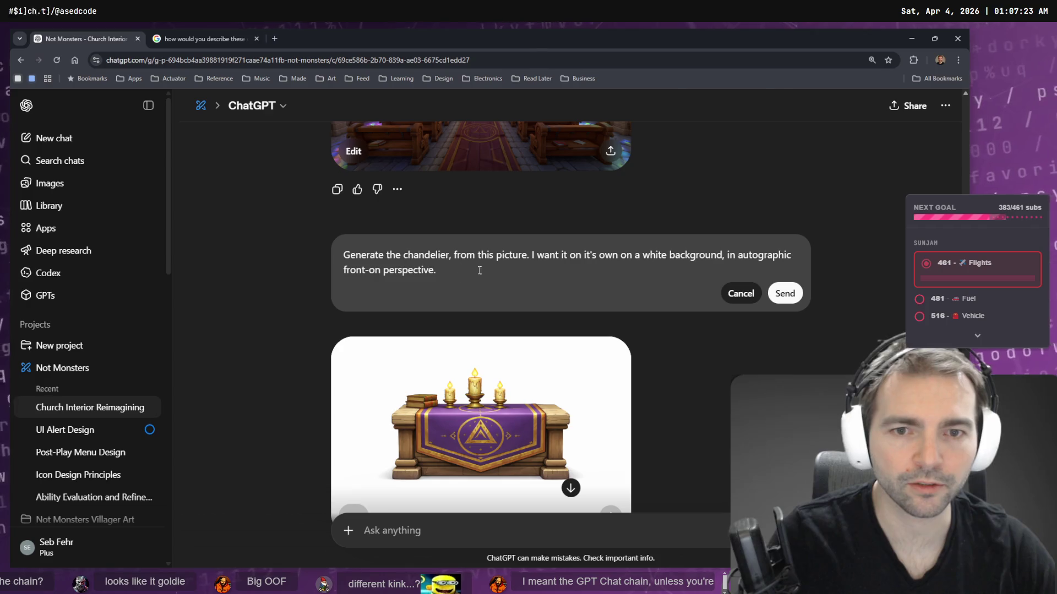
click(784, 294)
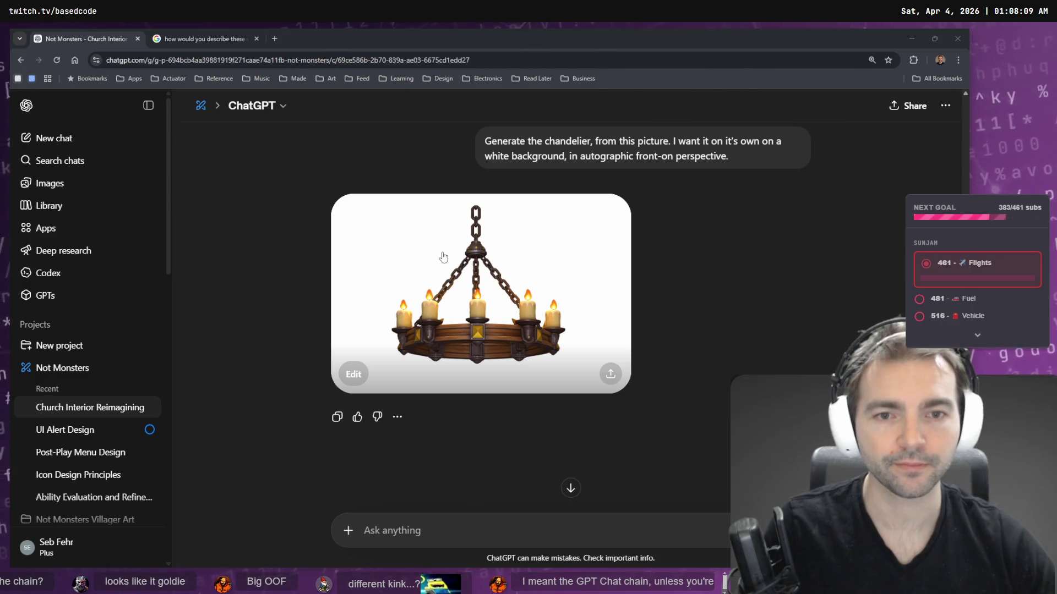
click(478, 515)
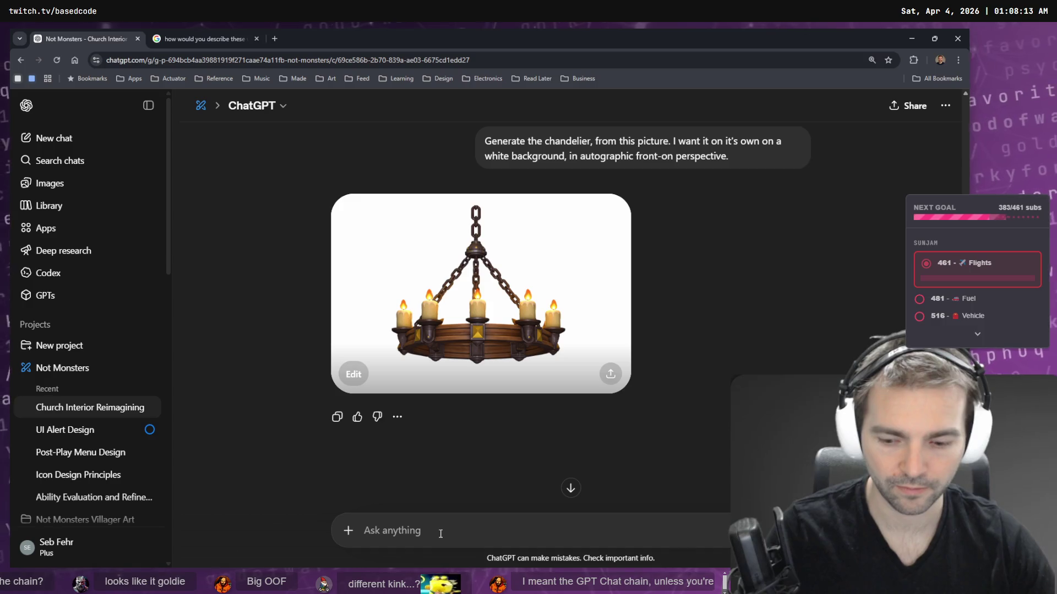
- Dictate and send 'Change the perspective to Top Down. Remove the candles.' with Remove capitalized
key(super+h)
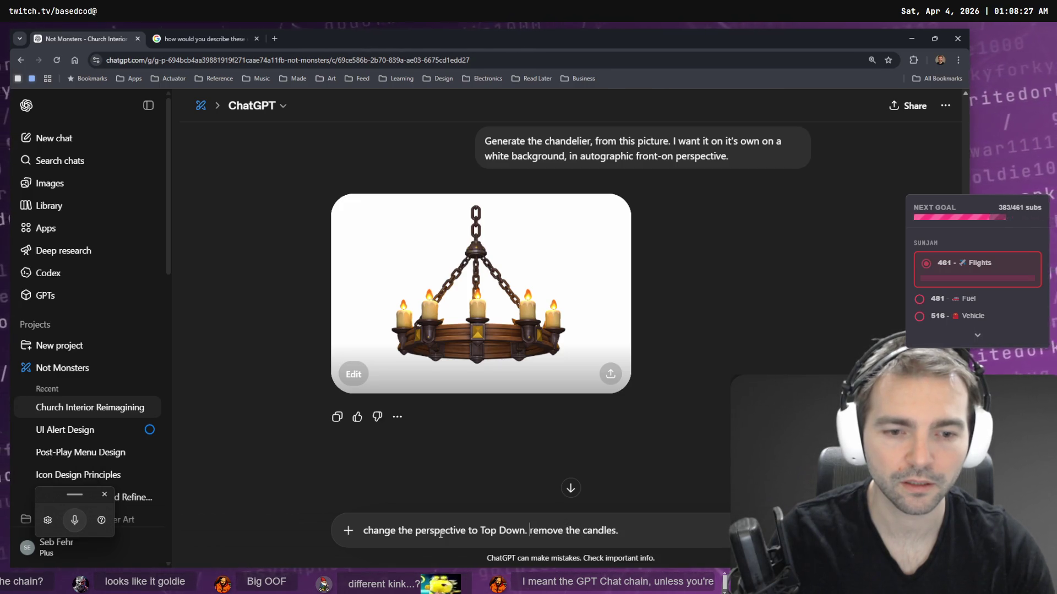
key(Delete)
text(R)
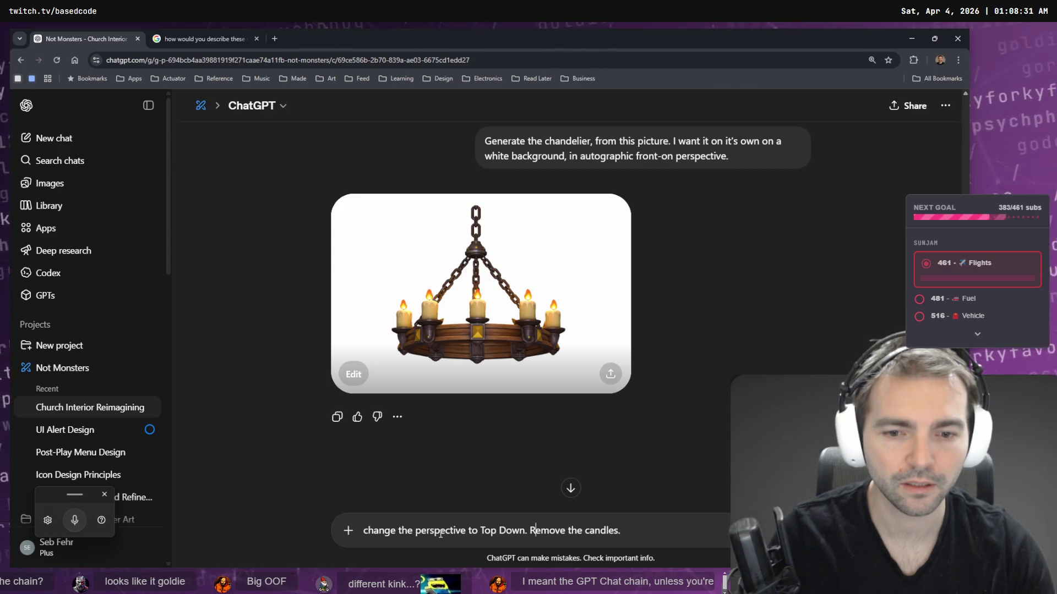
key(Return)
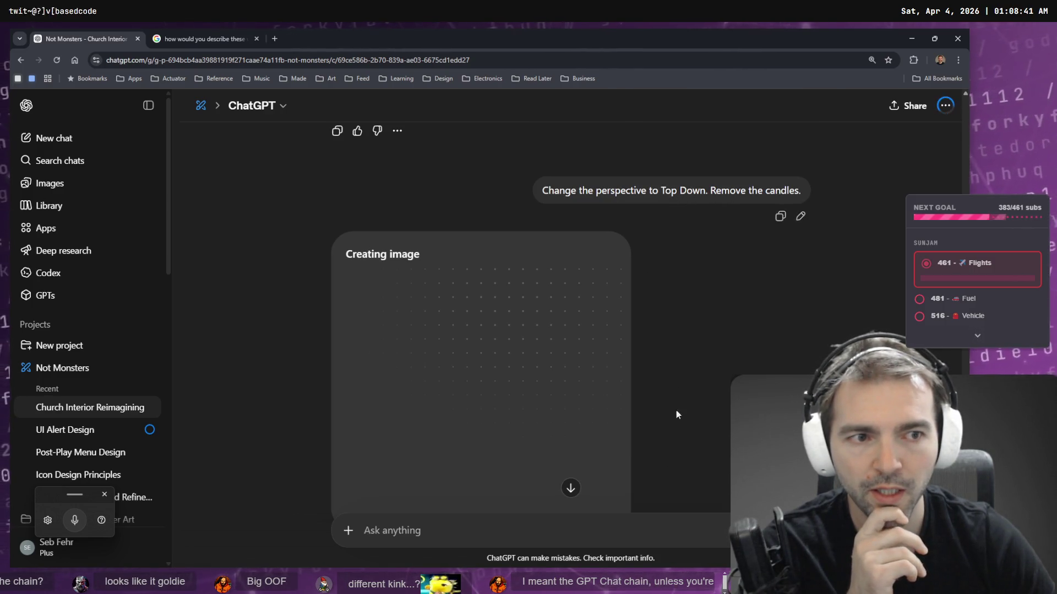
scroll(525, 524, down, 1)
key(ctrl+space)
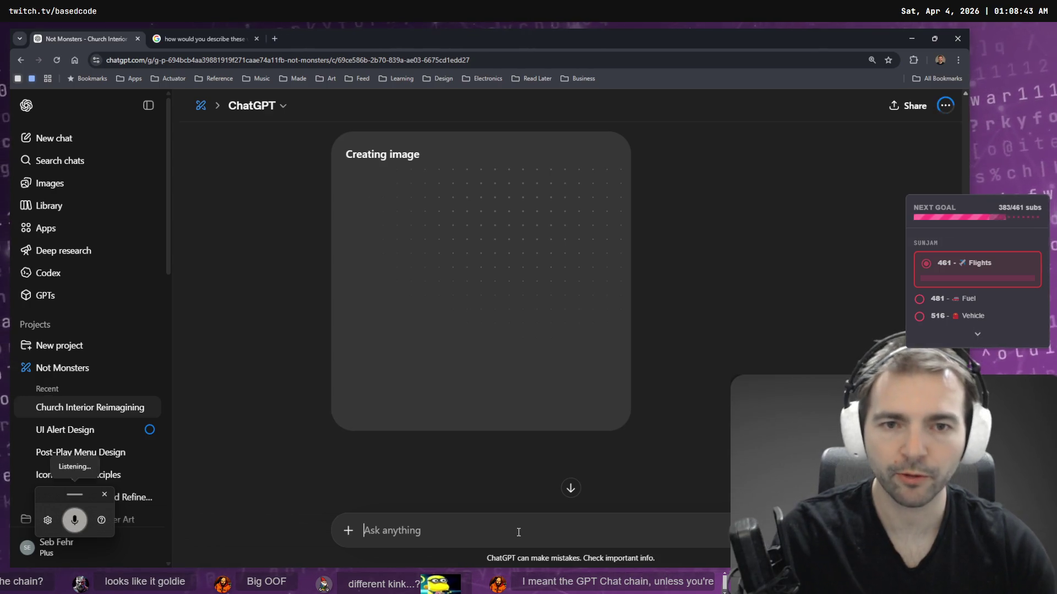
- Finish dictating 'Replace the chains with thick rope.' and glance at the Google window descriptions
key(ctrl+space)
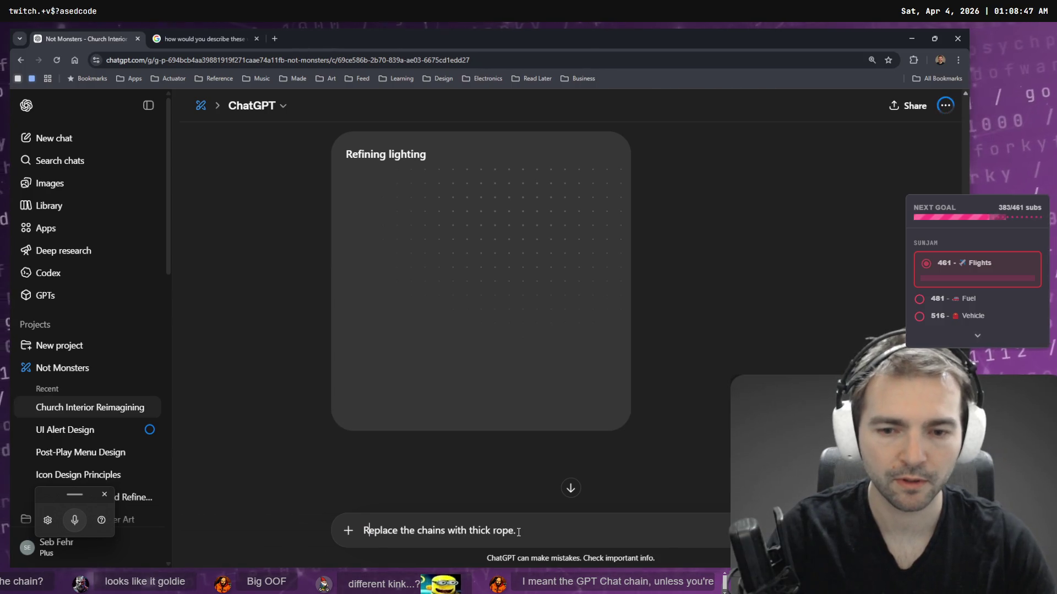
click(205, 34)
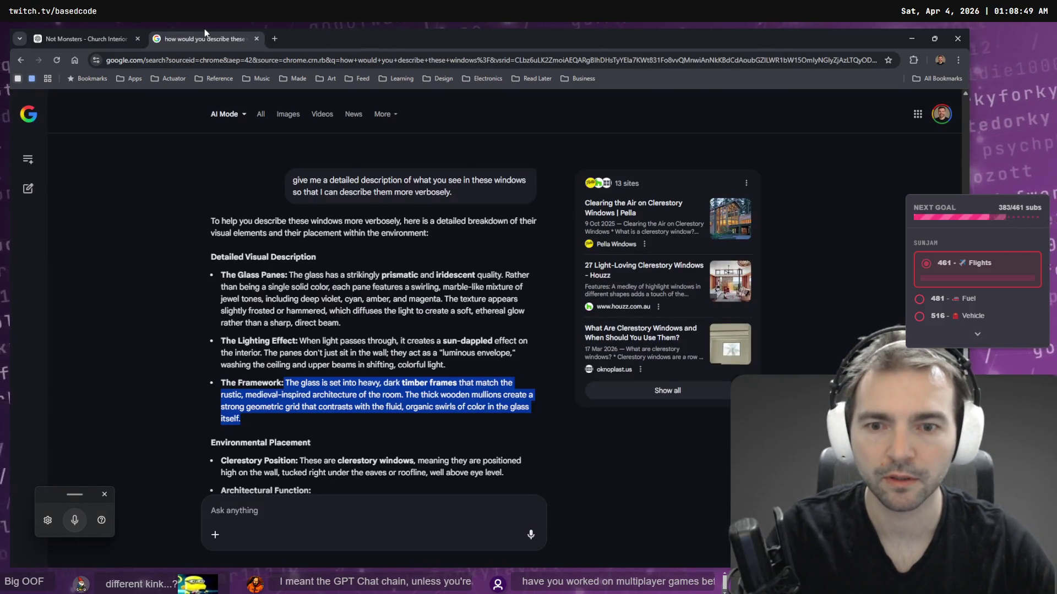
scroll(351, 357, down, 2)
click(92, 35)
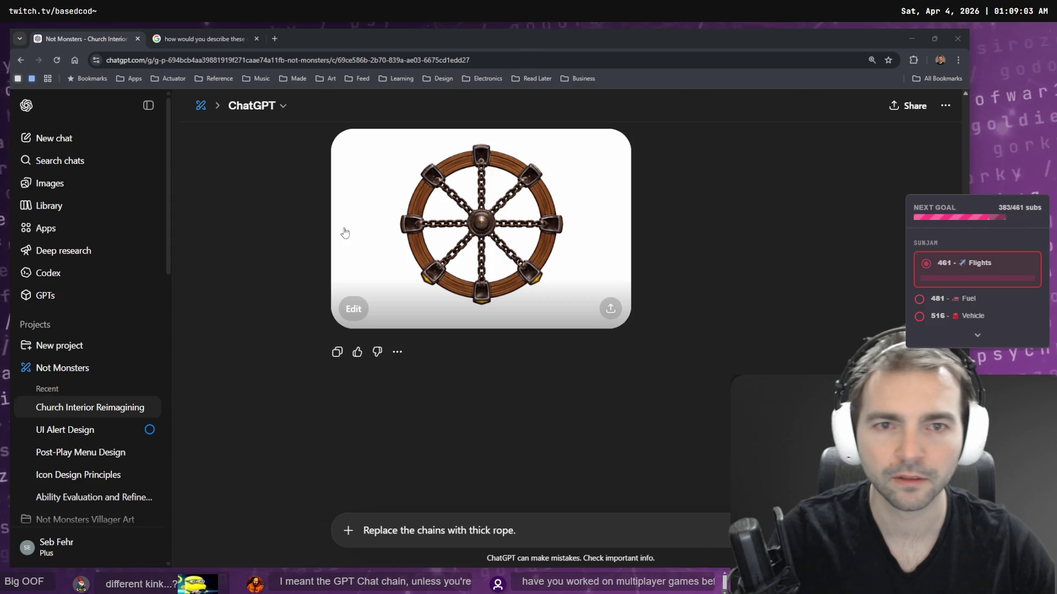
- Restore the accidentally cleared rope request with undo and send it
key(super+h)
key(ctrl+a)
key(BackSpace)
scroll(731, 286, up, 5)
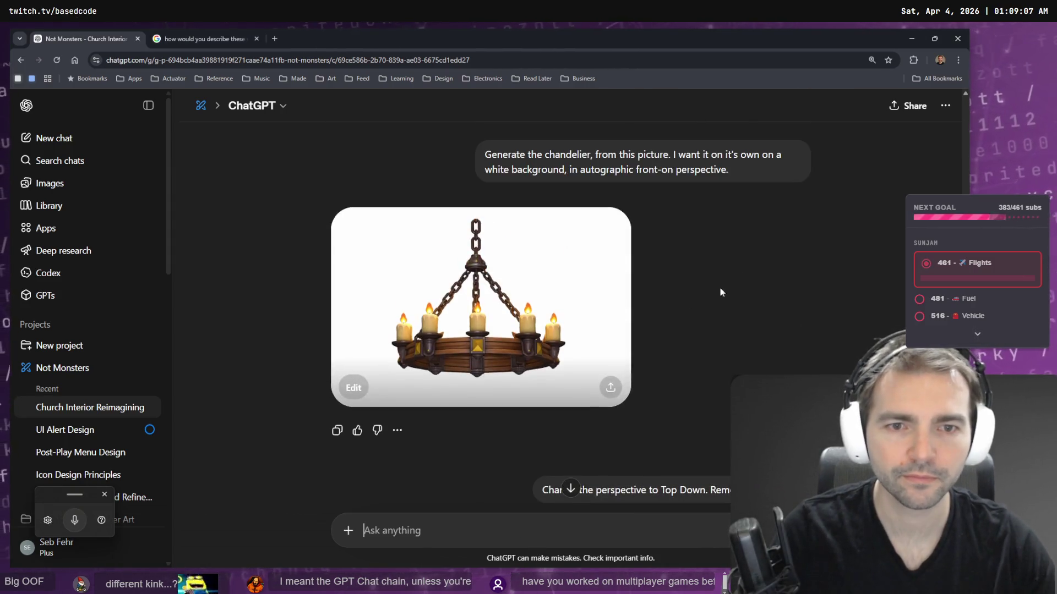
scroll(507, 336, down, 5)
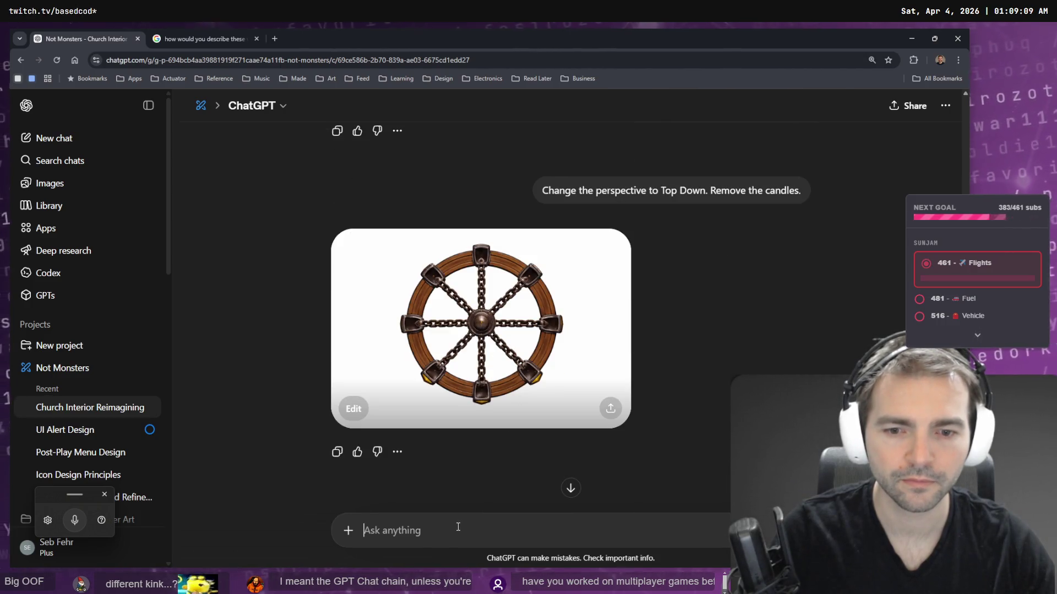
key(ctrl+z)
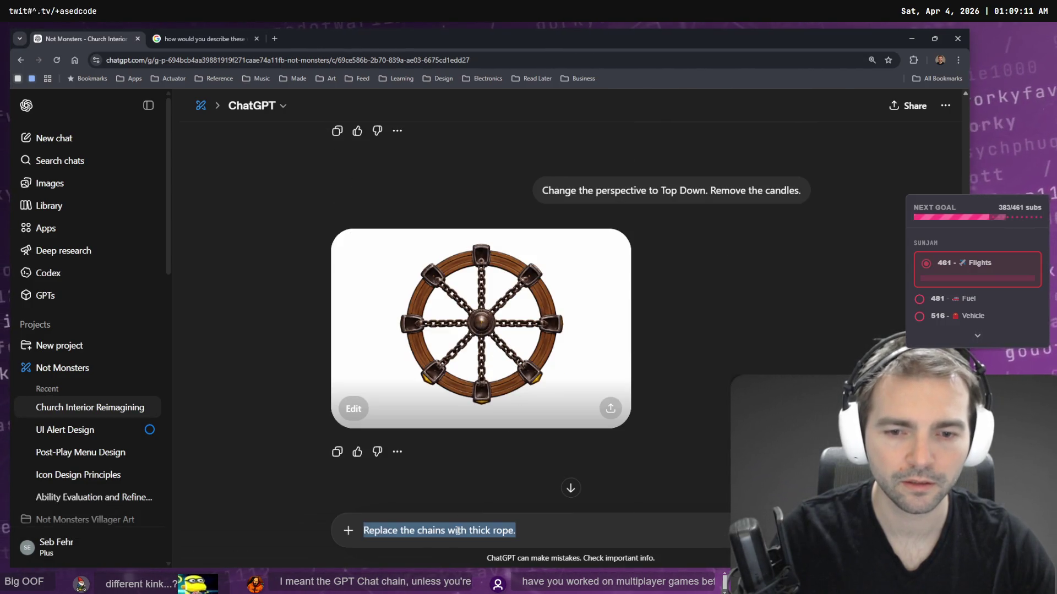
key(Return)
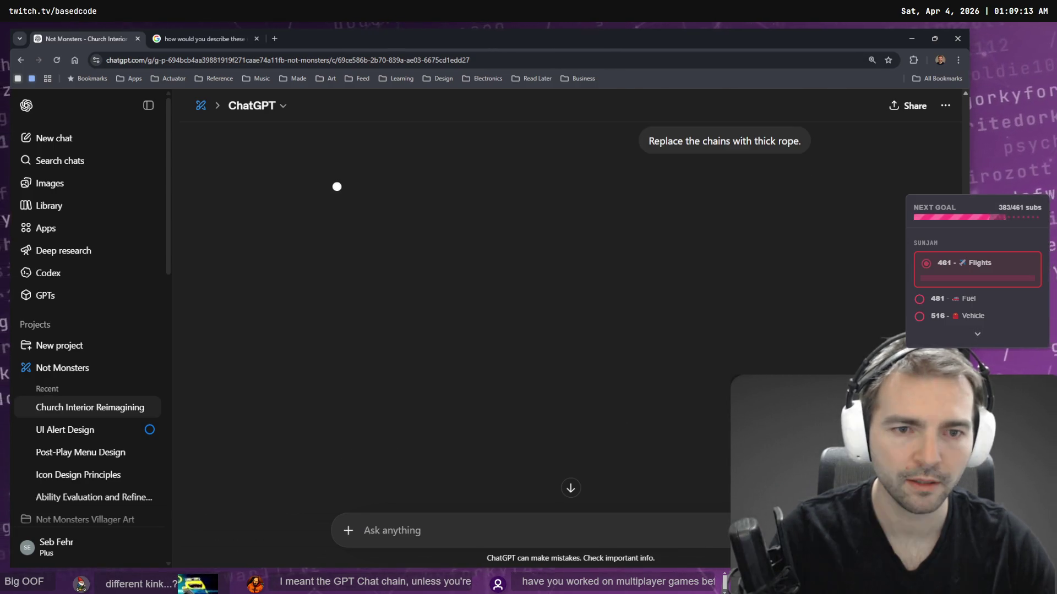
- Scroll the conversation to check the rope request, which failed with a 429 rate-limit error
scroll(636, 362, up, 10)
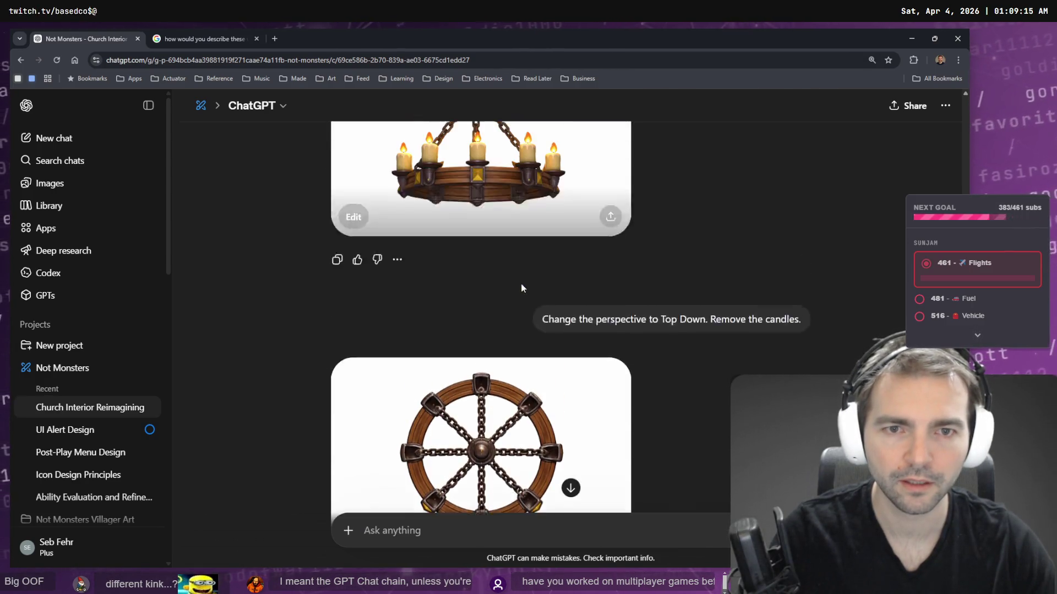
scroll(480, 466, down, 2)
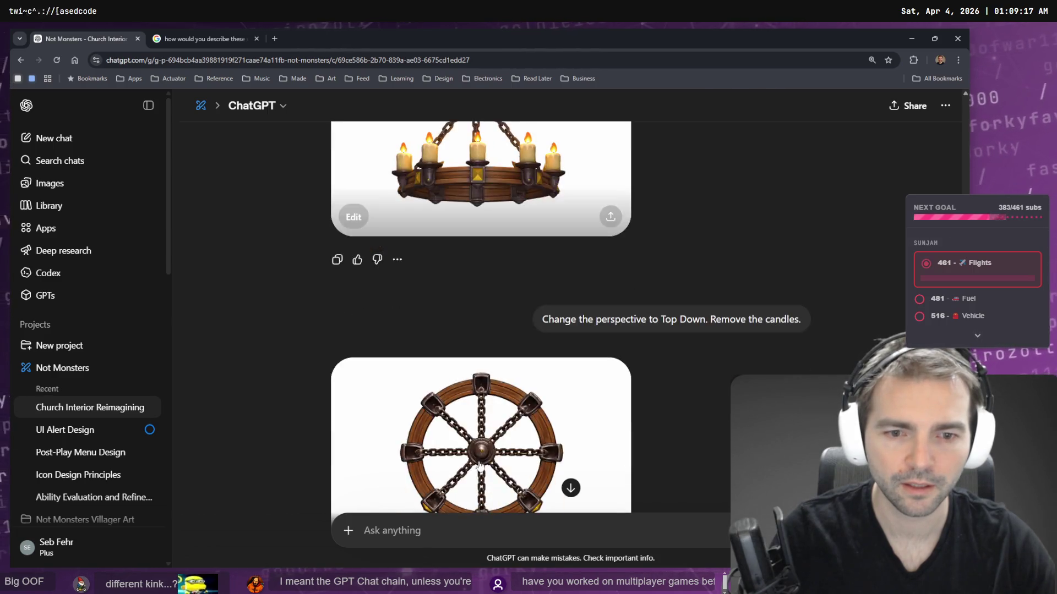
scroll(580, 397, up, 3)
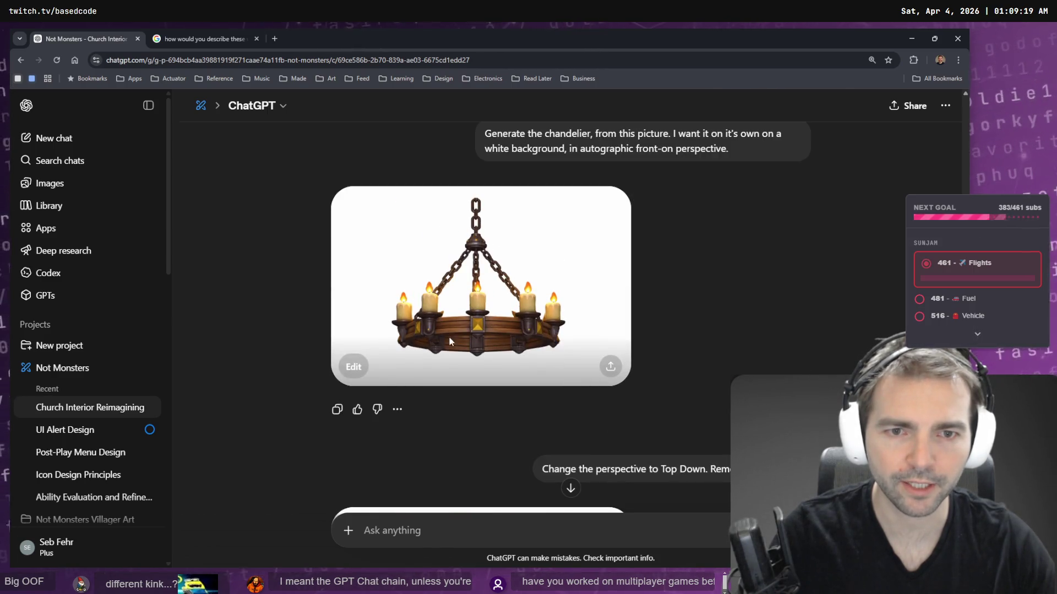
scroll(534, 337, down, 6)
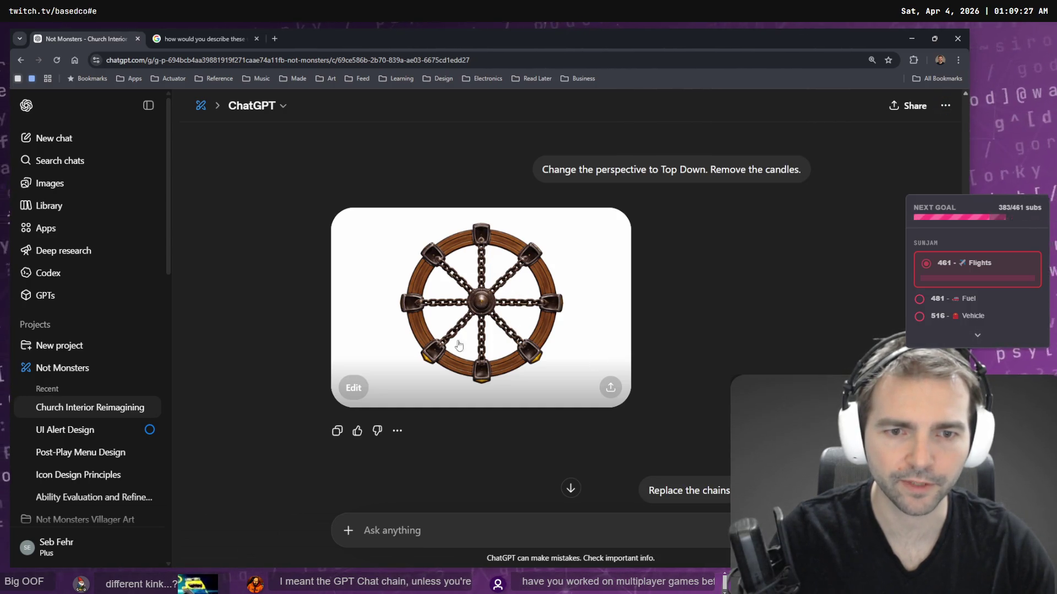
scroll(511, 353, up, 6)
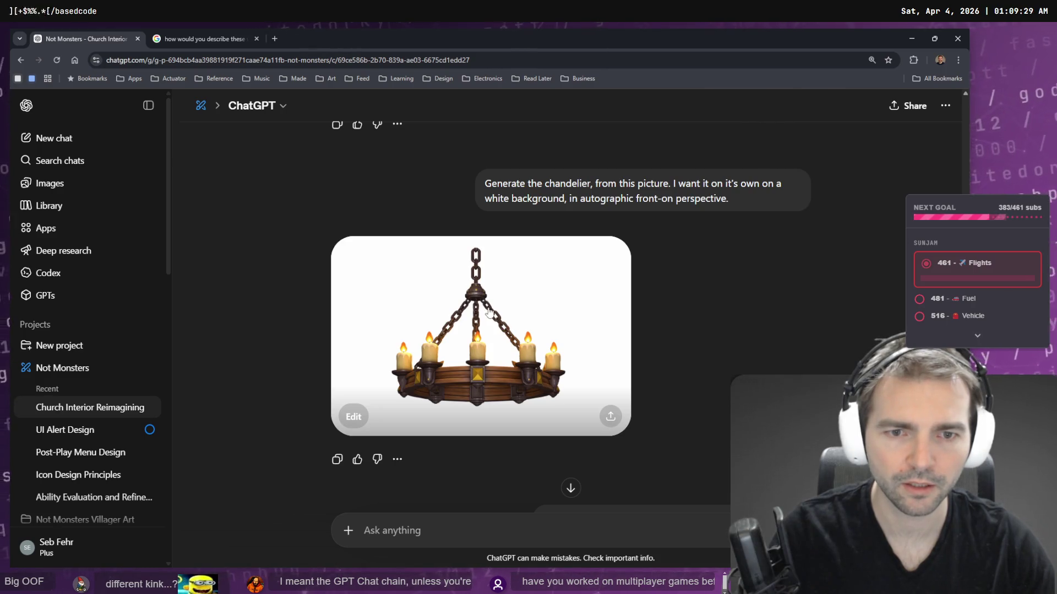
scroll(477, 363, down, 4)
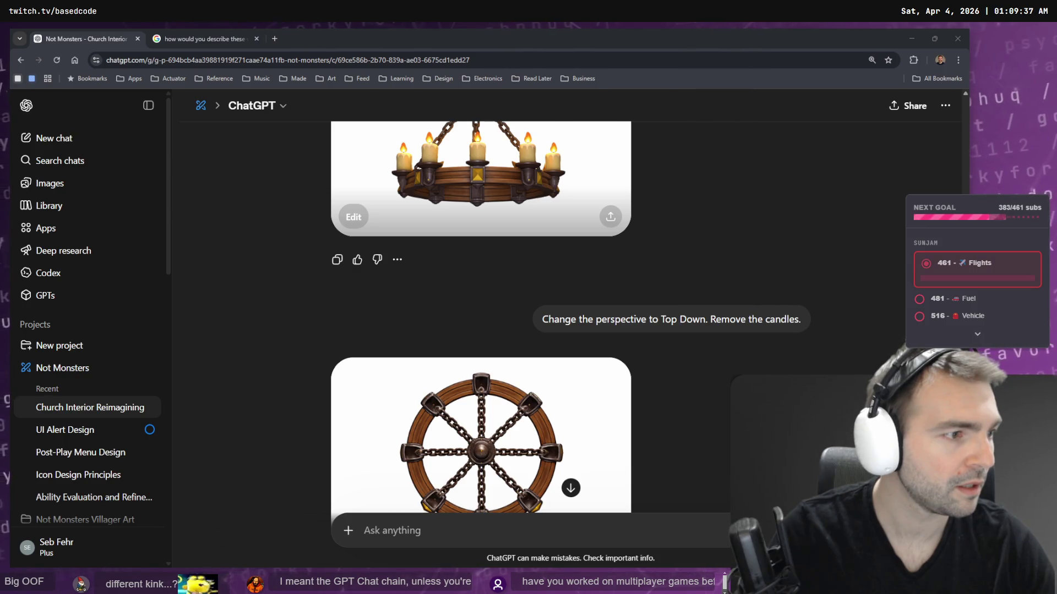
click(678, 383)
scroll(678, 383, down, 8)
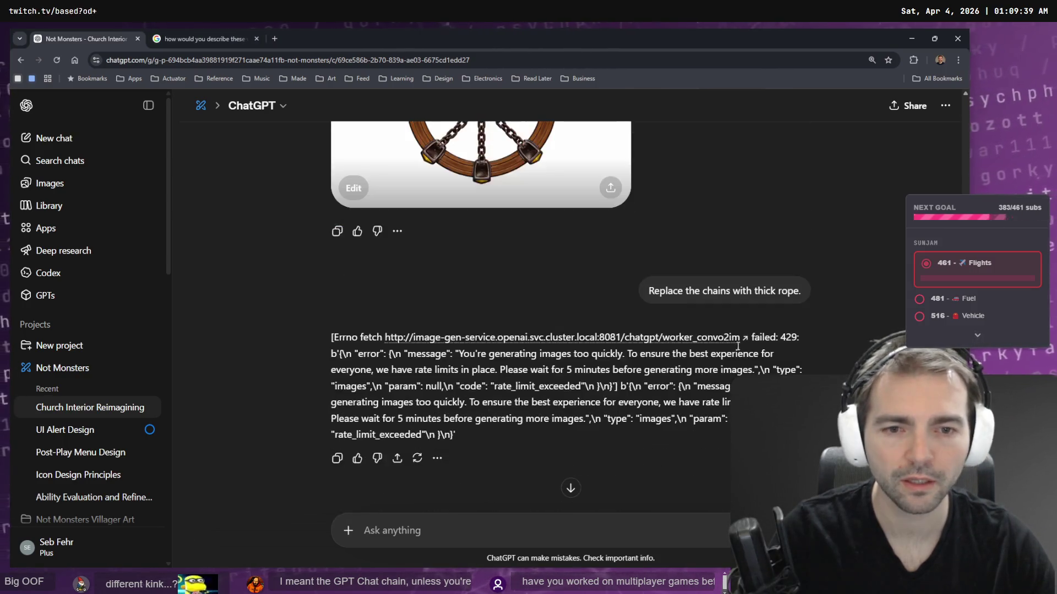
scroll(678, 383, down, 2)
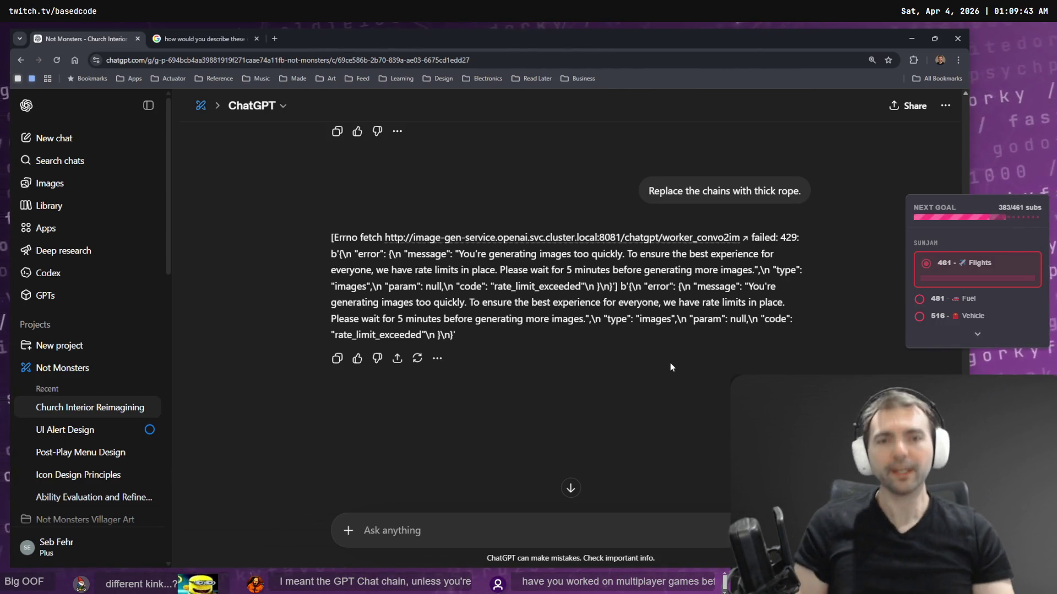
- Close the Google search results tab and open the Images gallery from the sidebar
click(230, 32)
click(126, 38)
click(213, 38)
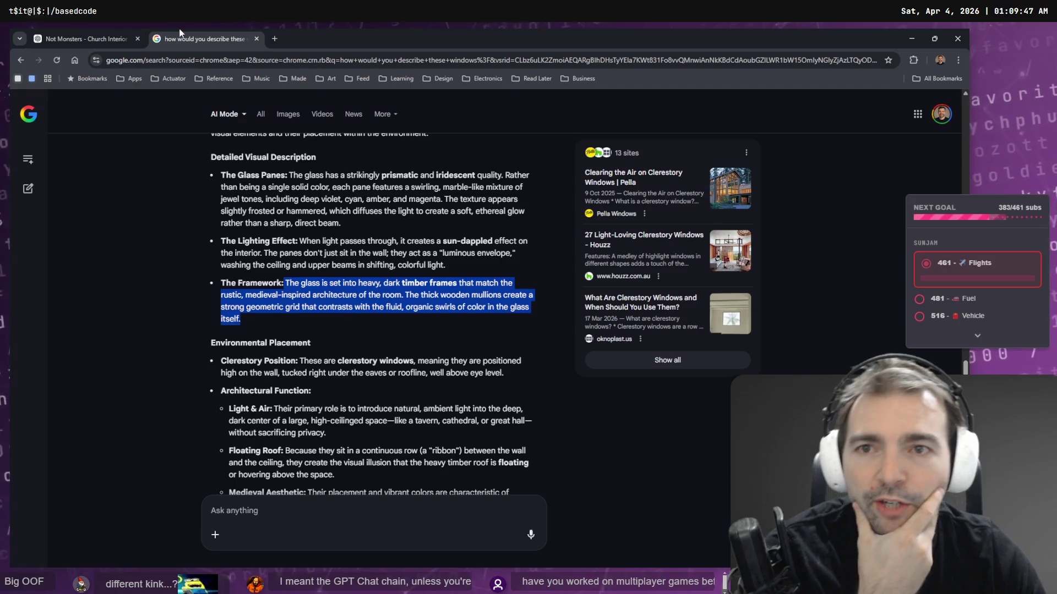
middle_click(214, 39)
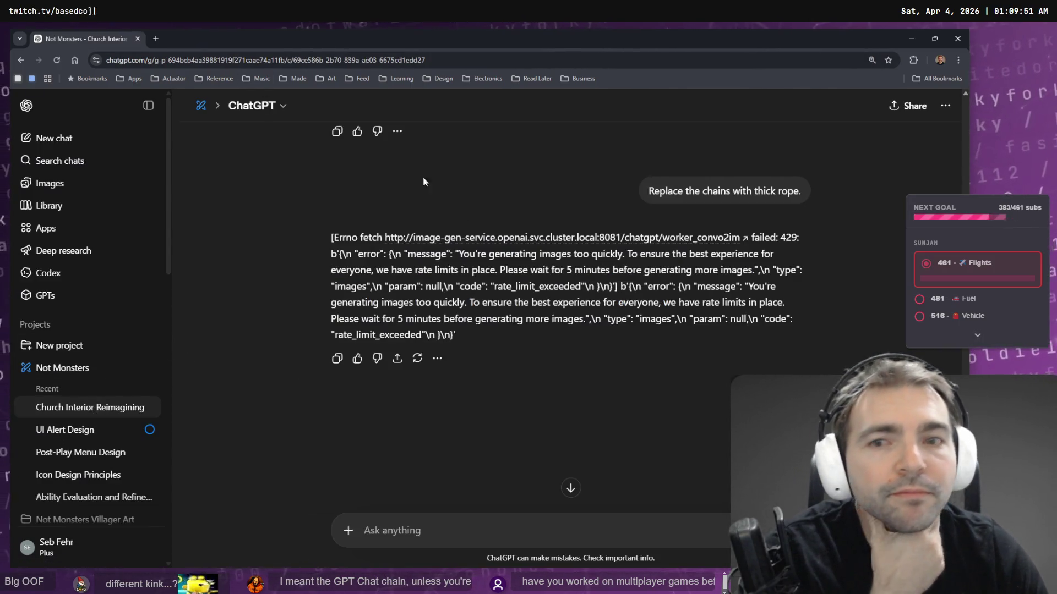
click(99, 183)
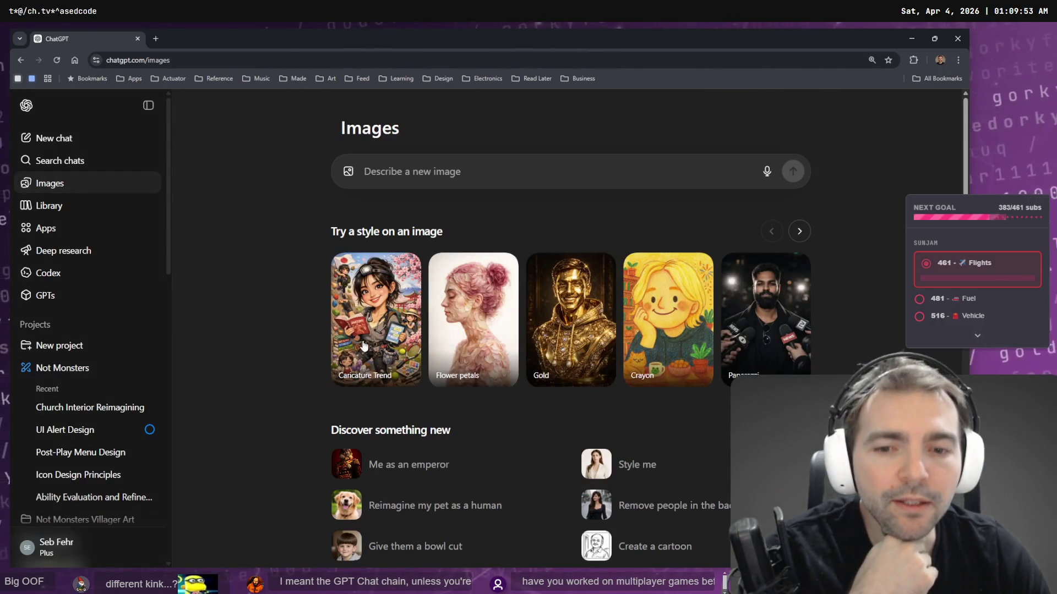
- Scroll through the generated images, then minimize Chrome to reveal the tldraw church board
scroll(272, 270, down, 3)
scroll(271, 242, down, 3)
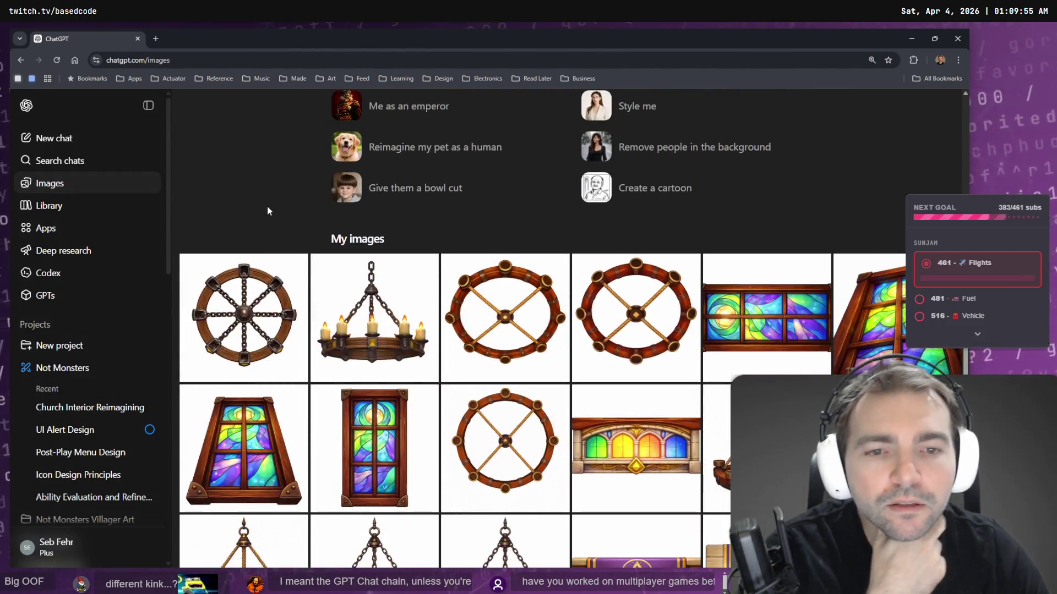
scroll(267, 207, down, 3)
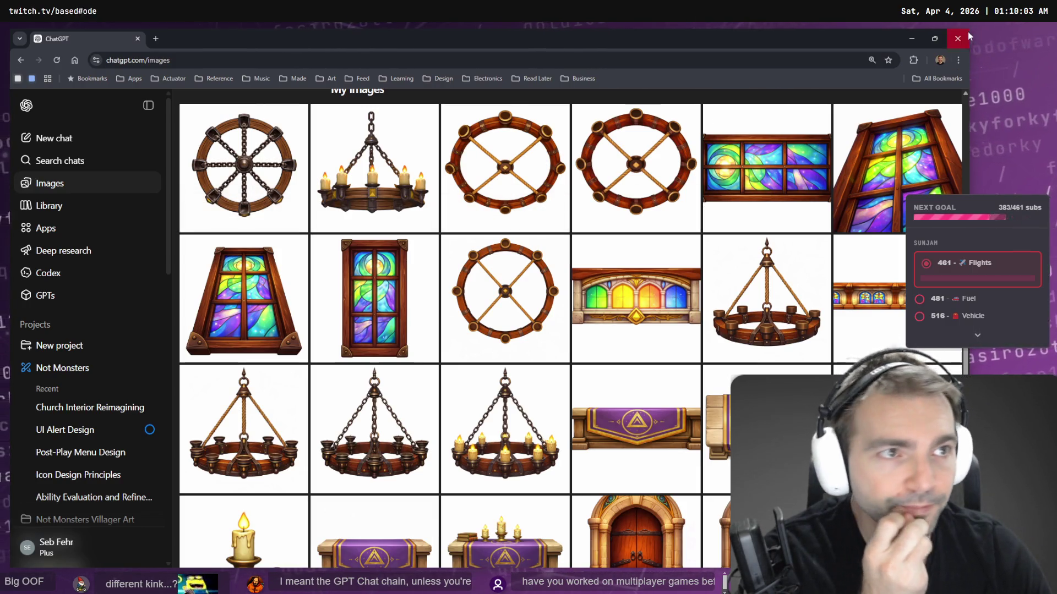
click(916, 37)
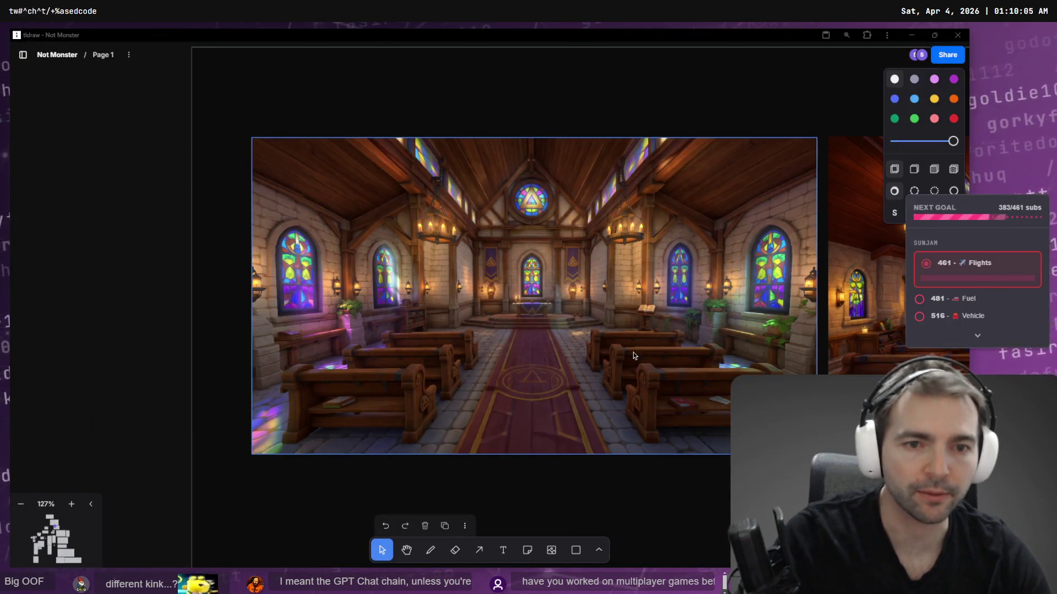
- Fly the camera past the door wall, pews, side windows and altar, then select StoneWallPlain6
click(911, 34)
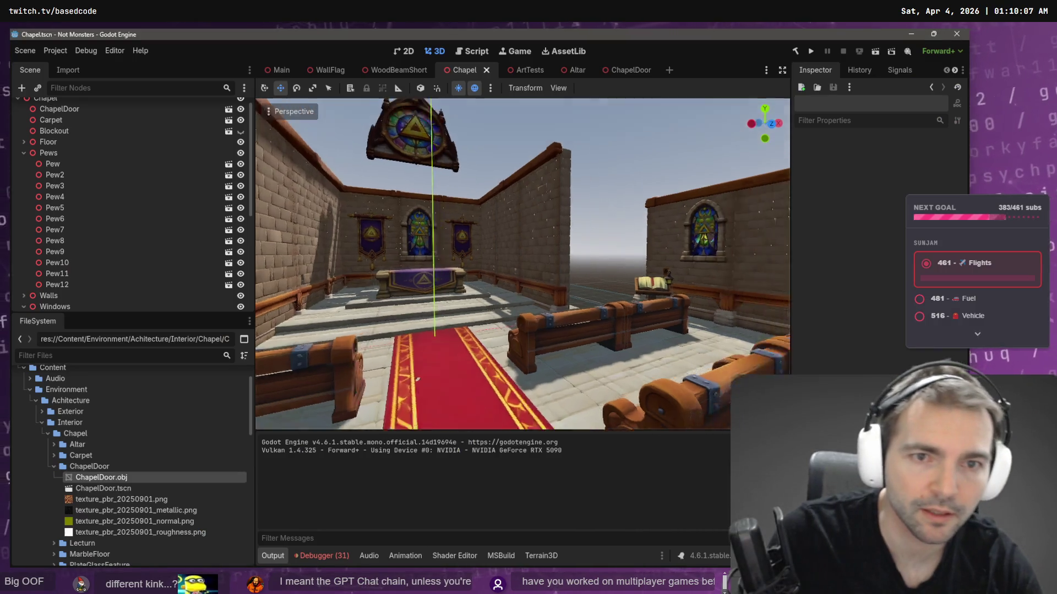
key(s)
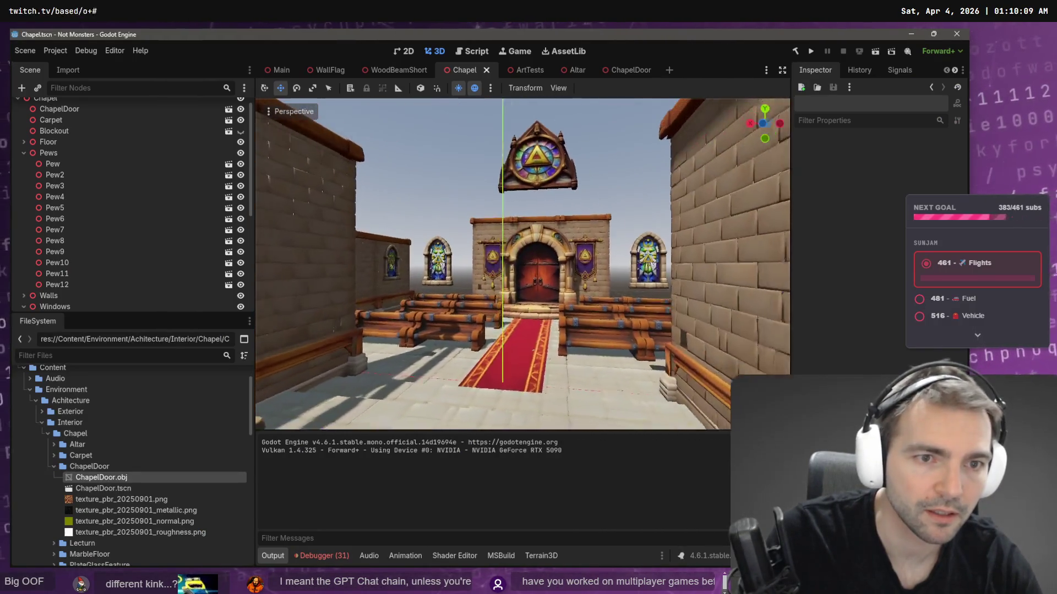
key(e)
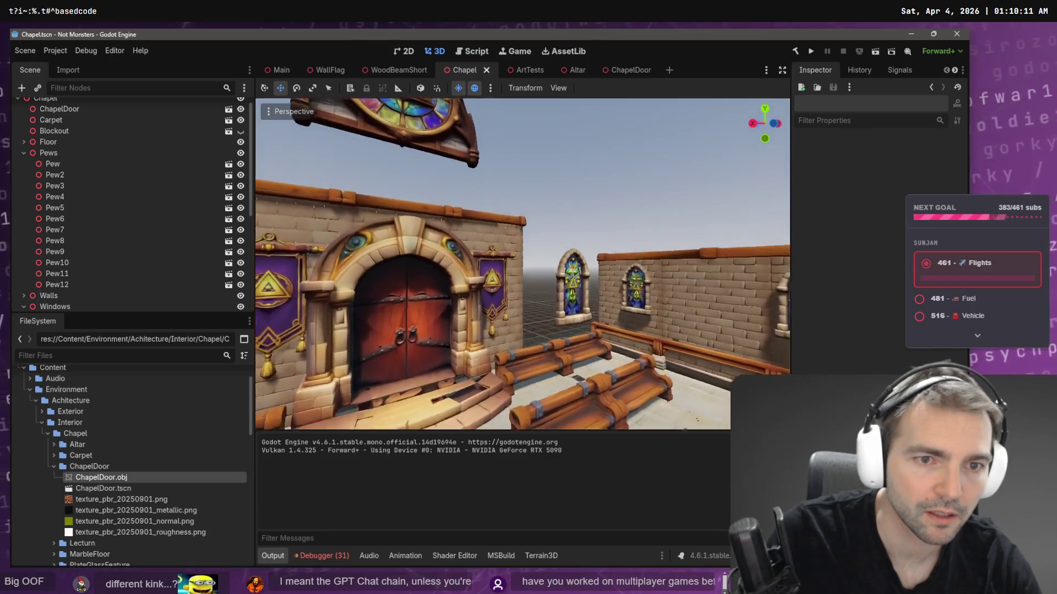
key(a)
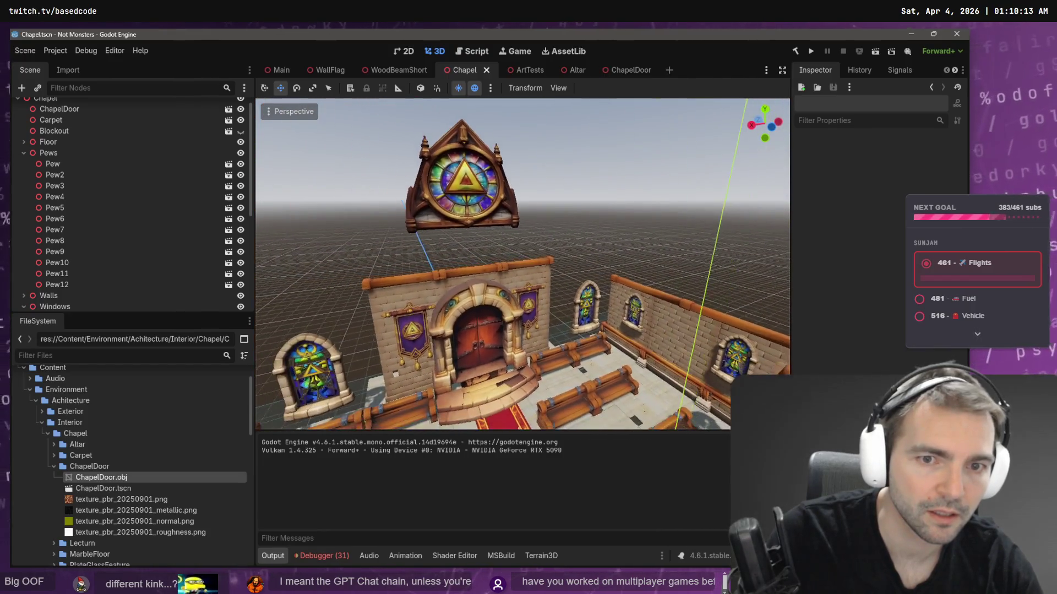
key(w)
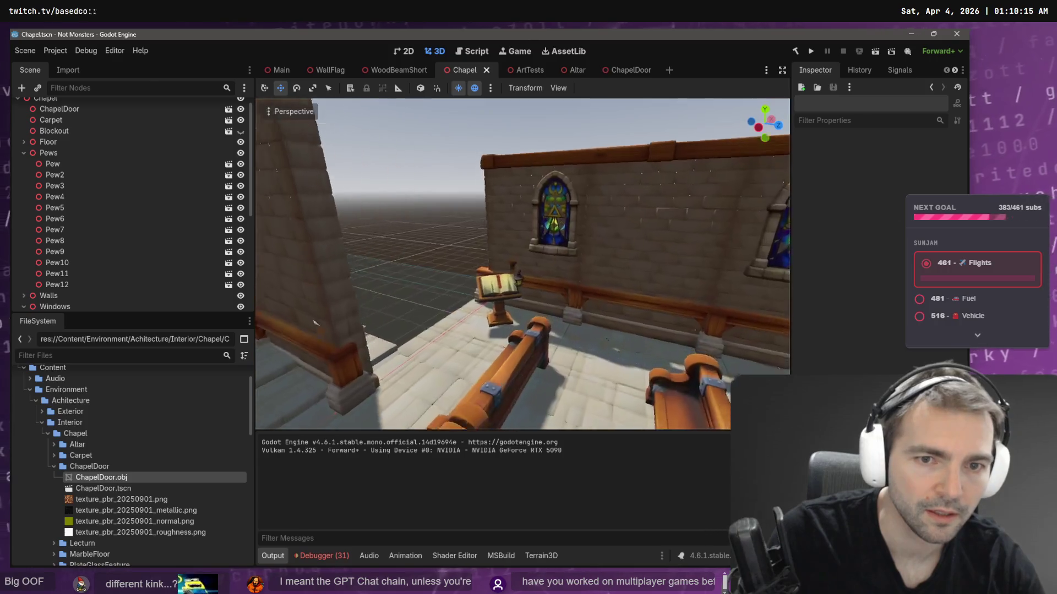
key(s)
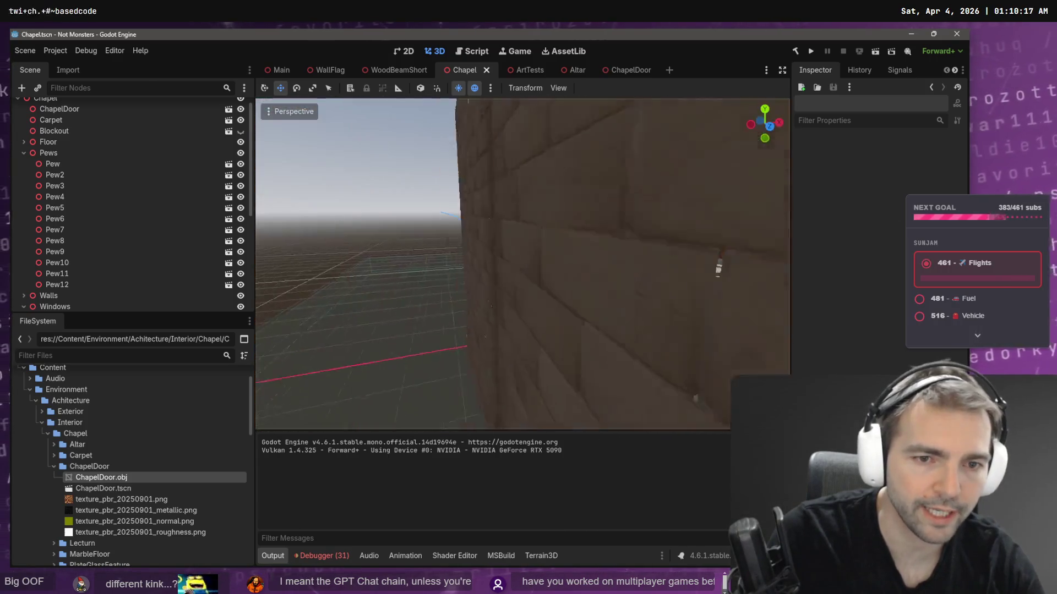
key(d)
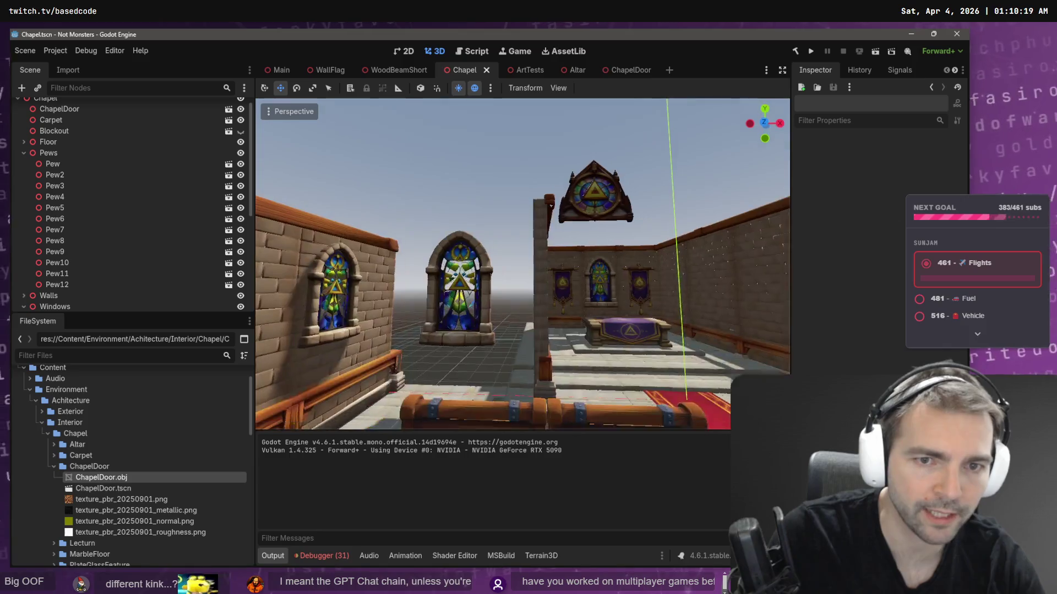
key(a)
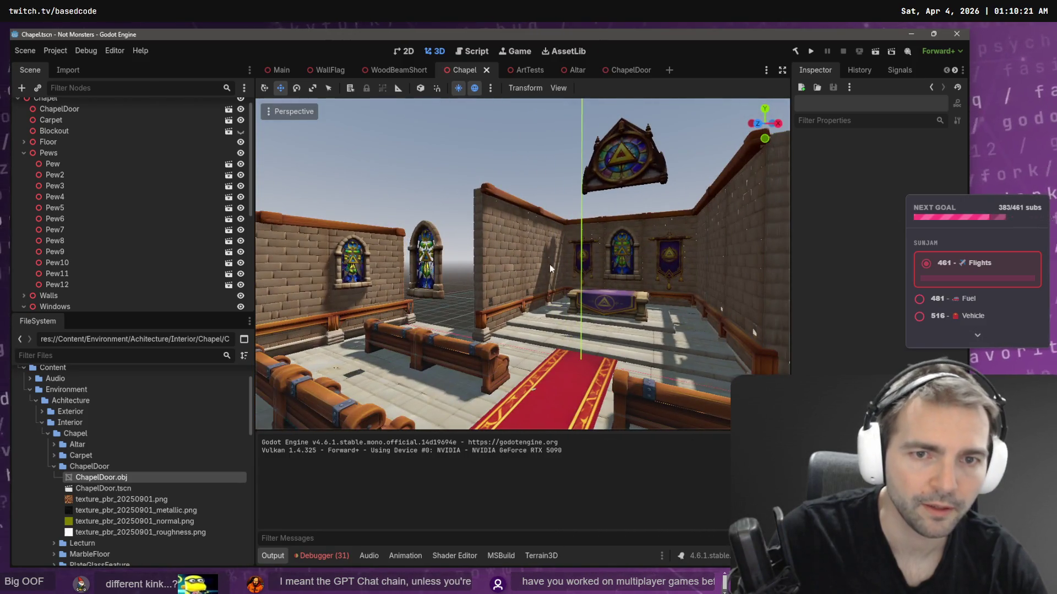
click(505, 268)
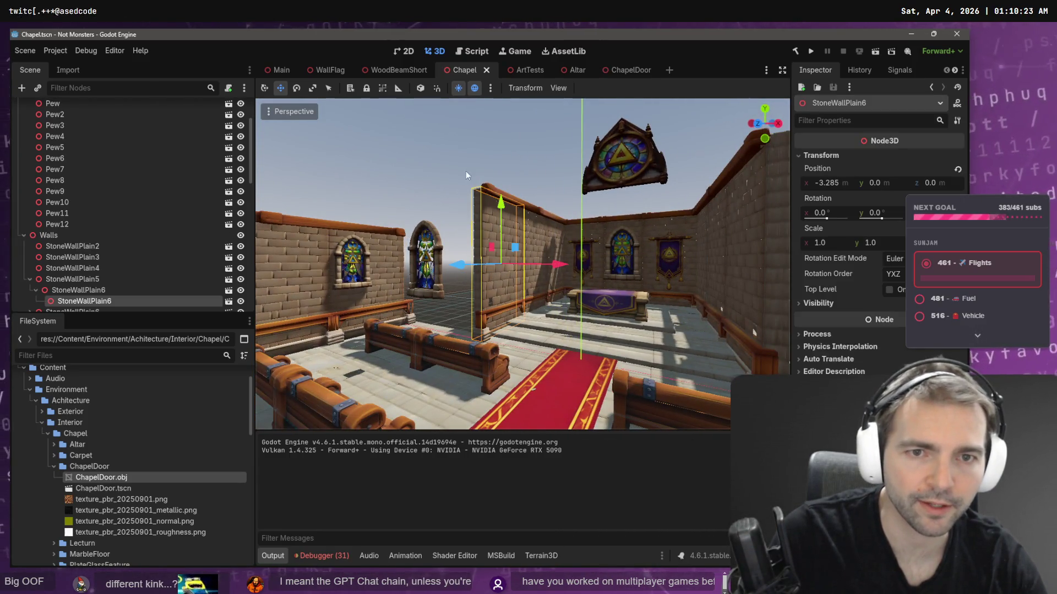
- Try raising StoneWallPlain6 about 3.2 units, then revert the move
key(ctrl+z)
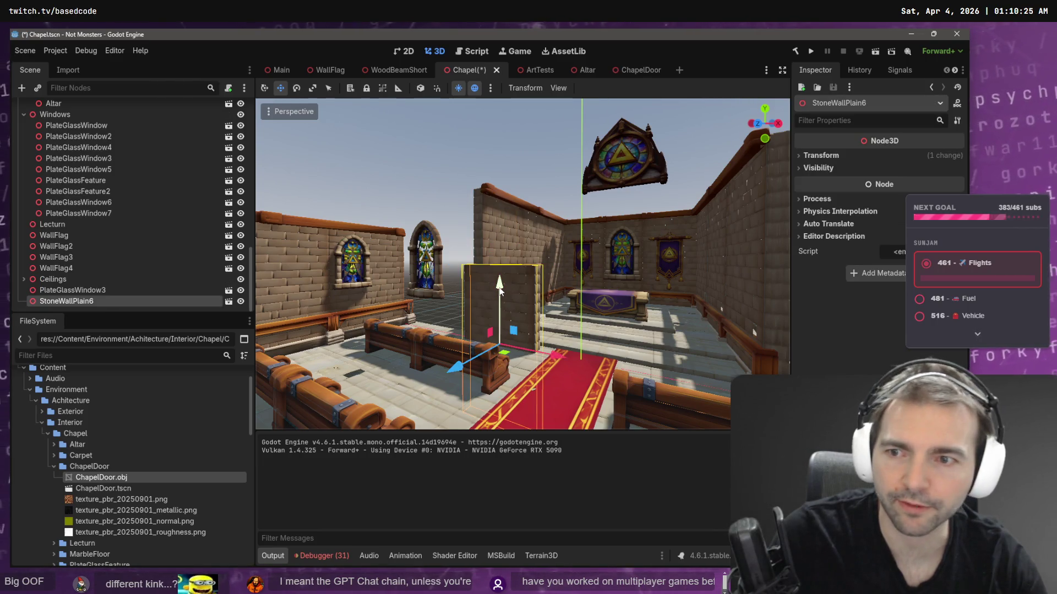
drag(500, 289, 500, 208)
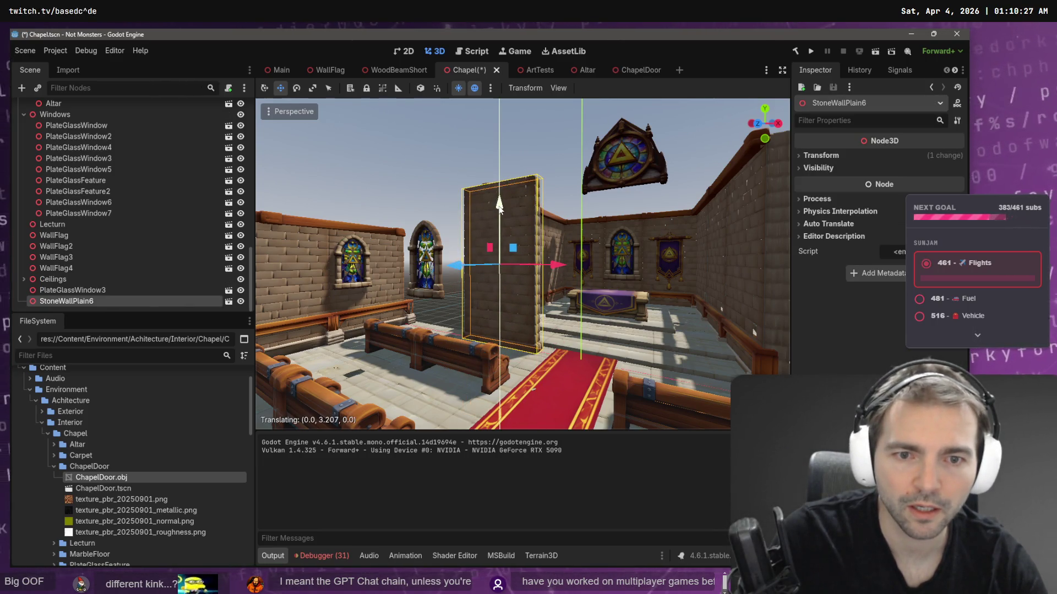
drag(474, 275, 218, 281)
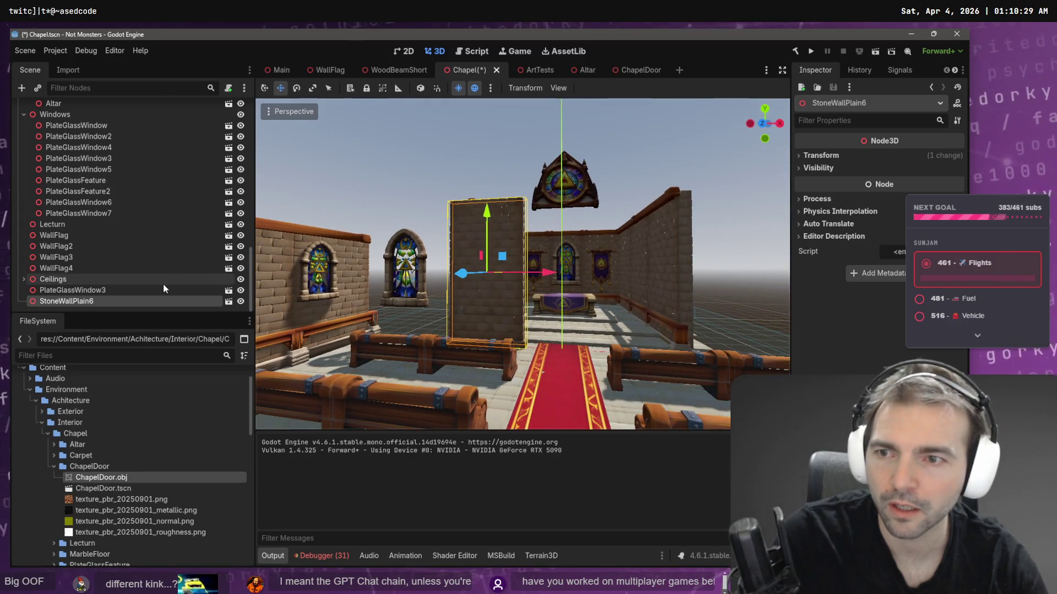
key(ctrl+shift+z)
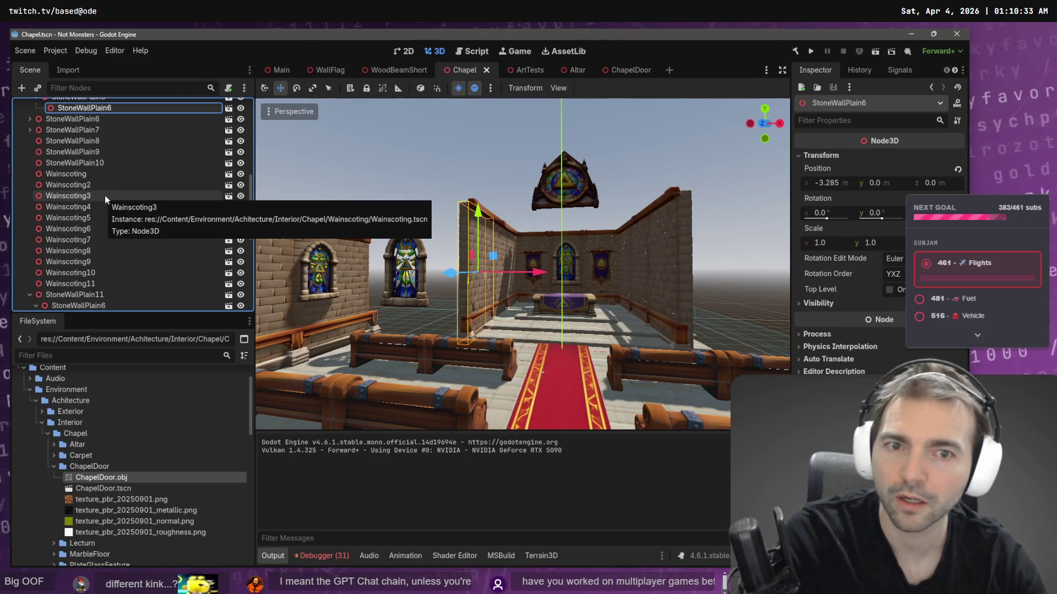
scroll(104, 196, up, 3)
- Place a new StoneWallPlain5 wall piece, slide it 1.9 units left and narrow its width
click(88, 163)
mouse_move(88, 163)
mouse_down()
mouse_move(83, 144)
mouse_move(94, 185)
mouse_move(305, 226)
mouse_move(446, 302)
mouse_move(472, 237)
mouse_move(470, 208)
mouse_up()
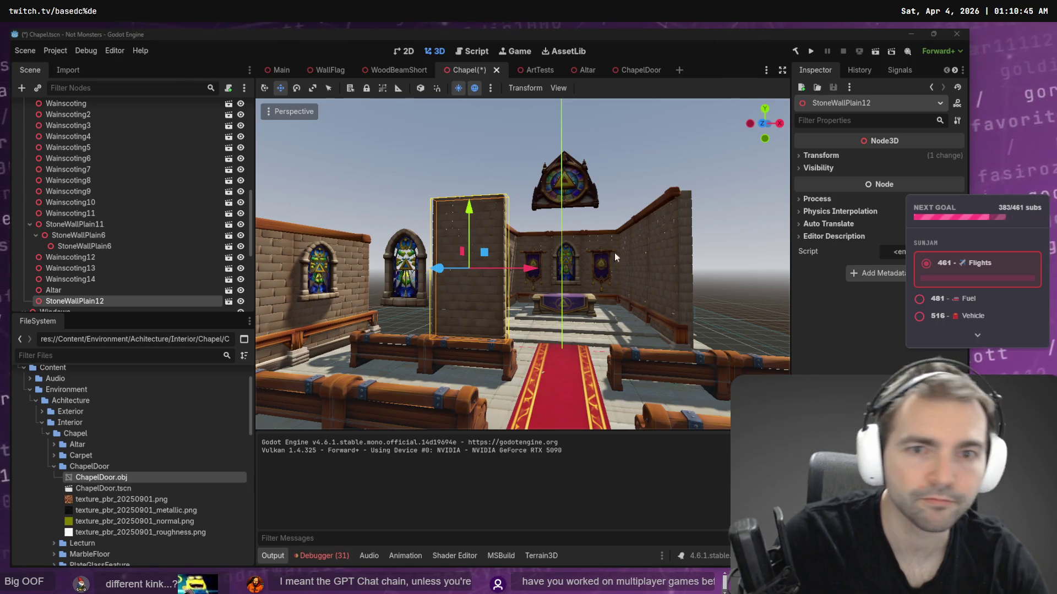
drag(532, 269, 487, 270)
key(w)
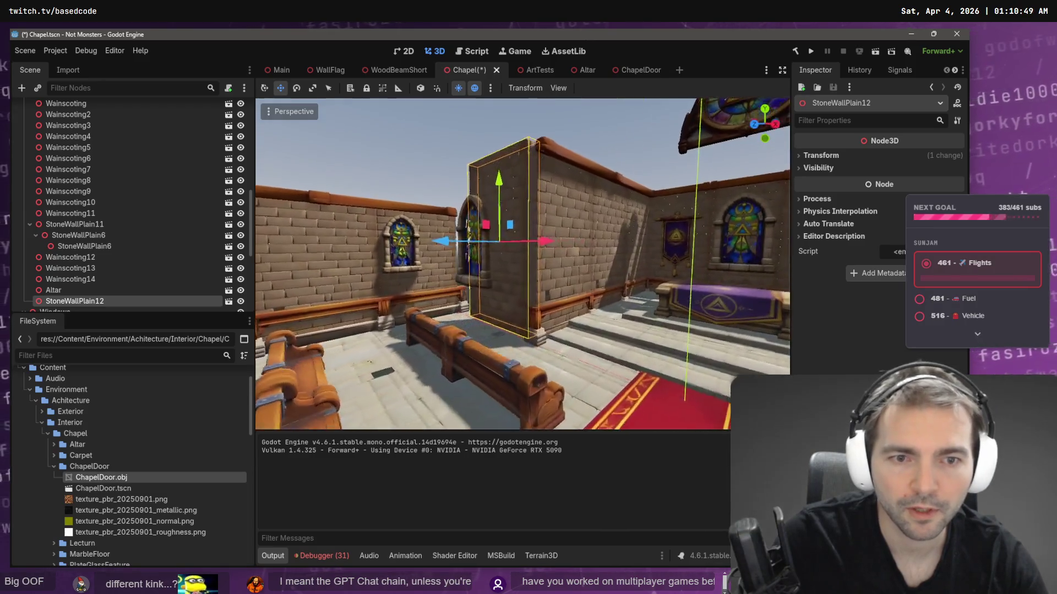
key(r)
mouse_move(529, 243)
mouse_down()
mouse_move(560, 243)
mouse_move(509, 243)
mouse_up()
key(w)
key(w)
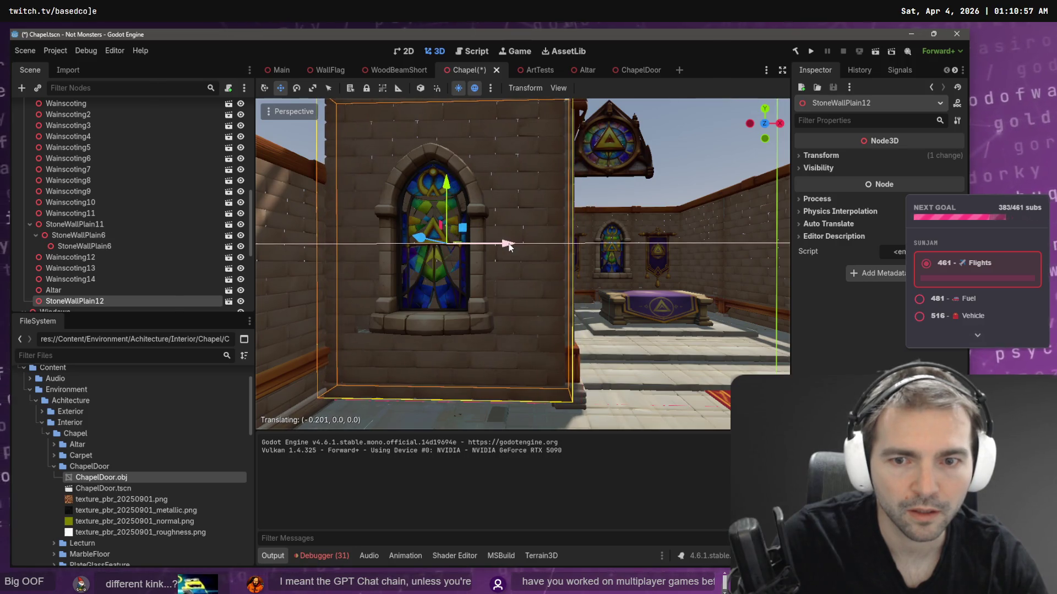
- Lower the new wall slightly and nudge it sideways into alignment
key(s)
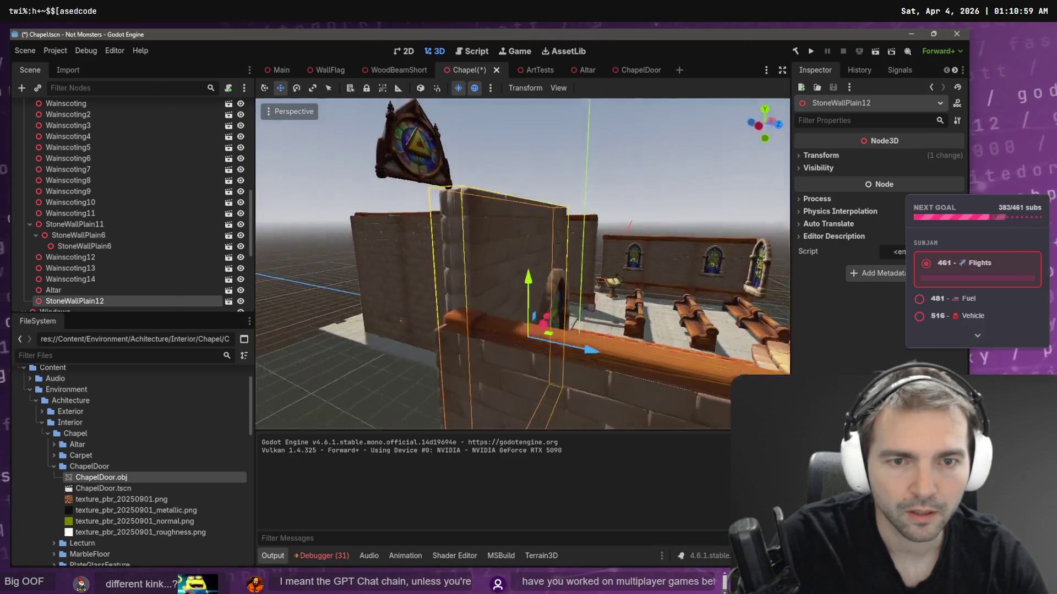
key(s)
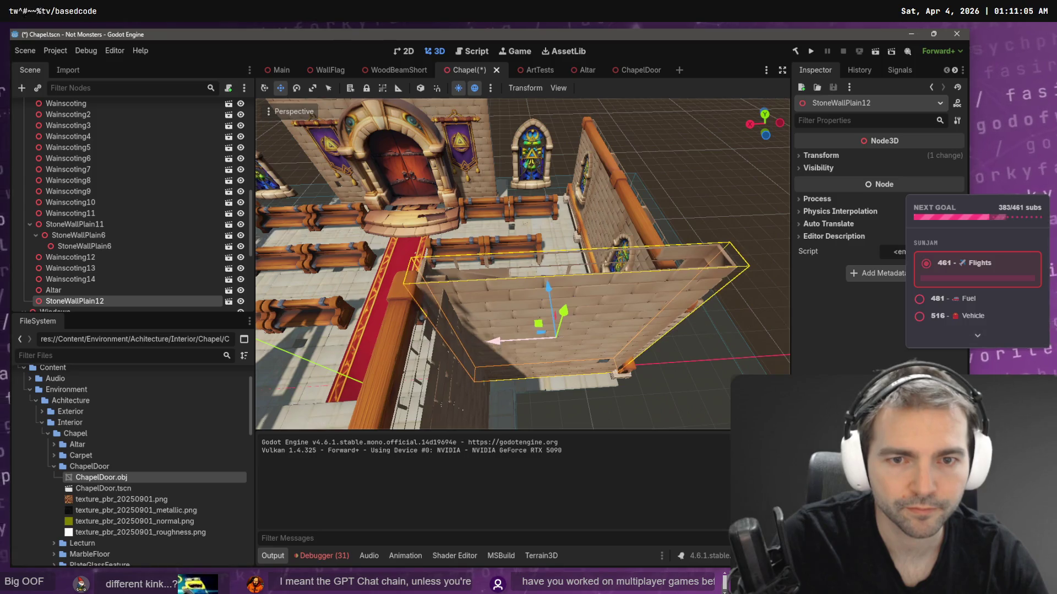
key(w)
key(w)
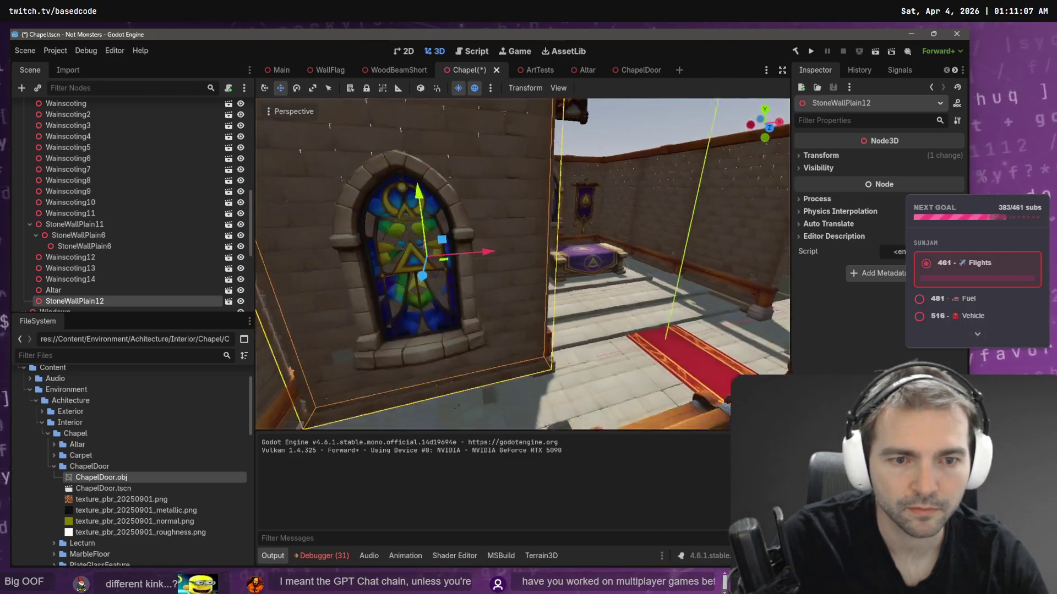
mouse_move(426, 215)
mouse_down()
mouse_move(427, 225)
mouse_move(423, 193)
mouse_up()
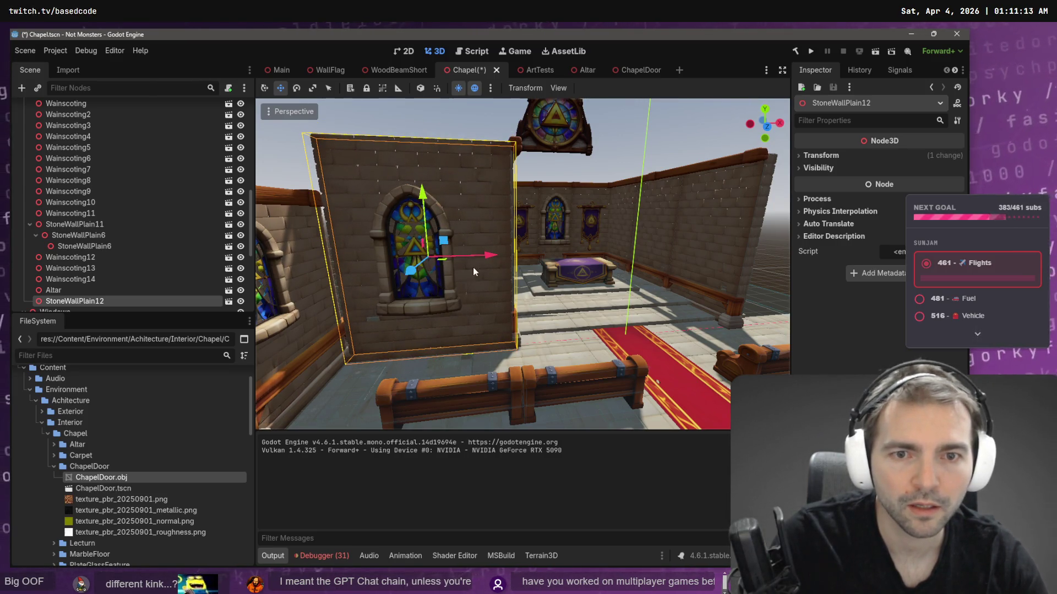
drag(490, 256, 487, 257)
key(w)
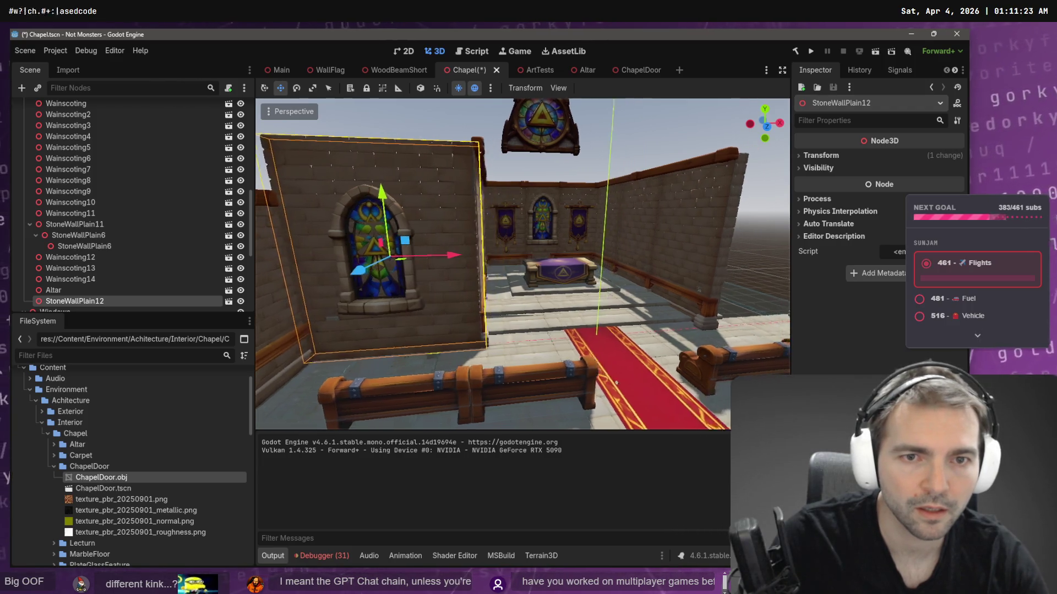
scroll(487, 256, down, 3)
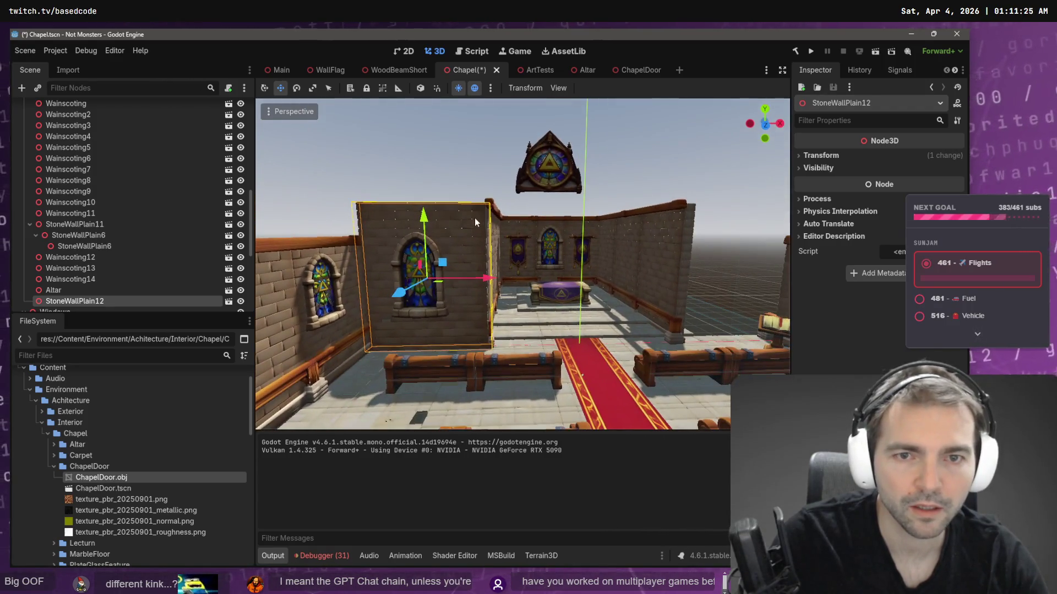
- Duplicate the StoneWallPlain12 wall, move the copy about 11 units right, and save
key(ctrl+d)
mouse_move(485, 277)
mouse_down()
mouse_move(807, 300)
mouse_move(781, 294)
mouse_up()
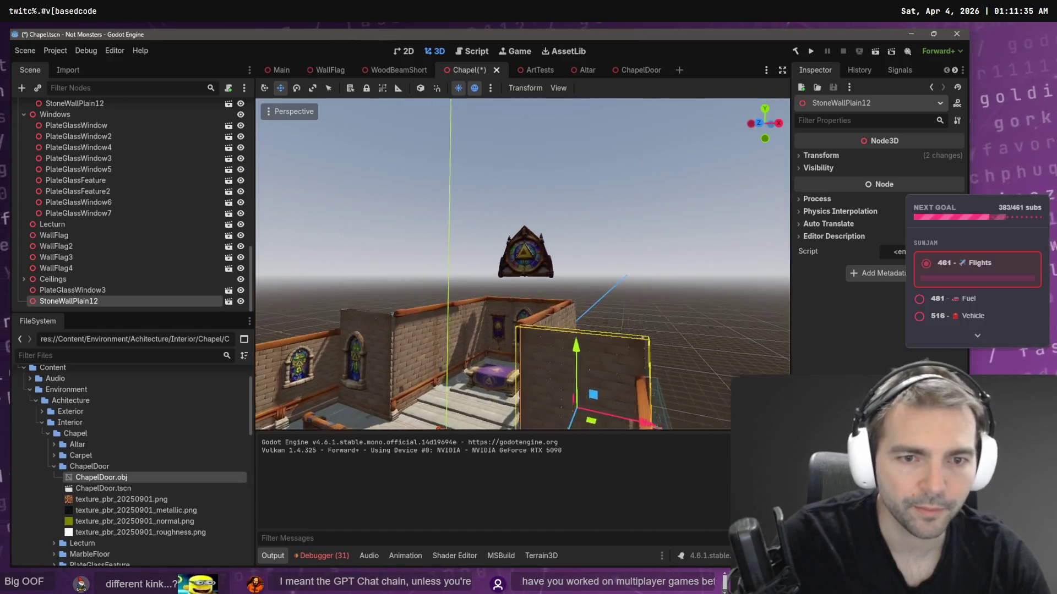
click(635, 256)
key(ctrl+s)
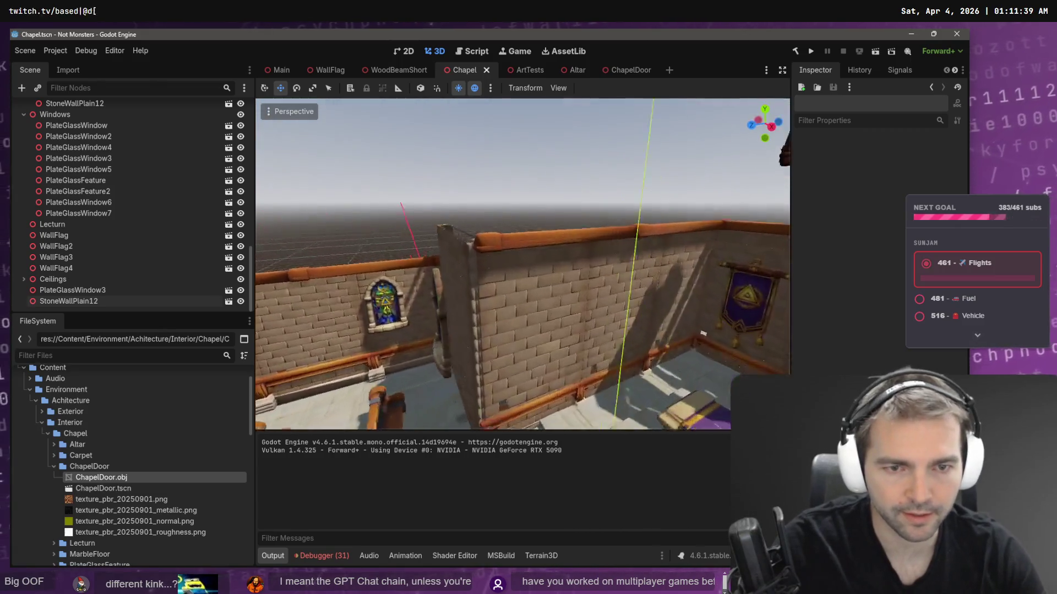
- Nudge StoneWallPlain12 0.1 back along Z, check the other copy face-on, and save
click(554, 291)
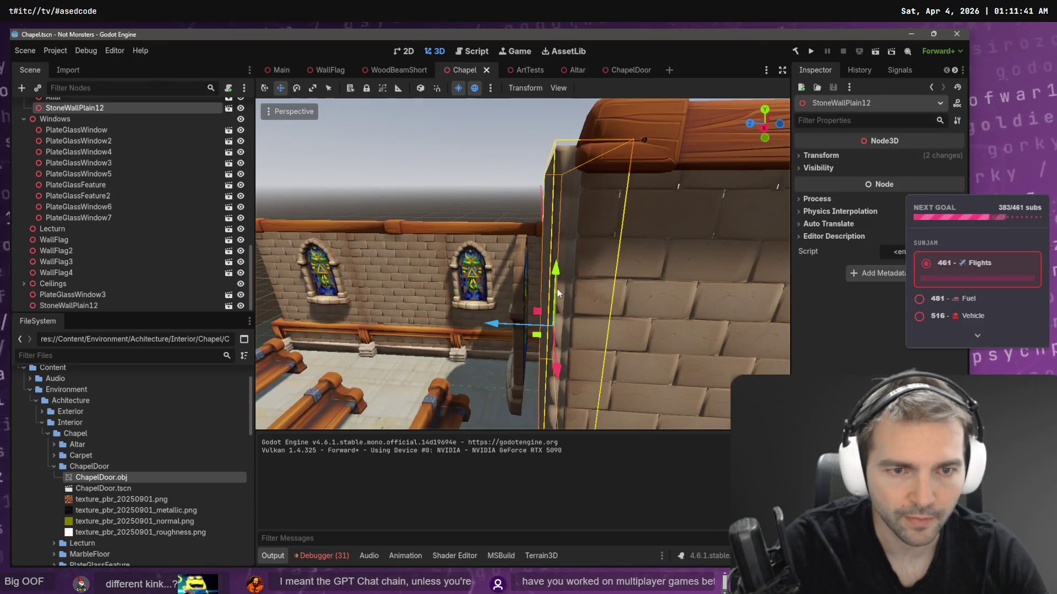
mouse_move(503, 322)
mouse_down()
mouse_move(527, 321)
mouse_move(520, 325)
mouse_up()
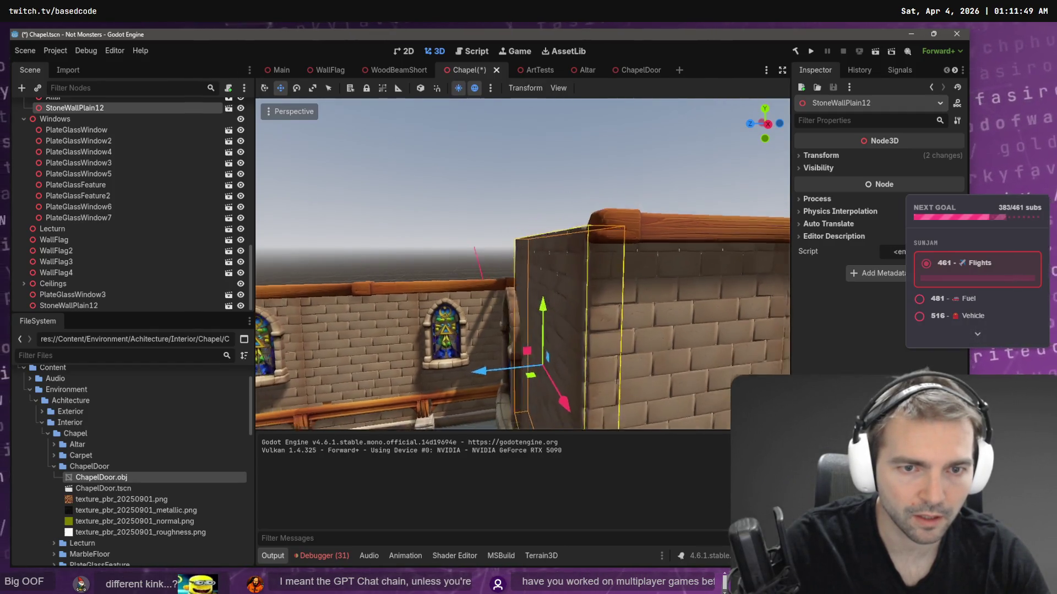
drag(451, 271, 501, 258)
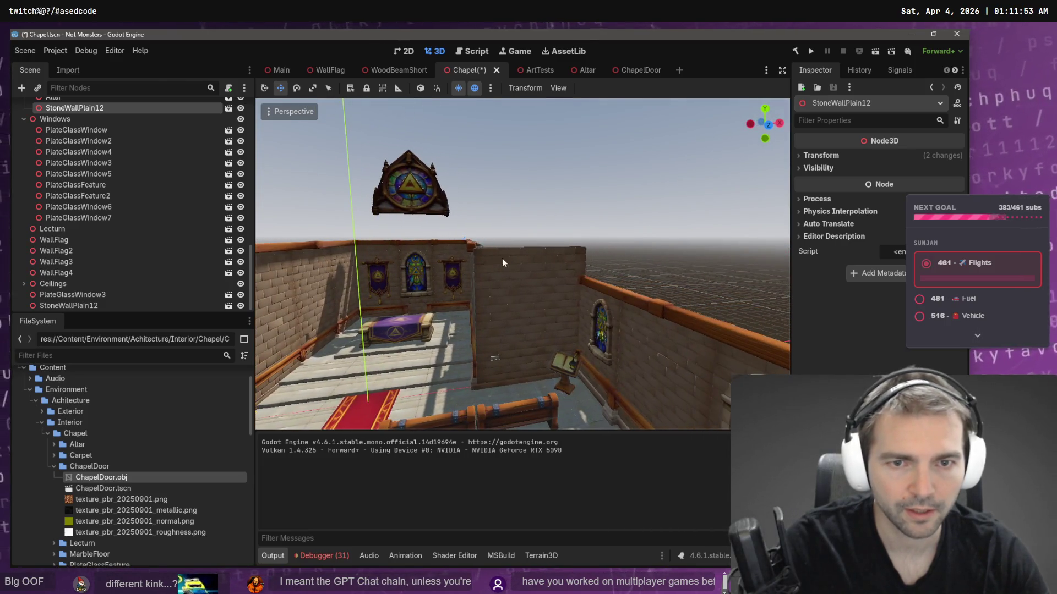
click(509, 258)
scroll(510, 259, up, 5)
scroll(510, 264, up, 3)
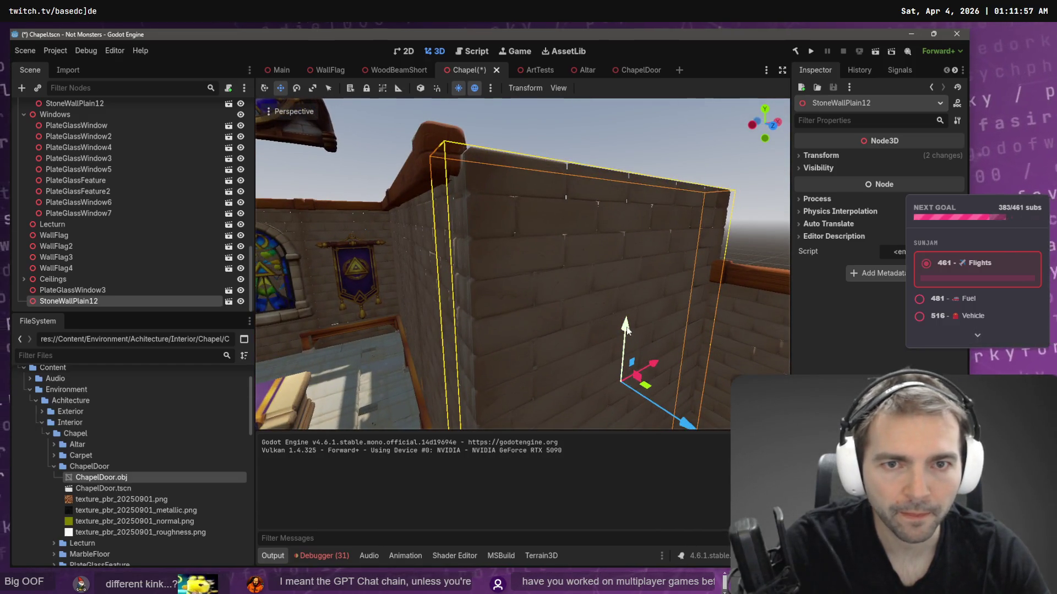
drag(626, 328, 561, 322)
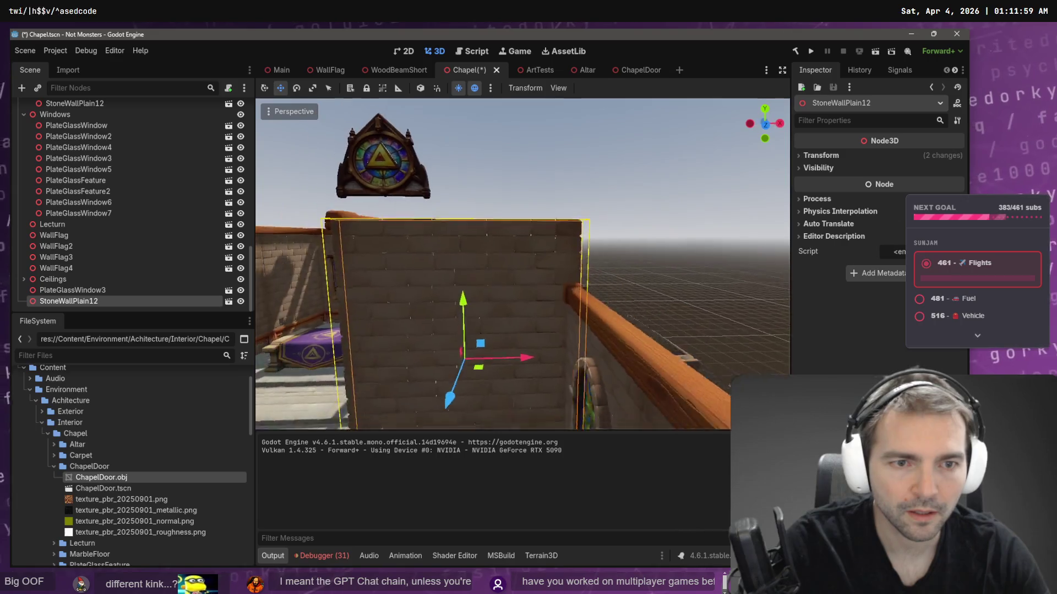
key(ctrl+s)
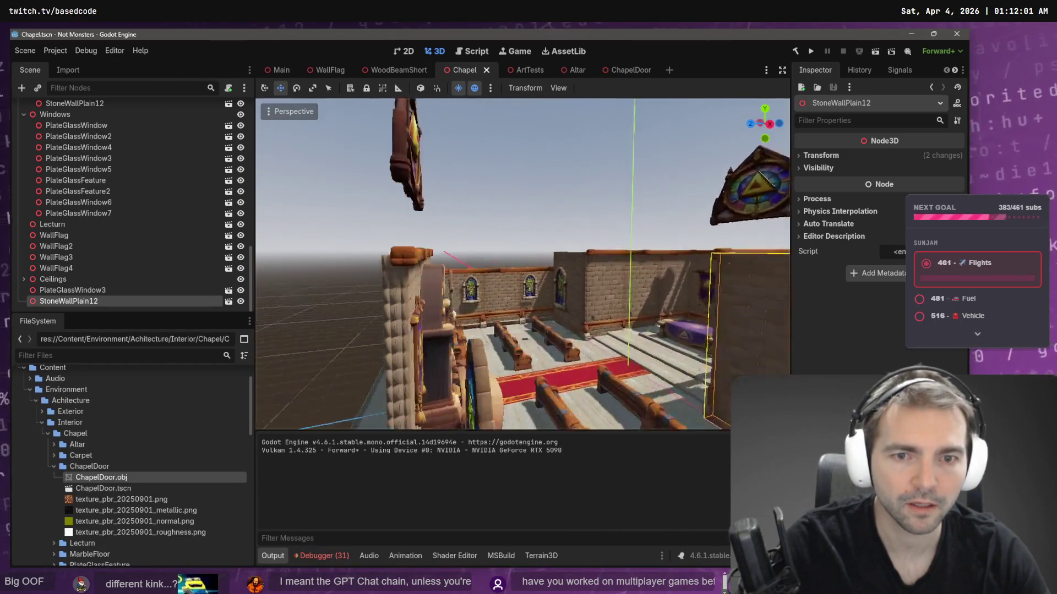
- Look around the chapel's door and altar wall, then collapse the ChapelDoor folder
drag(605, 264, 639, 272)
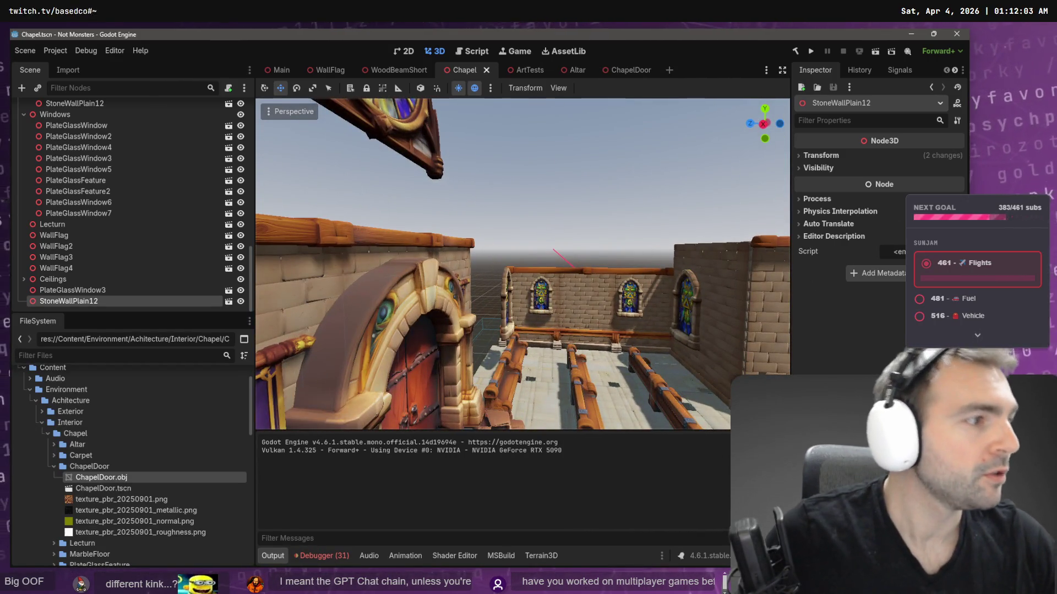
drag(630, 185, 716, 191)
key(s)
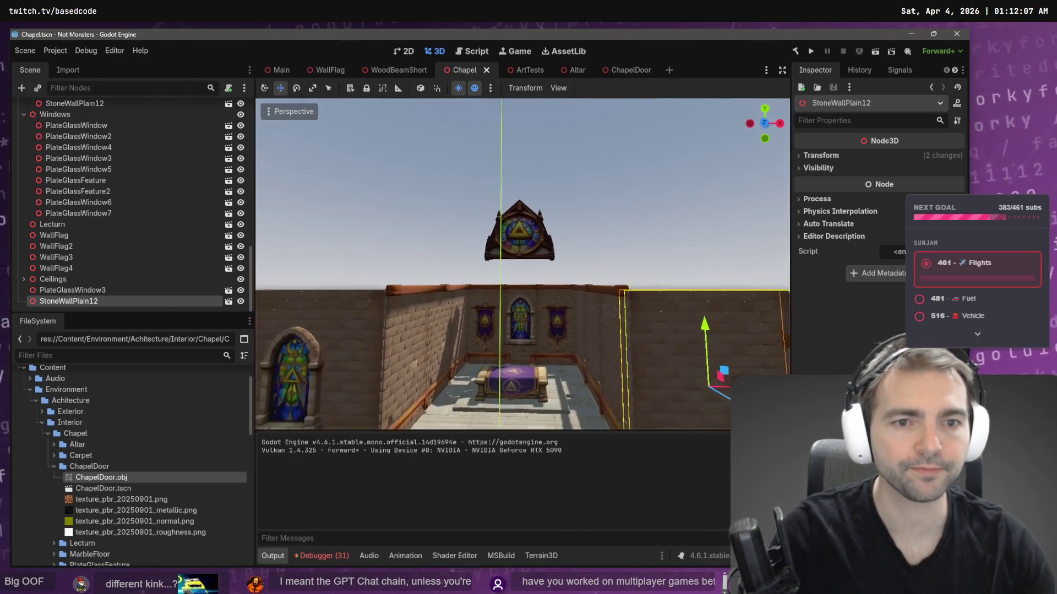
key(w)
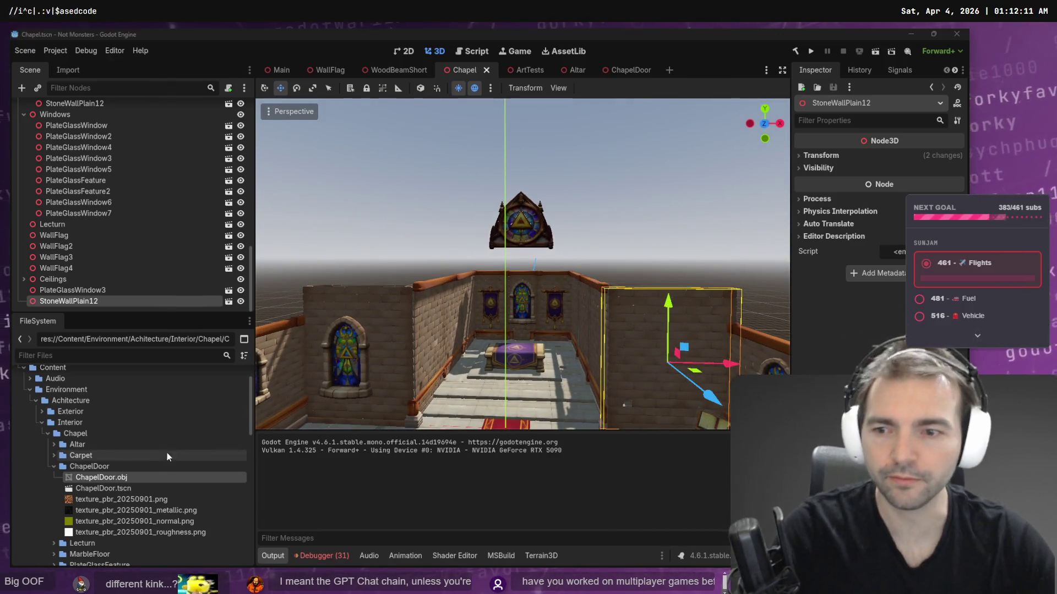
click(54, 464)
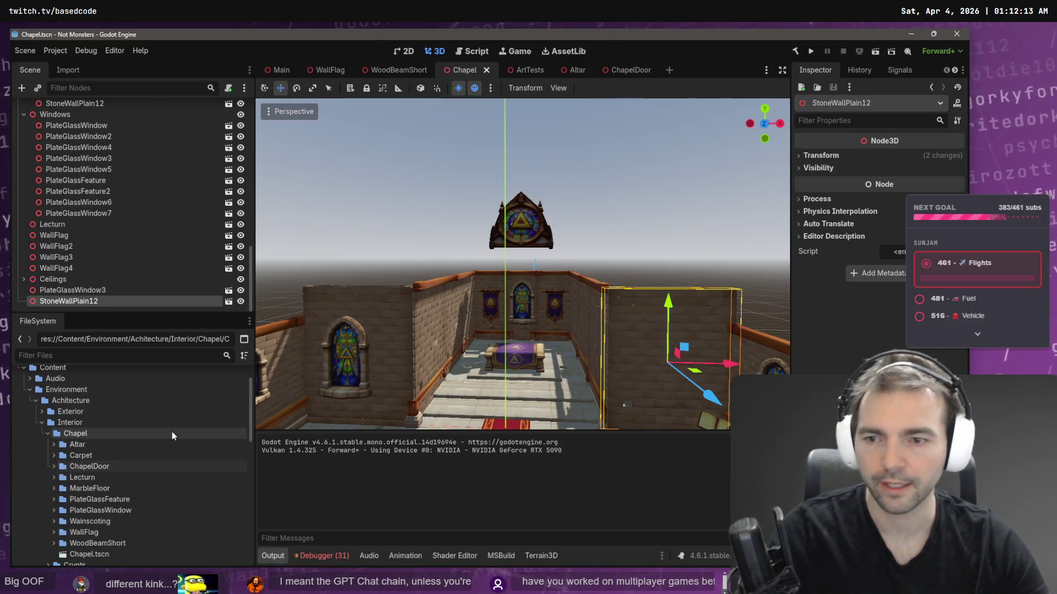
key(alt+Tab)
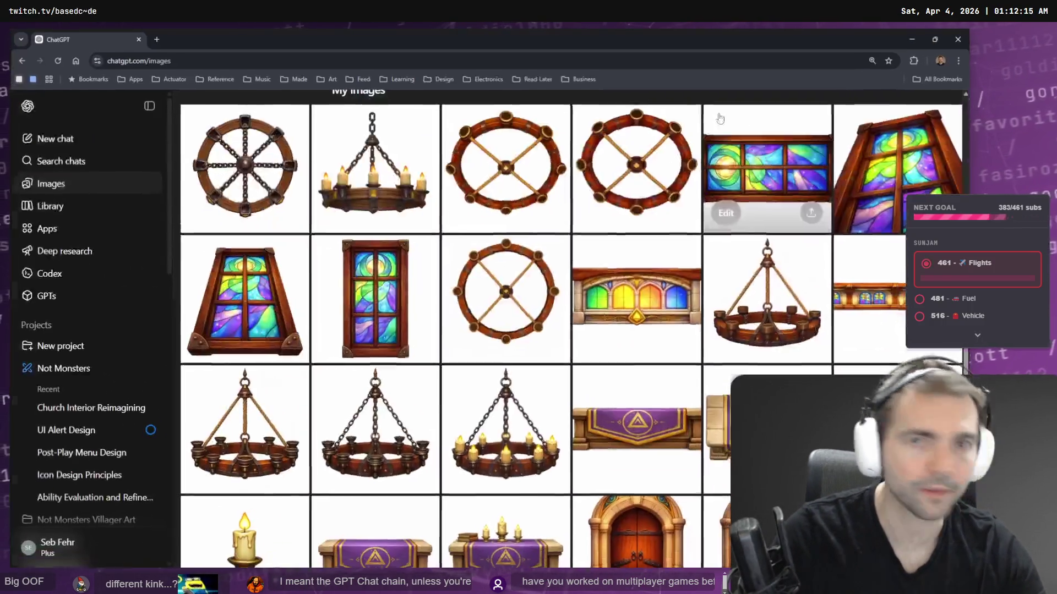
- Return to the window-description search, reopening the ChatGPT tab and closing the one-word table search
click(223, 40)
key(ctrl+shift+t)
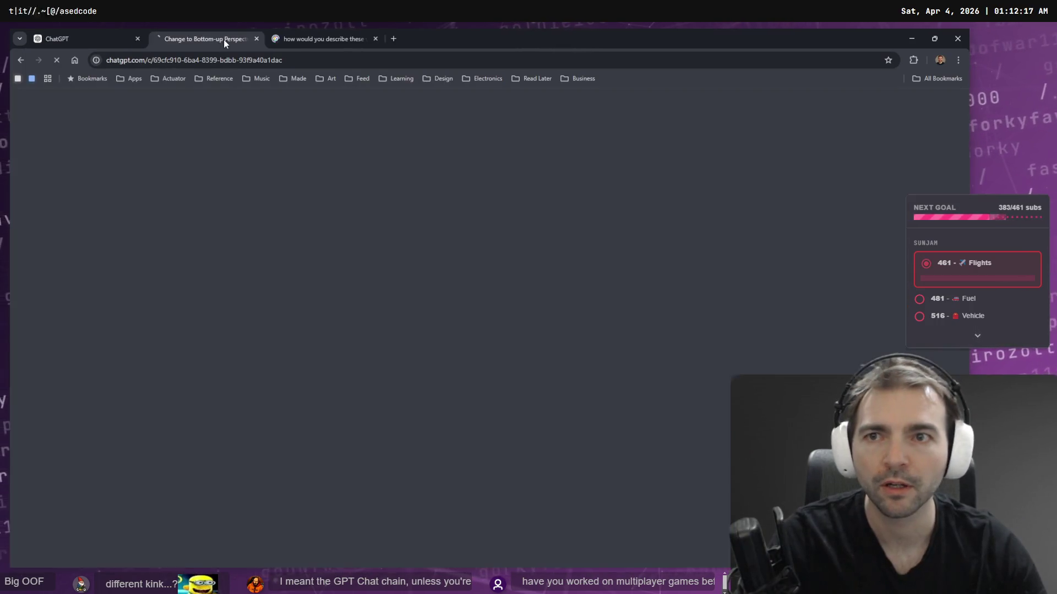
click(309, 44)
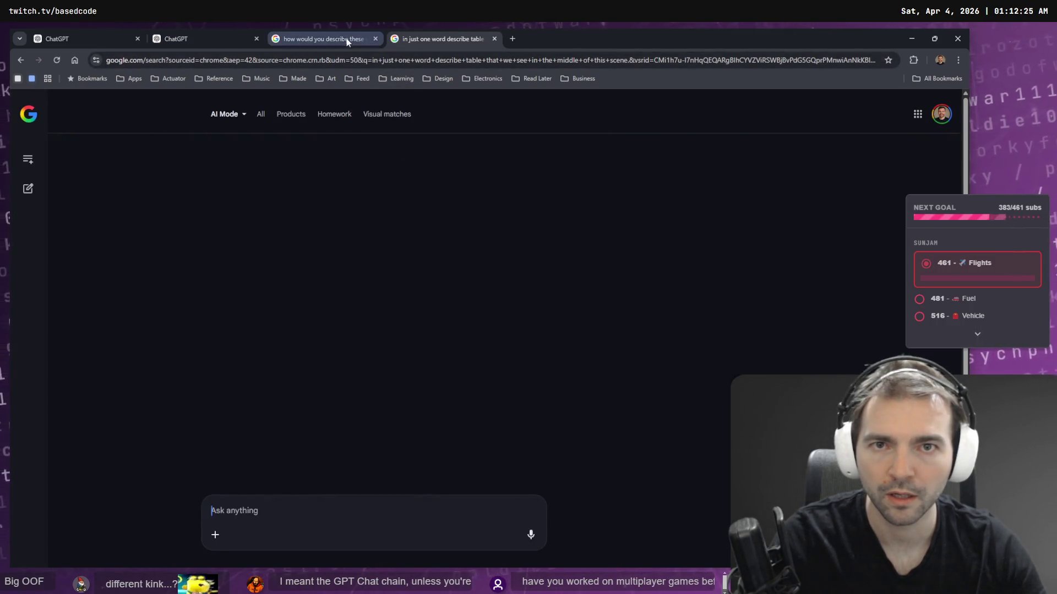
middle_click(430, 37)
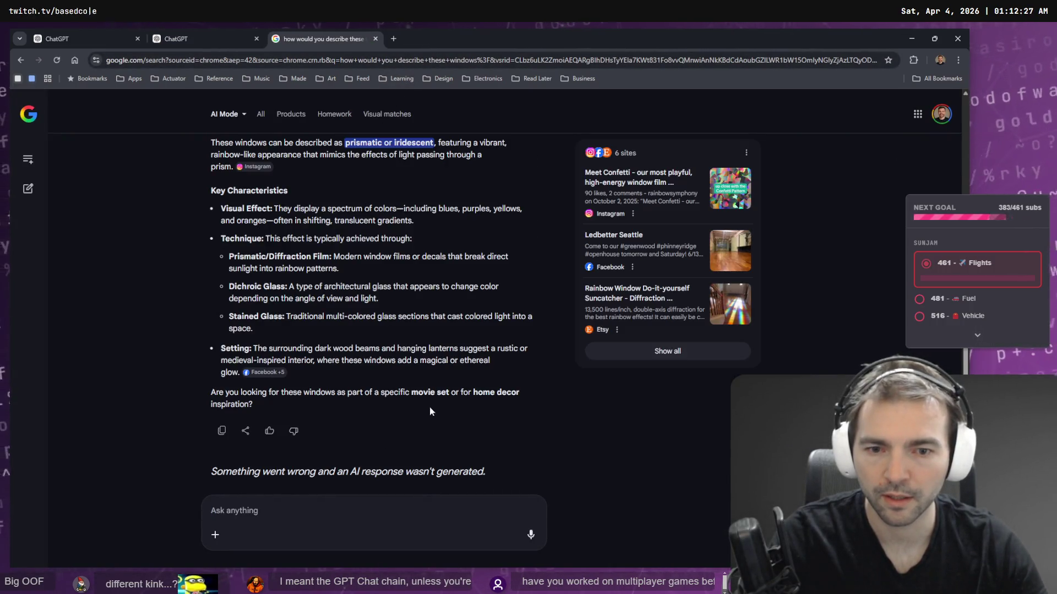
scroll(425, 421, up, 3)
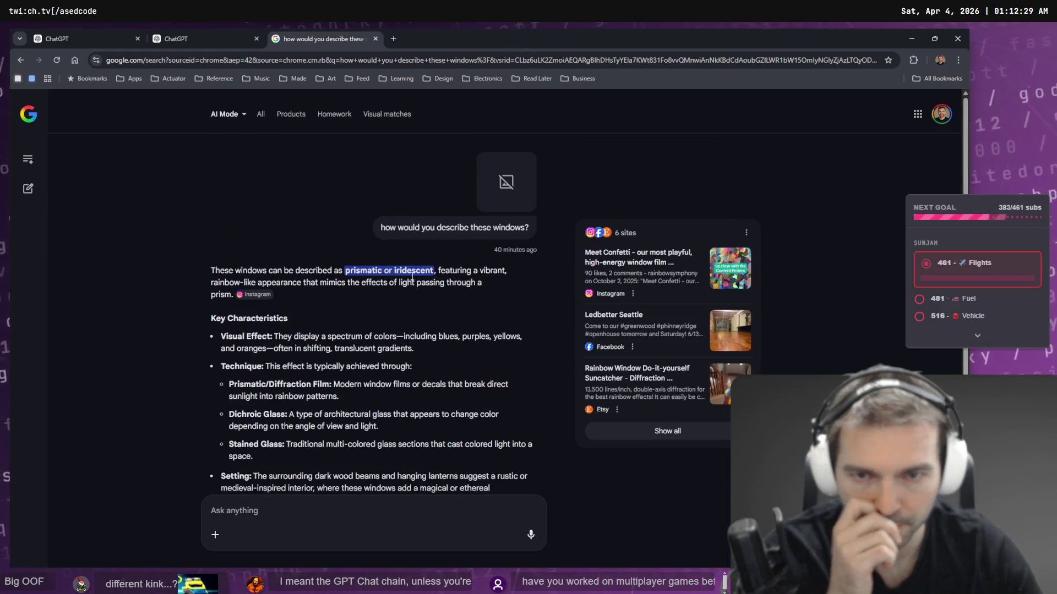
scroll(379, 254, down, 3)
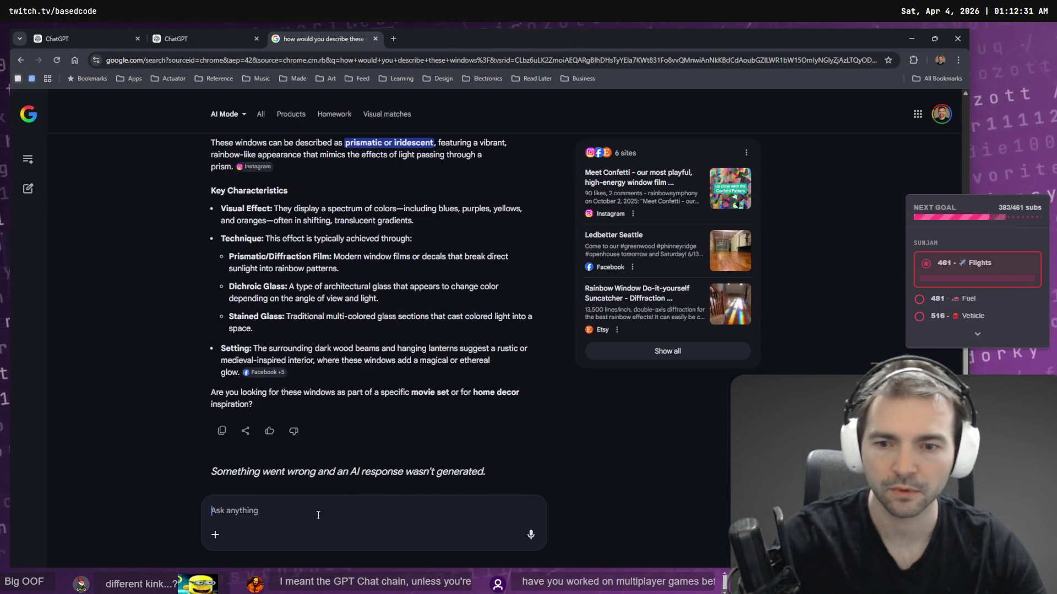
- Dictate and submit a question asking for one word describing the windows' look and location
key(super+h)
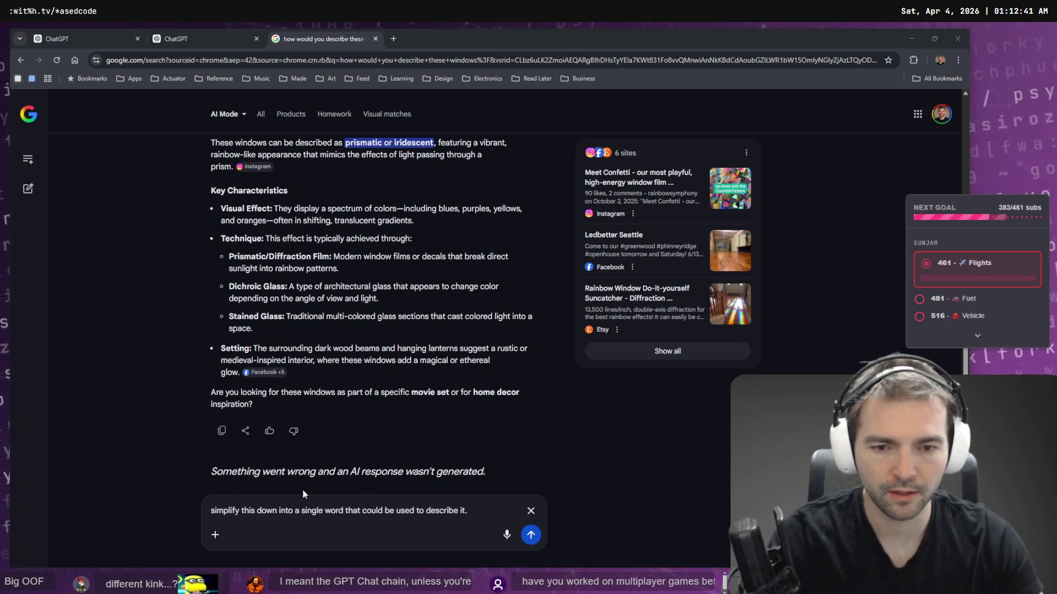
click(515, 521)
key(super+h)
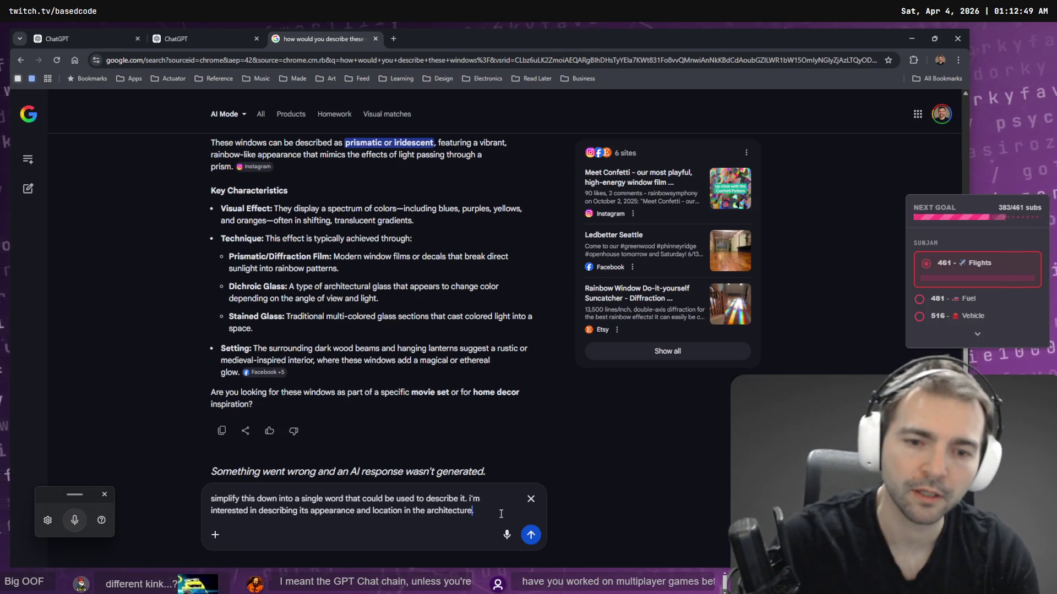
key(Return)
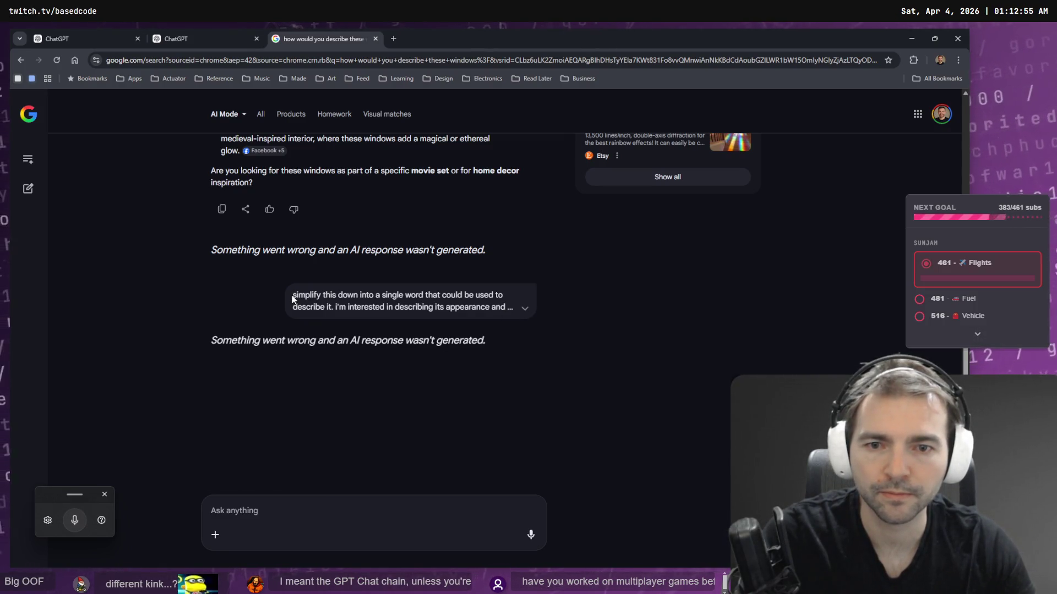
scroll(382, 298, up, 5)
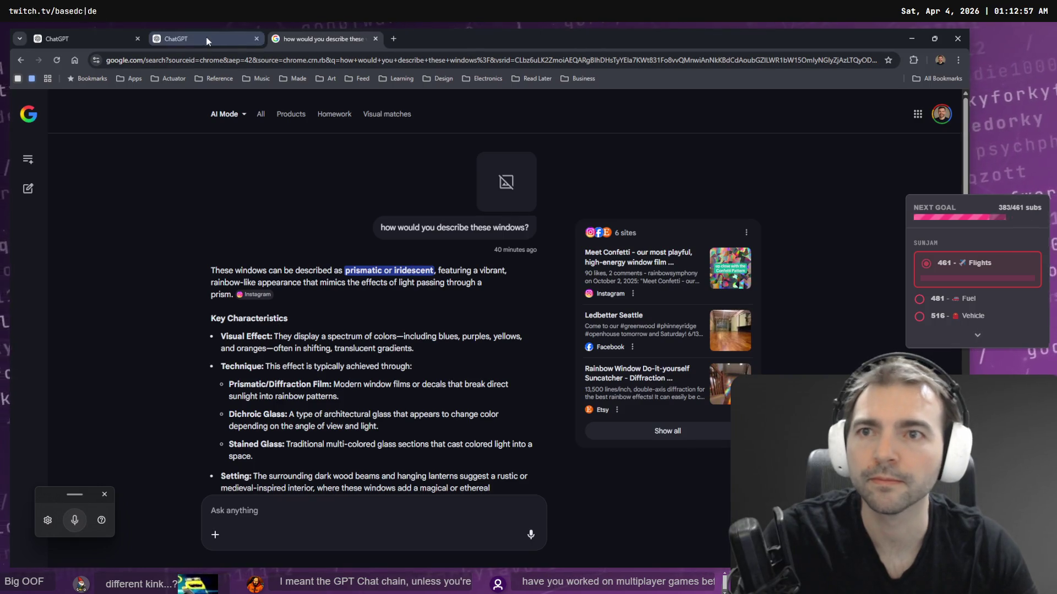
click(35, 114)
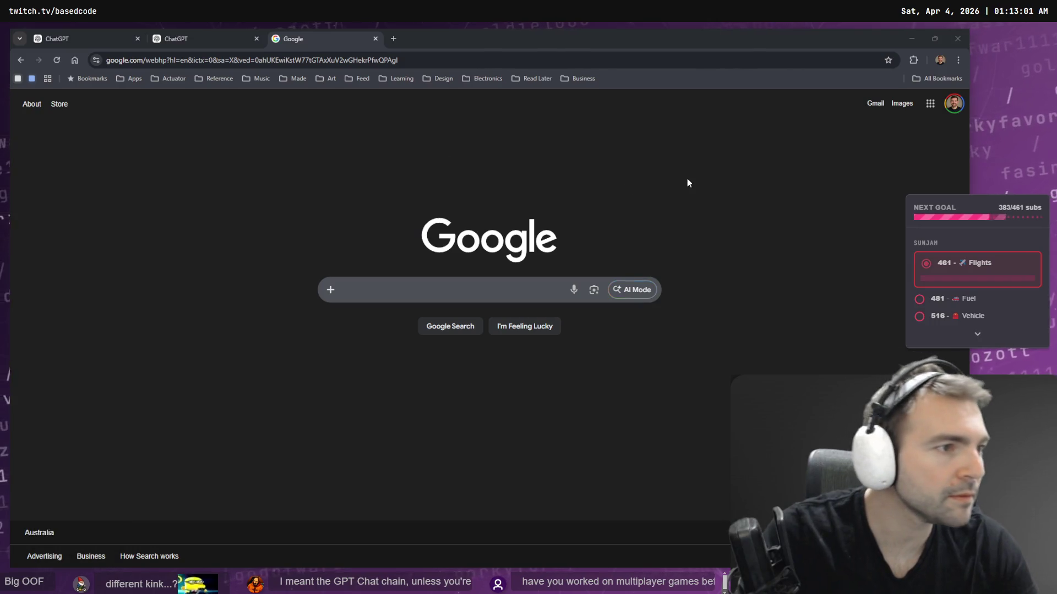
key(alt+Tab)
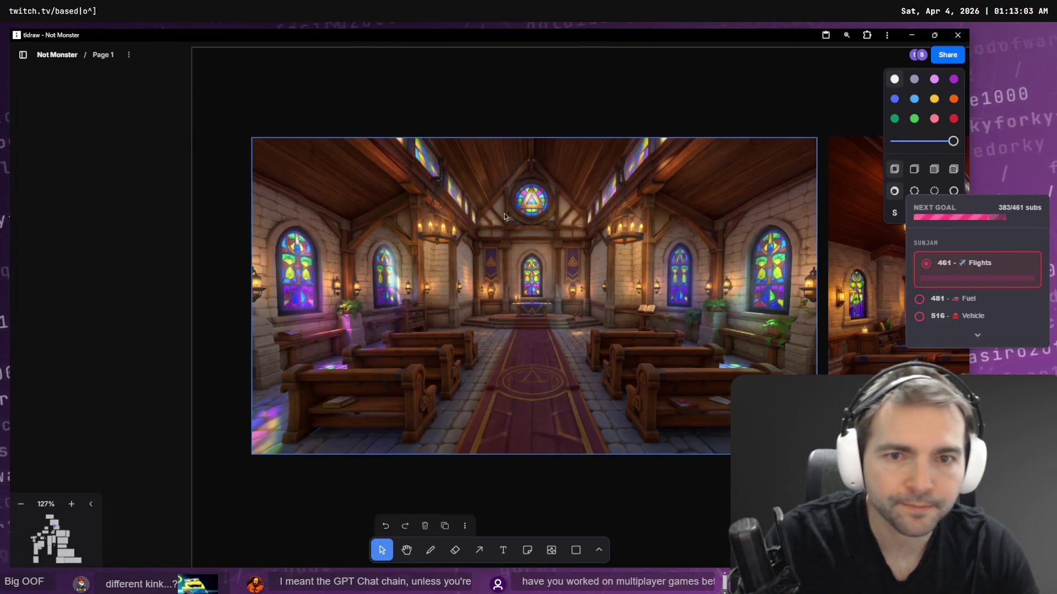
- Snip the high ceiling windows from the church image and paste them into Google AI Mode
key(shift+super+s)
drag(435, 154, 483, 233)
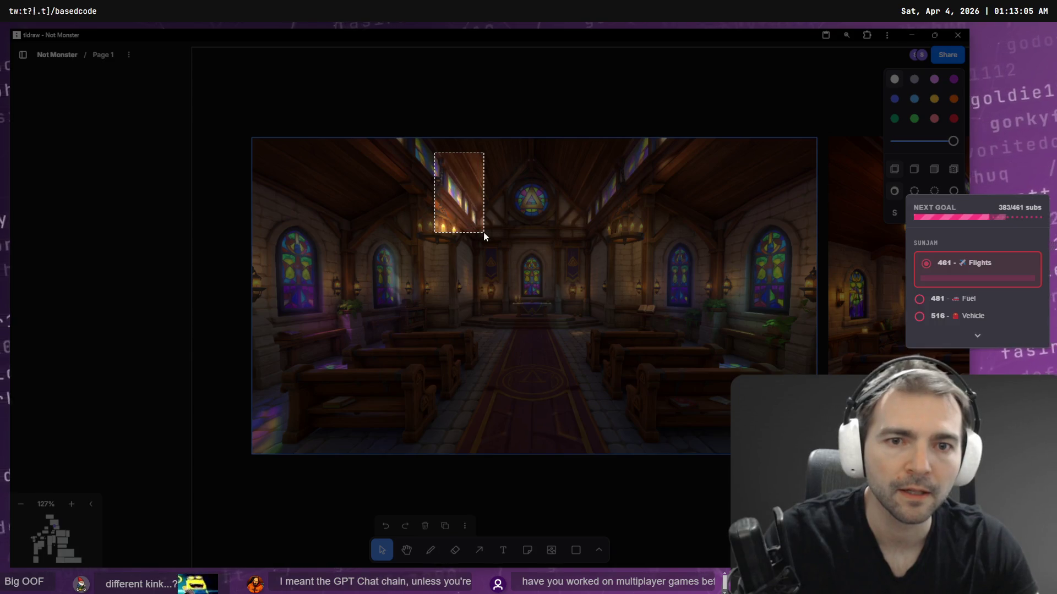
key(alt+Tab)
key(ctrl+v)
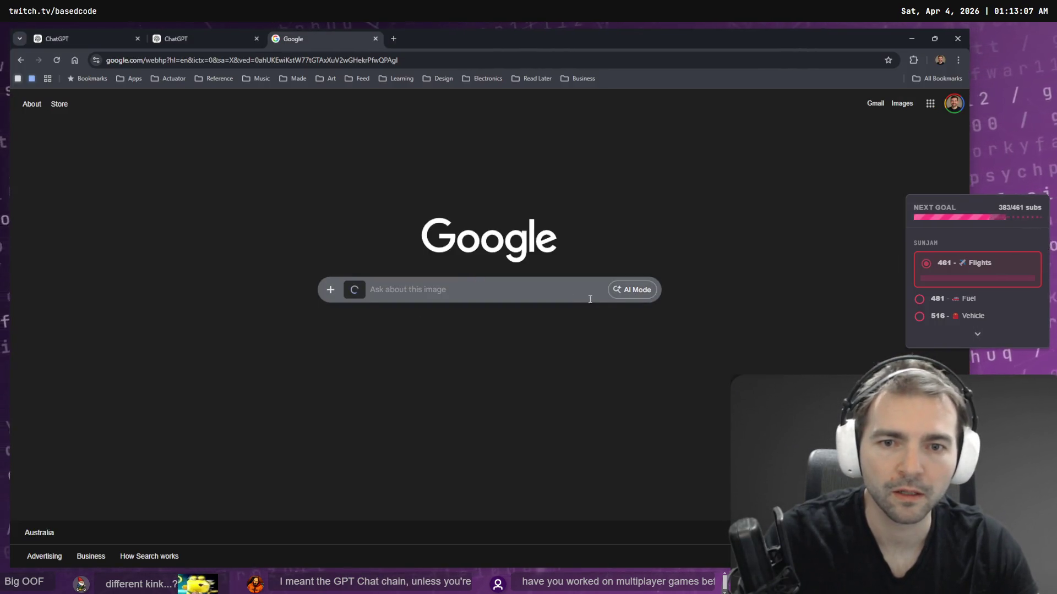
click(633, 290)
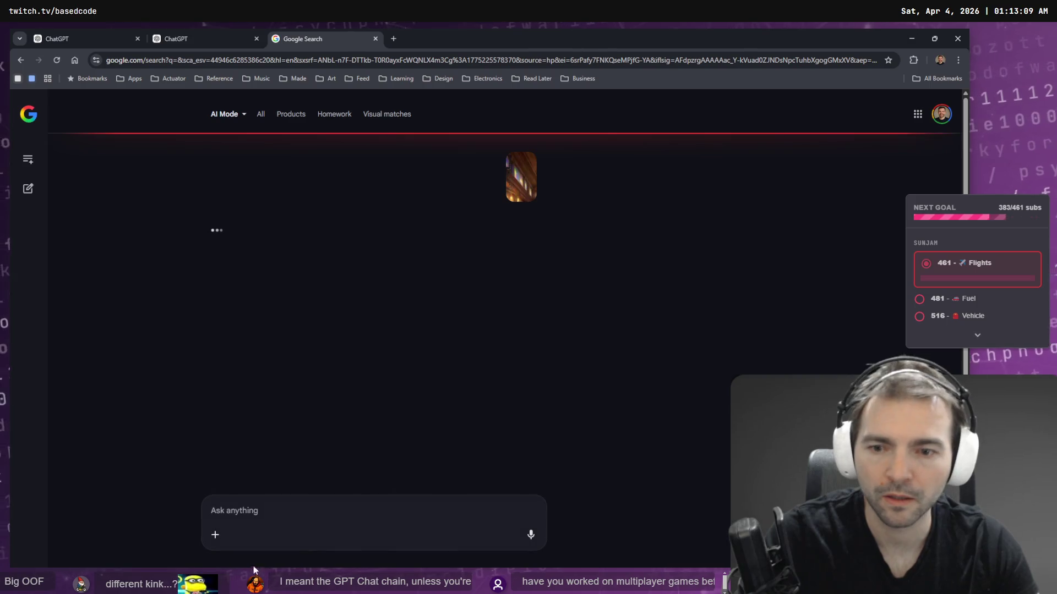
- Ask for the architectural term for these windows and select 'clerestory' in the answer
click(330, 512)
key(super+h)
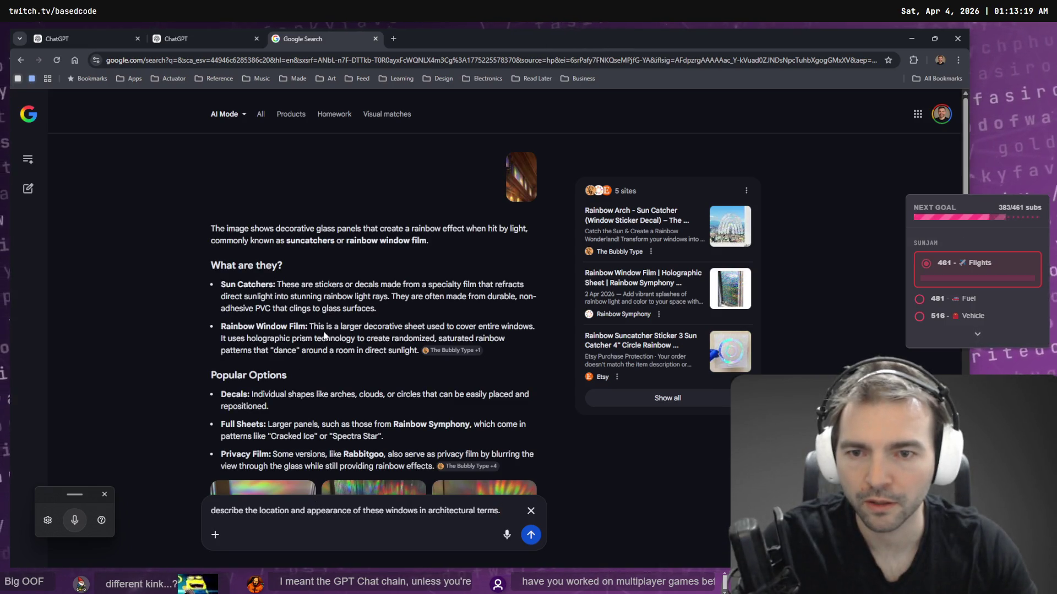
scroll(327, 331, down, 3)
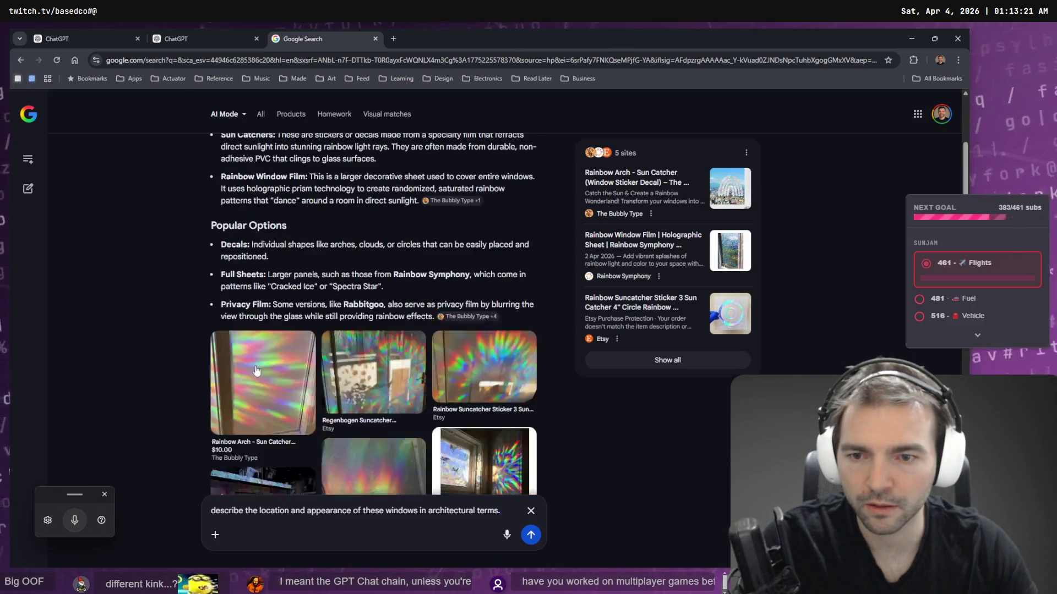
click(531, 535)
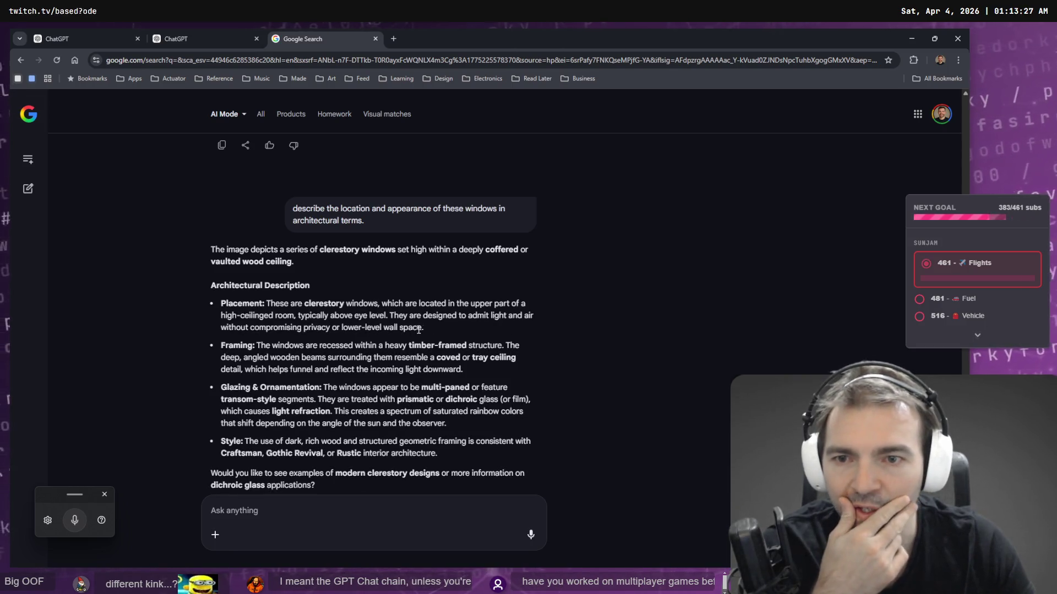
double_click(324, 304)
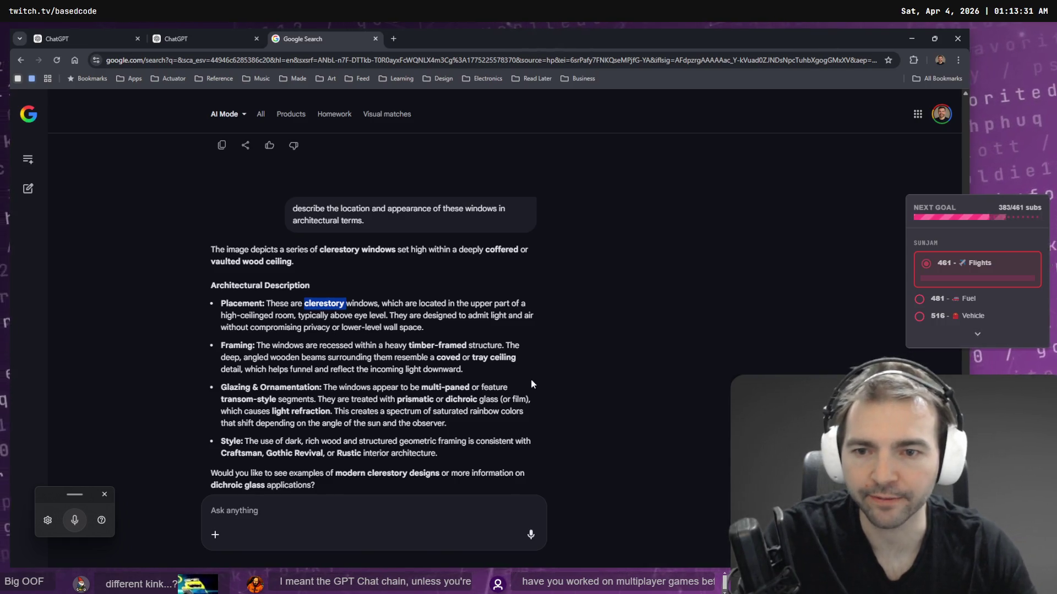
key(alt+Tab)
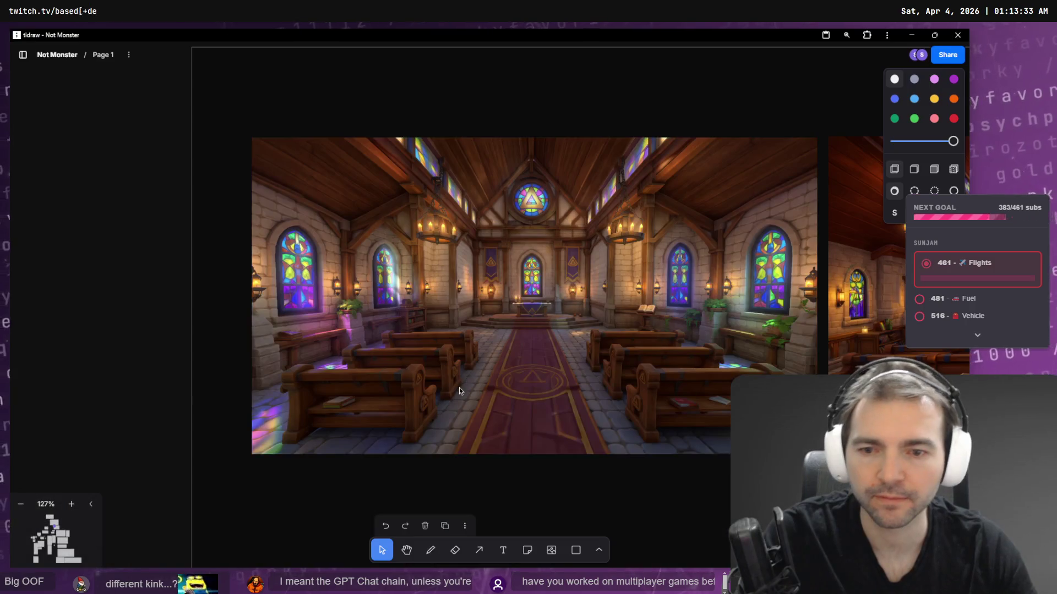
- Create a new folder named PlateGlassWindowClerestory inside the Chapel folder
key(alt+Tab)
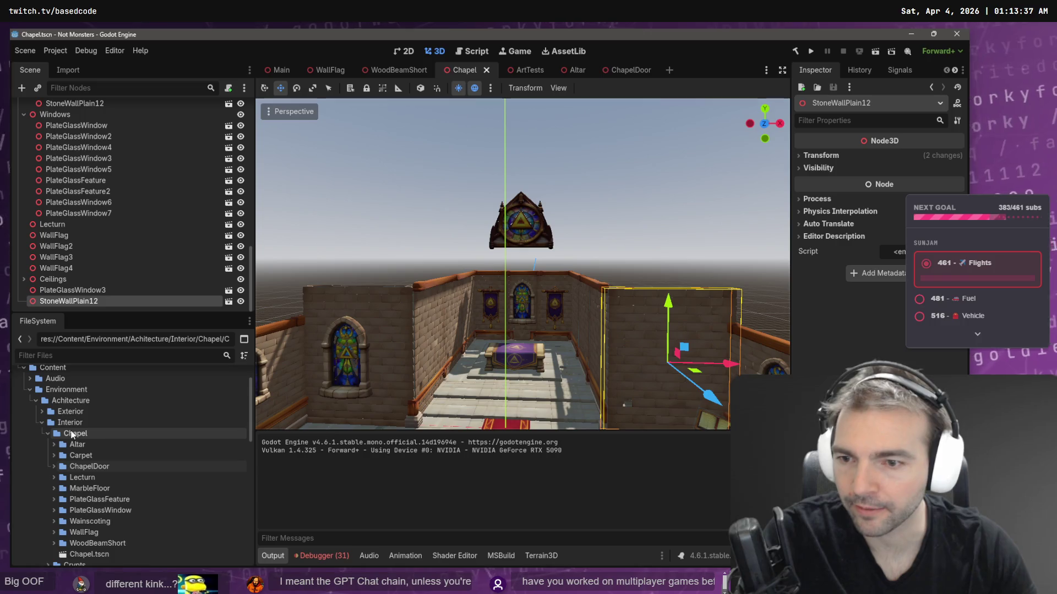
right_click(94, 434)
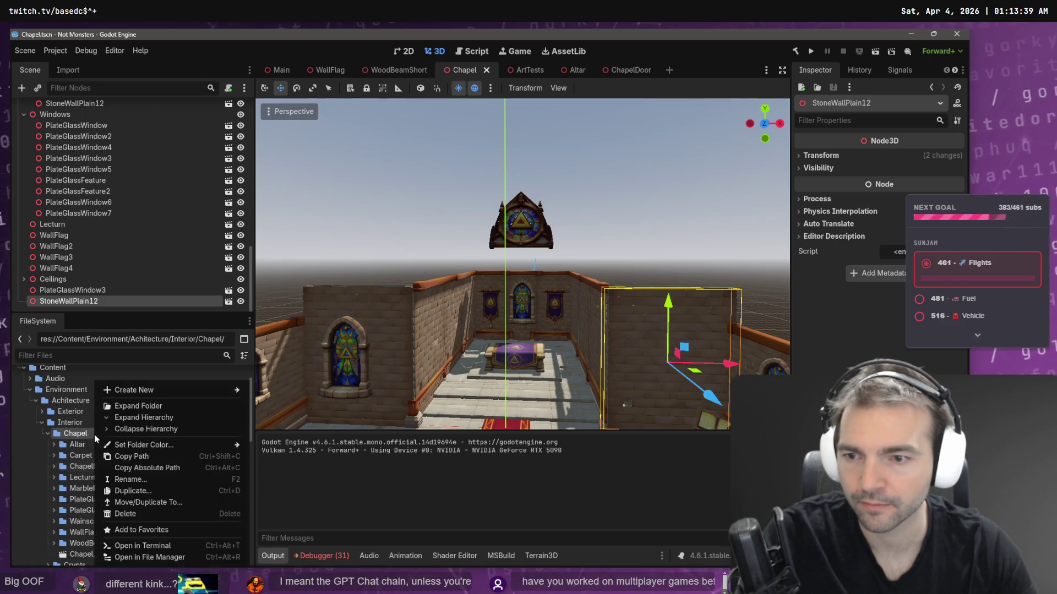
mouse_move(162, 393)
click(289, 393)
text(clerestory)
key(Delete)
text(C)
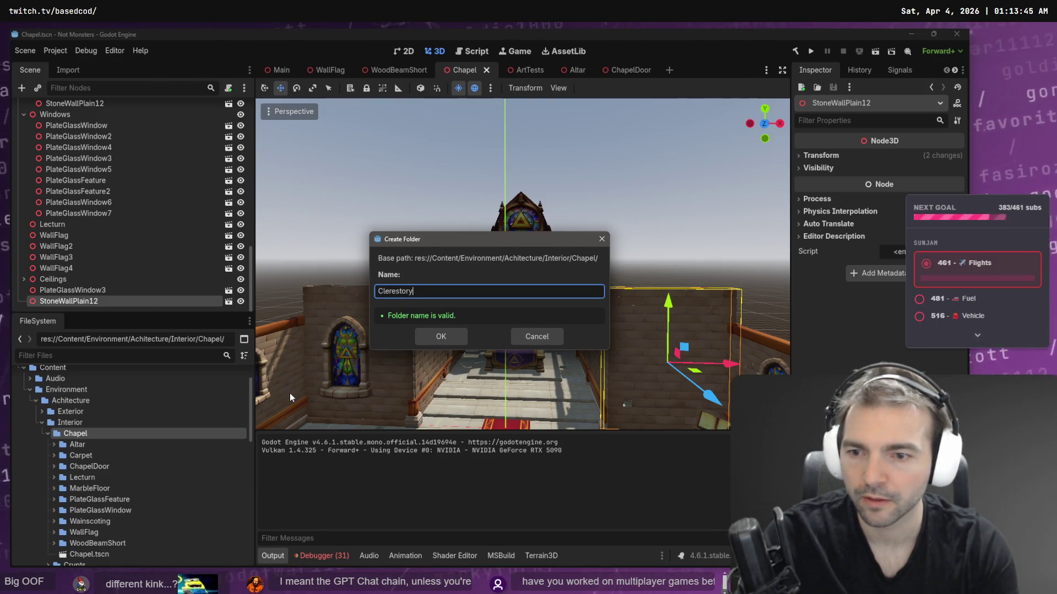
key(ctrl+a)
text(PlateGlassclerestory)
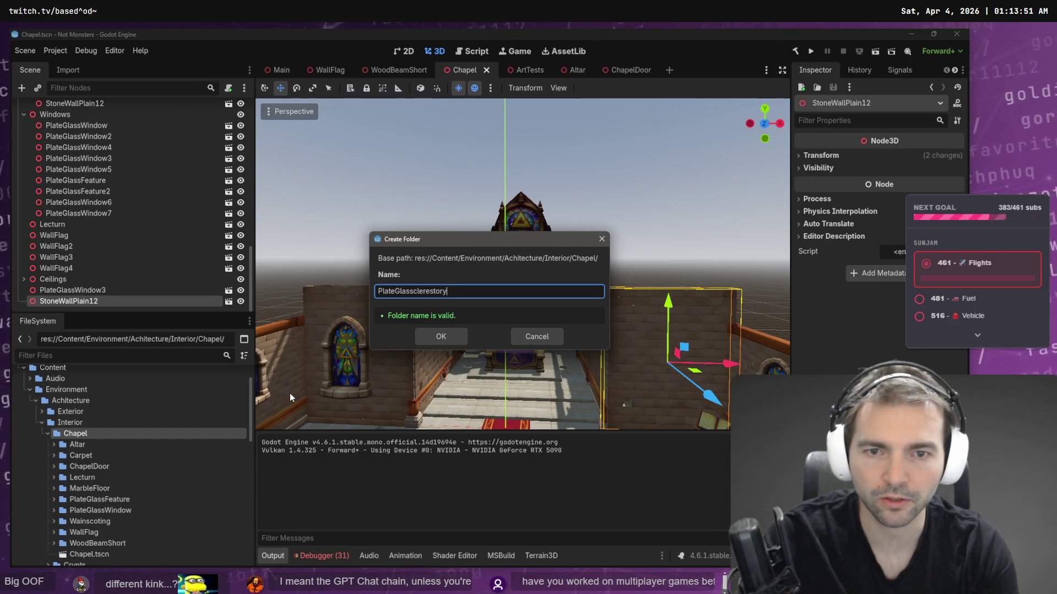
key(Left)
key(Left)
key(BackSpace)
text(C)
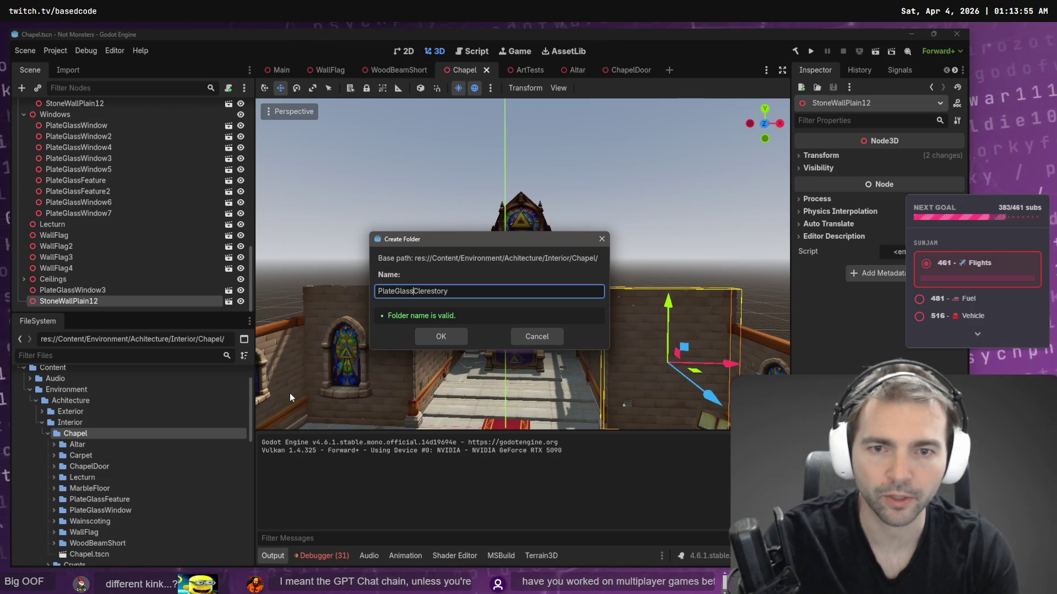
text(Window)
key(Return)
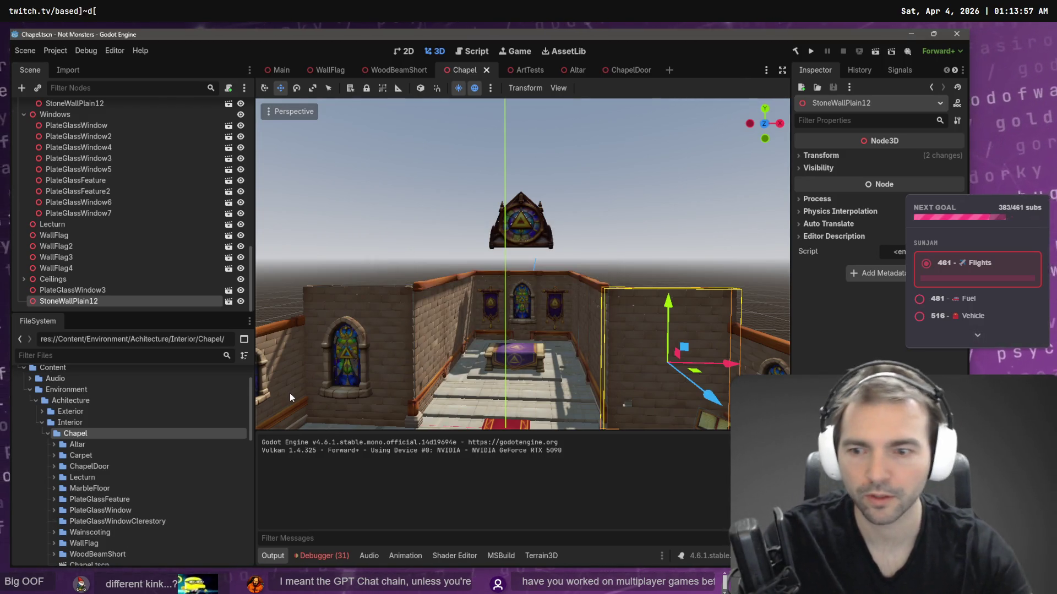
- Rename the PlateGlassFeature folder to GlassWindowFeature
click(132, 510)
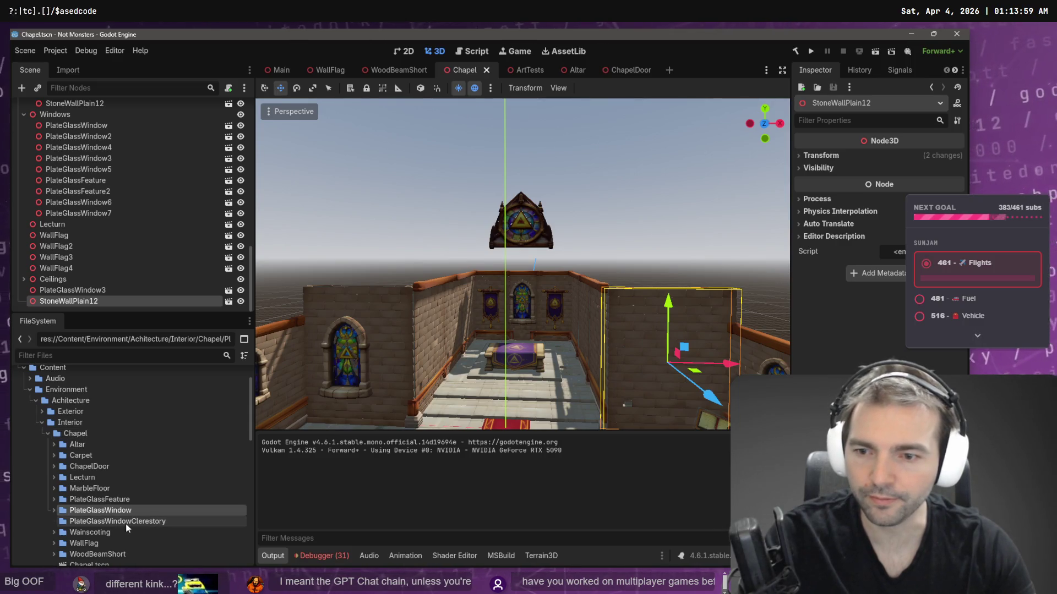
scroll(138, 518, down, 2)
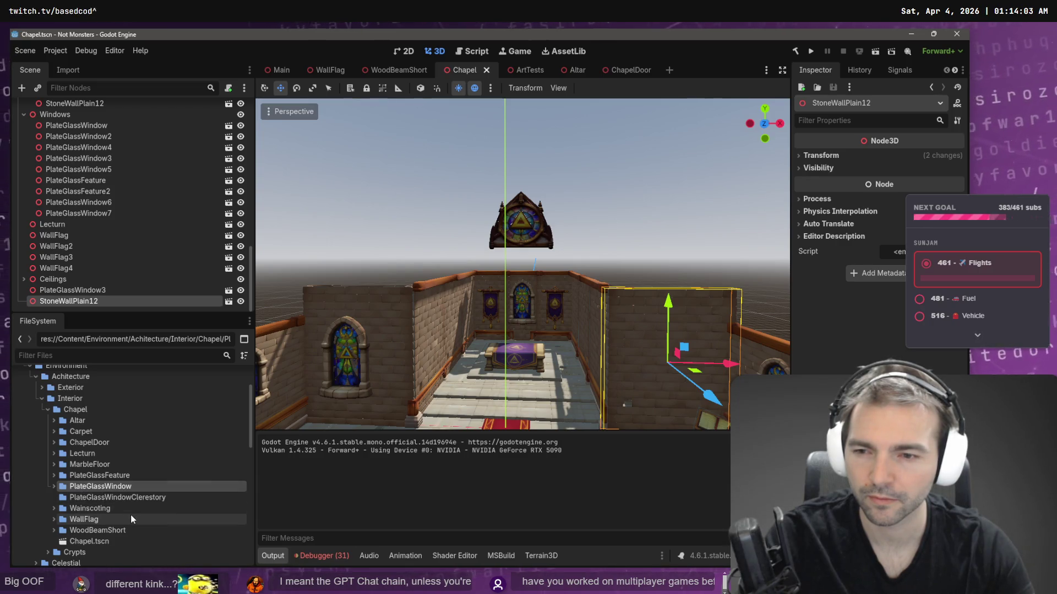
click(97, 474)
key(F2)
click(89, 477)
key(shift+Home)
key(BackSpace)
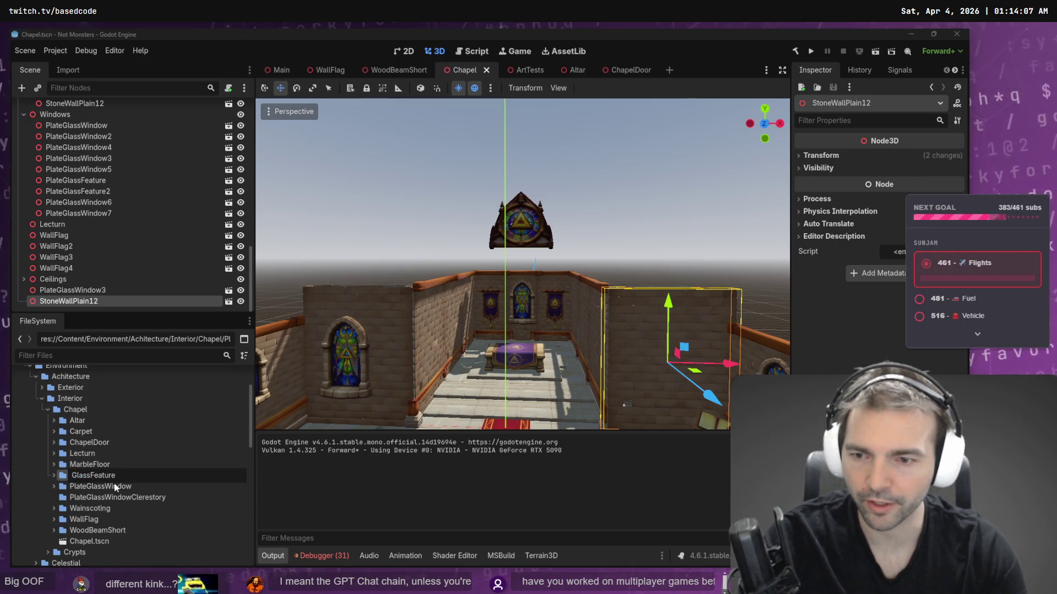
key(Right)
key(Right)
key(Right)
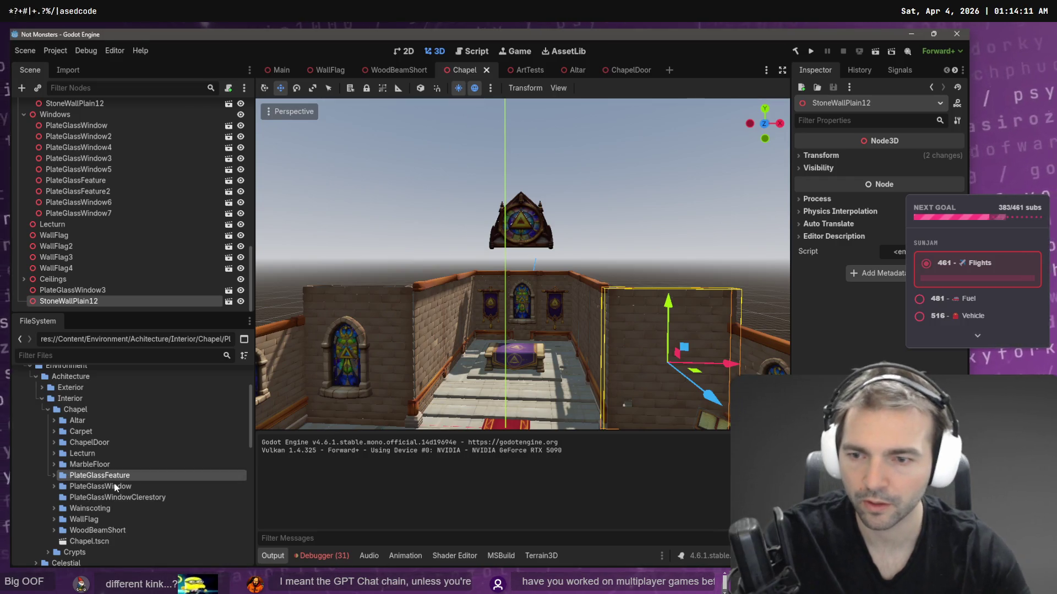
key(Return)
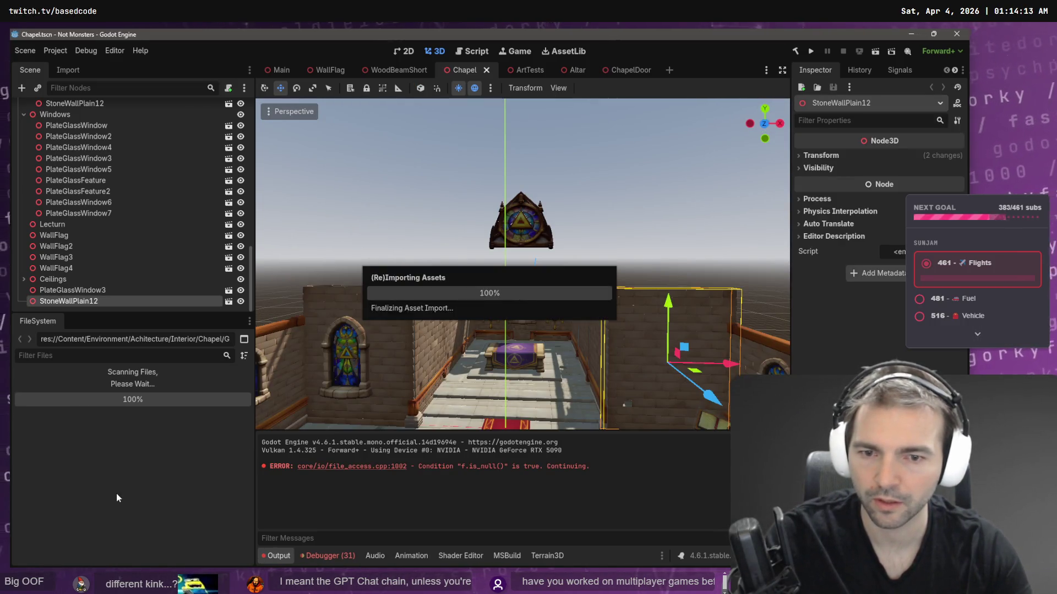
- Rename the clerestory folder to GlassWindowClerestory and PlateGlassWindow to GlassWindow
click(117, 495)
key(F2)
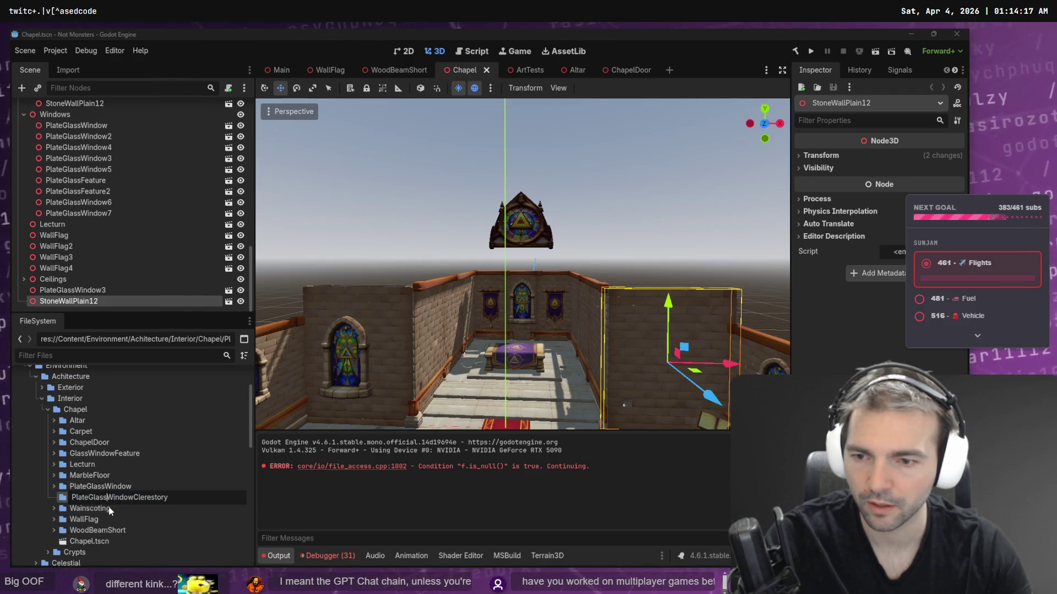
key(Escape)
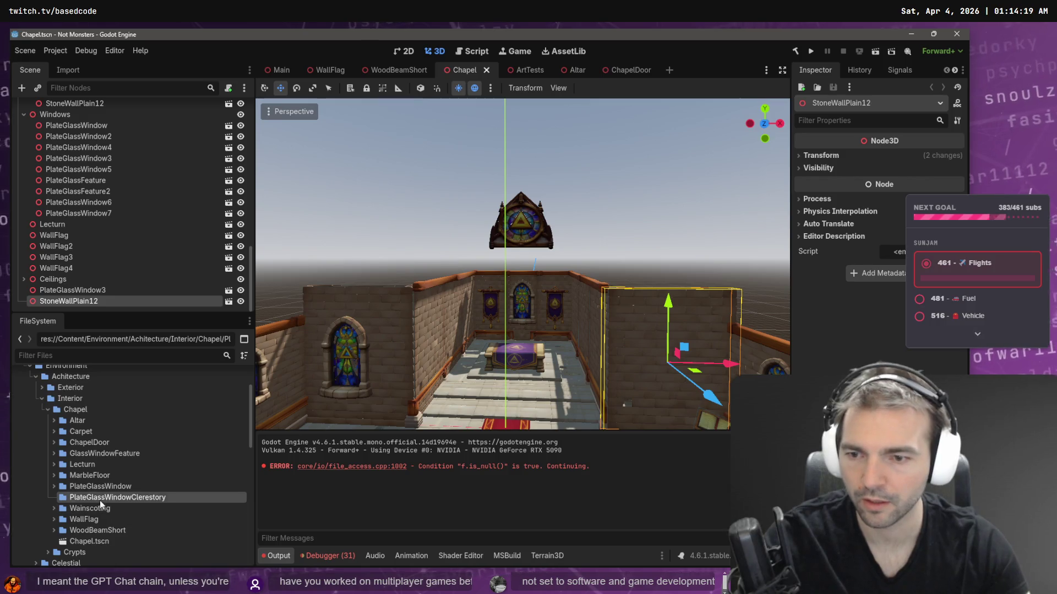
key(F2)
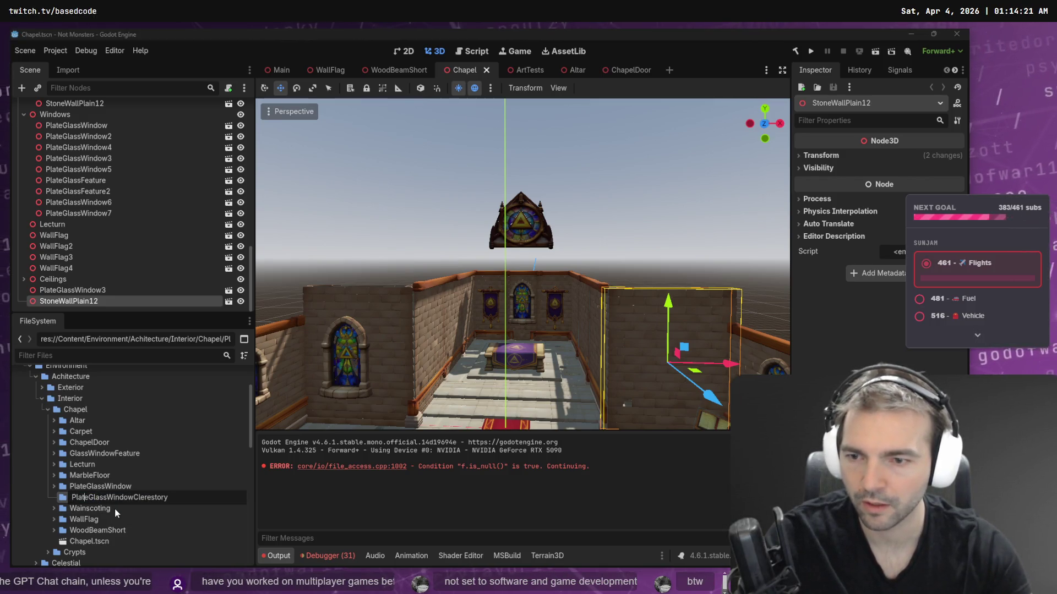
key(BackSpace)
key(BackSpace)
key(BackSpace)
key(Return)
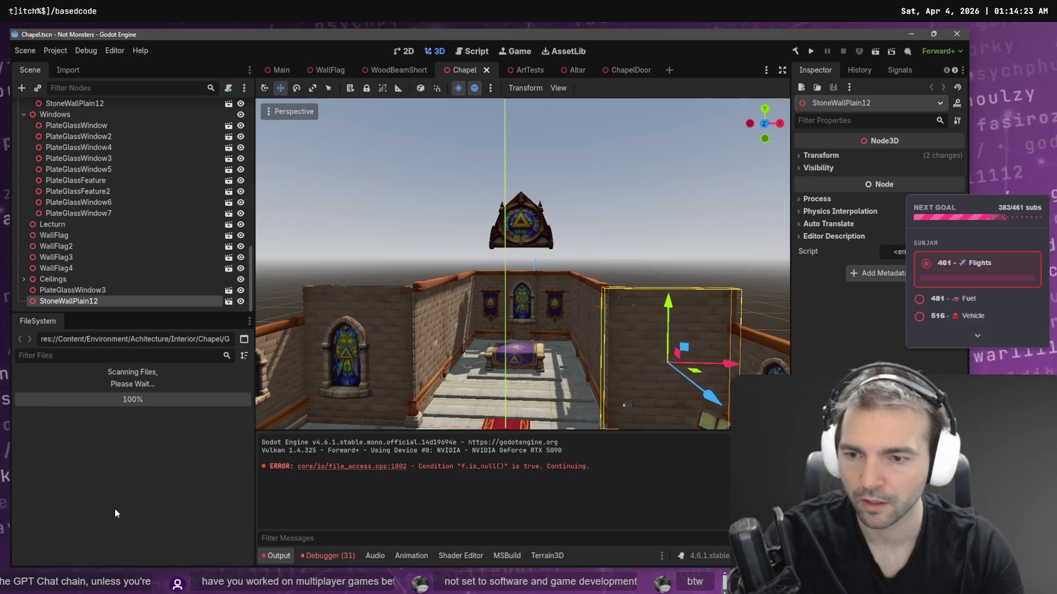
key(Down)
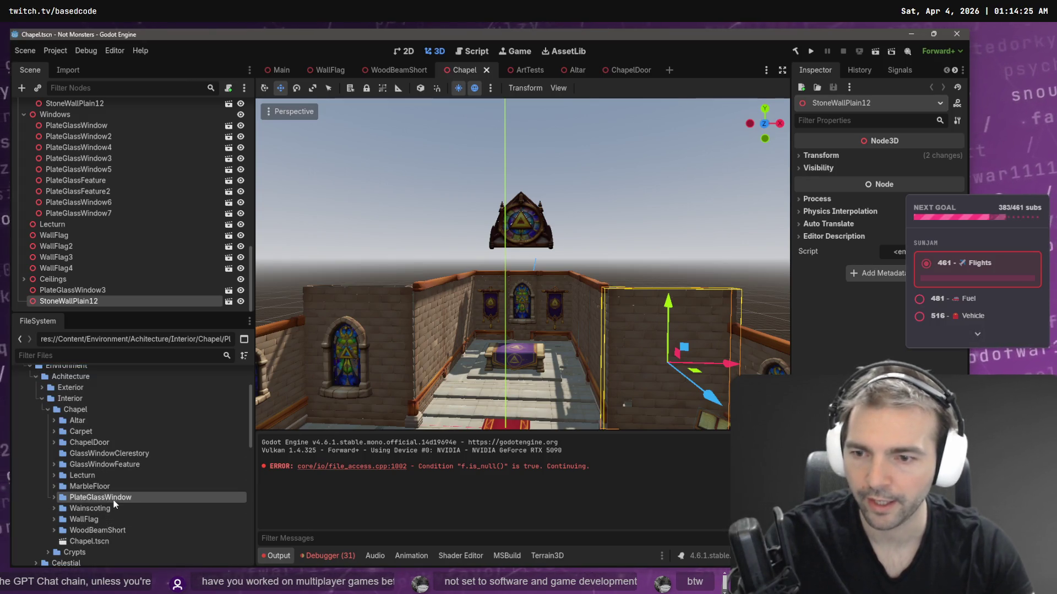
key(F2)
key(Home)
key(shift+Right)
key(shift+Right)
key(shift+Right)
key(Escape)
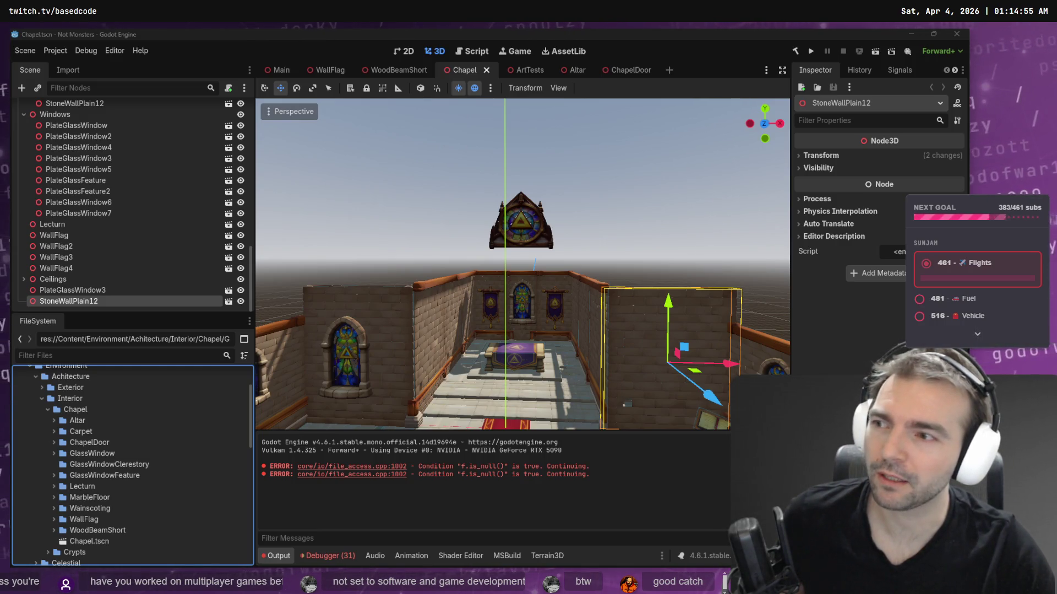
- Fly through the chapel to inspect the pews, altar, banners, door and stained-glass windows
click(399, 222)
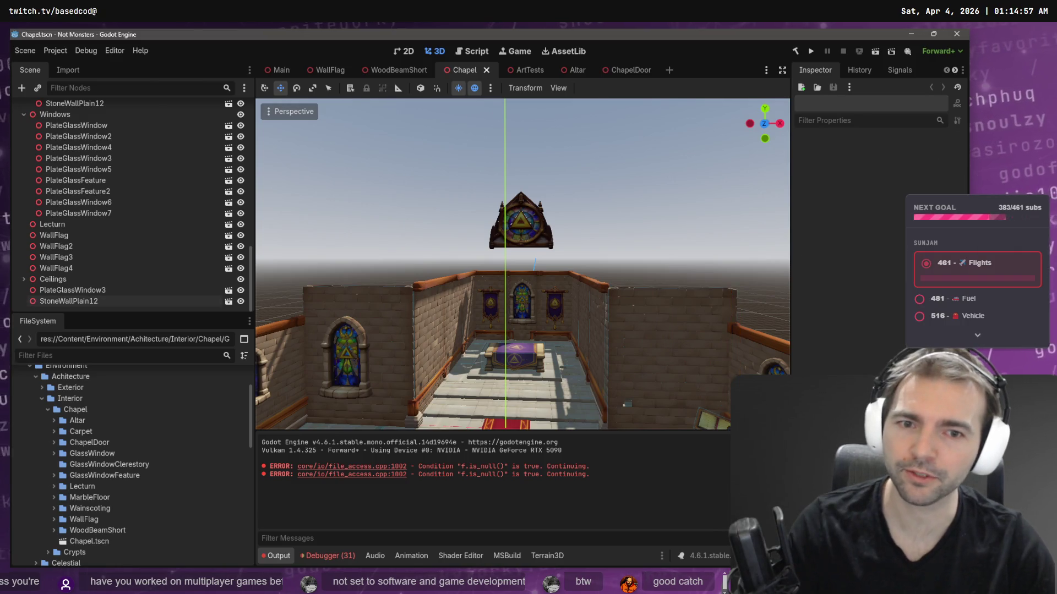
key(w)
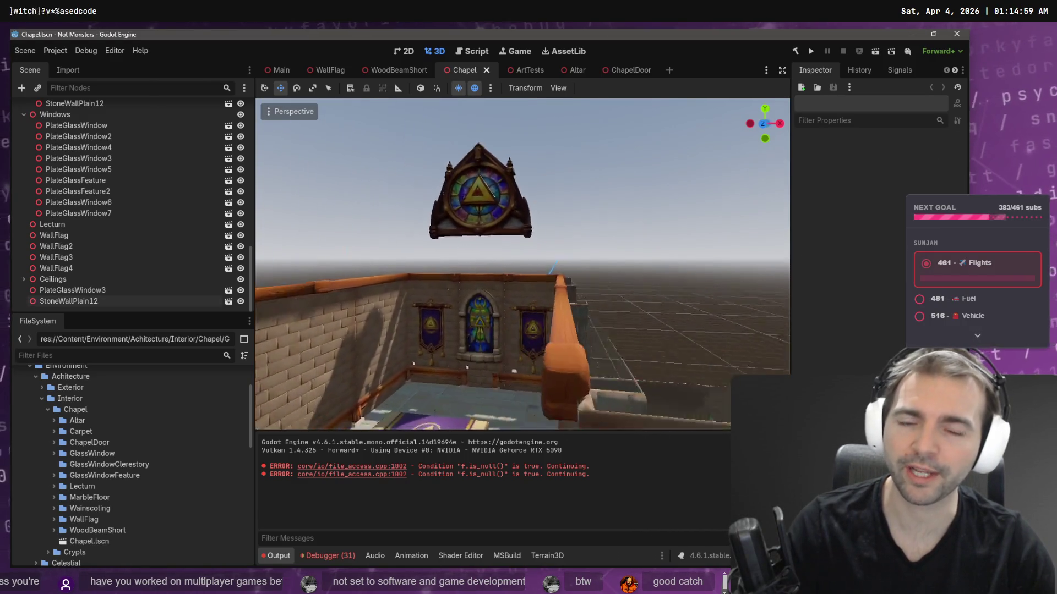
key(w)
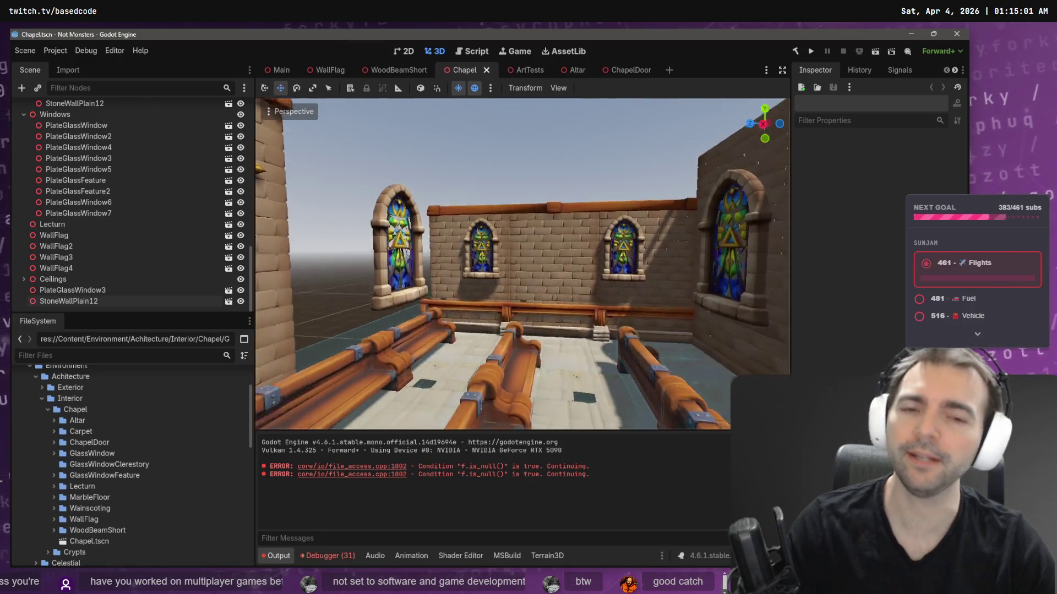
key(w)
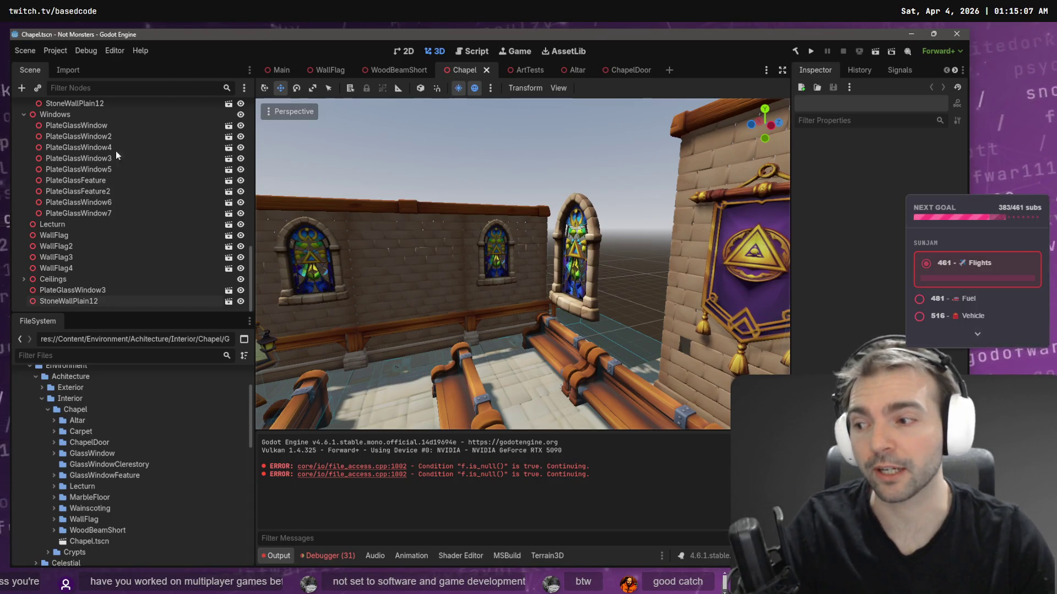
key(w)
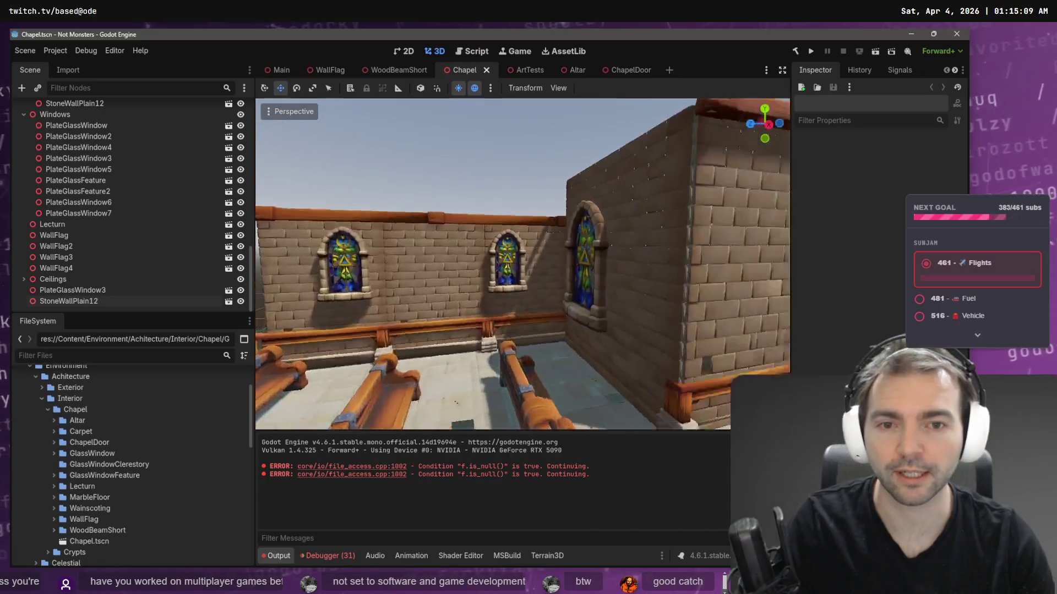
key(w)
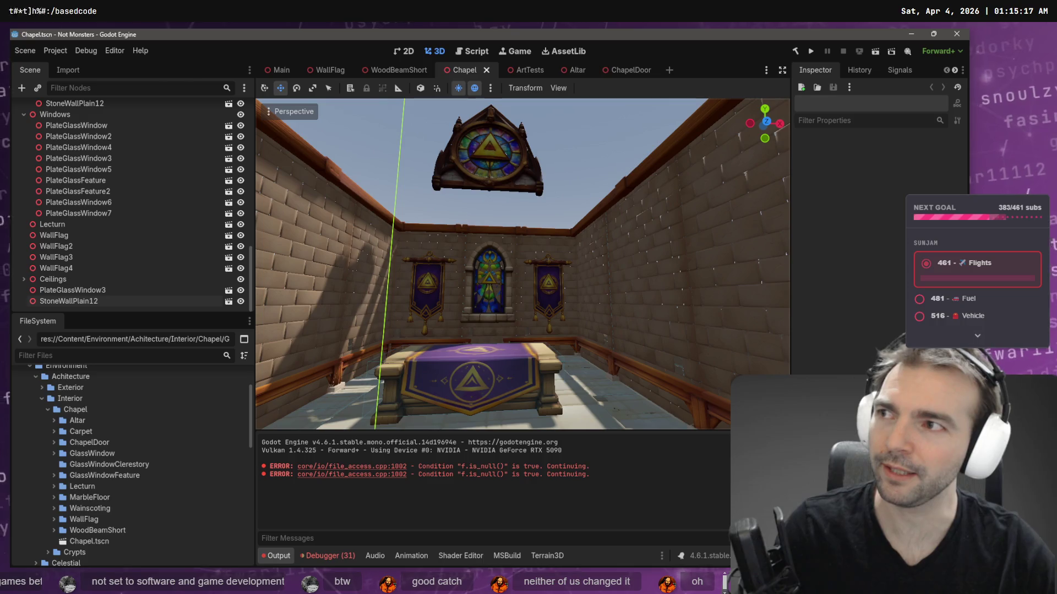
key(w)
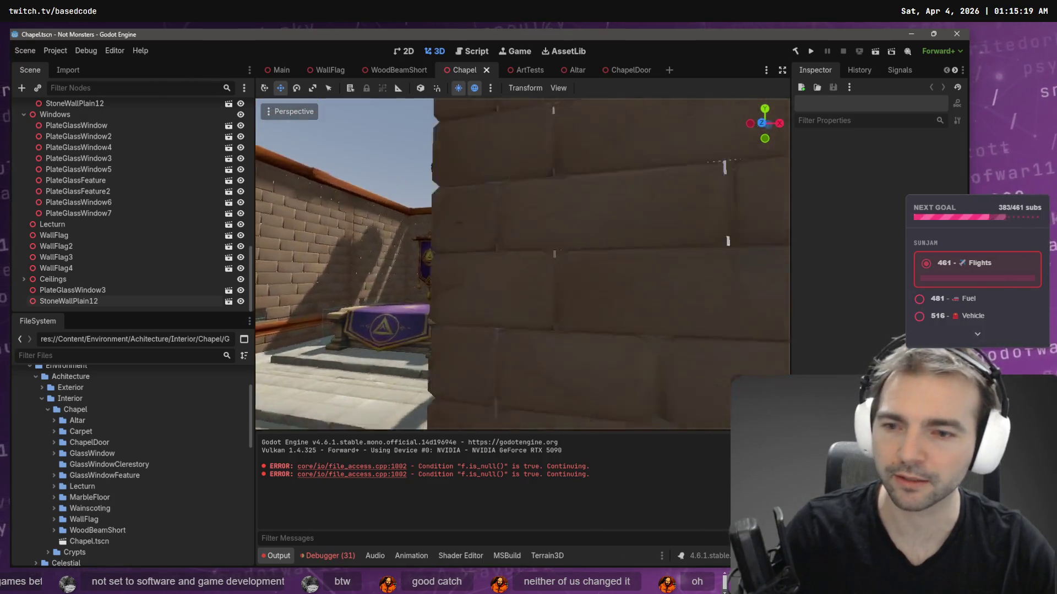
key(s)
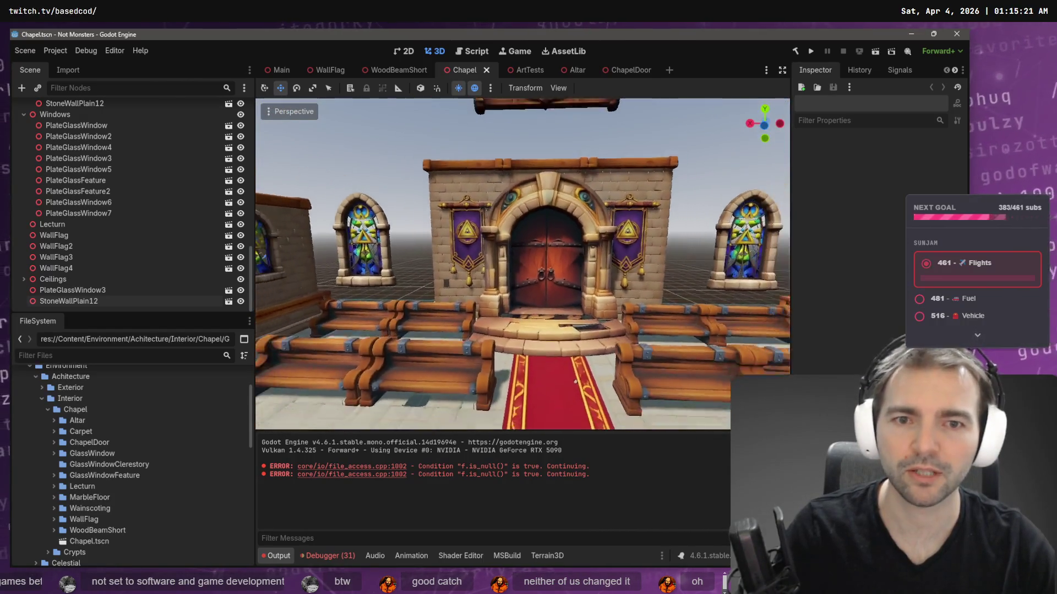
key(s)
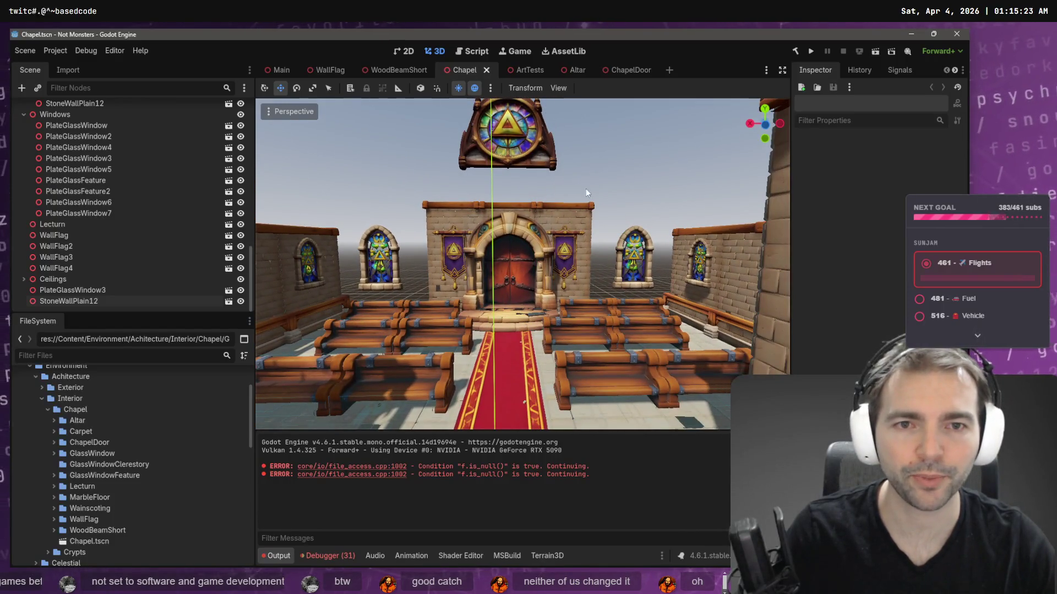
key(w)
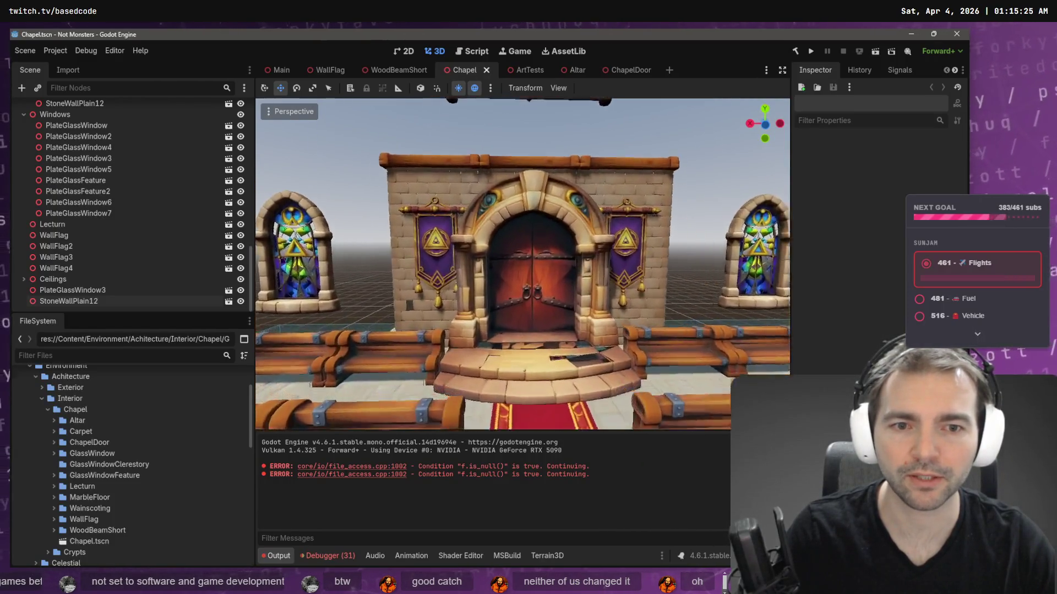
key(s)
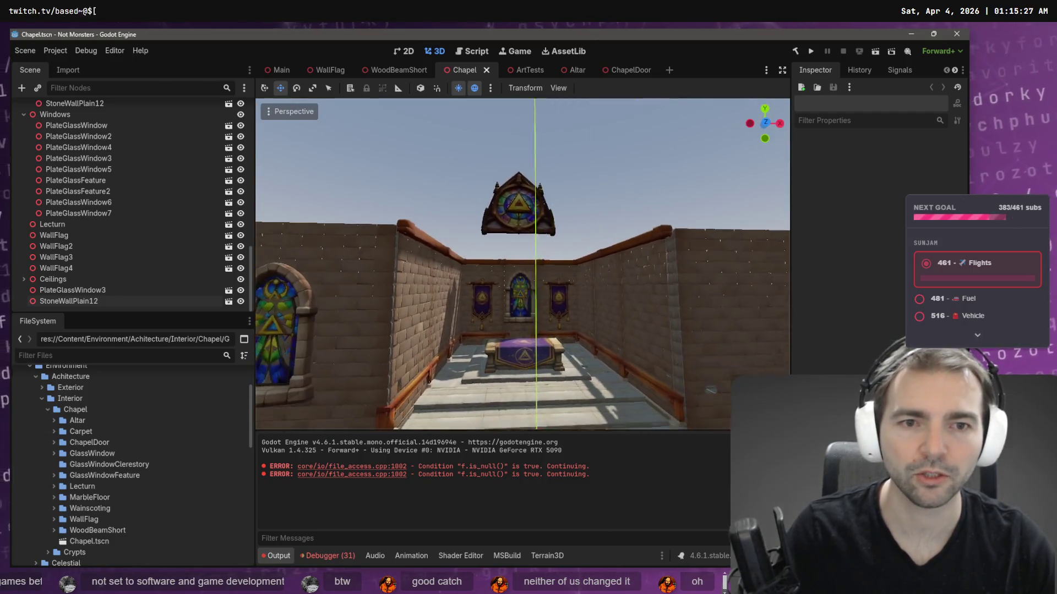
- Select the StoneWallPlain12 wall and nudge it about 0.17 units along Z
drag(523, 264, 633, 264)
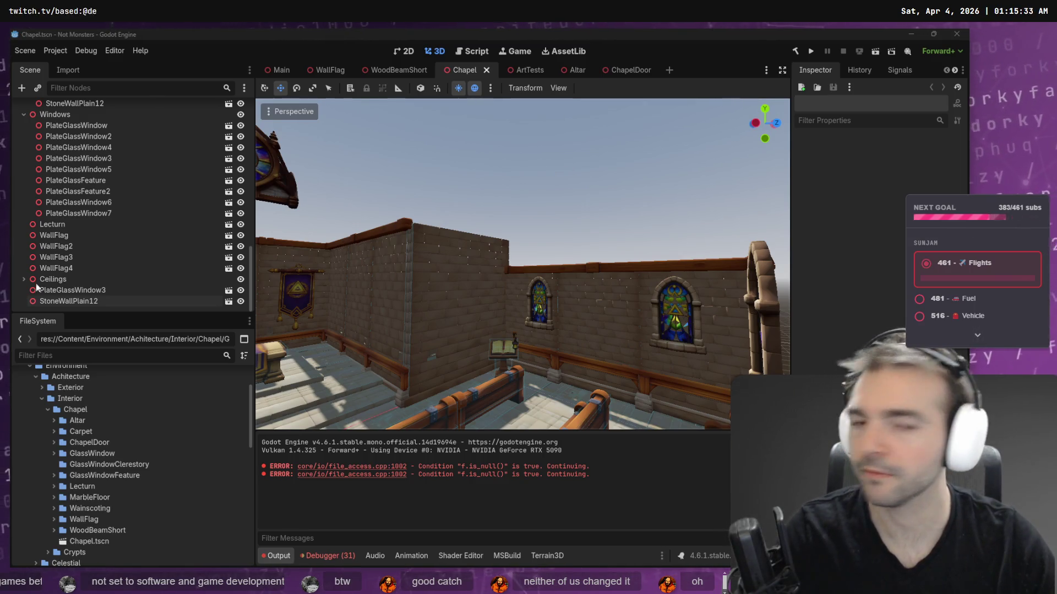
mouse_move(544, 183)
mouse_down()
mouse_move(435, 187)
mouse_move(692, 190)
mouse_up()
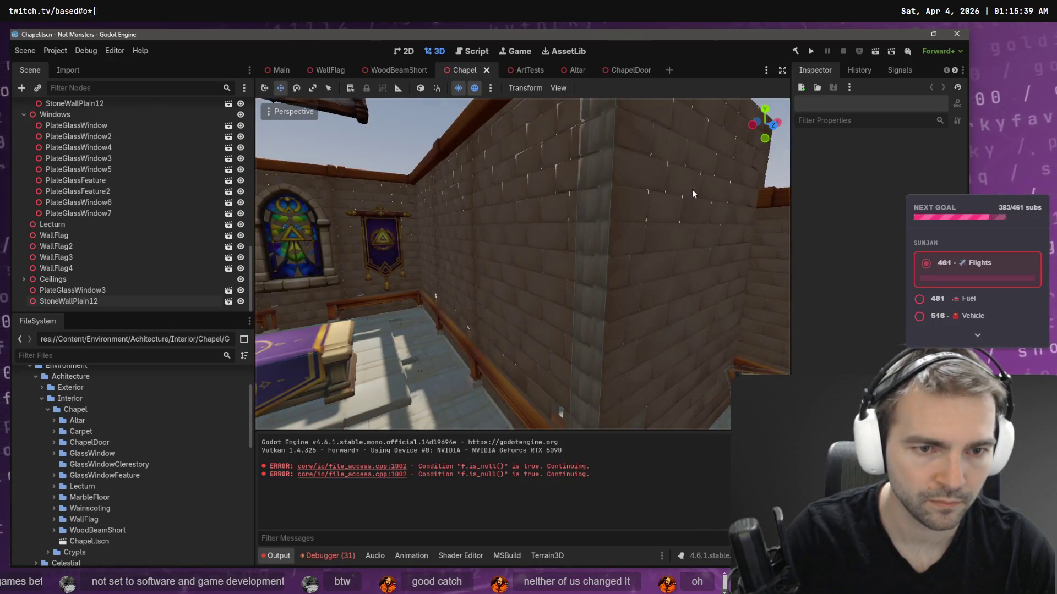
click(691, 190)
key(f)
drag(633, 277, 633, 275)
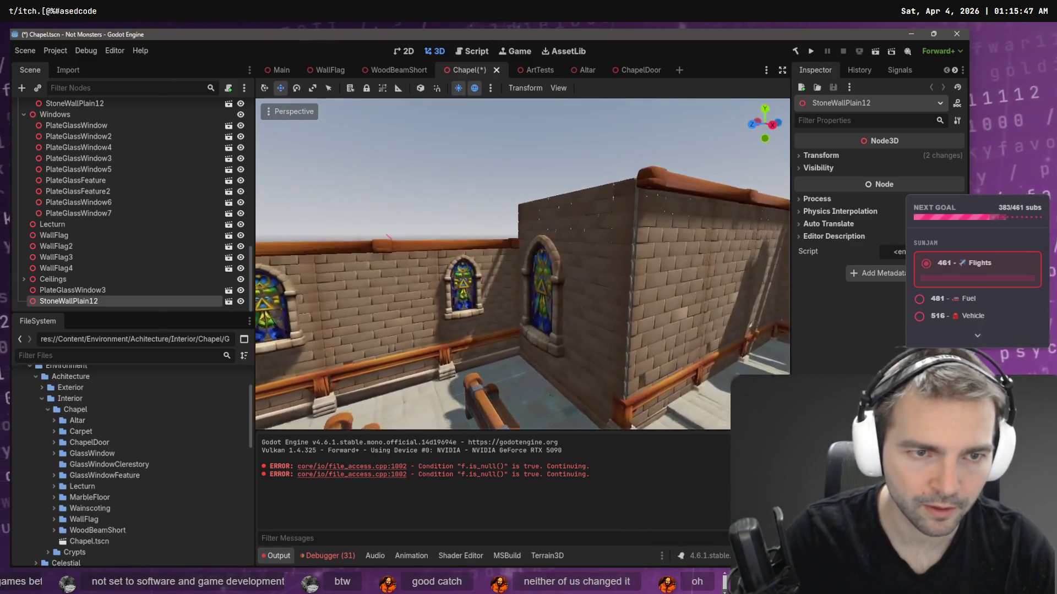
- Push PlateGlassWindow2 back along Z to about 0.28 and save the scene
click(522, 235)
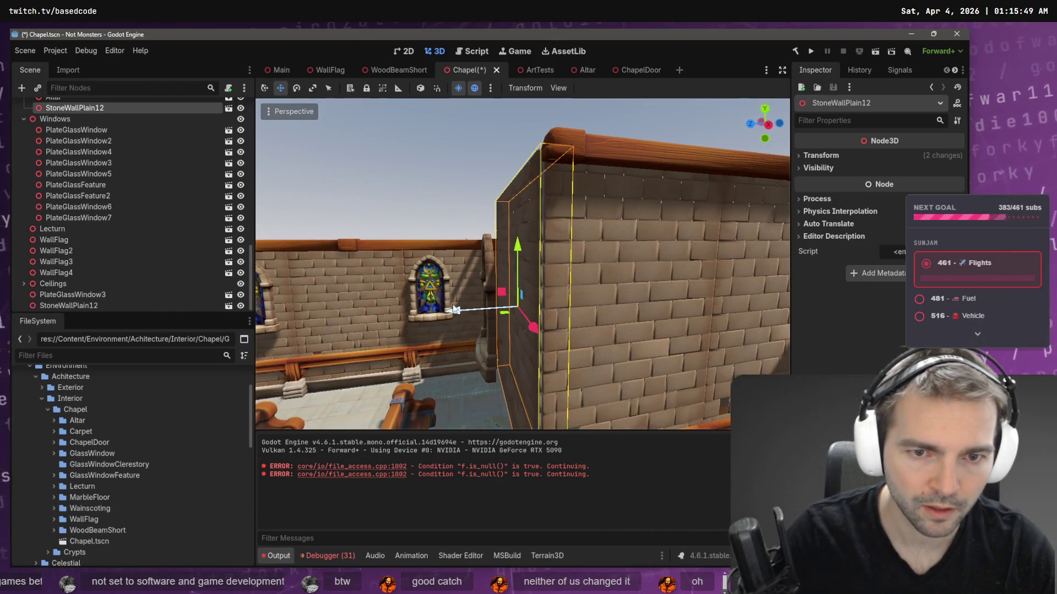
click(451, 215)
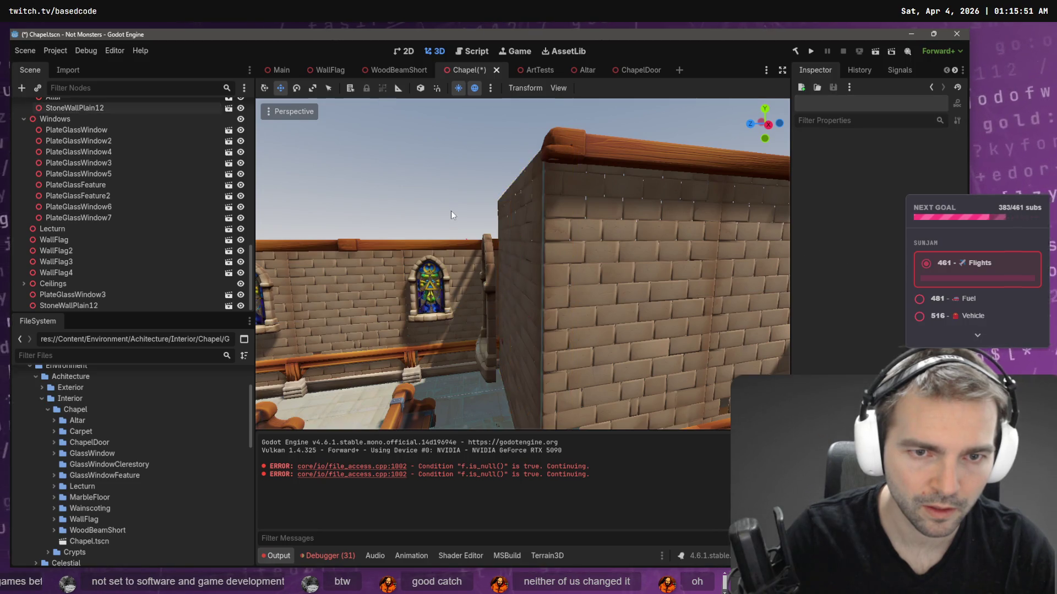
click(495, 264)
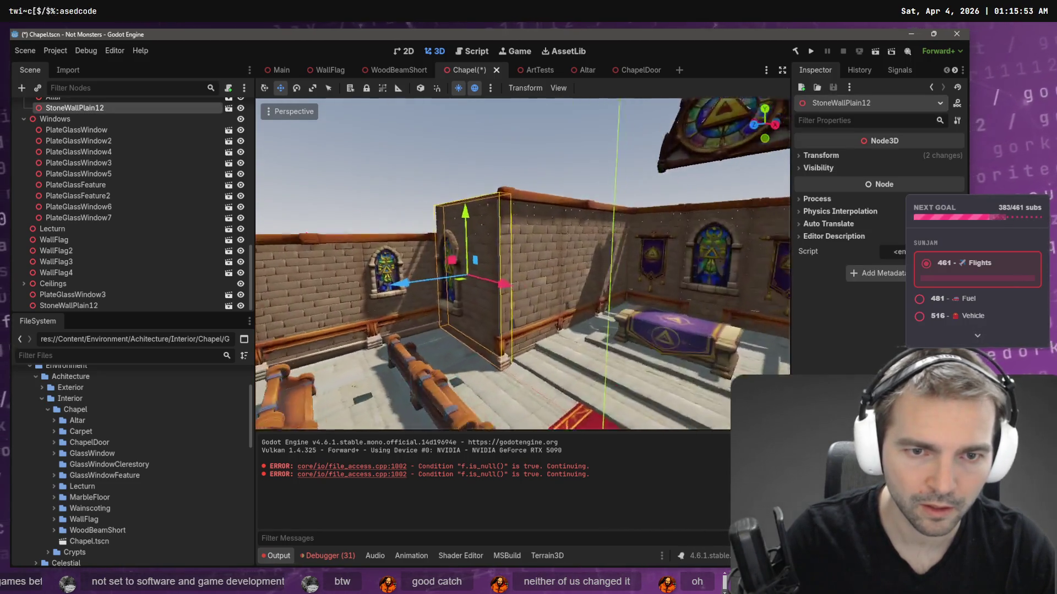
click(423, 213)
drag(348, 365, 374, 362)
drag(381, 361, 377, 364)
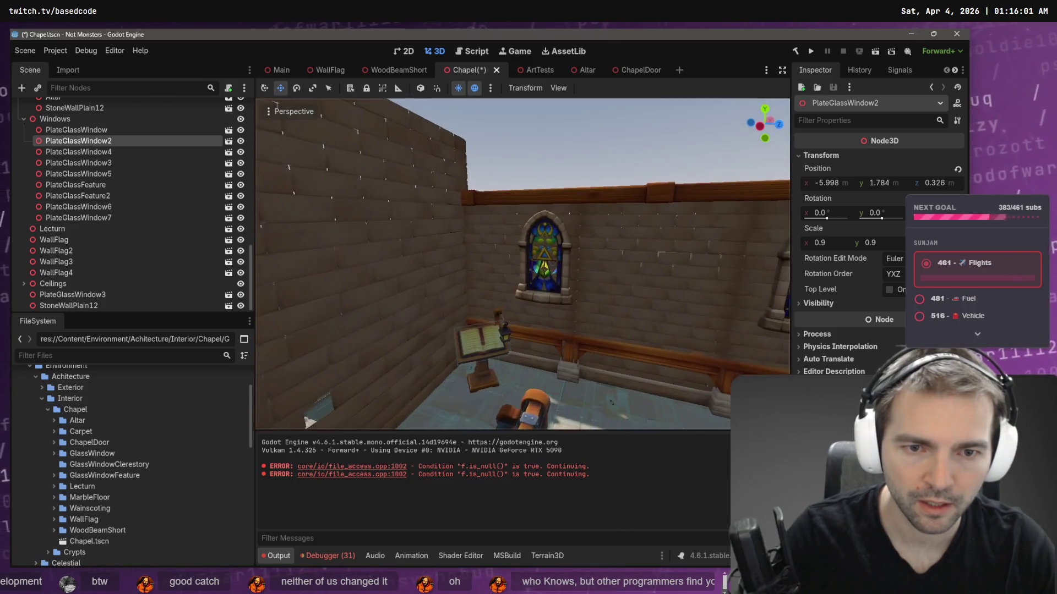
key(ctrl+s)
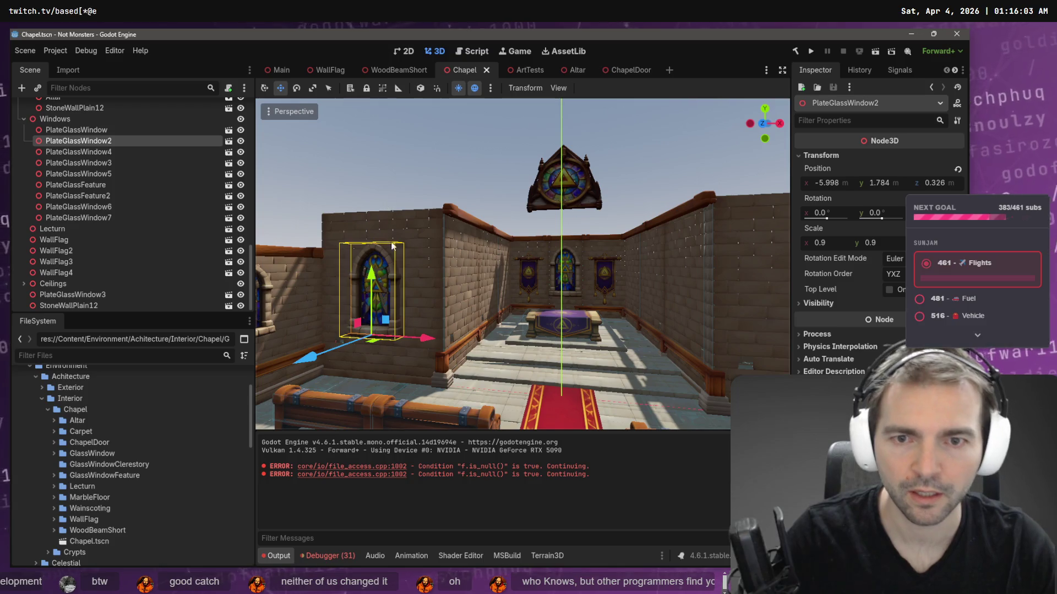
- Duplicate the left-wall stained-glass window onto the right wall as PlateGlassWindow8 and save
click(109, 132)
click(109, 141)
key(ctrl+d)
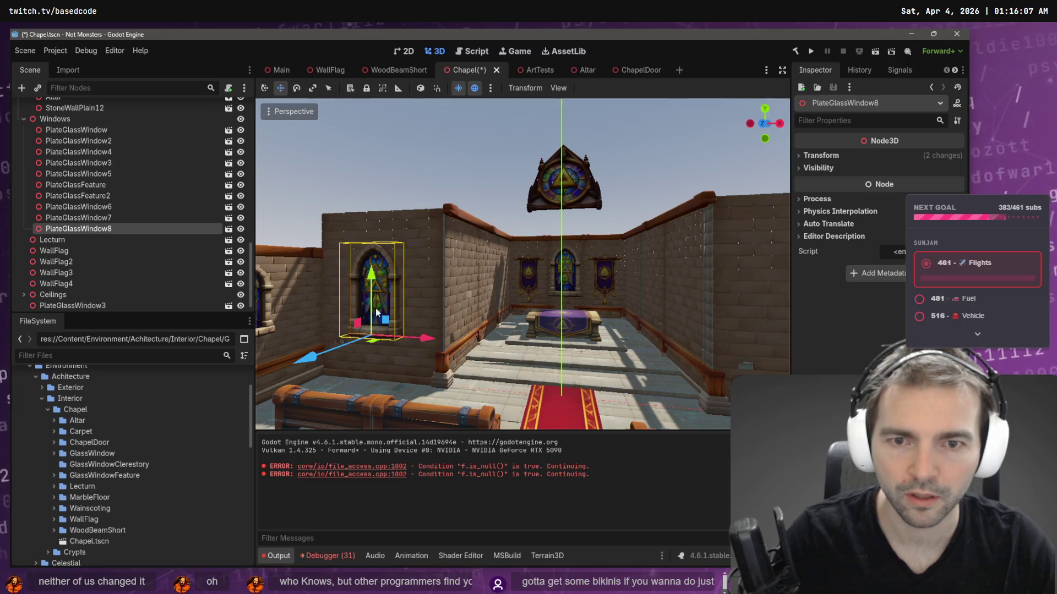
mouse_move(425, 341)
mouse_down()
mouse_move(708, 303)
mouse_move(660, 326)
mouse_move(671, 328)
mouse_up()
key(ctrl+s)
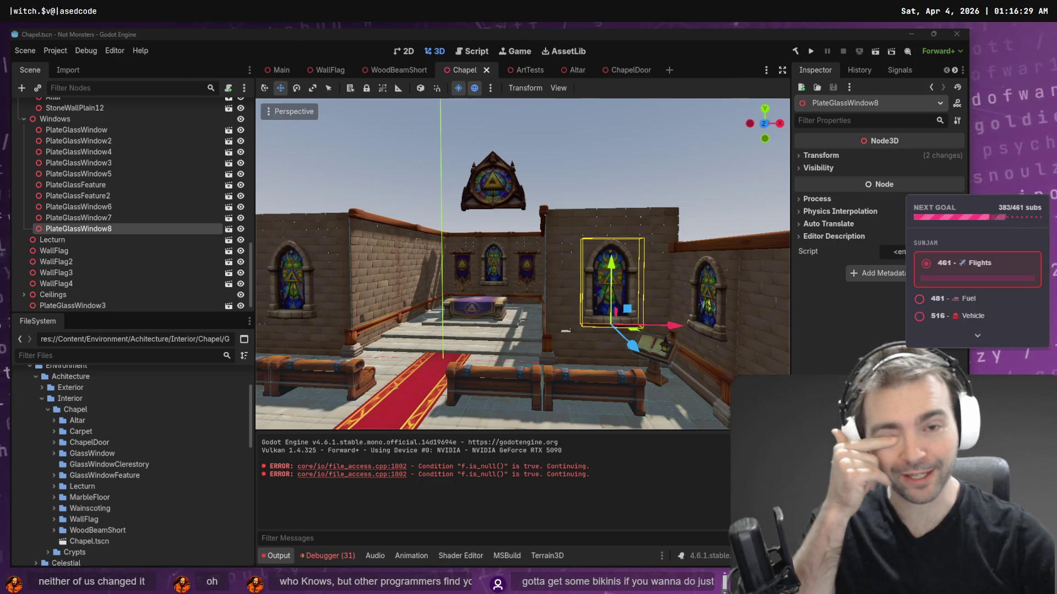
click(338, 173)
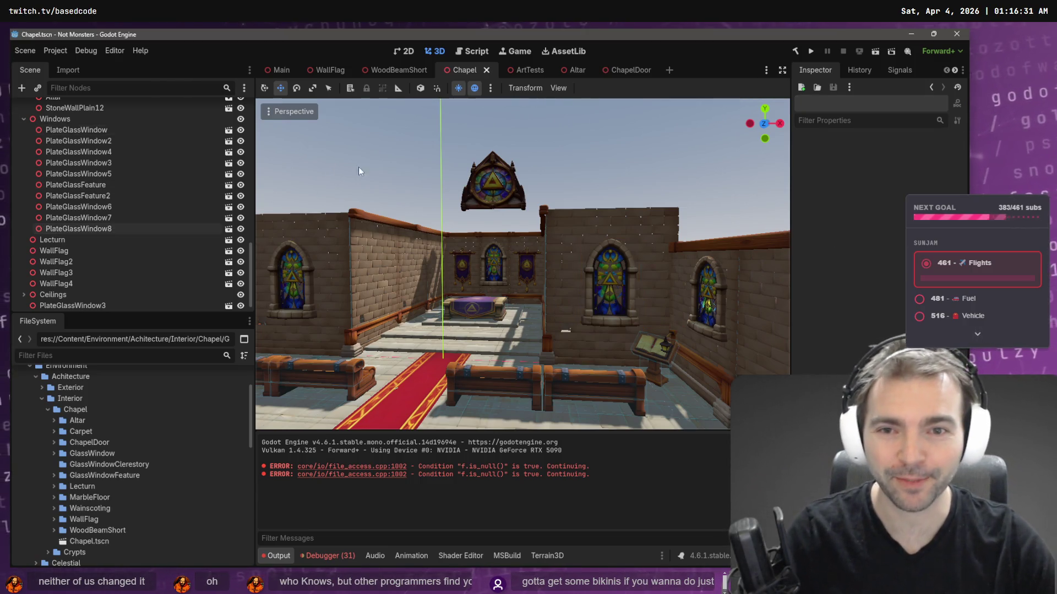
- Fly around the chapel past the pews and altar, ending facing the entrance door
key(w)
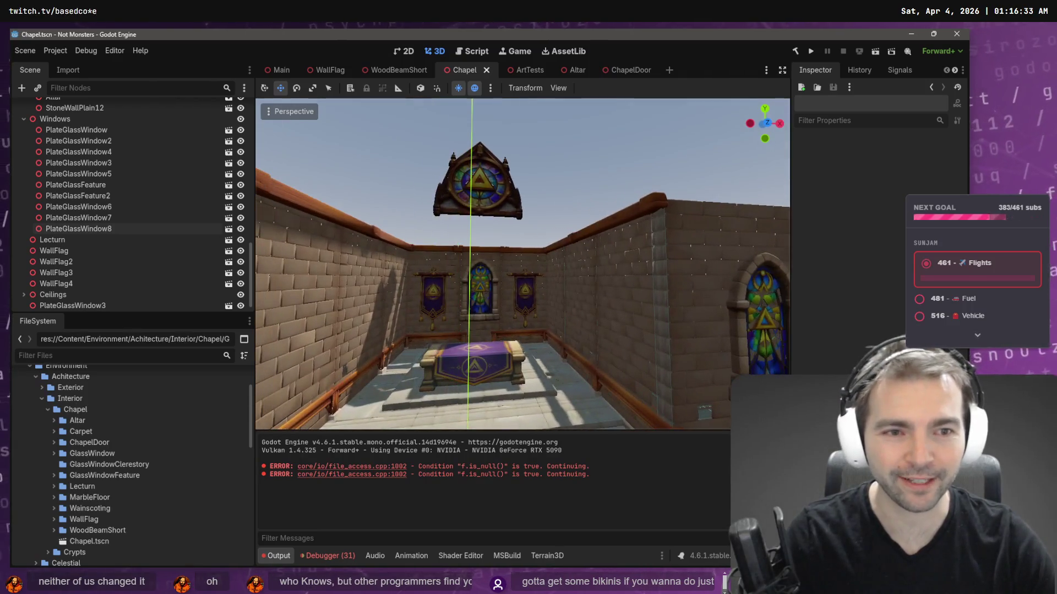
key(w)
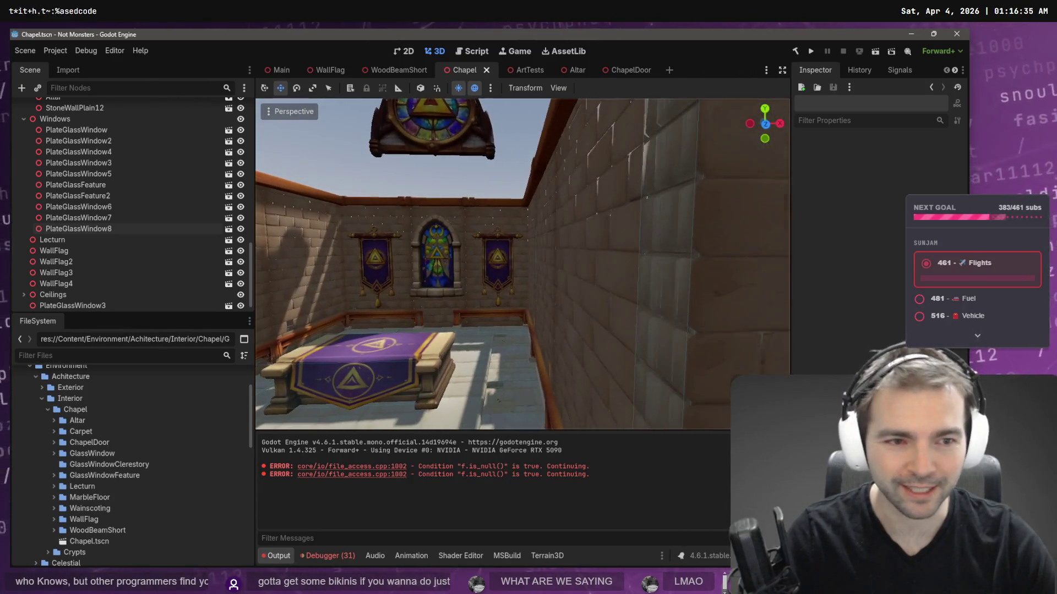
key(s)
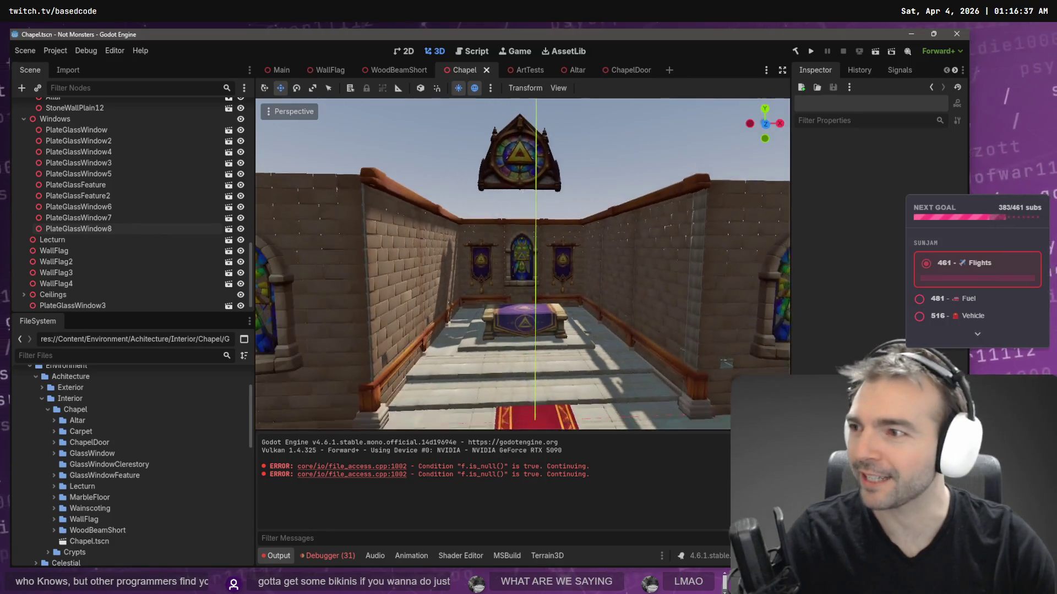
key(w)
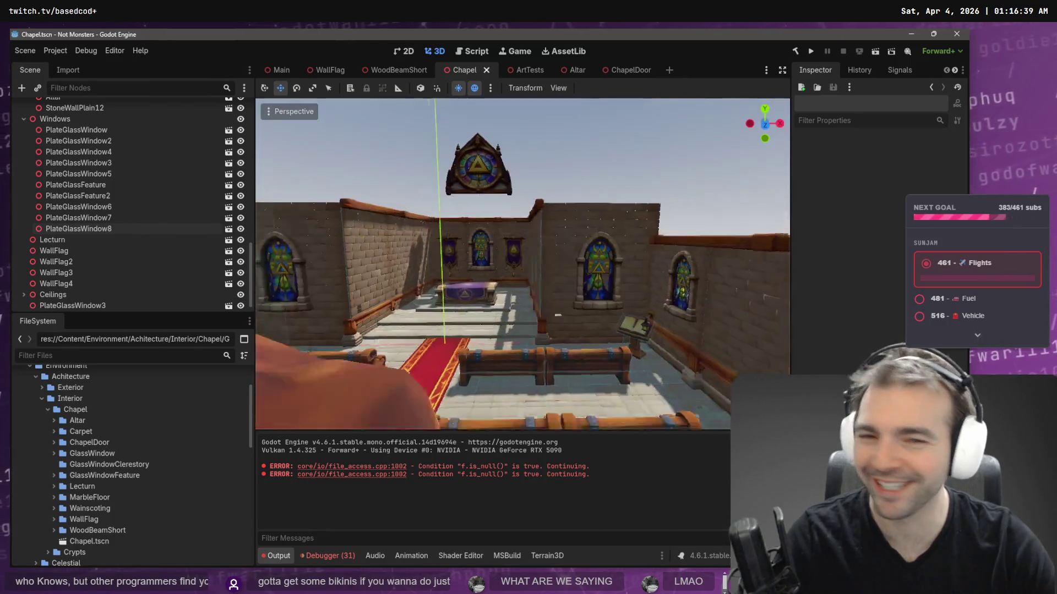
key(s)
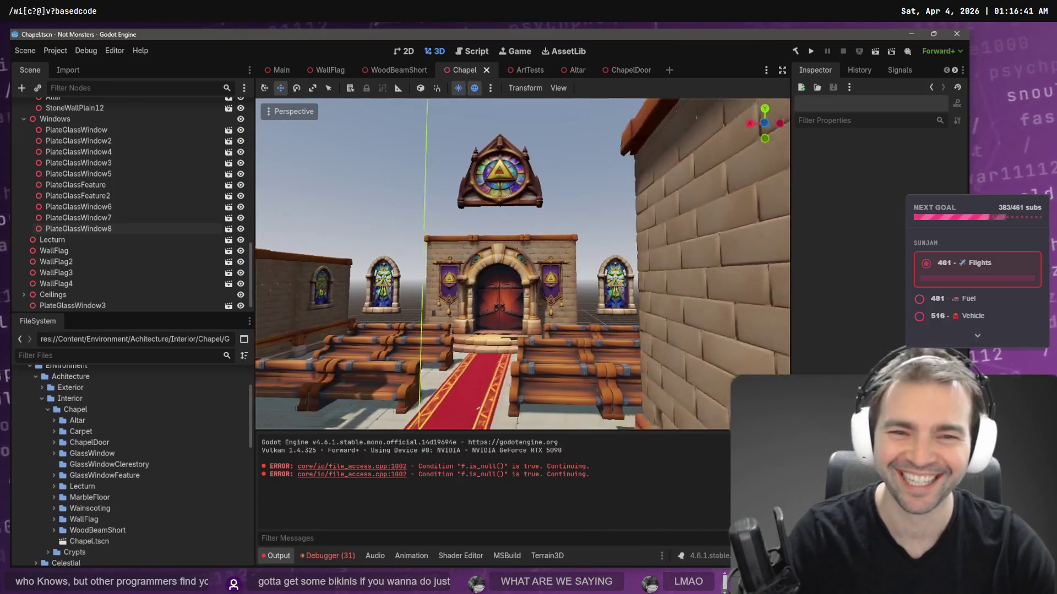
- Slide the WallFlag3 banner about 0.45 units along X toward the door, then select WallFlag4
click(562, 273)
drag(516, 288, 513, 287)
click(459, 268)
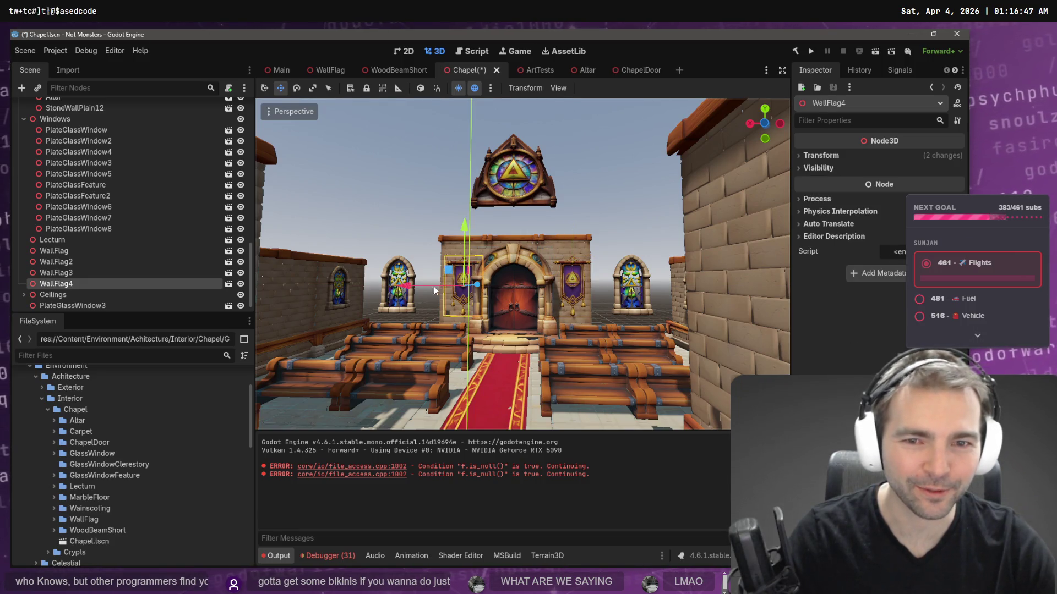
- Shift the left banner WallFlag4 sideways beside the door and save the scene
drag(412, 288, 410, 292)
scroll(410, 292, up, 4)
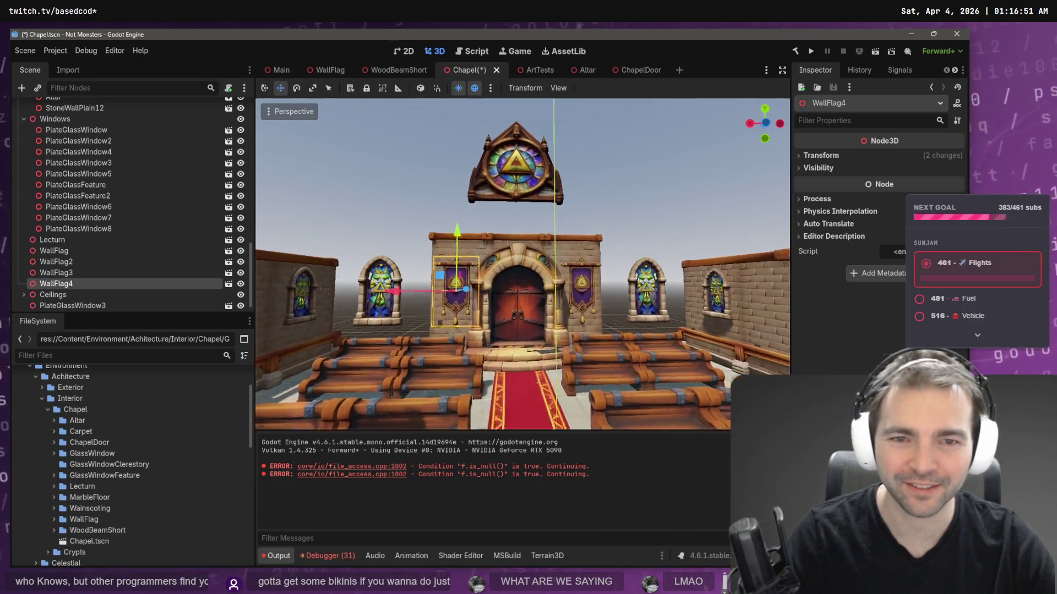
scroll(441, 272, up, 4)
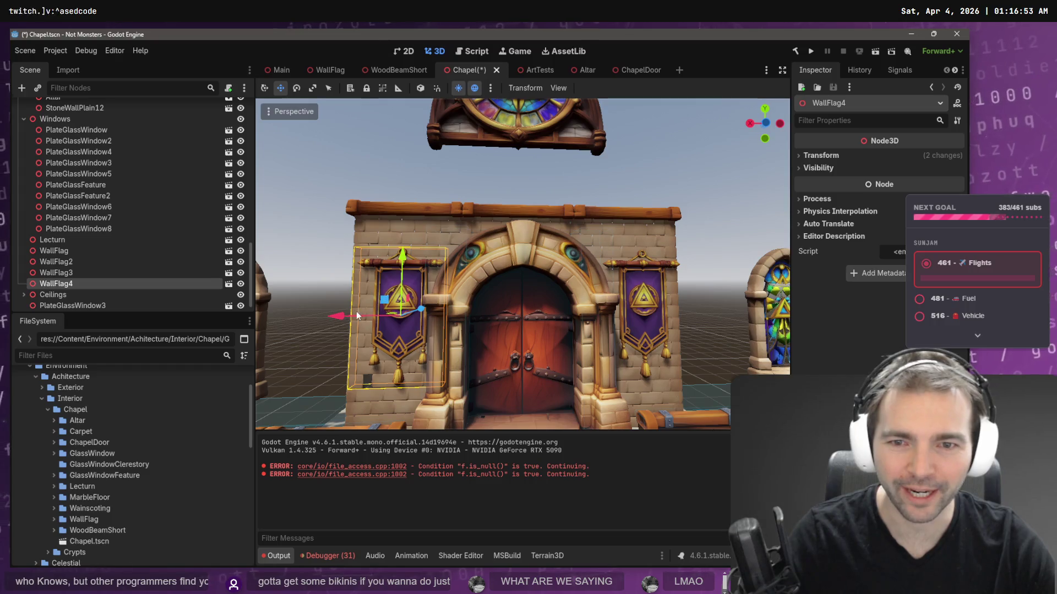
drag(344, 317, 339, 318)
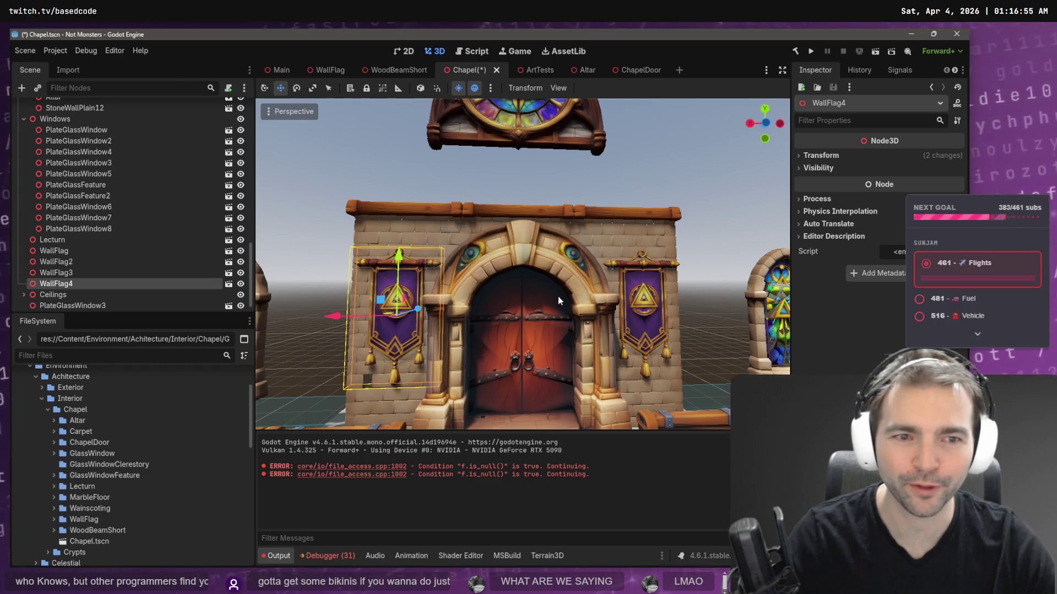
drag(626, 265, 353, 286)
drag(394, 318, 391, 318)
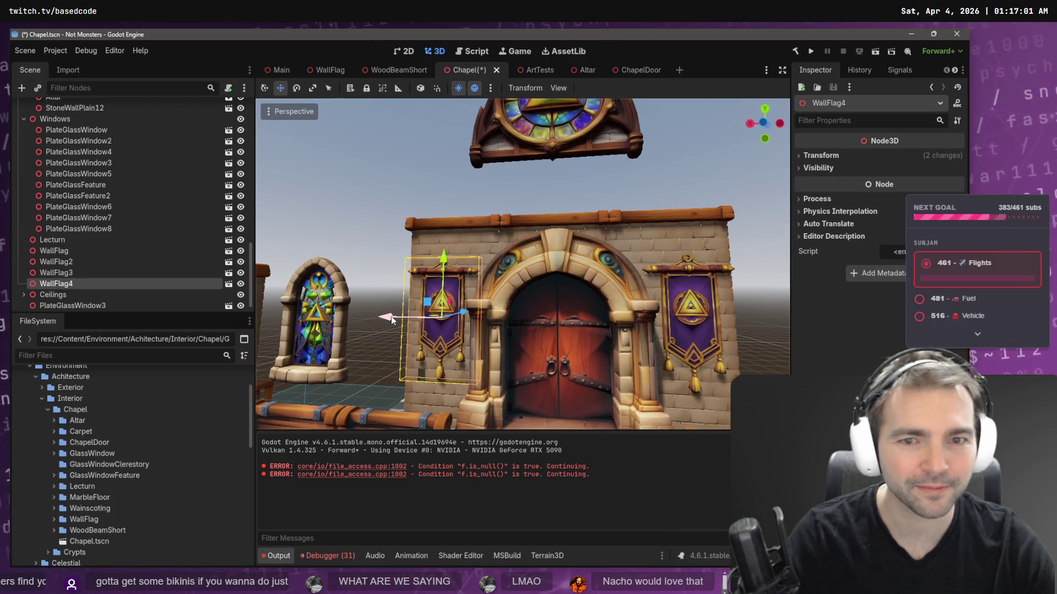
click(385, 259)
key(ctrl+s)
- Nudge WallFlag3 a further 0.09 units along X to about -3.577, then view the altar
scroll(405, 251, down, 5)
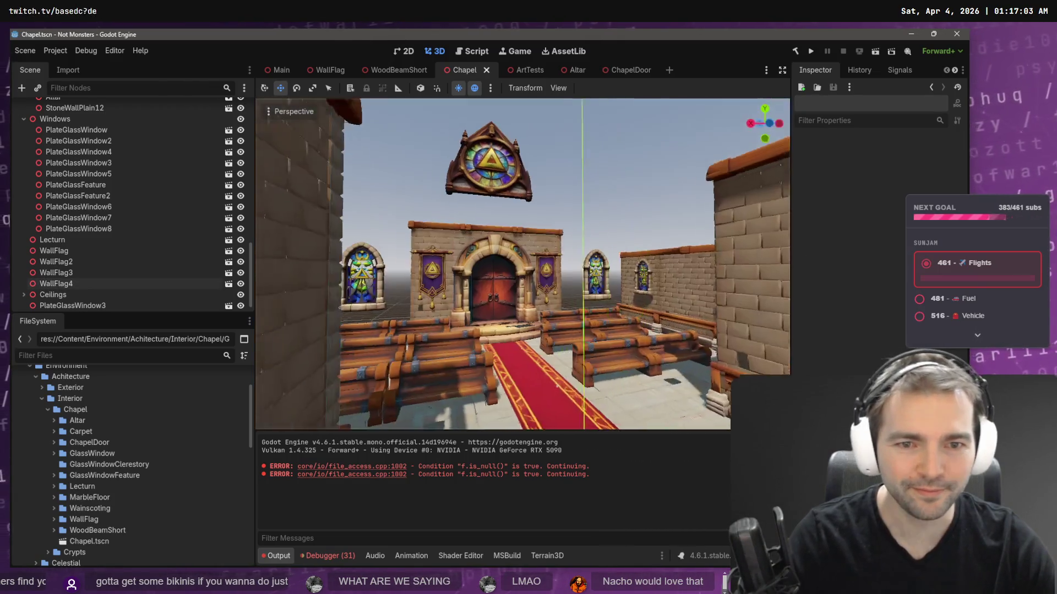
click(440, 275)
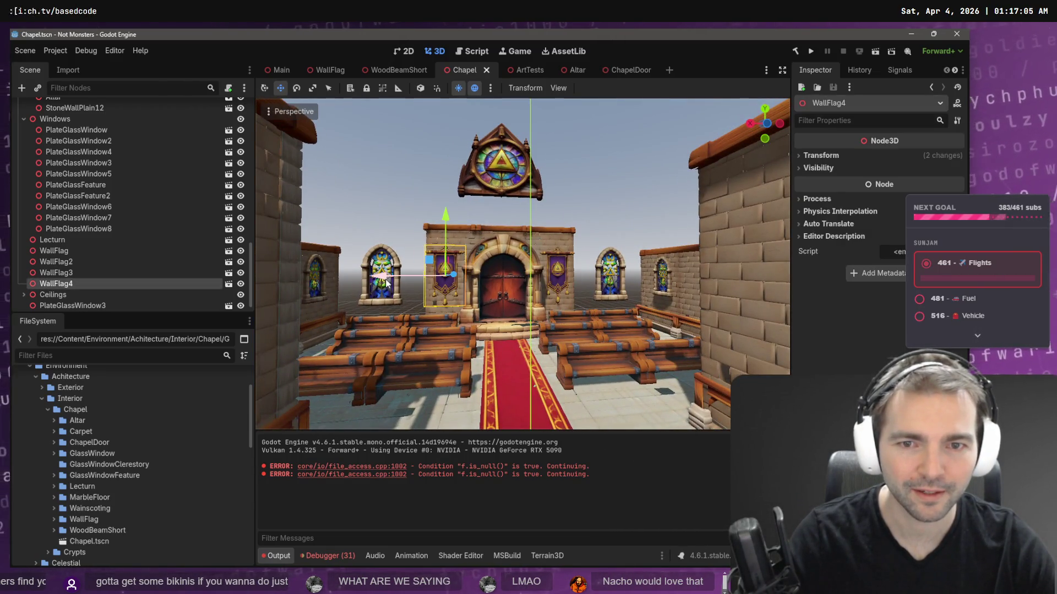
click(543, 272)
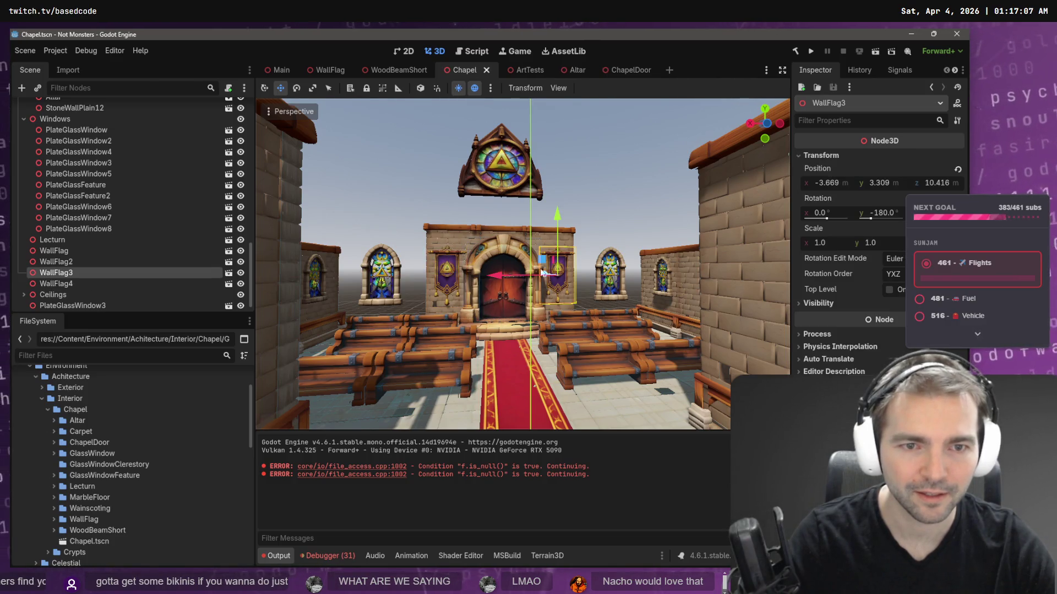
scroll(543, 274, up, 3)
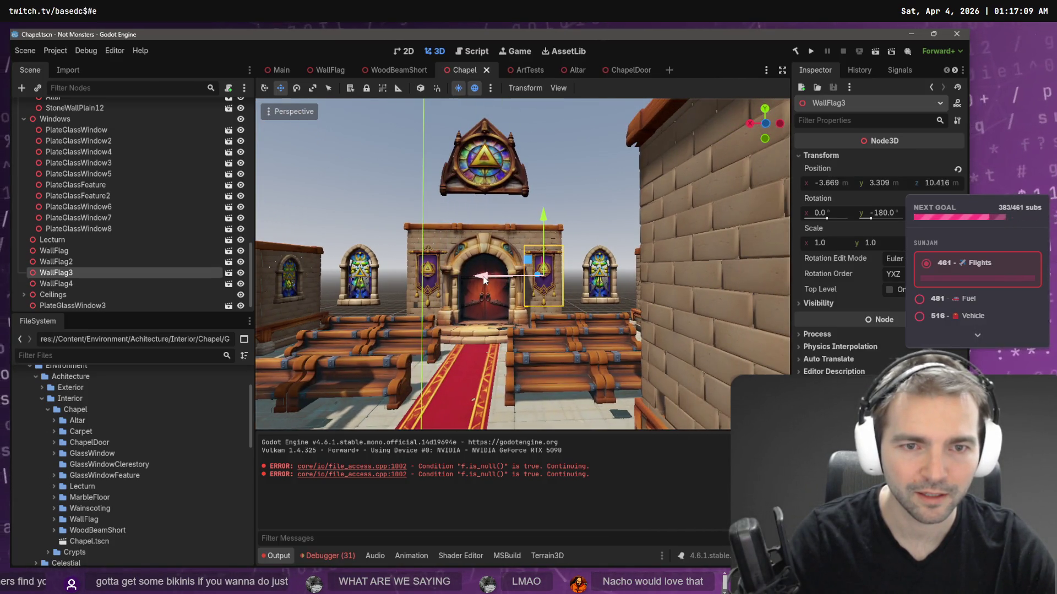
drag(482, 279, 482, 279)
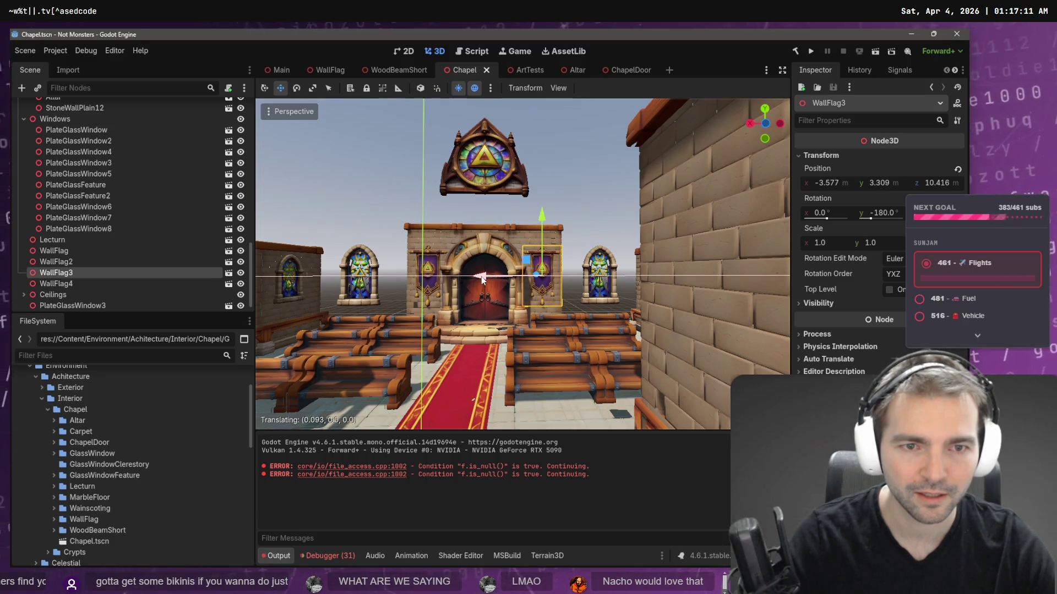
key(Escape)
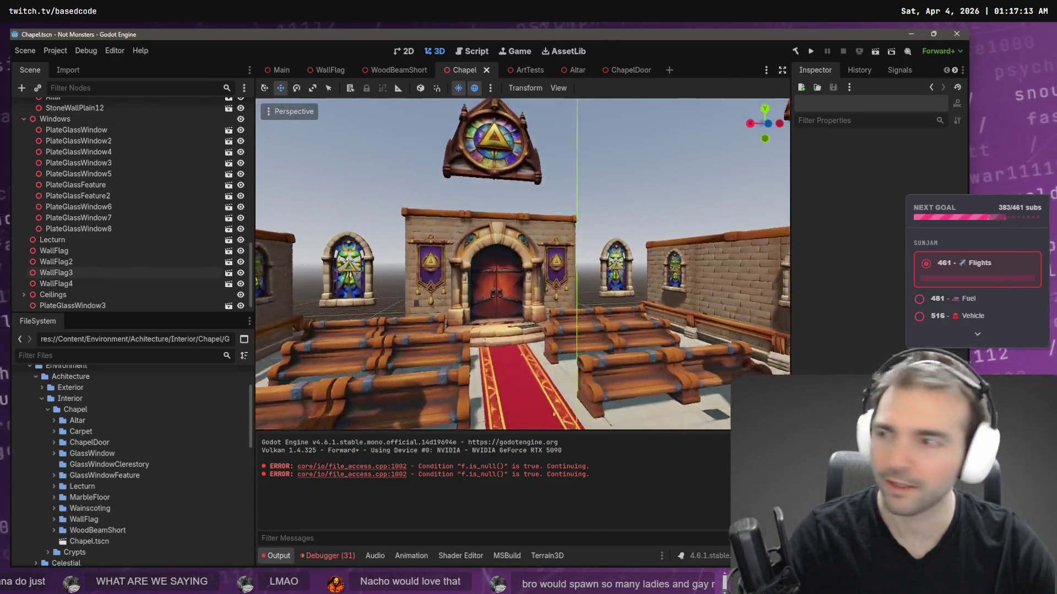
scroll(528, 207, up, 3)
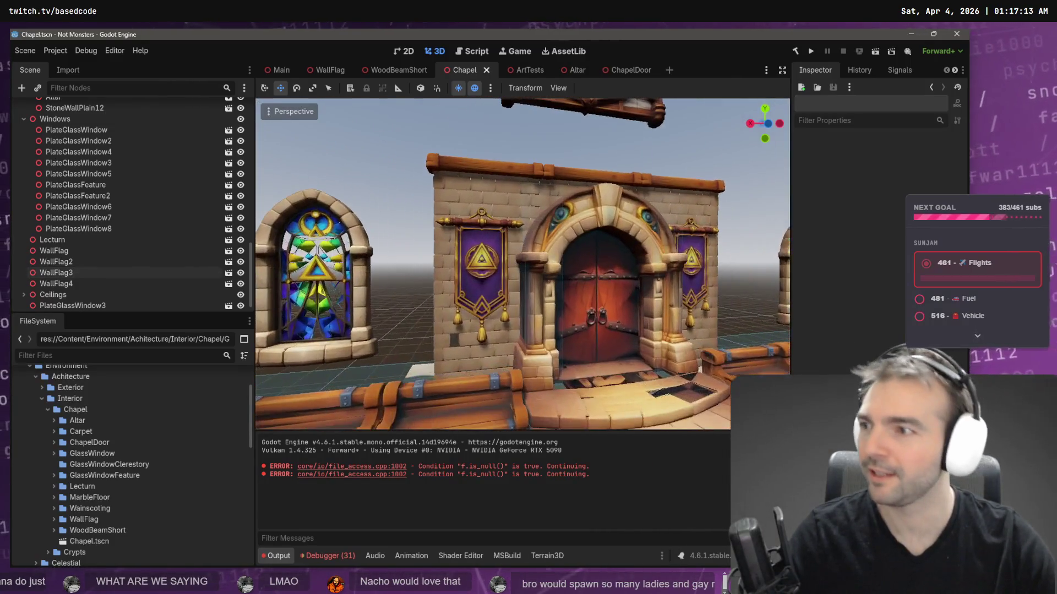
right_click(520, 211)
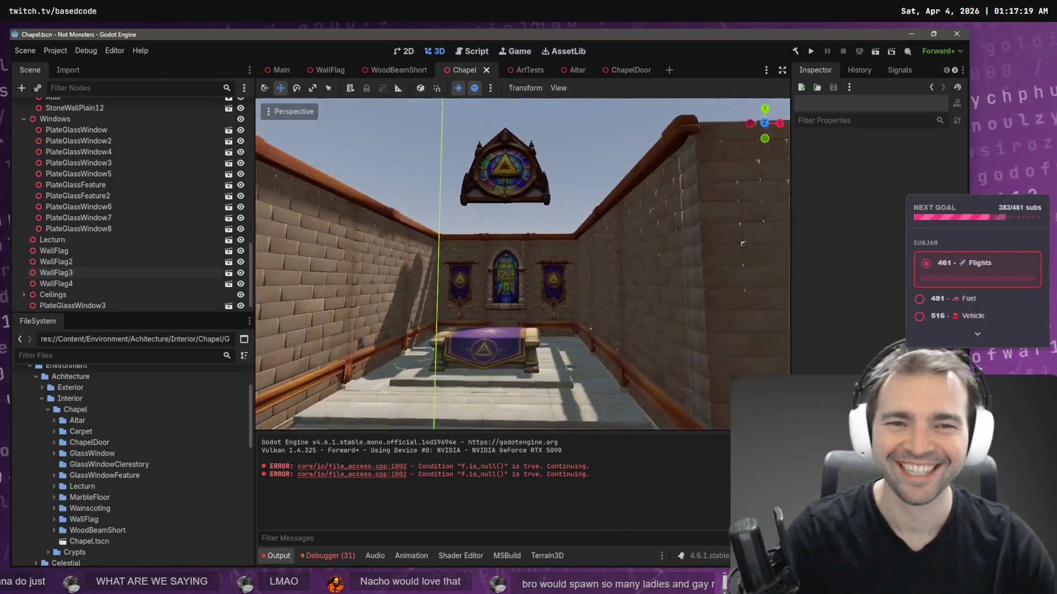
key(w)
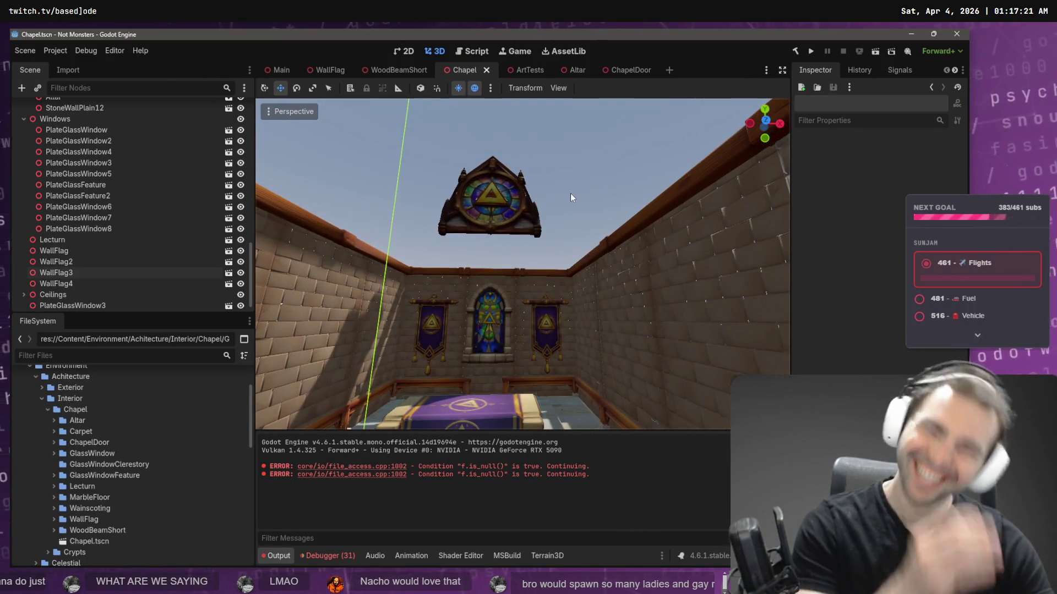
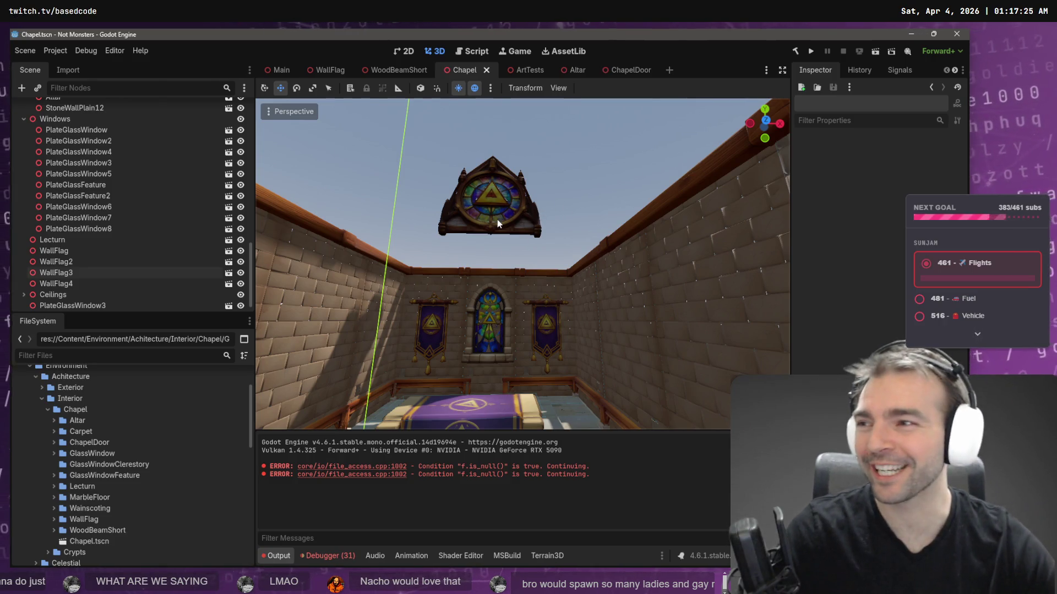
- Fly around the chapel interior to inspect the pews, altar and side stained-glass window
right_click(497, 236)
key(s)
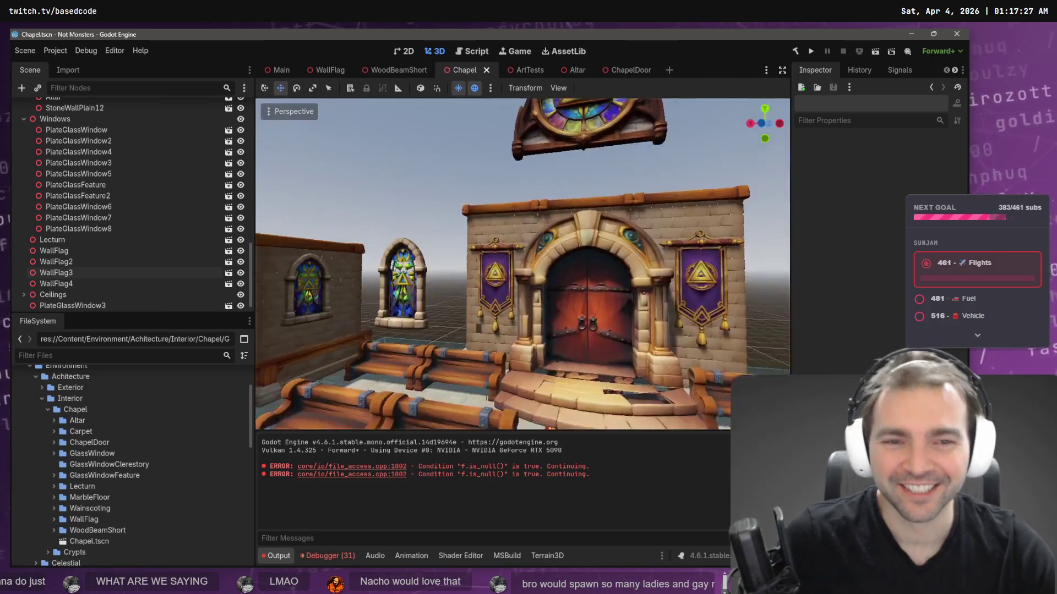
key(s)
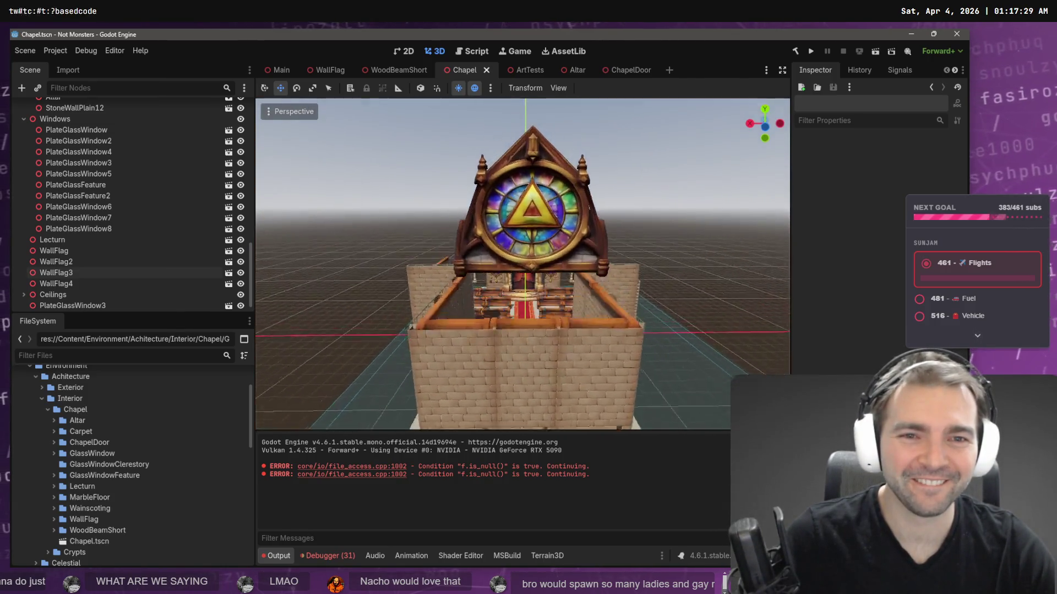
key(w)
key(d)
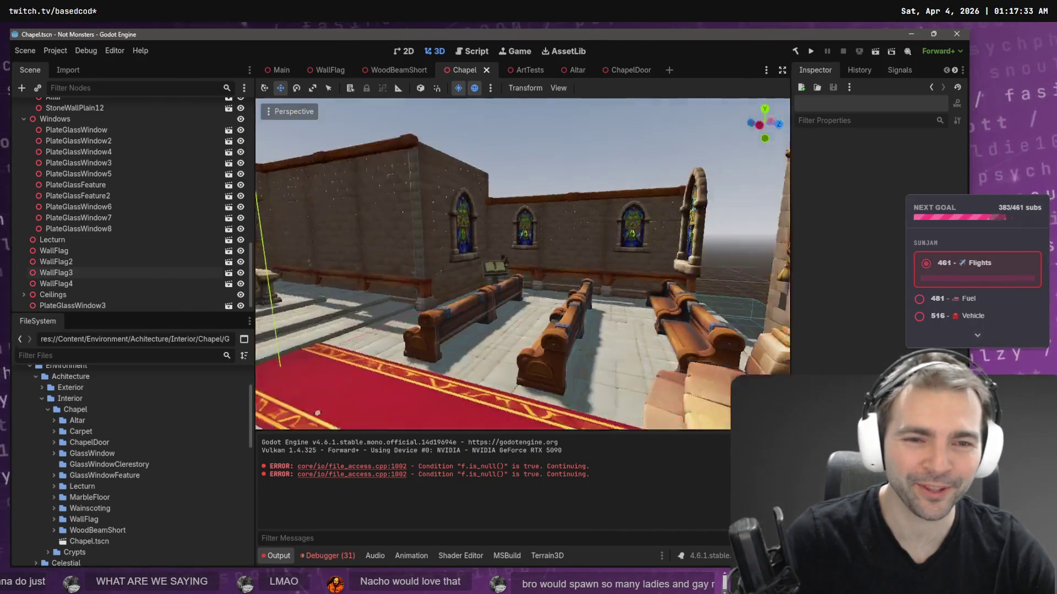
key(w)
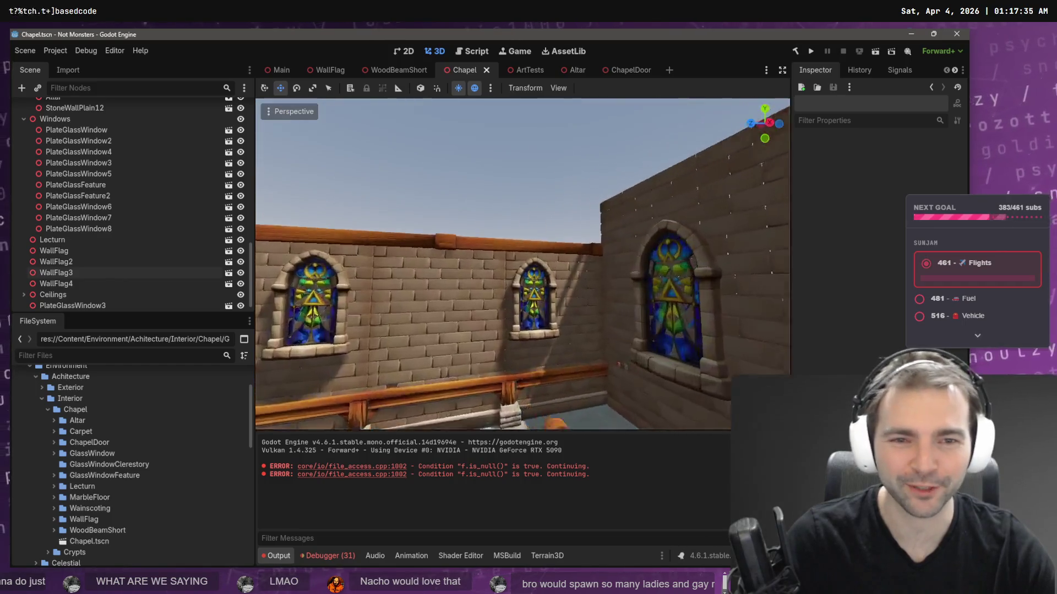
key(w)
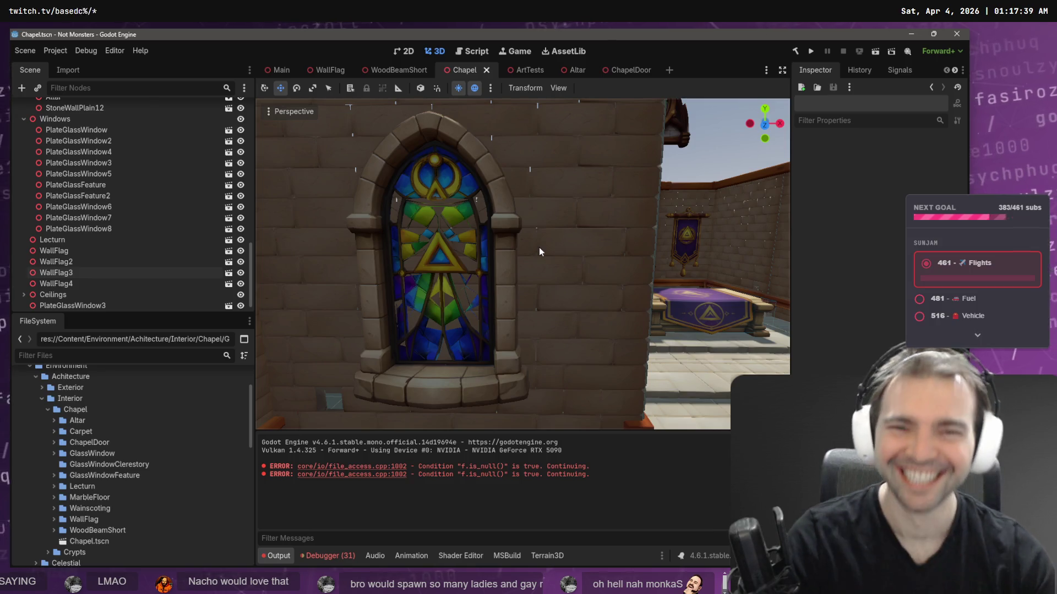
key(s)
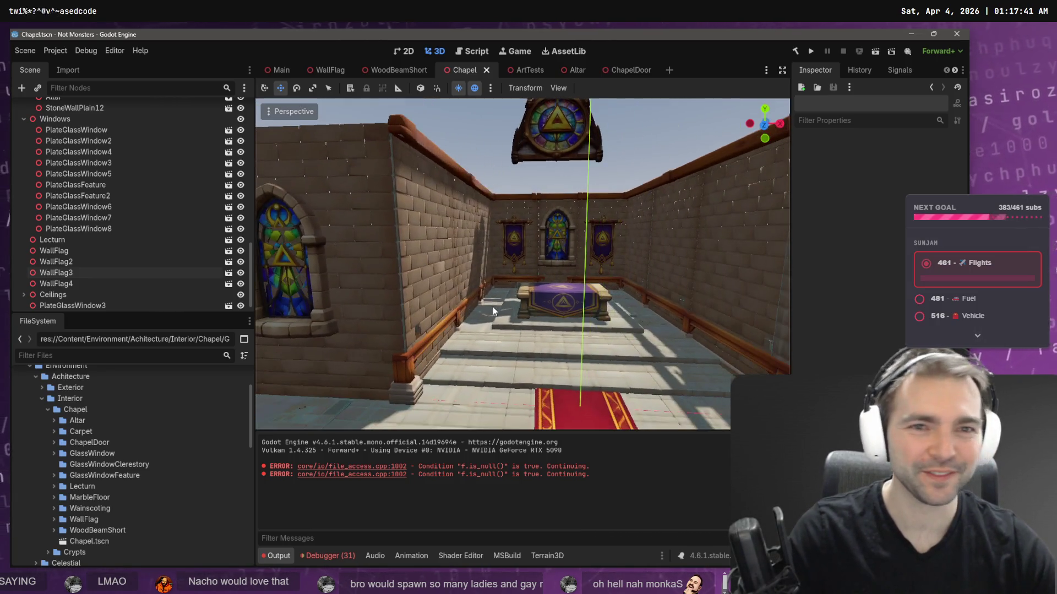
- Move the newest downloaded zip into _To Process and rename it GlassWindowCelestory.zip
click(63, 468)
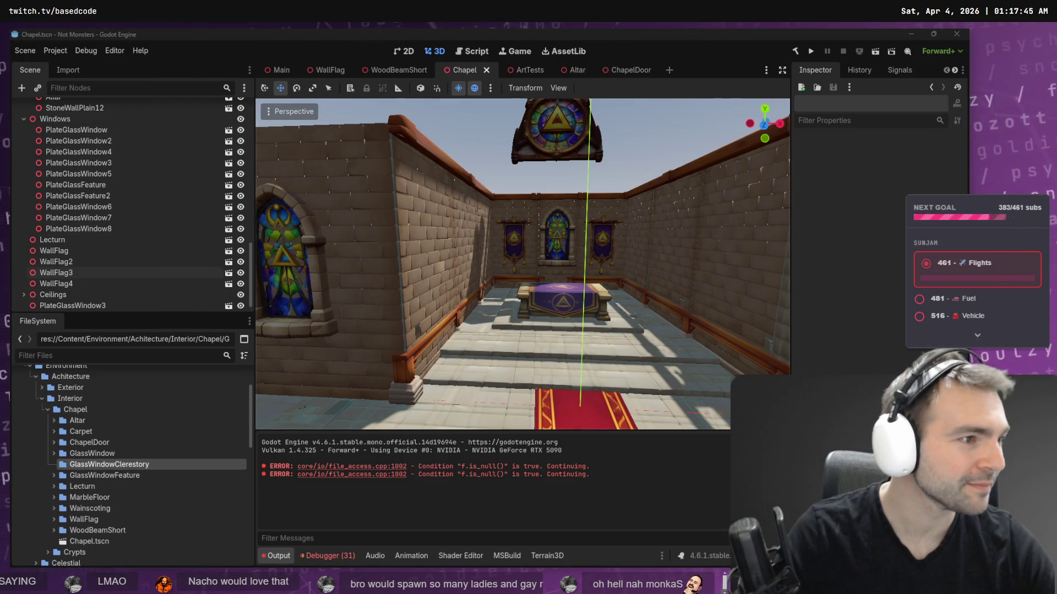
key(alt+Tab)
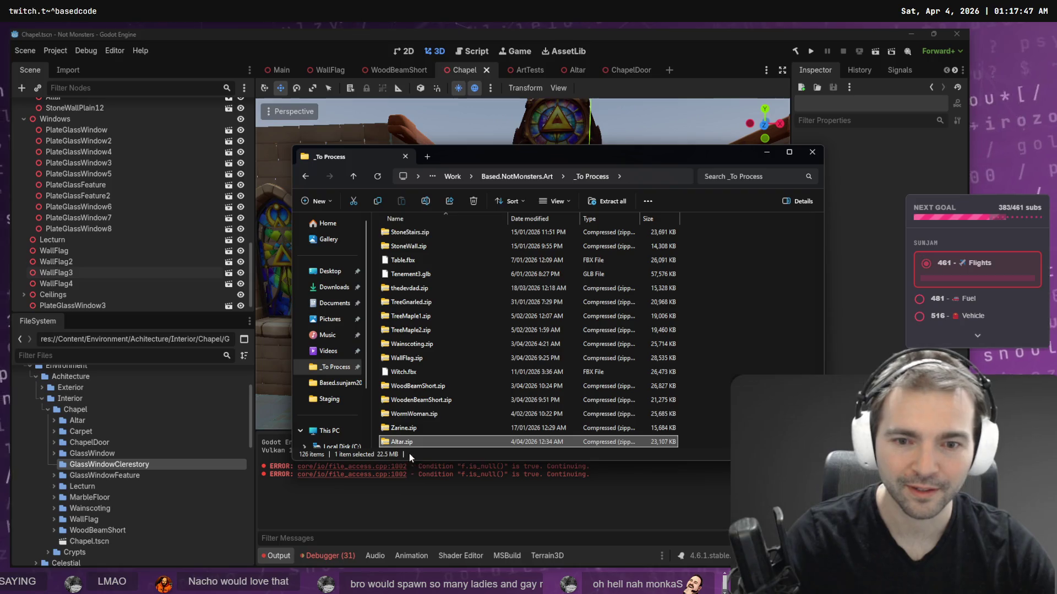
click(333, 287)
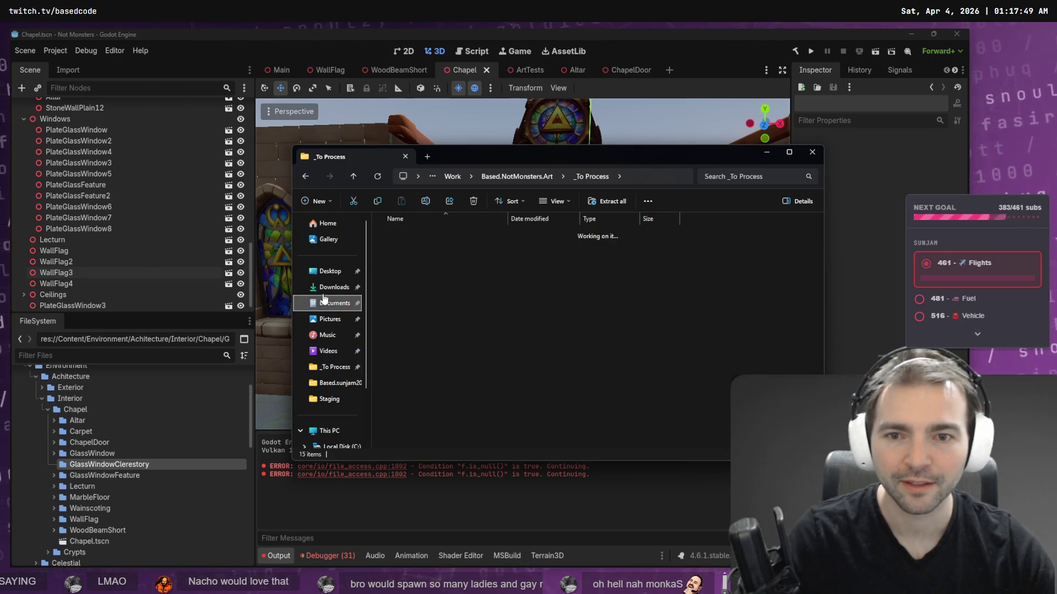
mouse_move(407, 249)
mouse_down()
mouse_move(336, 297)
mouse_move(312, 370)
mouse_up()
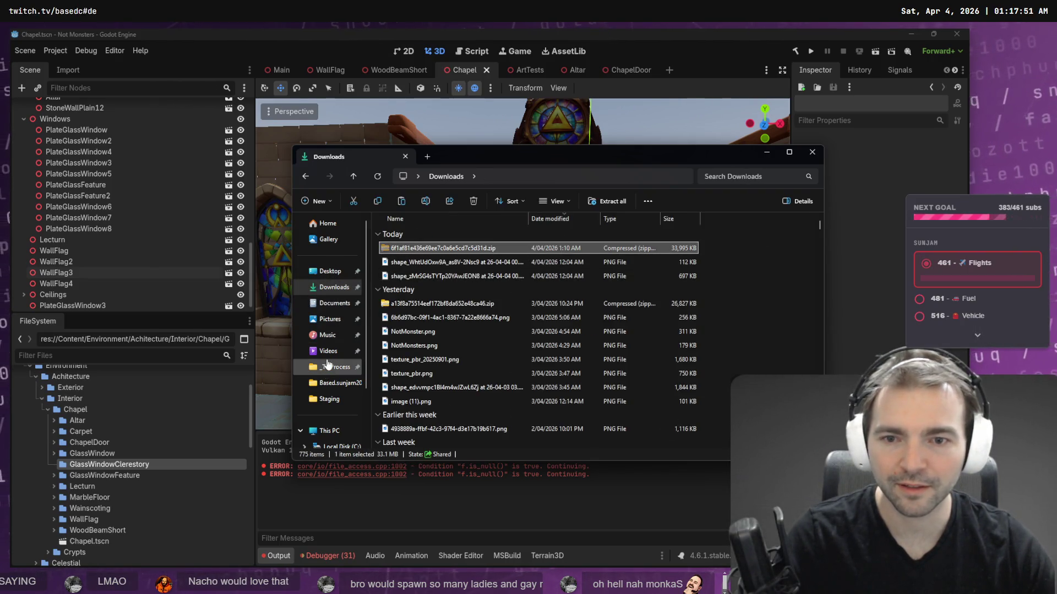
click(312, 370)
key(F2)
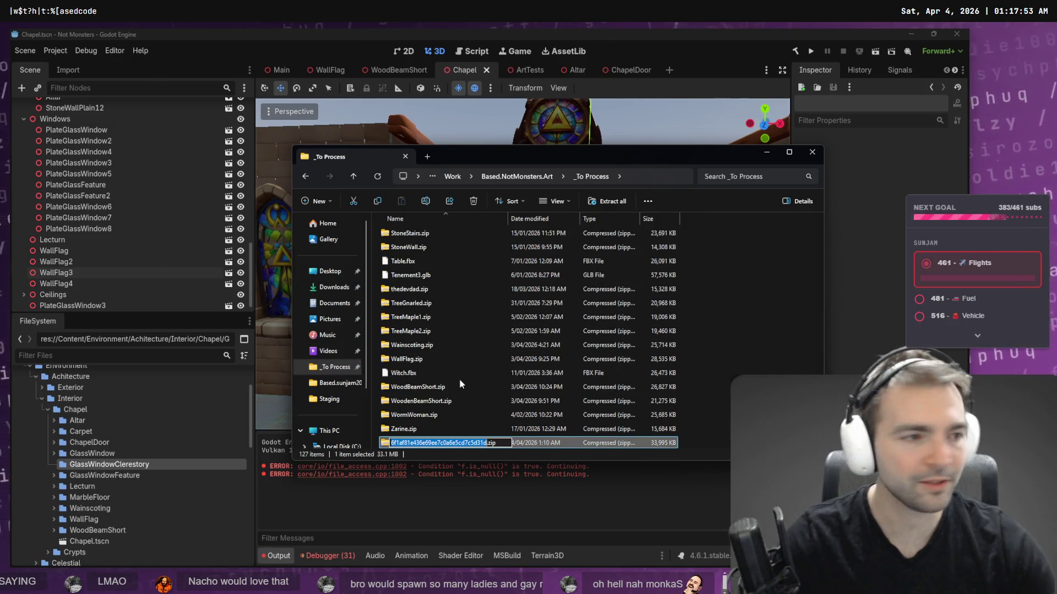
text(Gla)
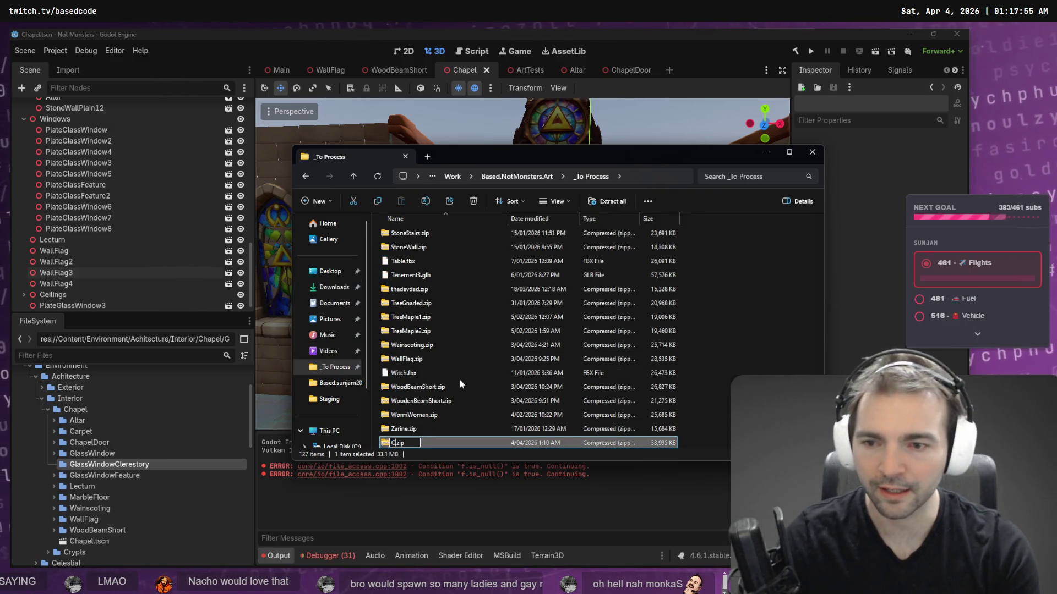
text(ssWindowCele)
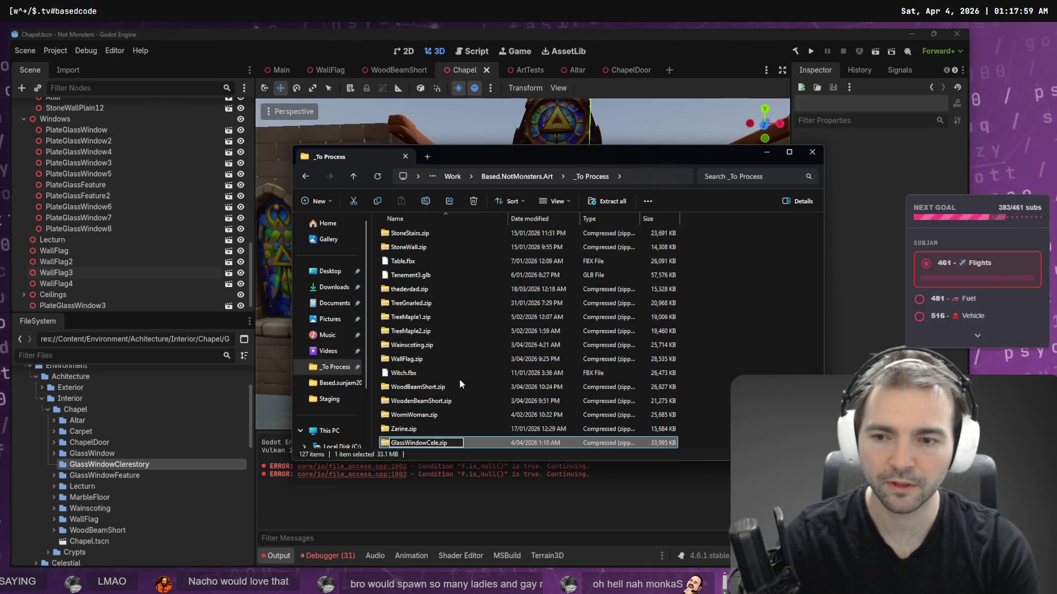
text(story)
key(Return)
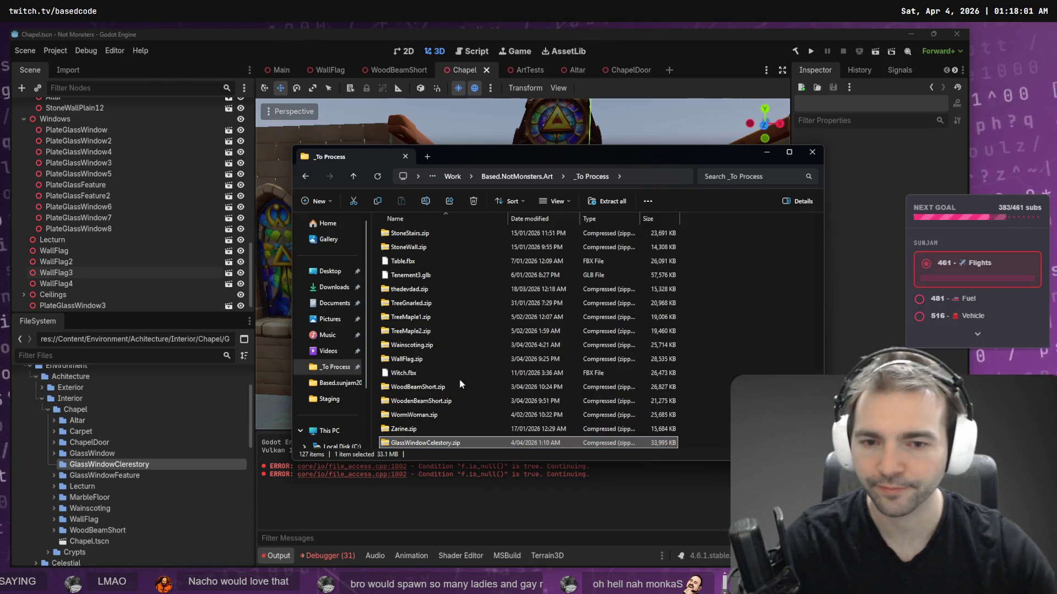
click(66, 474)
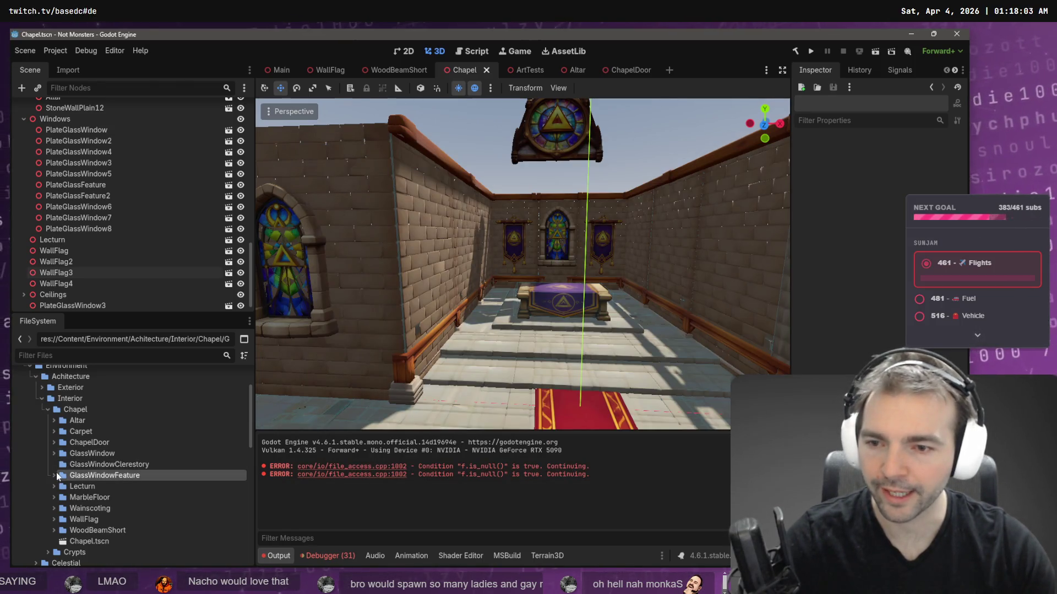
- Rename PlateGlassFeature.obj and .tscn to GlassWindowFeature.obj and GlassWindowFeature.tscn
click(55, 475)
click(125, 487)
key(F2)
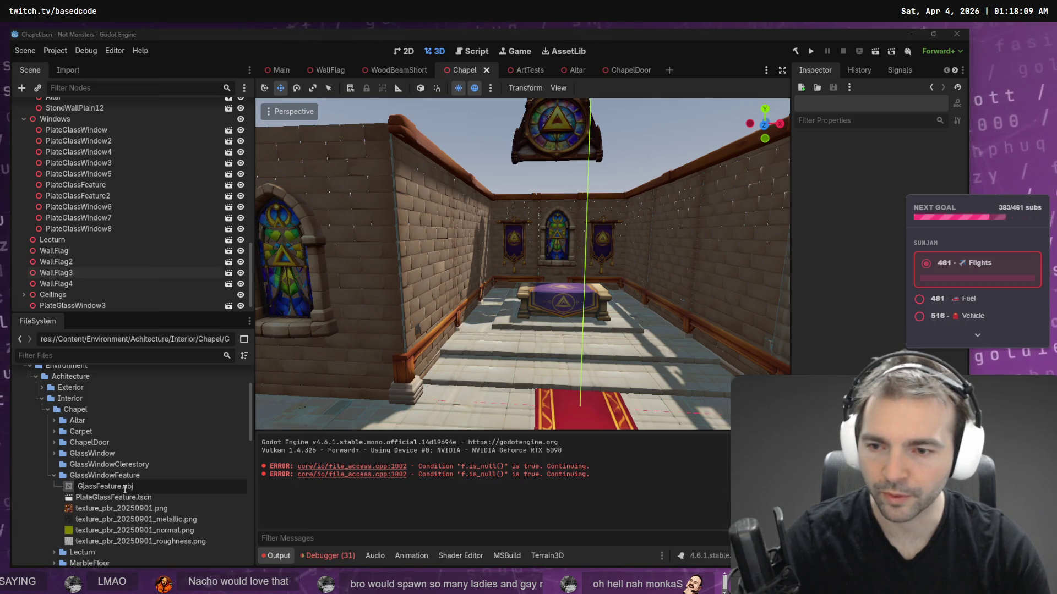
text(Window)
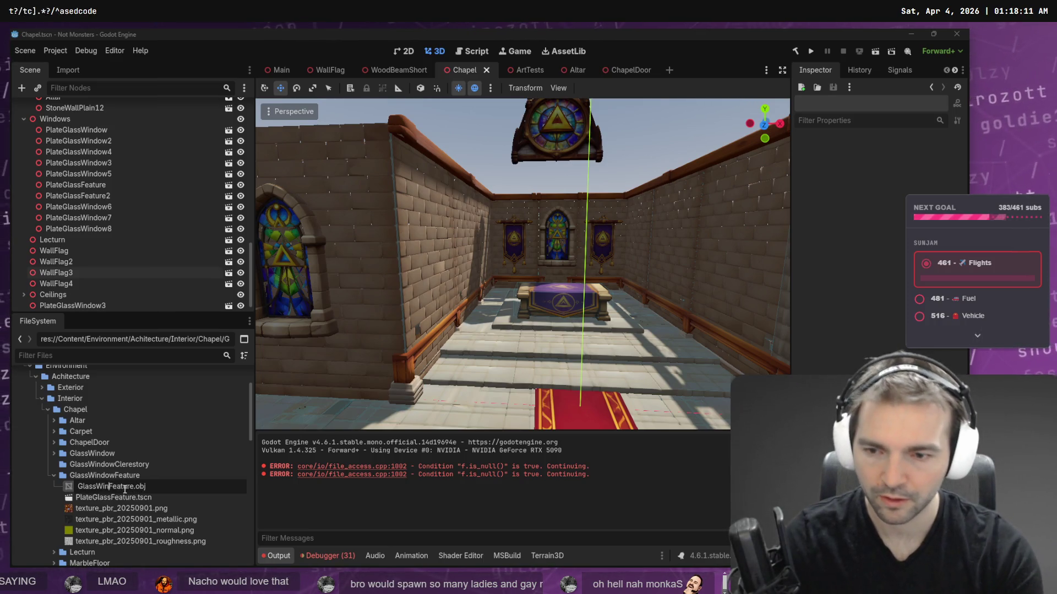
key(Return)
click(116, 498)
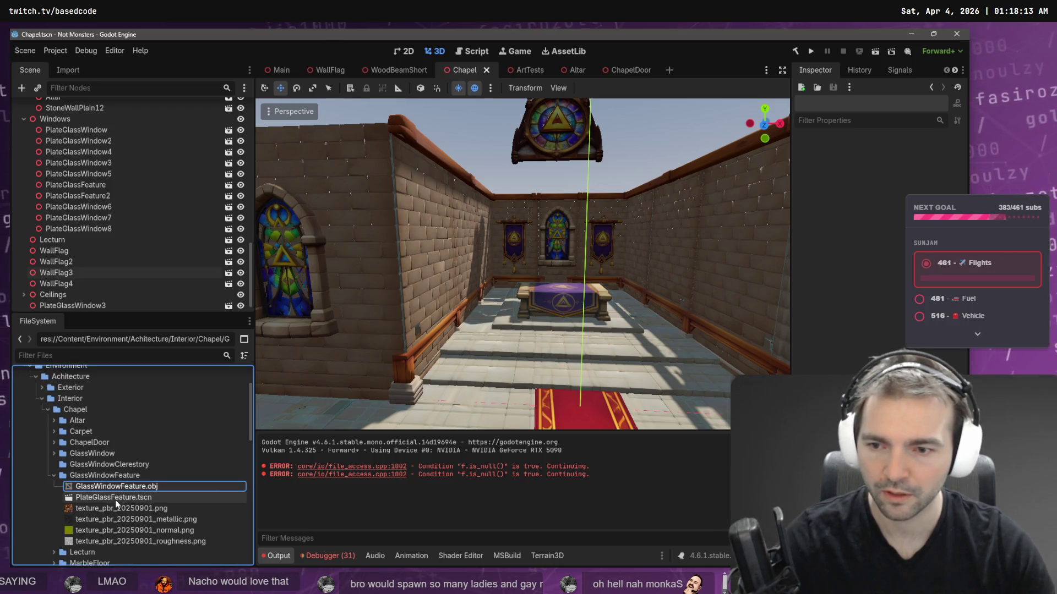
key(F2)
key(shift+Home)
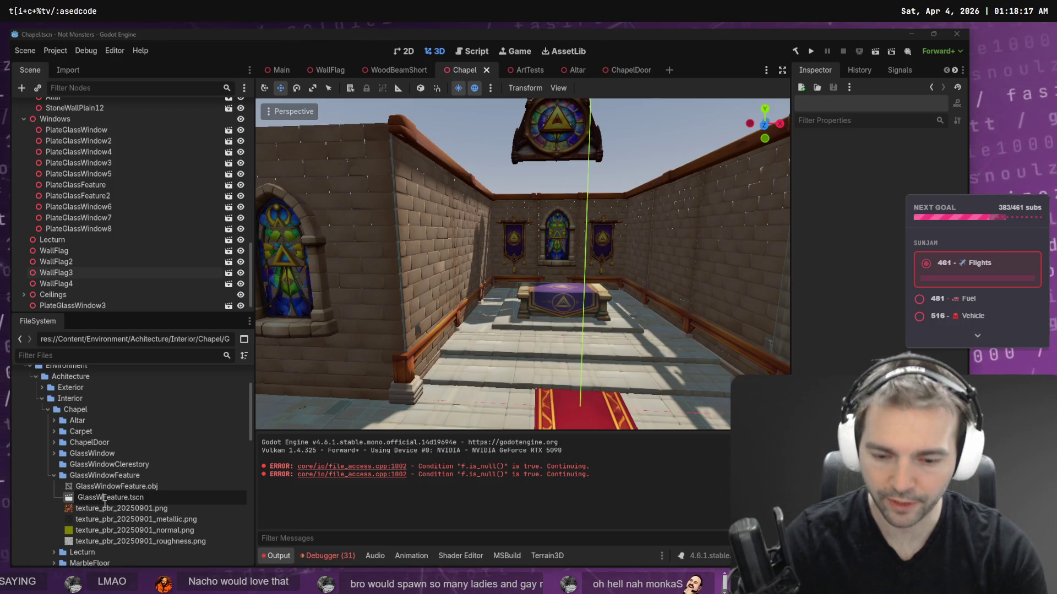
text(ow)
key(Return)
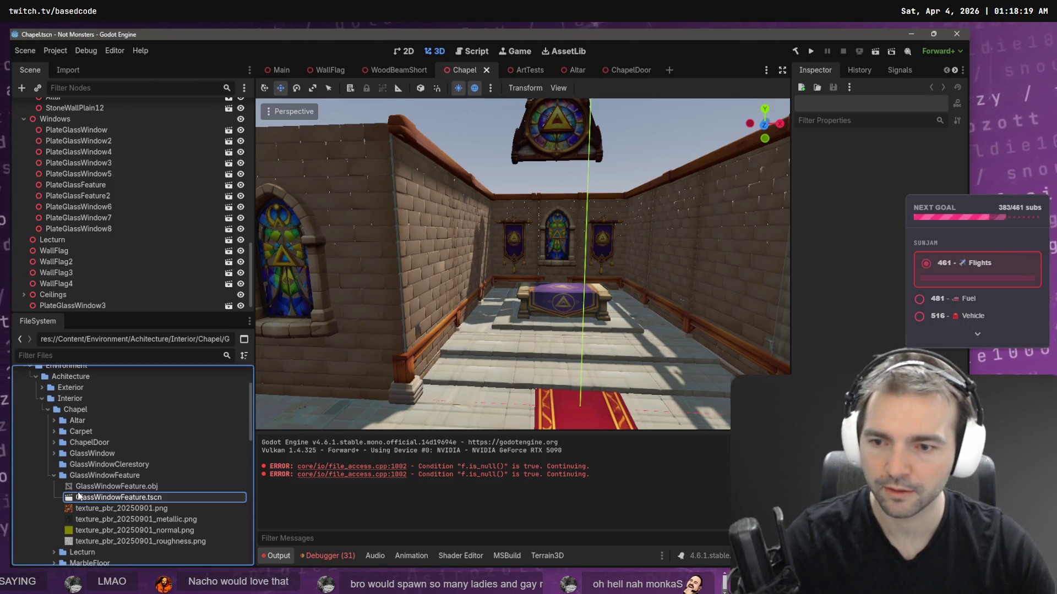
- Rename PlateGlassWindow.obj and .tscn to GlassWindow.obj and GlassWindow.tscn
click(53, 454)
click(93, 465)
key(F2)
click(93, 465)
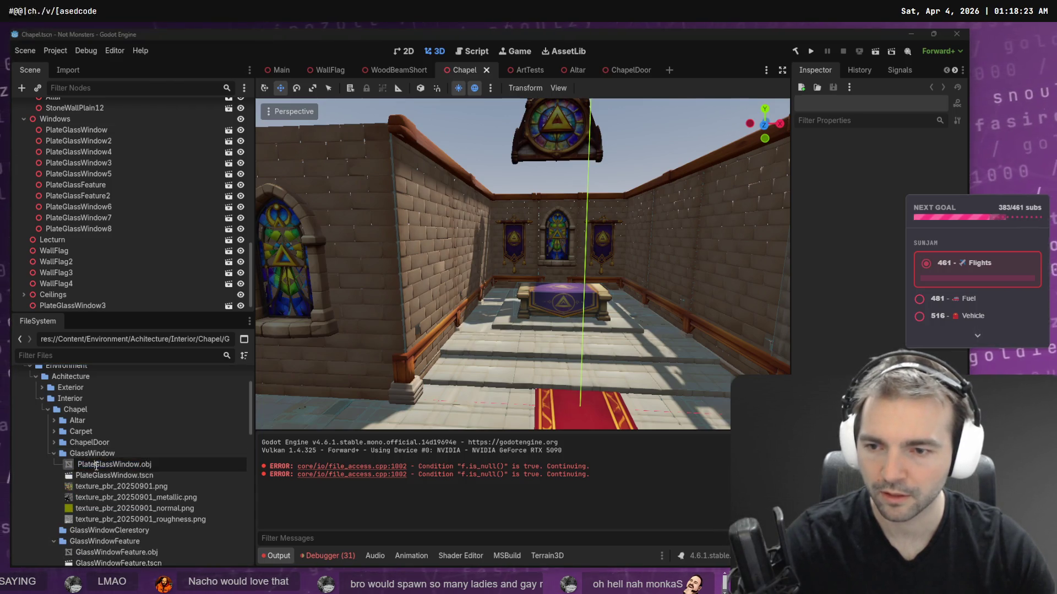
key(BackSpace)
key(BackSpace)
key(BackSpace)
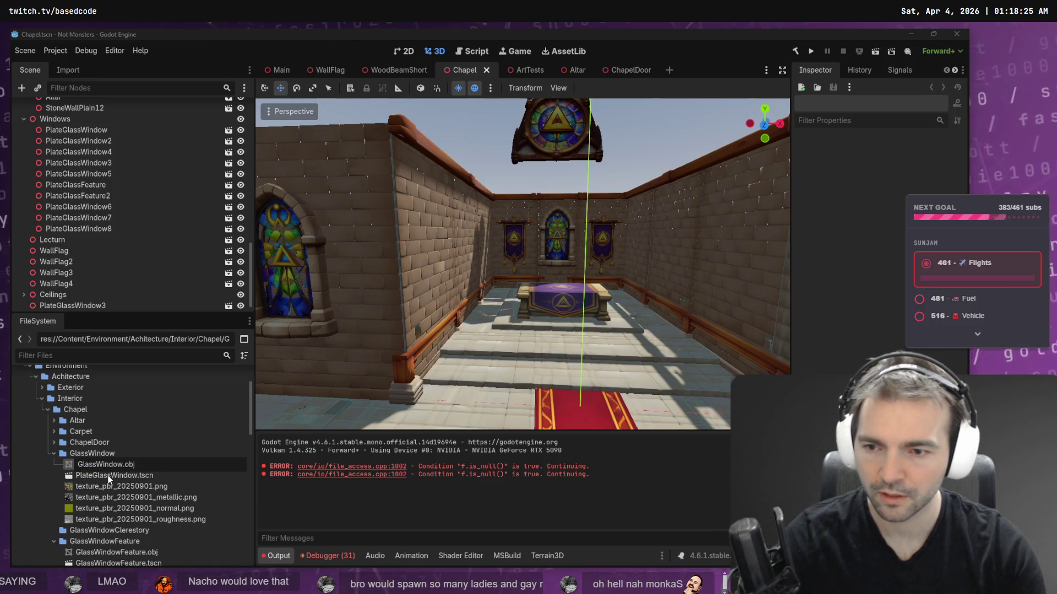
key(Right)
key(Right)
key(Right)
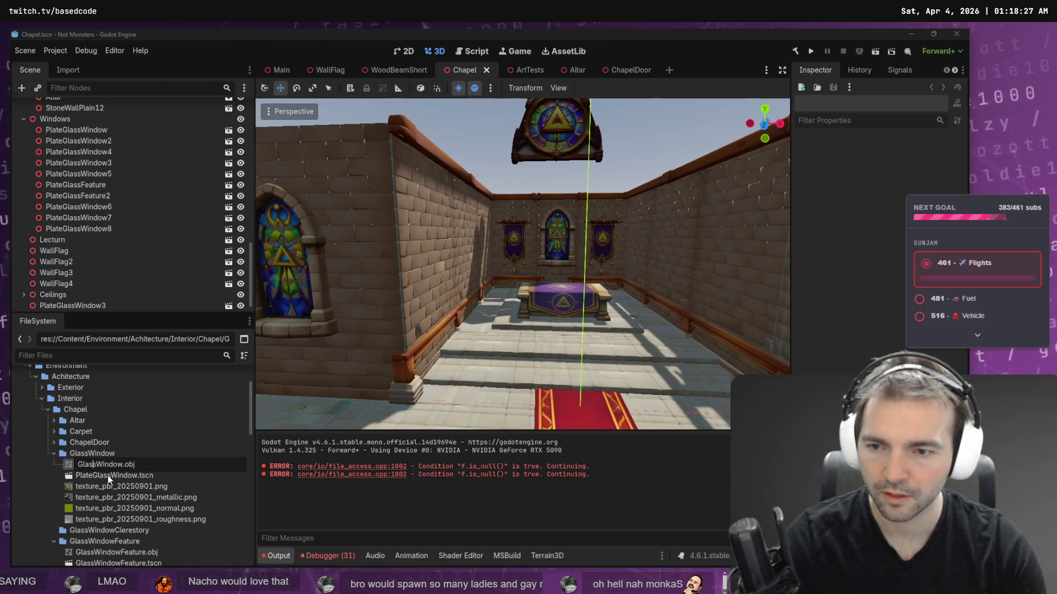
key(Return)
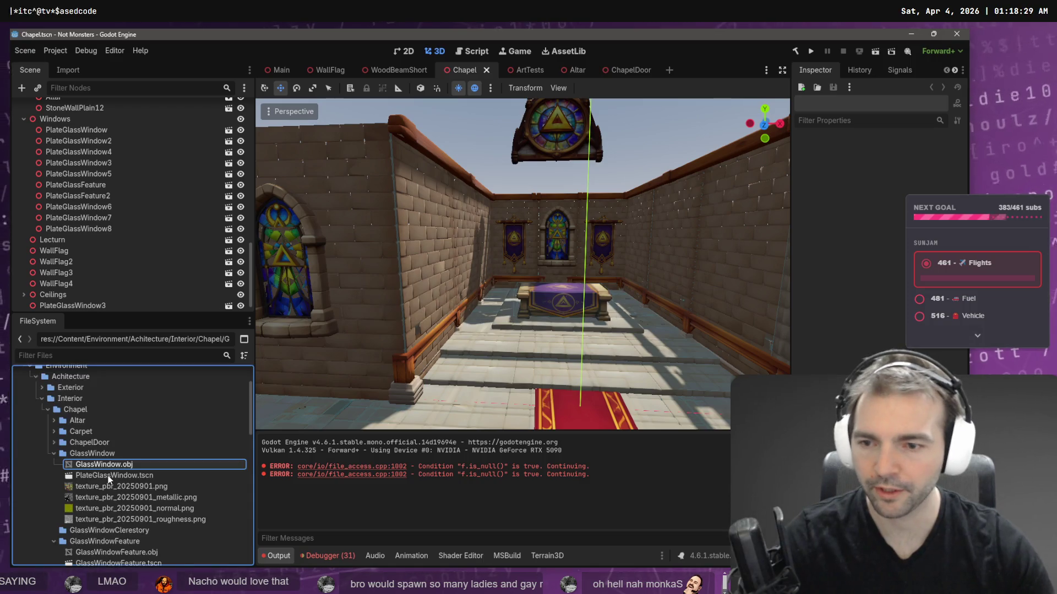
click(101, 474)
key(F2)
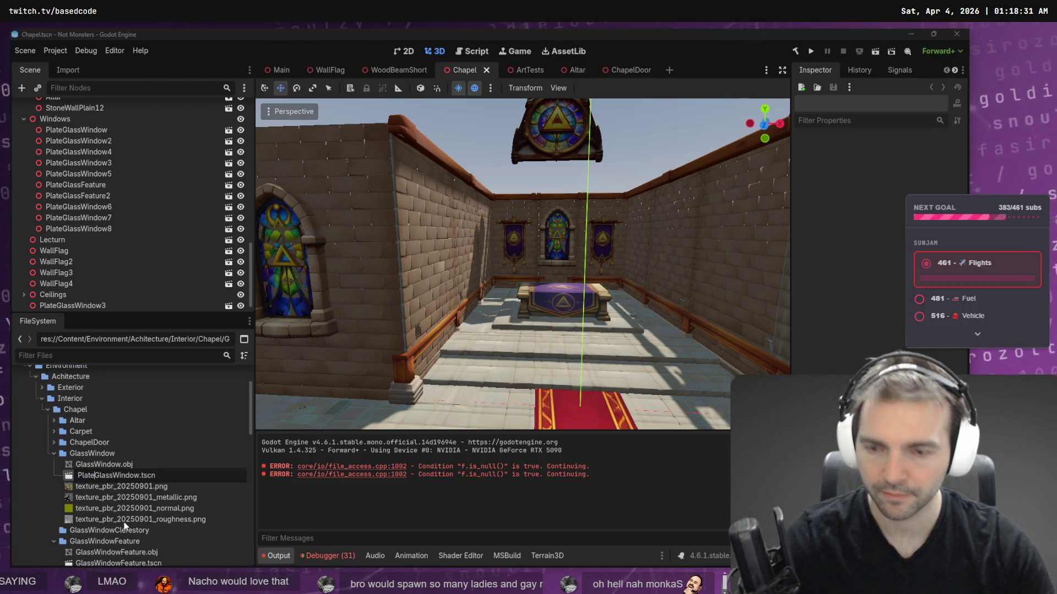
key(BackSpace)
key(Return)
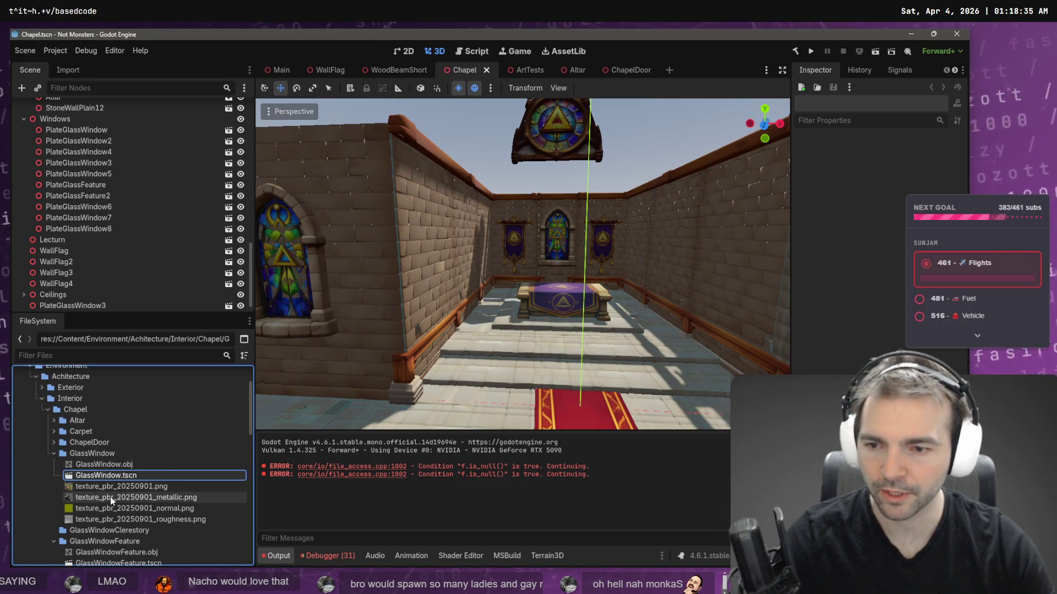
- Select the GlassWindowClerestory folder in the FileSystem dock
click(92, 530)
scroll(92, 530, down, 3)
scroll(92, 530, down, 2)
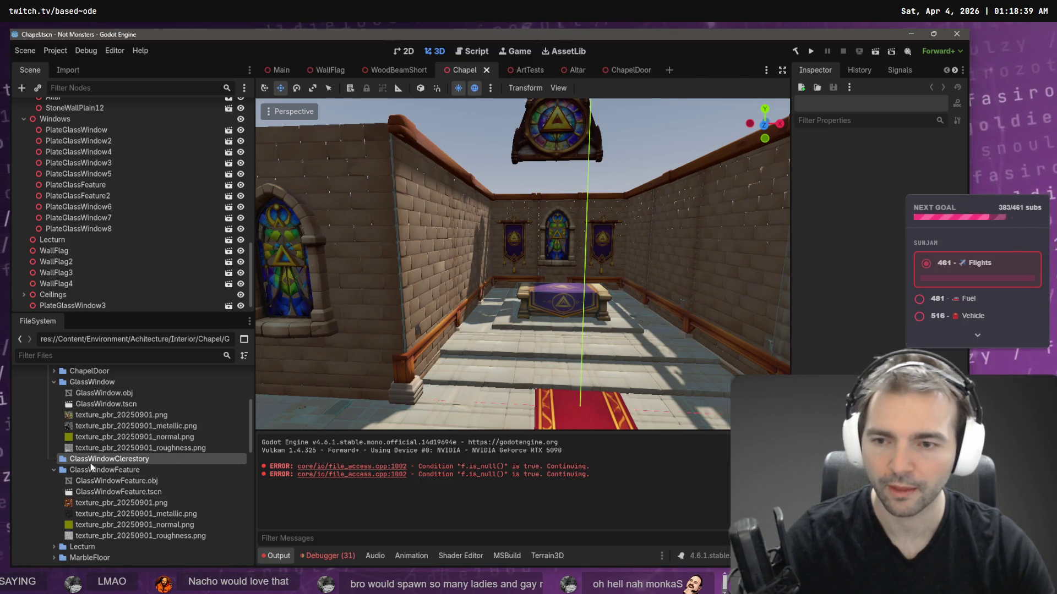
key(alt+Tab)
- Extract the contents of the GlassWindowCelestory zip
mouse_move(424, 447)
mouse_down()
mouse_move(680, 357)
mouse_move(732, 356)
mouse_up()
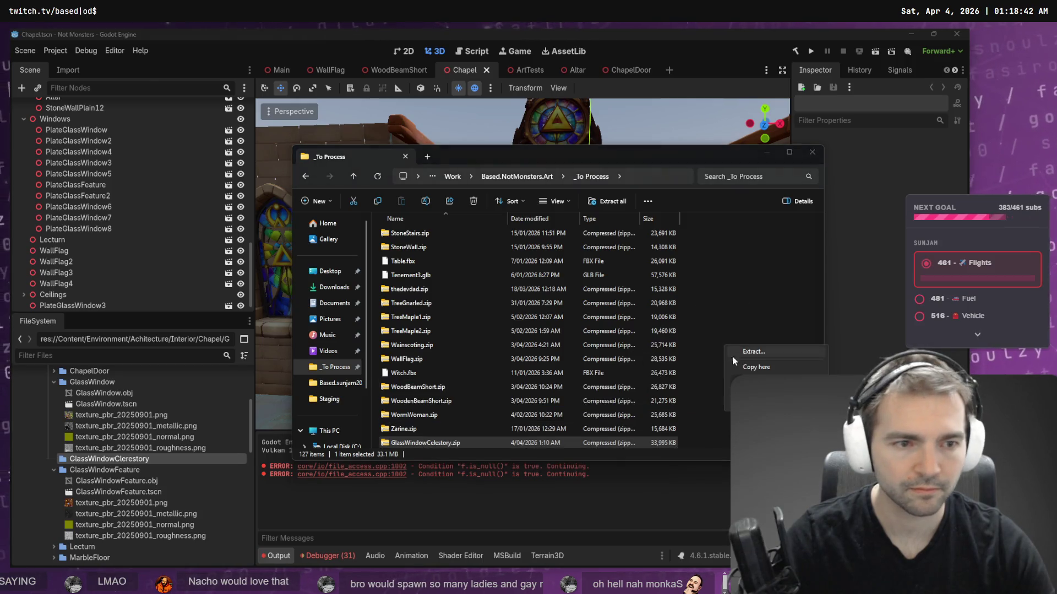
click(788, 352)
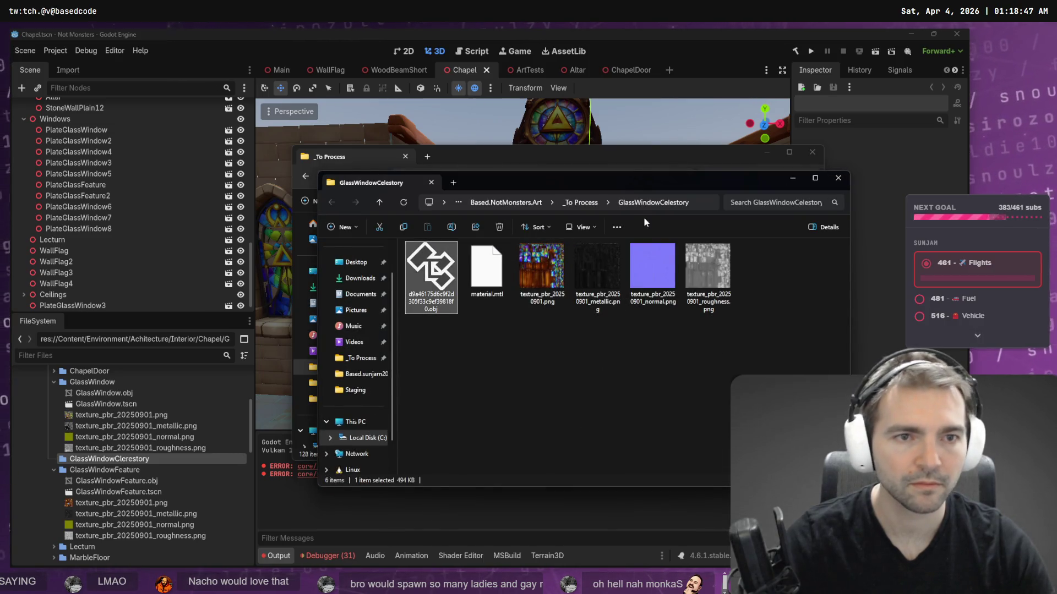
click(660, 203)
- Name the mesh GlassWindowCelestory.obj and copy all six files into Godot's GlassWindowClerestory folder
double_click(617, 203)
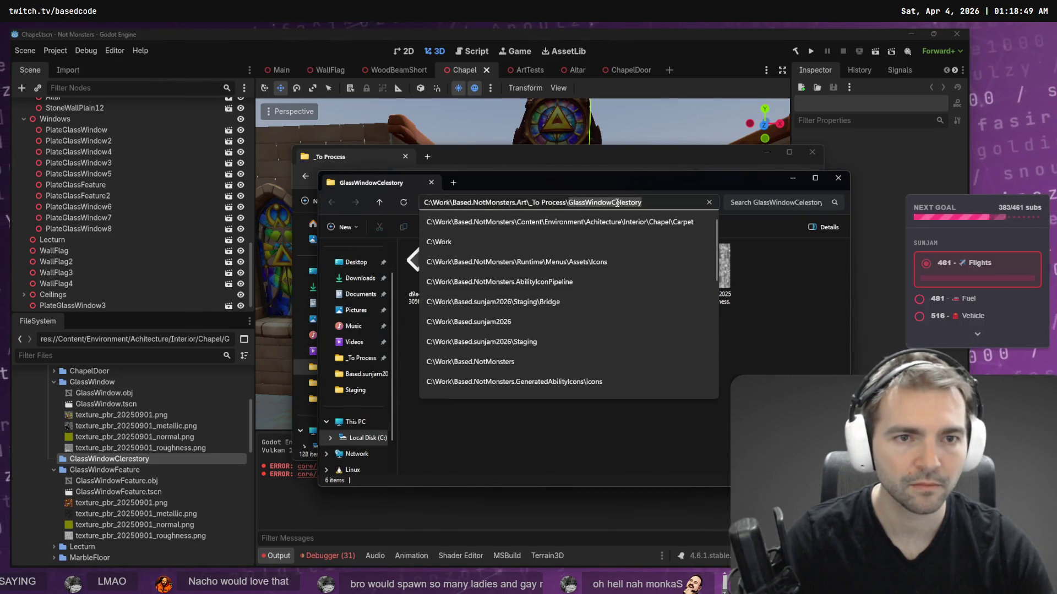
key(ctrl+c)
click(430, 270)
key(F2)
key(ctrl+v)
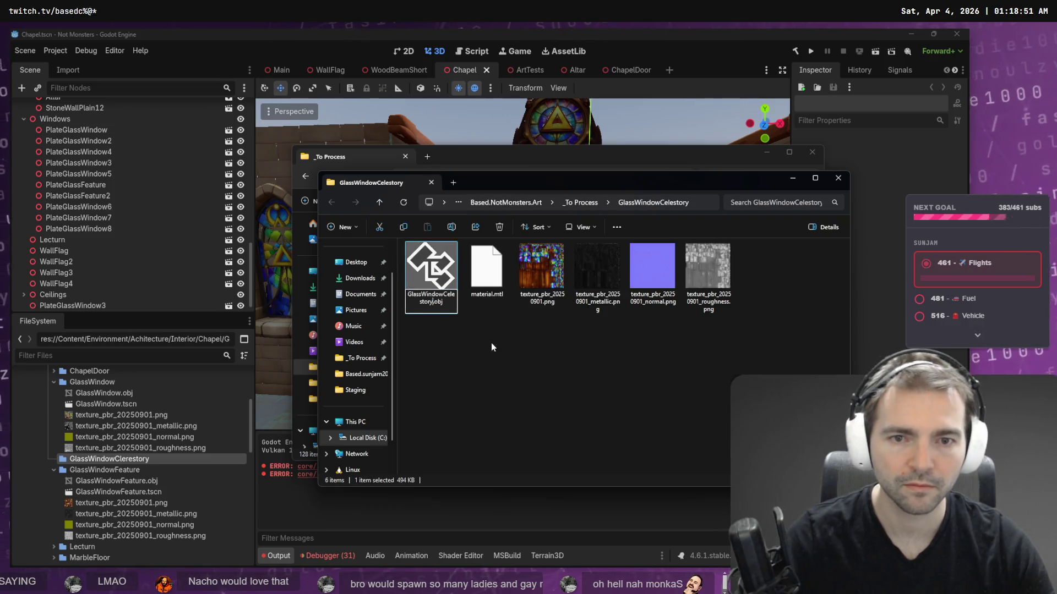
key(Return)
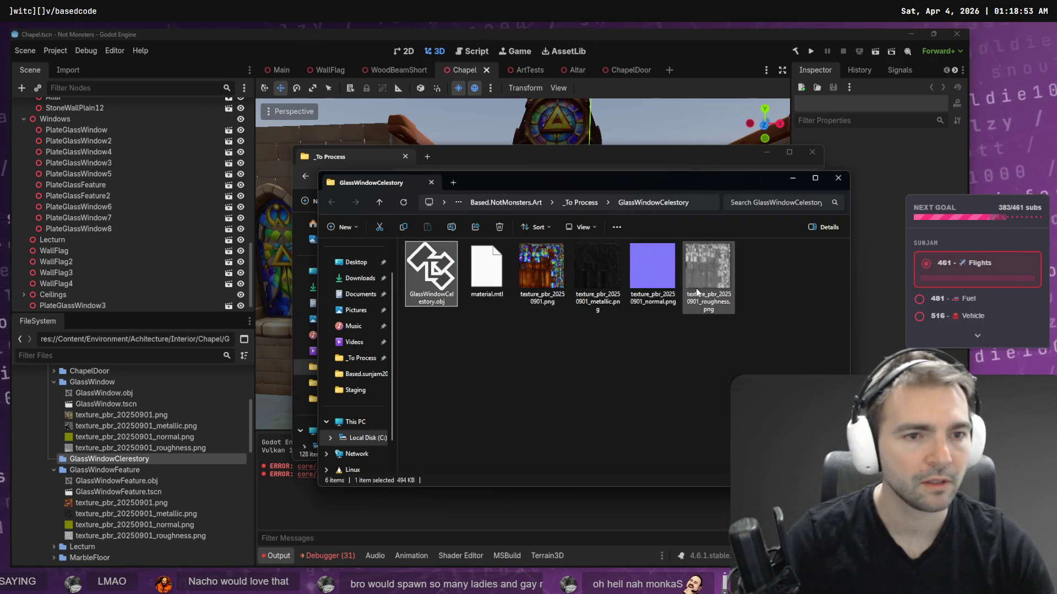
shift+click(696, 291)
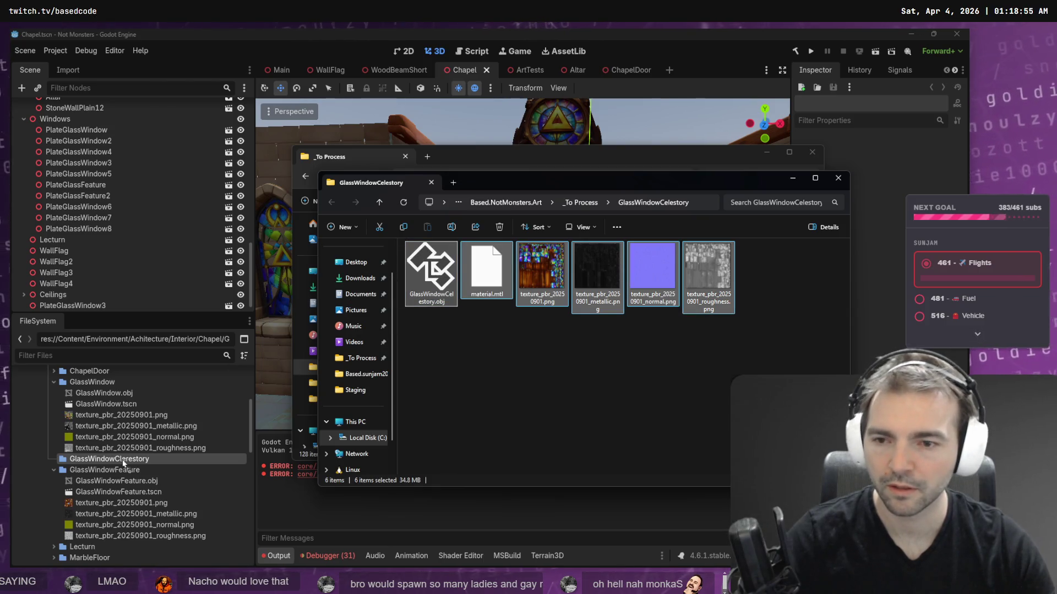
drag(121, 459, 121, 460)
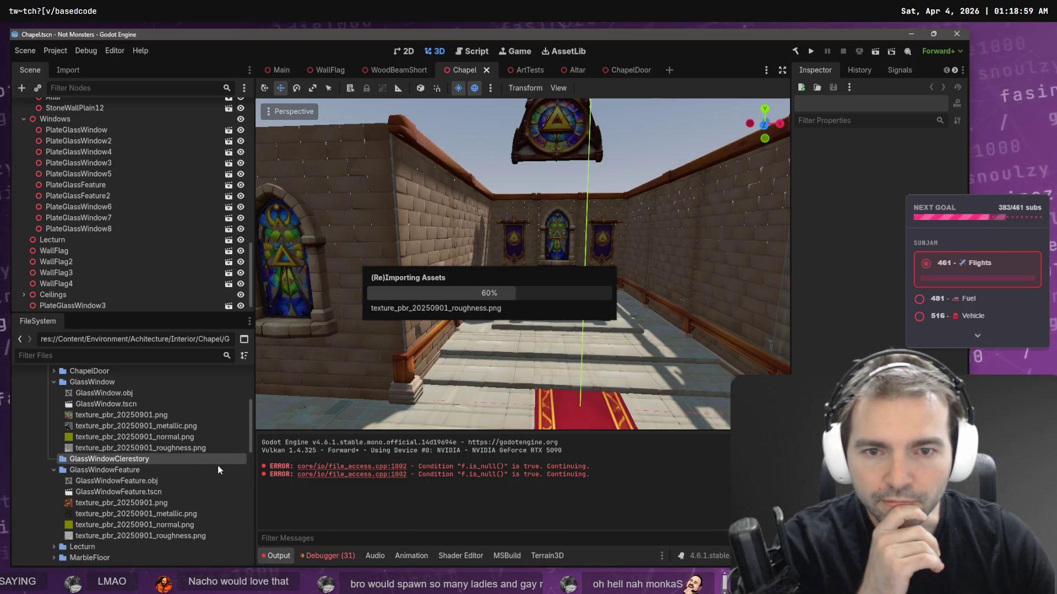
- Collapse GlassWindowFeature and GlassWindow, expand GlassWindowClerestory's imported files, then show the ArtTests scene
click(54, 470)
click(53, 382)
click(54, 393)
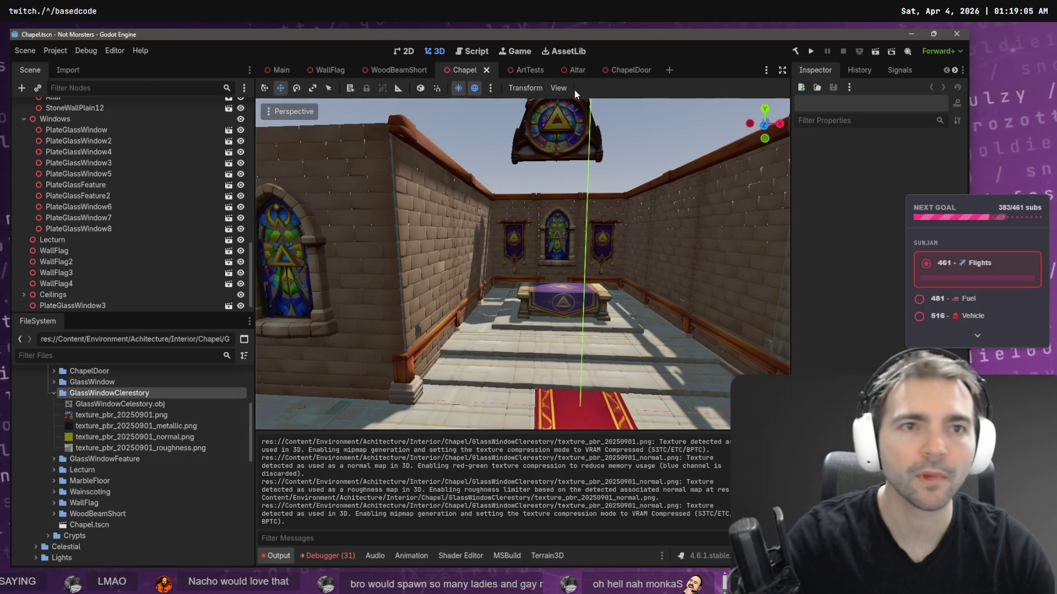
click(523, 70)
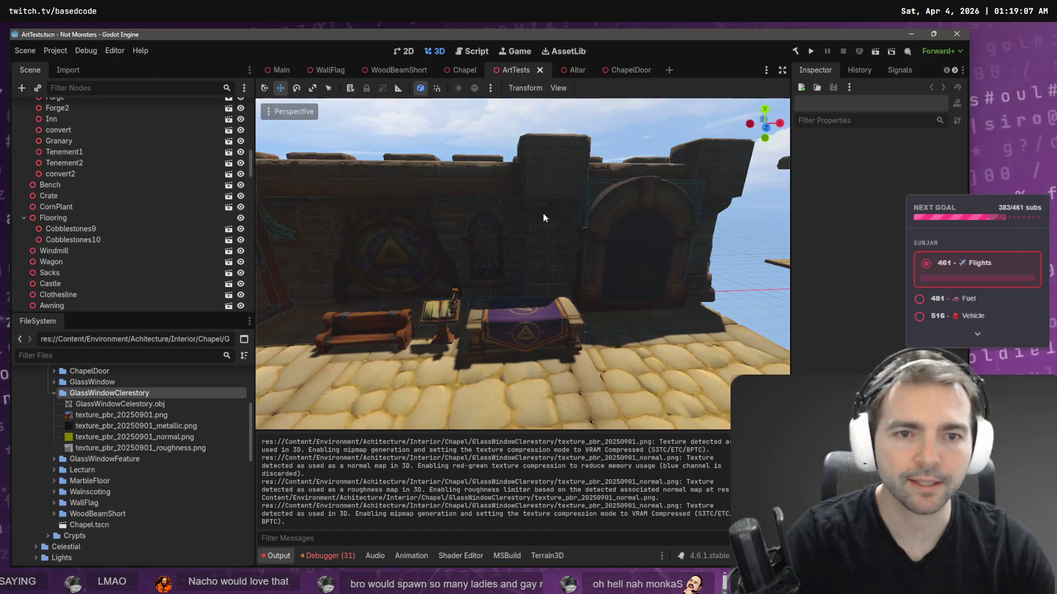
- Rotate the ChapelDoor by -165 degrees
key(s)
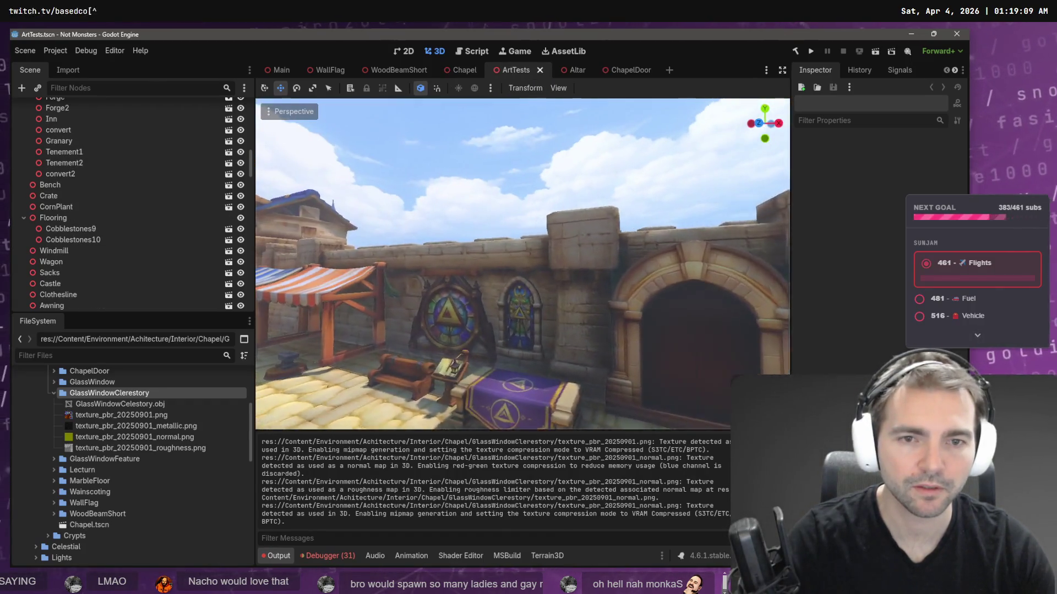
key(w)
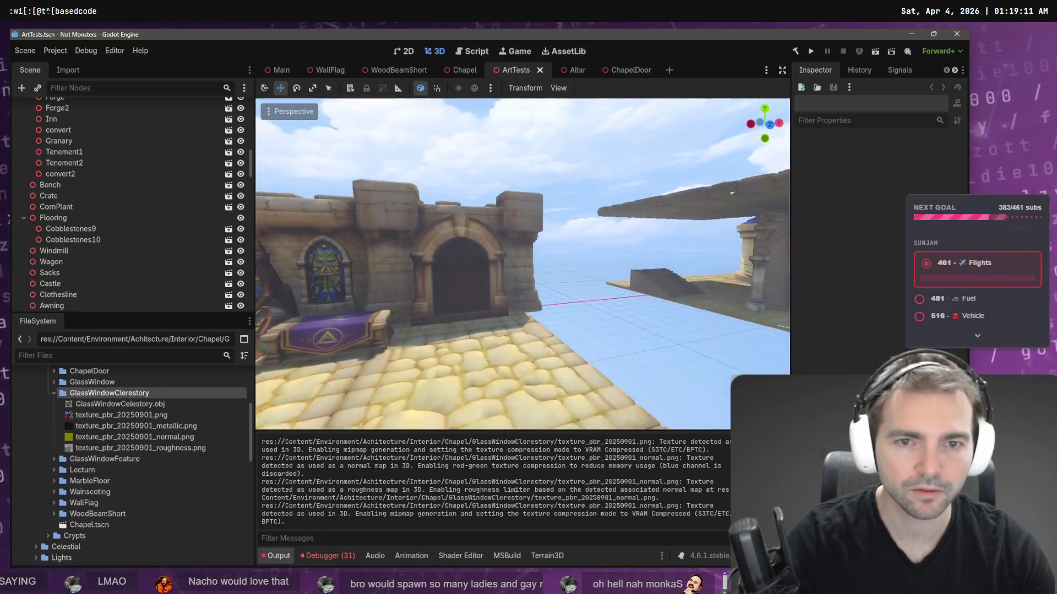
click(452, 235)
key(e)
mouse_move(454, 371)
mouse_down()
mouse_move(328, 379)
mouse_move(292, 283)
mouse_up()
key(s)
- Fly around the chapel wall, windows and market stalls to check the street
key(w)
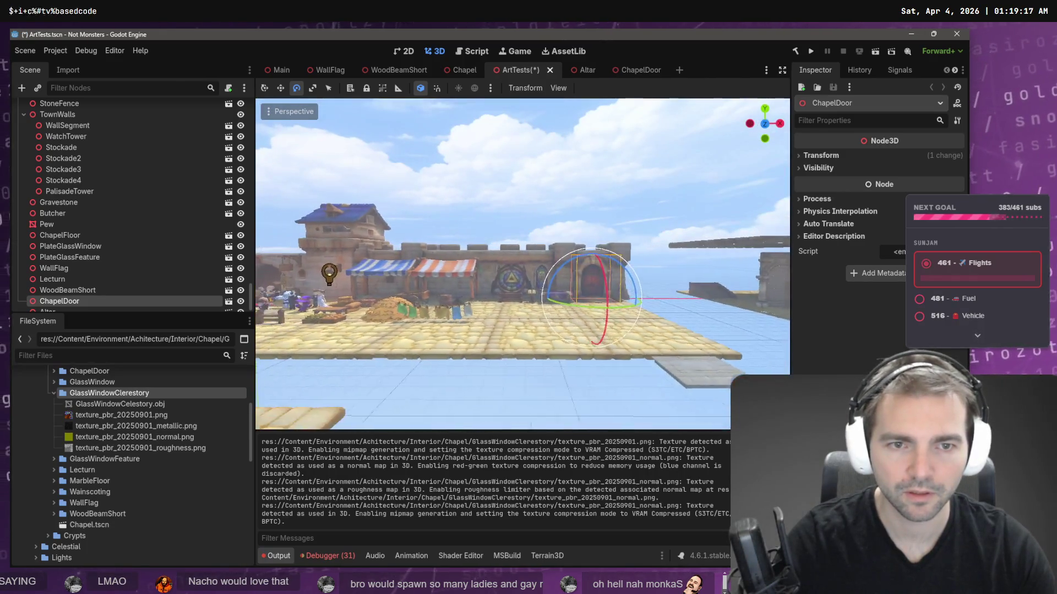
key(w)
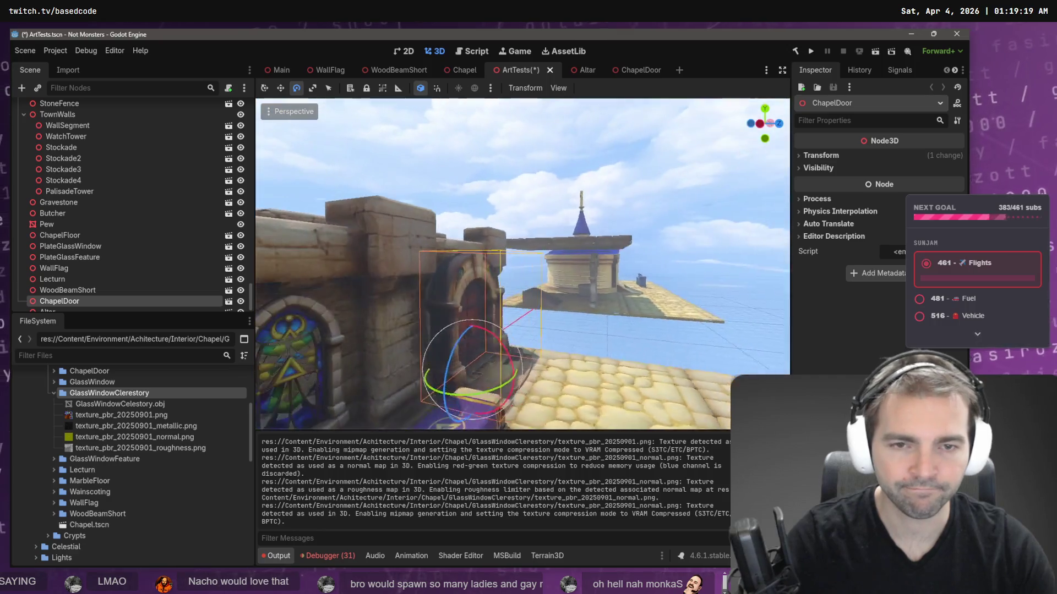
key(a)
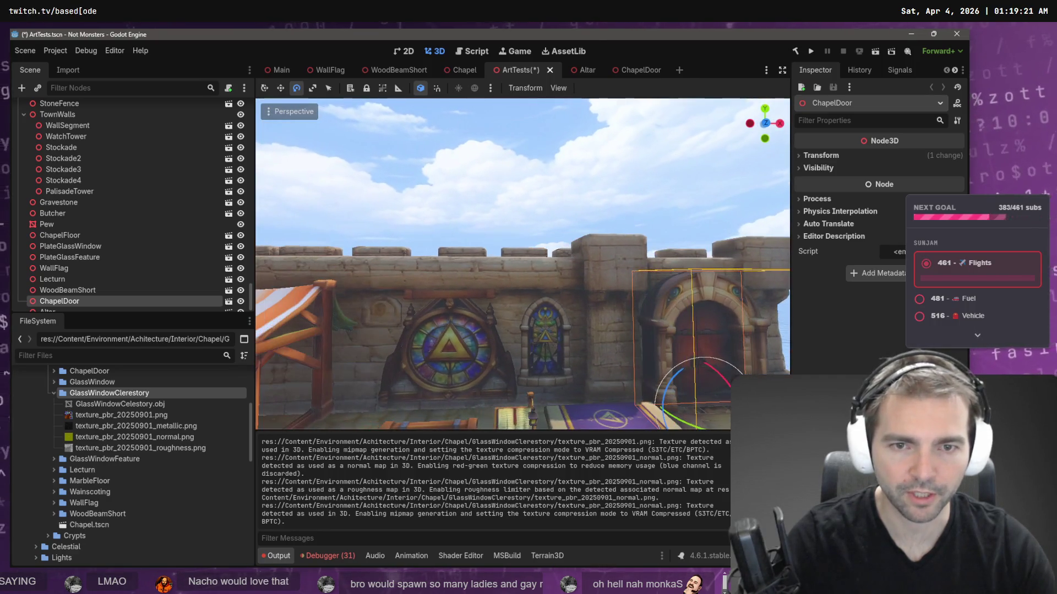
key(s)
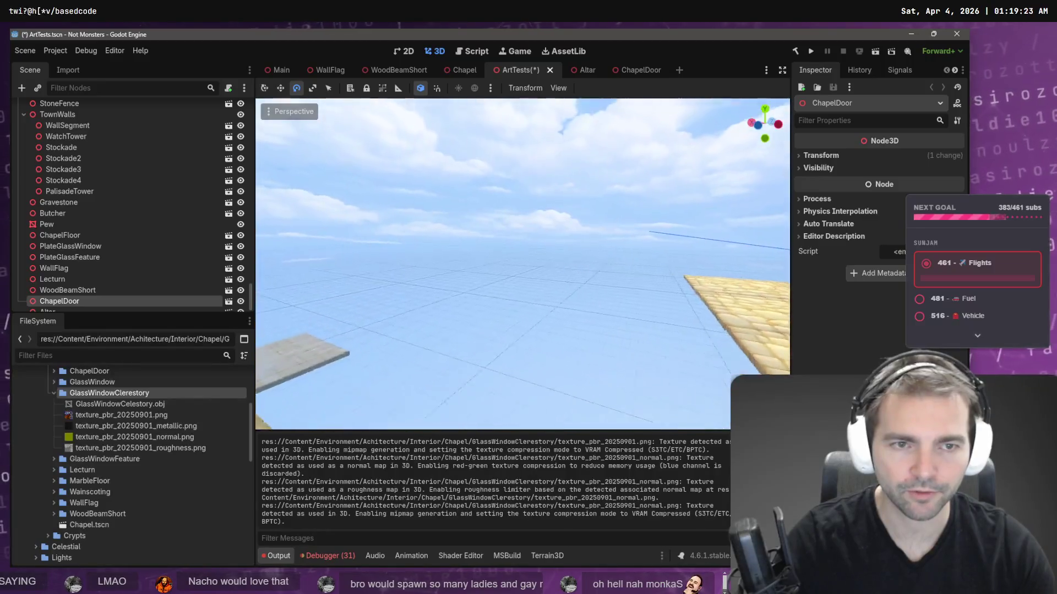
key(s)
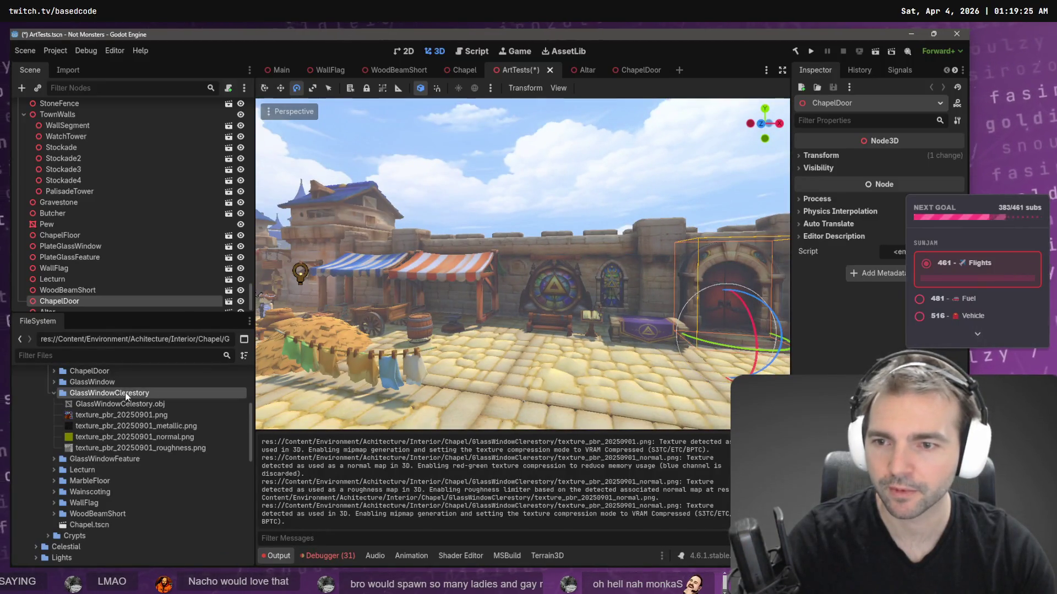
right_click(116, 394)
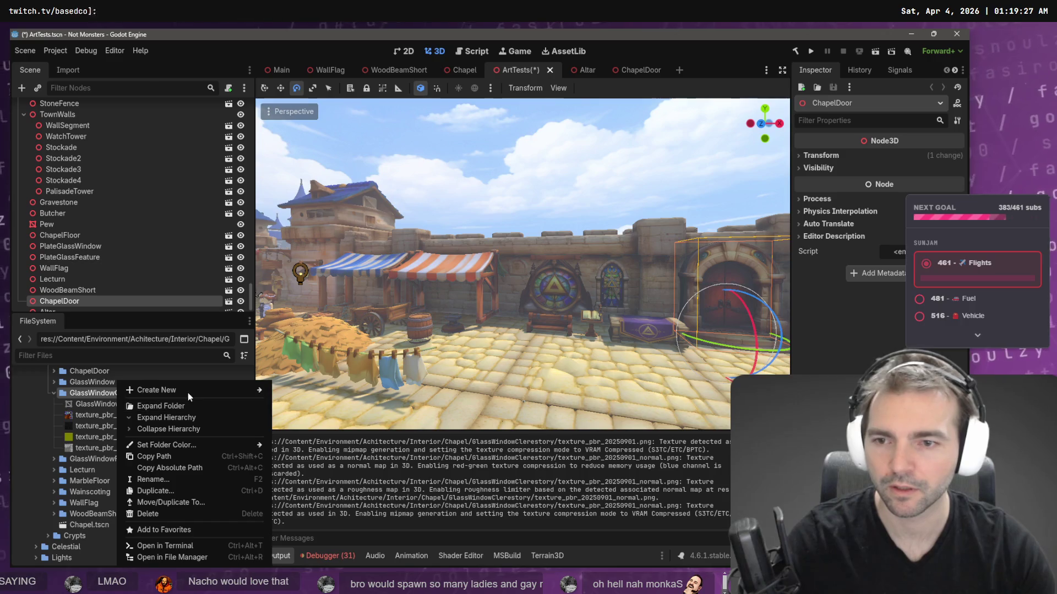
- Create a GlassWindowClerestory scene with the window mesh raised 0.468 units, and save it
mouse_move(183, 392)
click(318, 402)
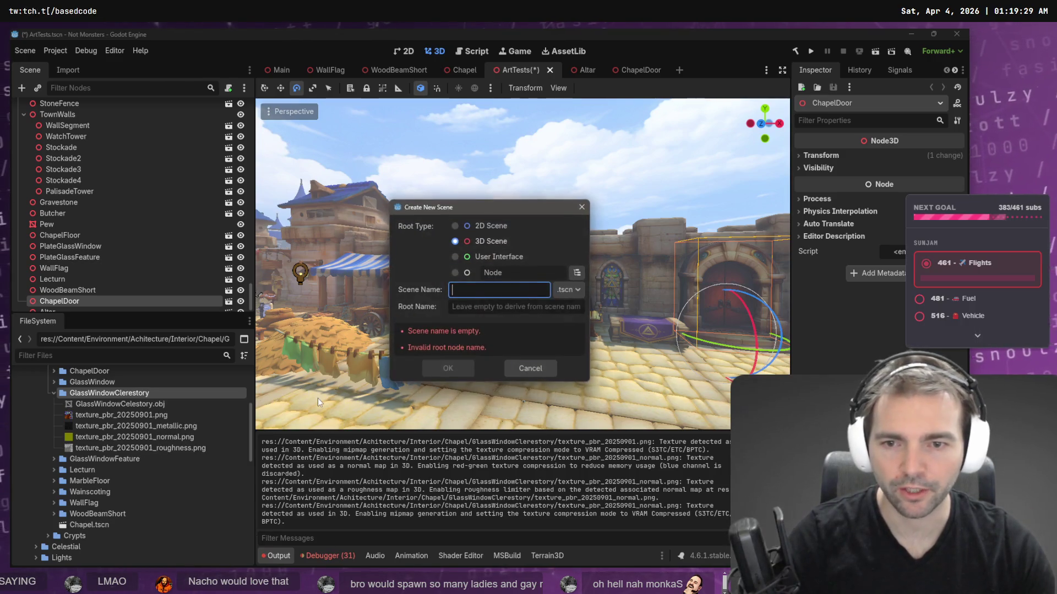
key(Return)
mouse_move(121, 404)
mouse_down()
mouse_move(531, 259)
mouse_move(518, 250)
mouse_move(566, 307)
mouse_up()
key(f)
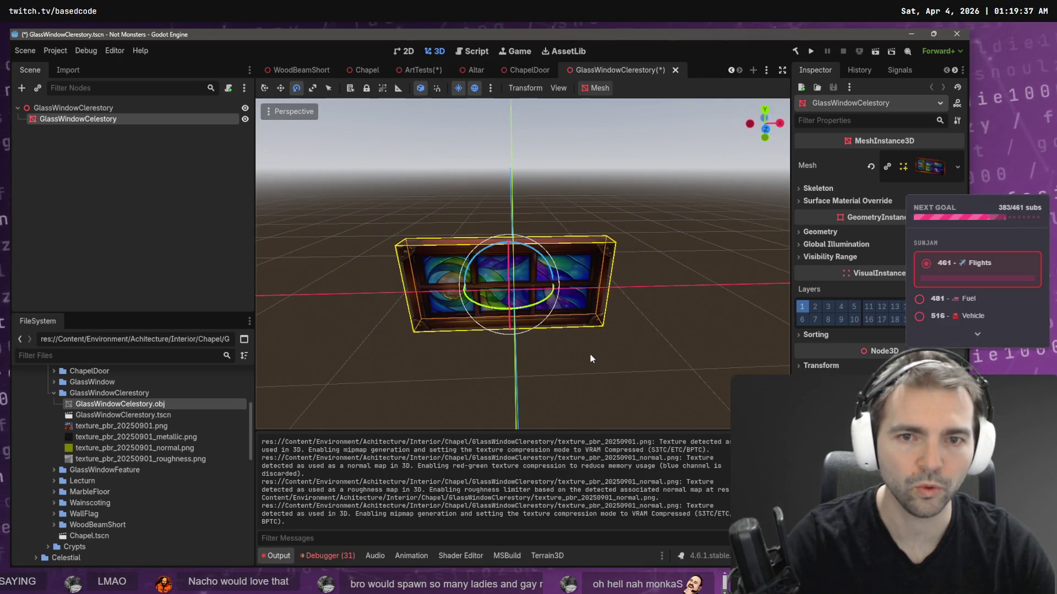
click(590, 354)
click(527, 272)
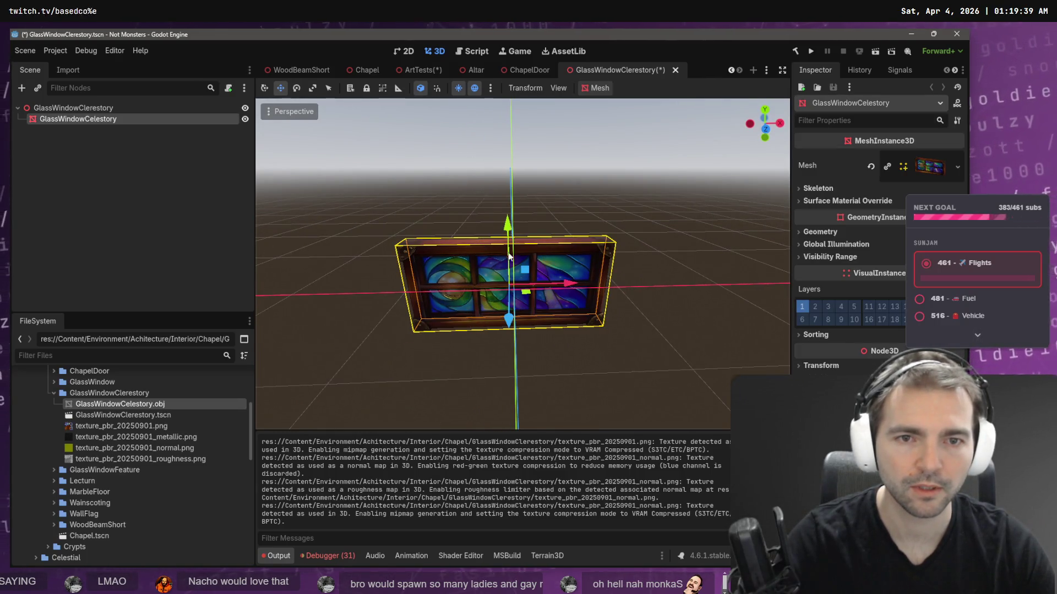
drag(508, 196, 512, 171)
click(569, 332)
mouse_move(569, 331)
mouse_down()
mouse_move(682, 331)
mouse_move(571, 337)
mouse_up()
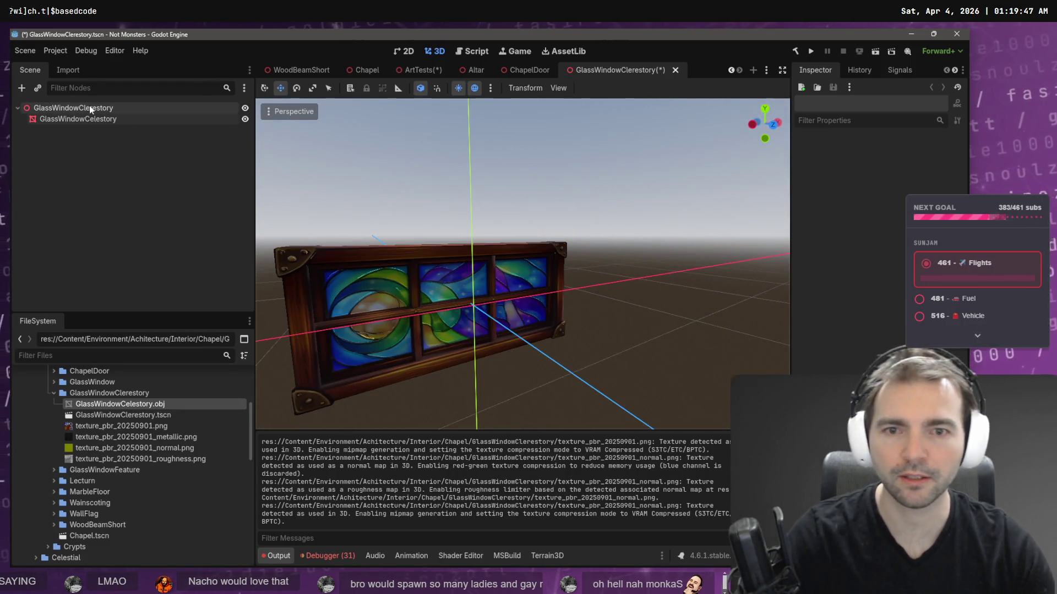
key(ctrl+s)
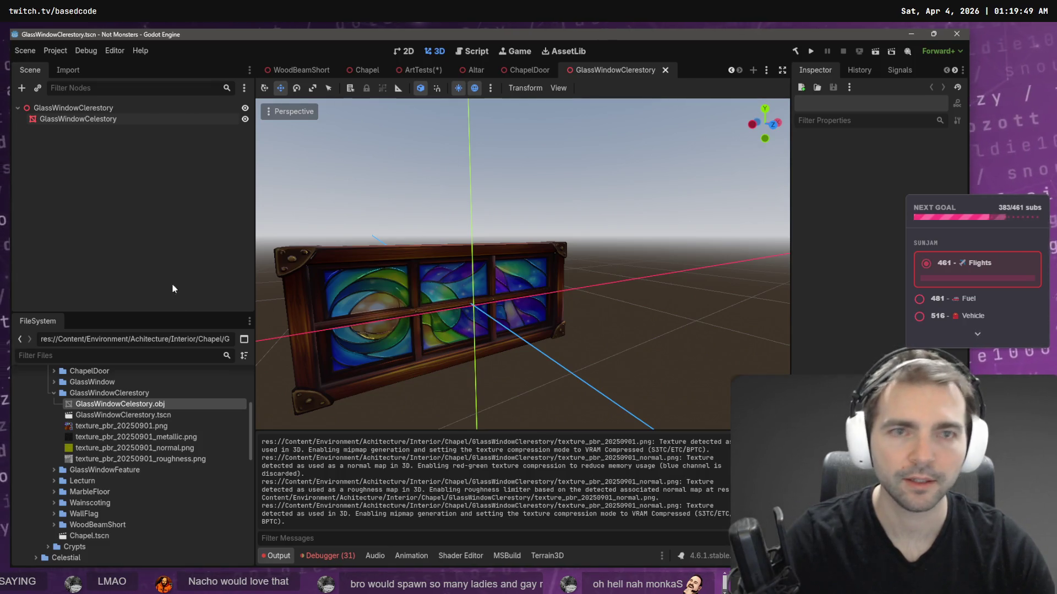
- Place the GlassWindowClerestory scene onto the ArtTests chapel wall
click(378, 295)
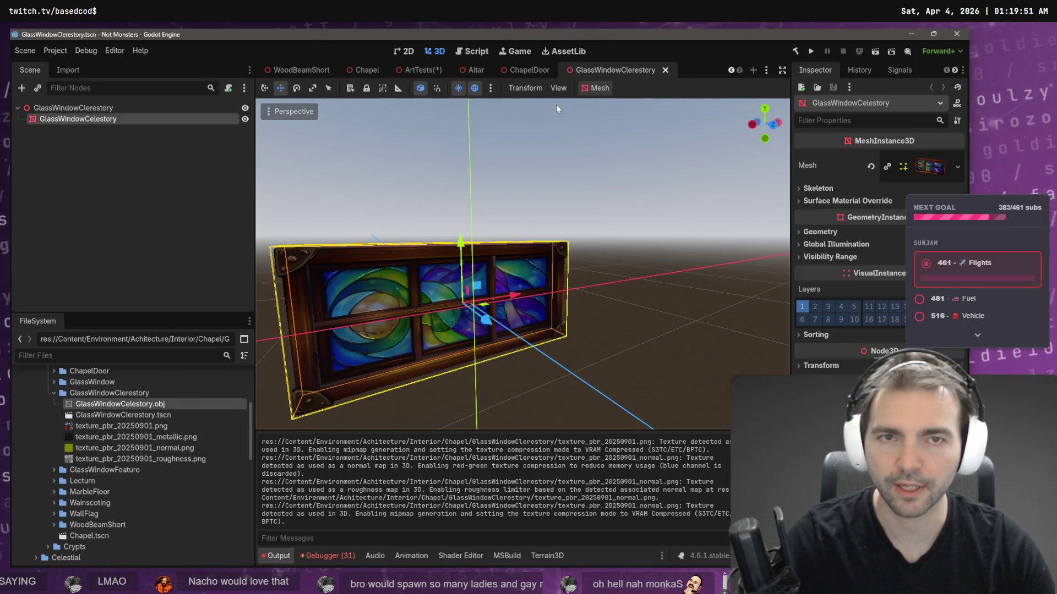
click(418, 70)
mouse_move(123, 415)
mouse_down()
mouse_move(242, 412)
mouse_move(583, 245)
mouse_move(566, 243)
mouse_up()
key(f)
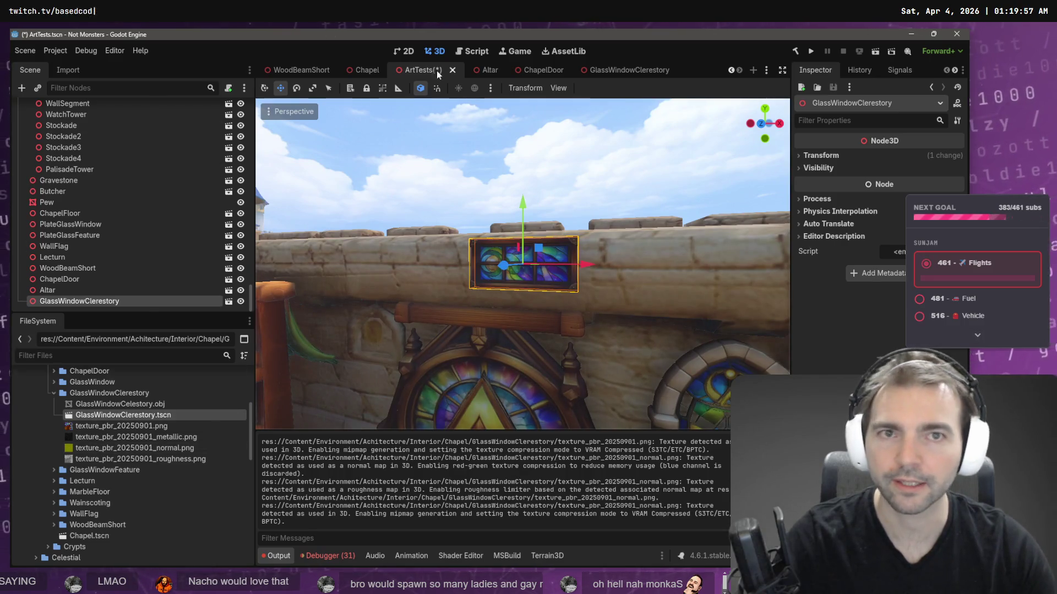
- Reimport the clerestory window mesh with Scale Mesh 2,2,2 and save ArtTests
click(127, 404)
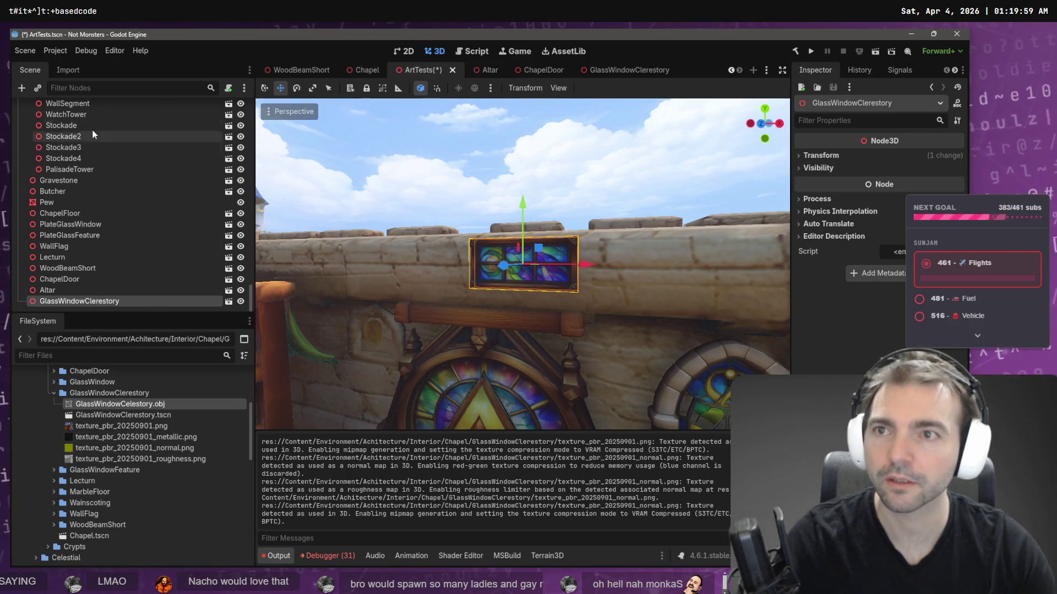
click(65, 69)
key(Tab)
text(2)
key(Tab)
click(144, 301)
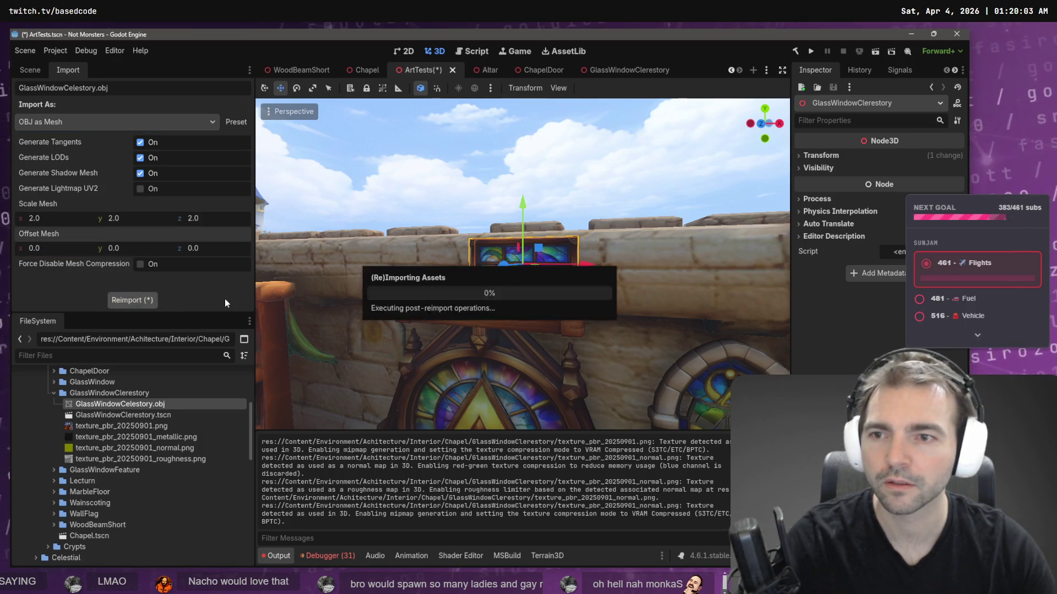
key(ctrl+s)
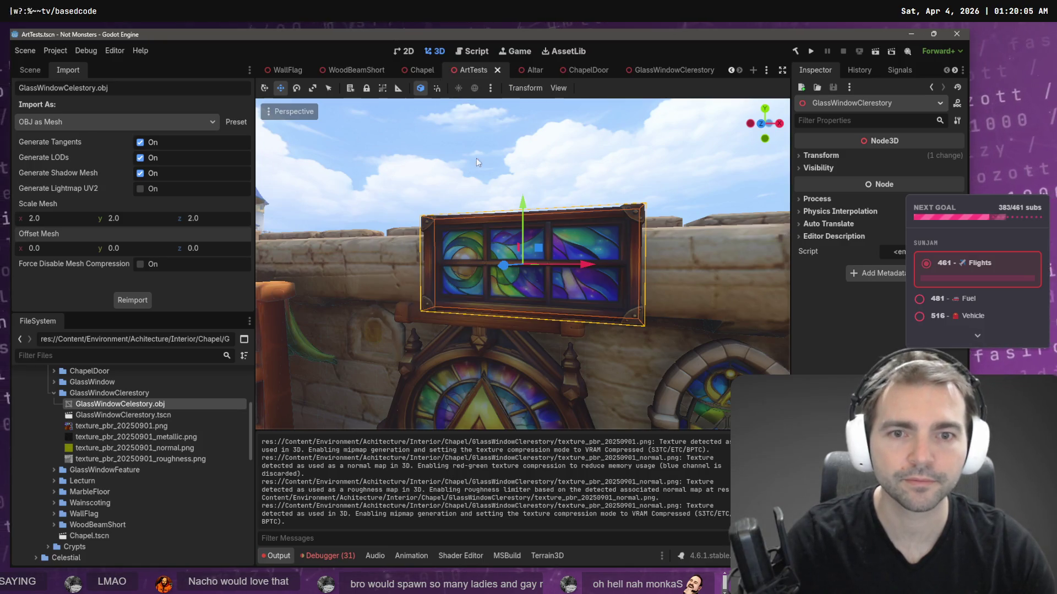
- Slide the window right along the ArtTests wall, save, and switch to the Chapel scene
scroll(523, 264, down, 3)
scroll(524, 345, down, 2)
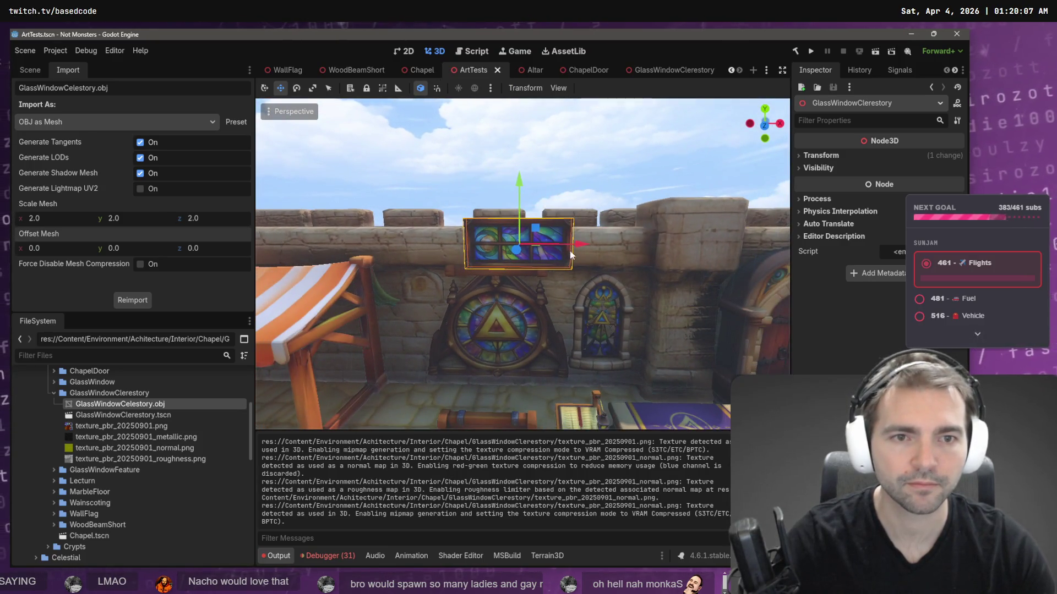
mouse_move(570, 254)
mouse_down()
mouse_move(666, 229)
mouse_move(663, 220)
mouse_up()
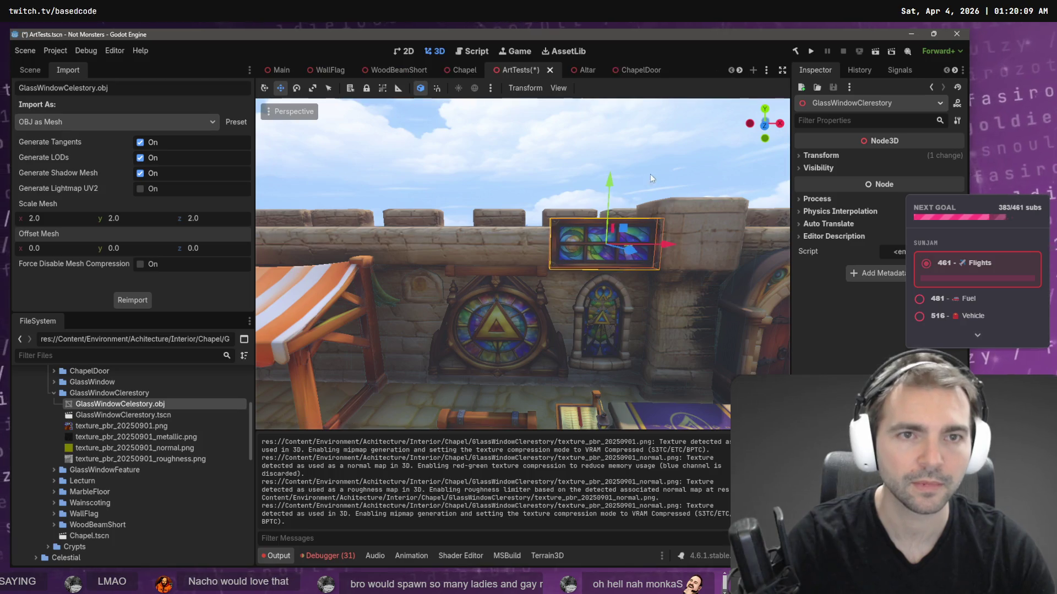
click(583, 70)
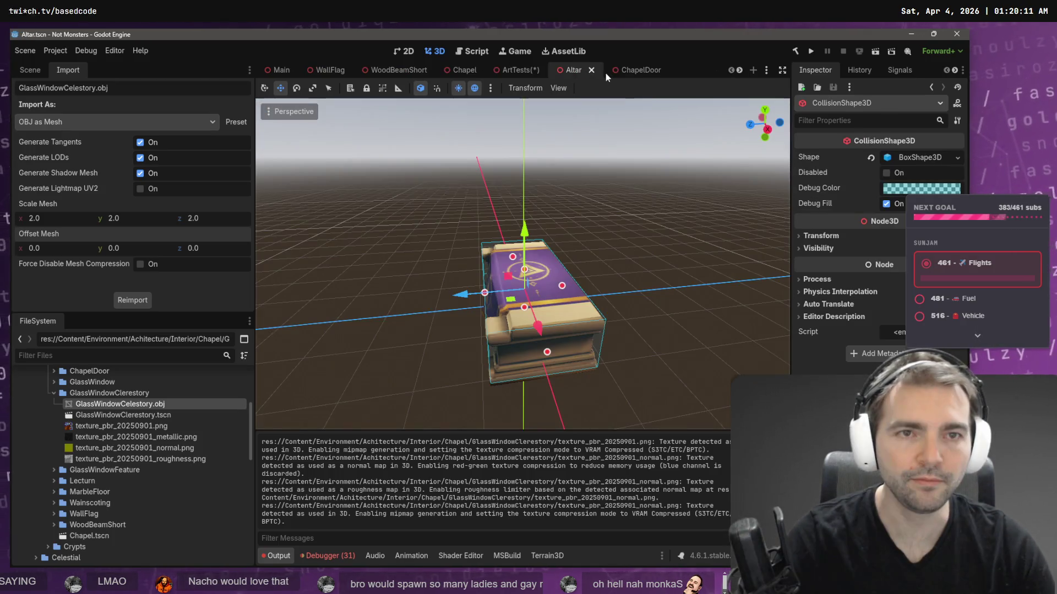
click(521, 70)
key(ctrl+s)
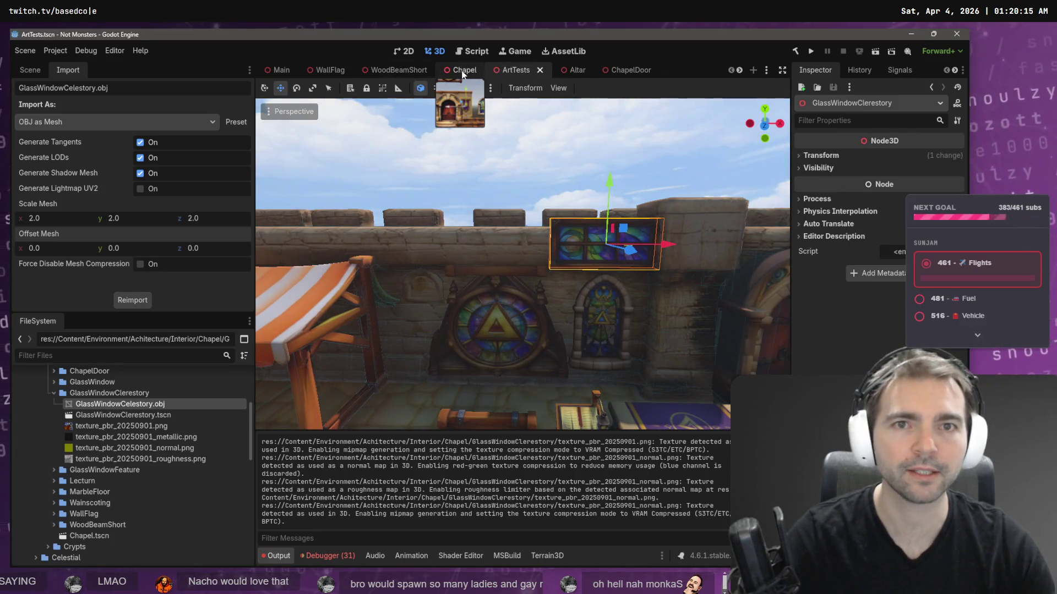
click(462, 70)
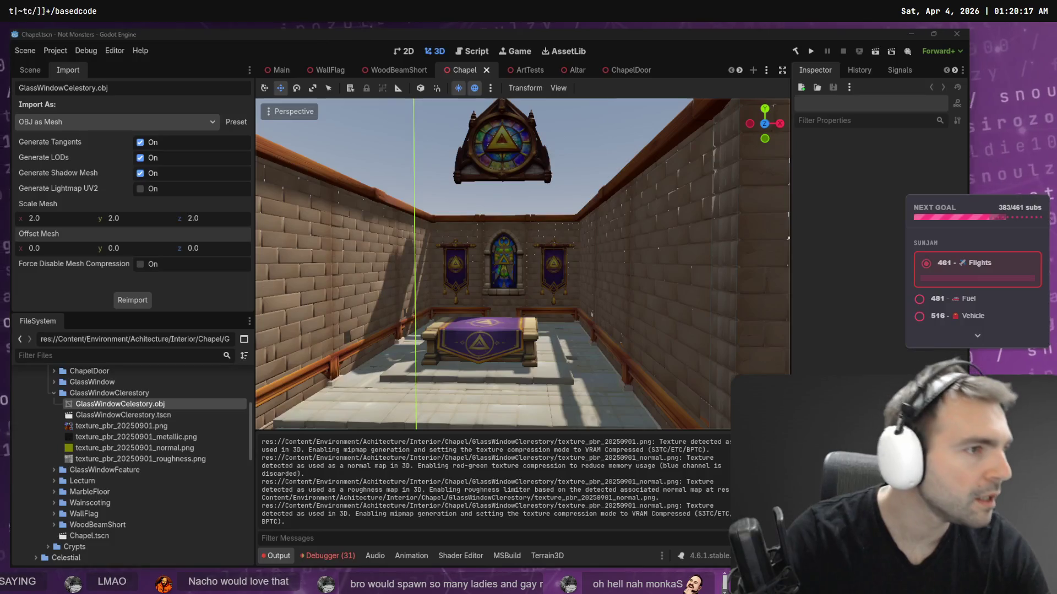
- Check the tldraw chapel reference, then drop GlassWindowClerestory.tscn into the Chapel scene
key(alt+Tab)
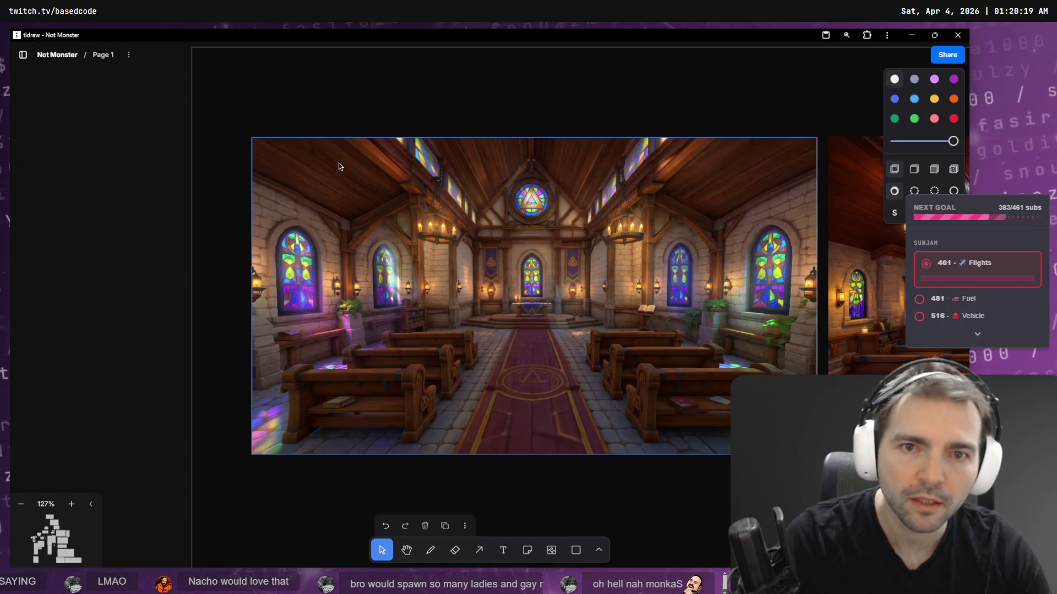
key(alt+Tab)
key(alt+Tab)
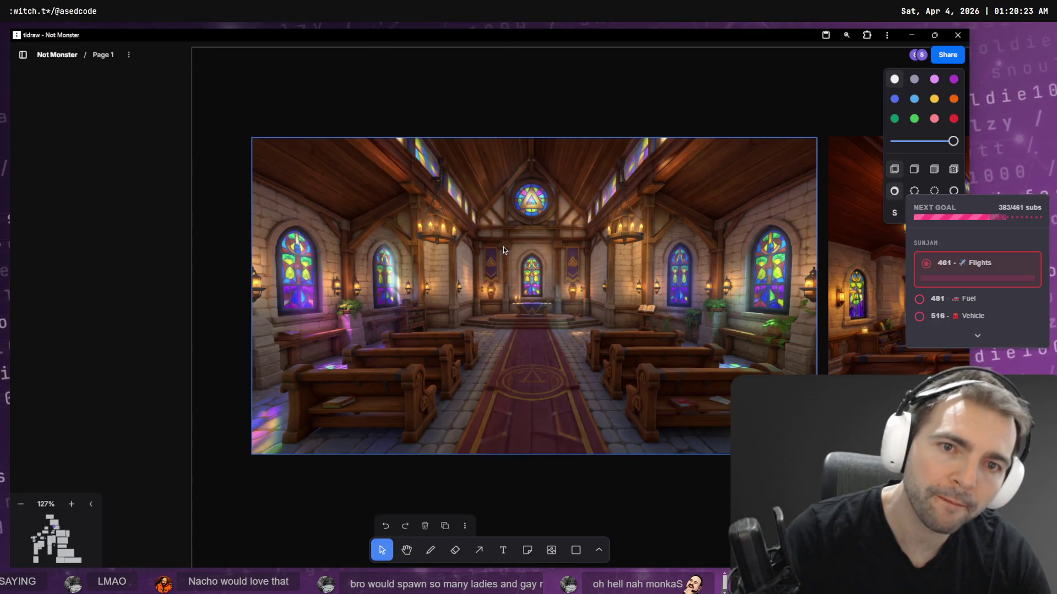
key(alt+Tab)
mouse_move(137, 416)
mouse_down()
mouse_move(166, 418)
mouse_move(342, 286)
mouse_move(391, 275)
mouse_up()
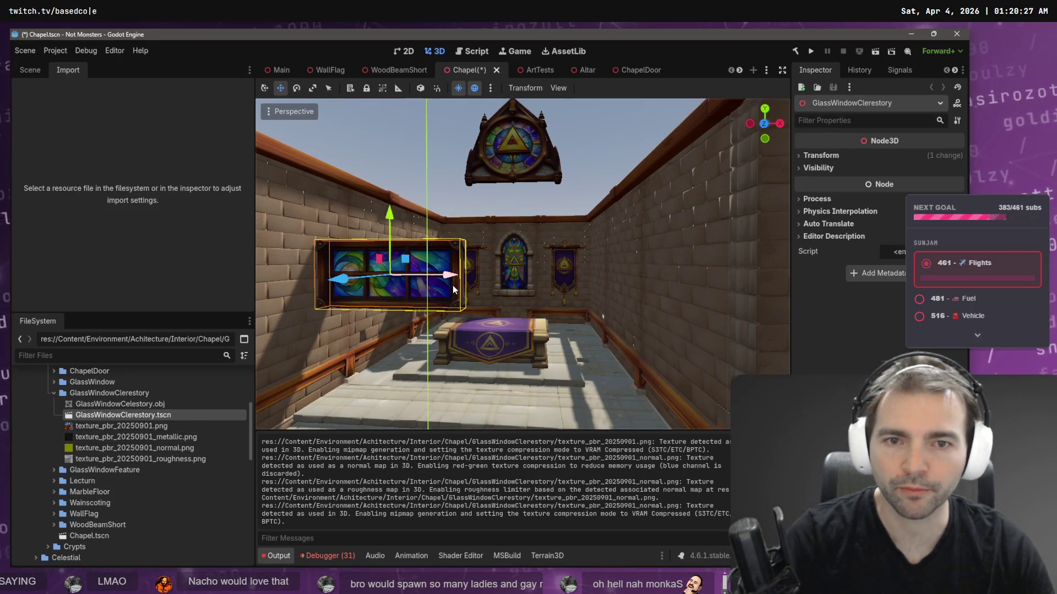
- Rotate the clerestory window 90 degrees
key(e)
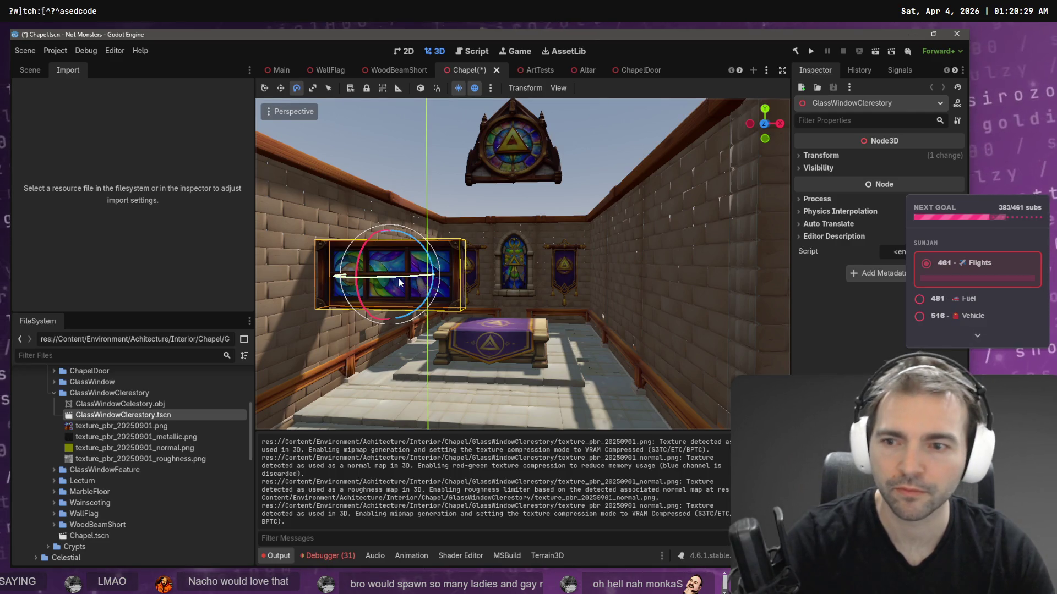
click(30, 70)
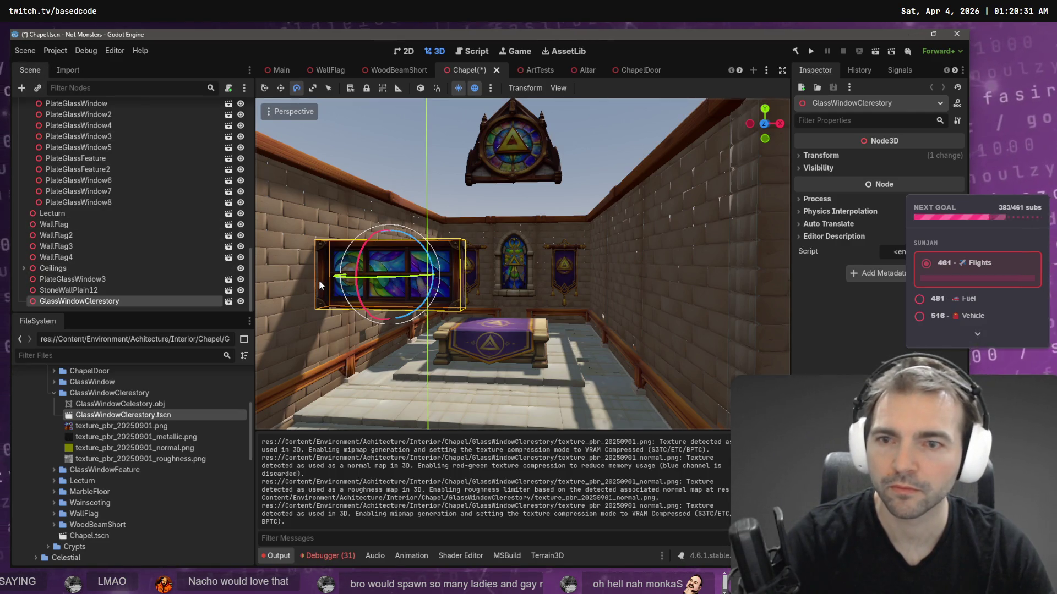
drag(378, 278, 428, 276)
- Raise and shift the window so it sits on top of the side wall
key(w)
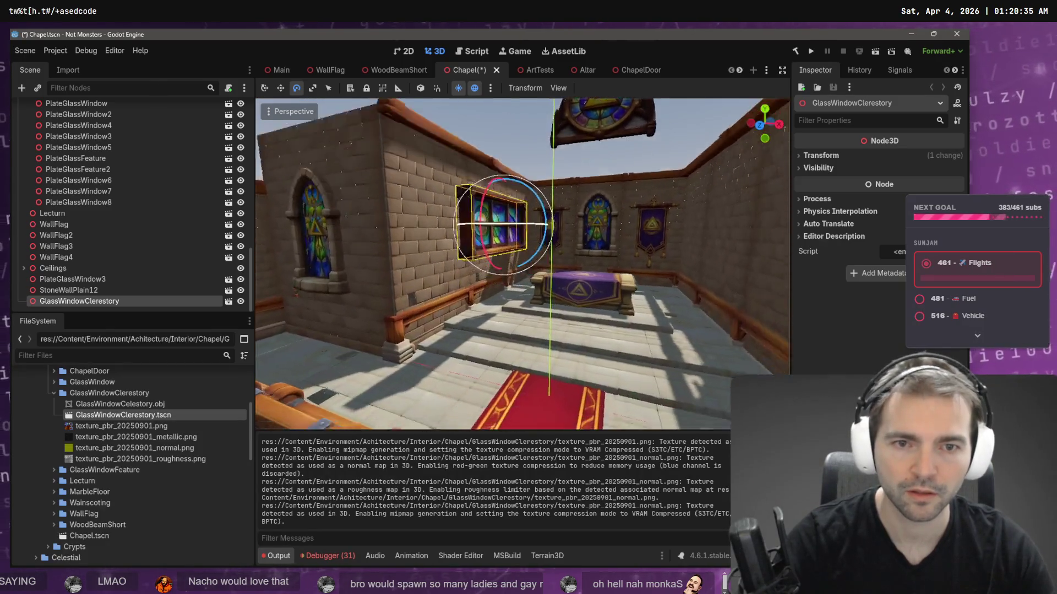
key(w)
drag(497, 217, 510, 86)
scroll(557, 218, down, 5)
drag(581, 237, 526, 236)
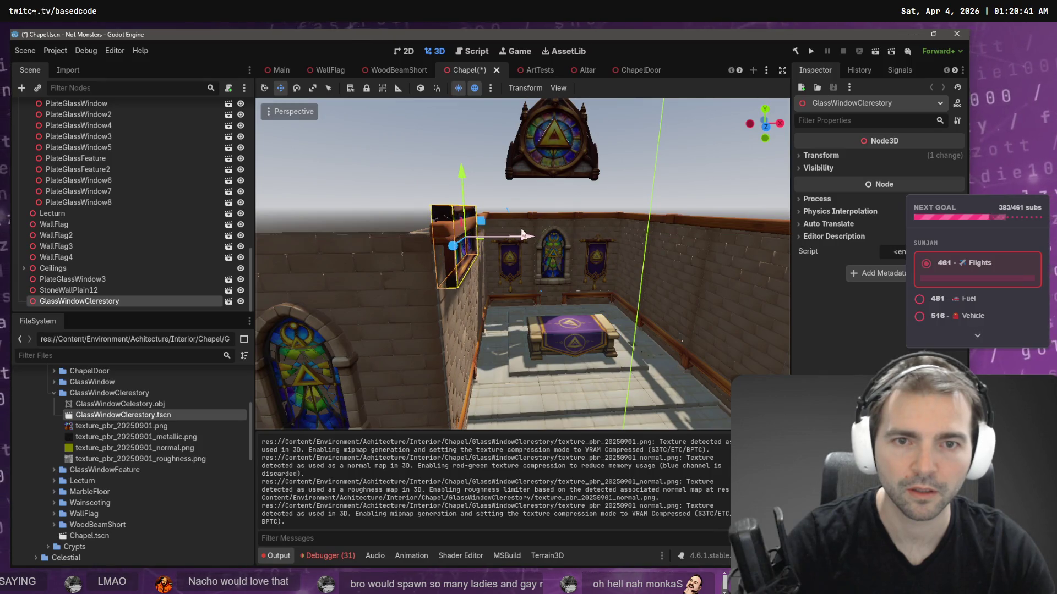
drag(465, 177, 464, 116)
key(f)
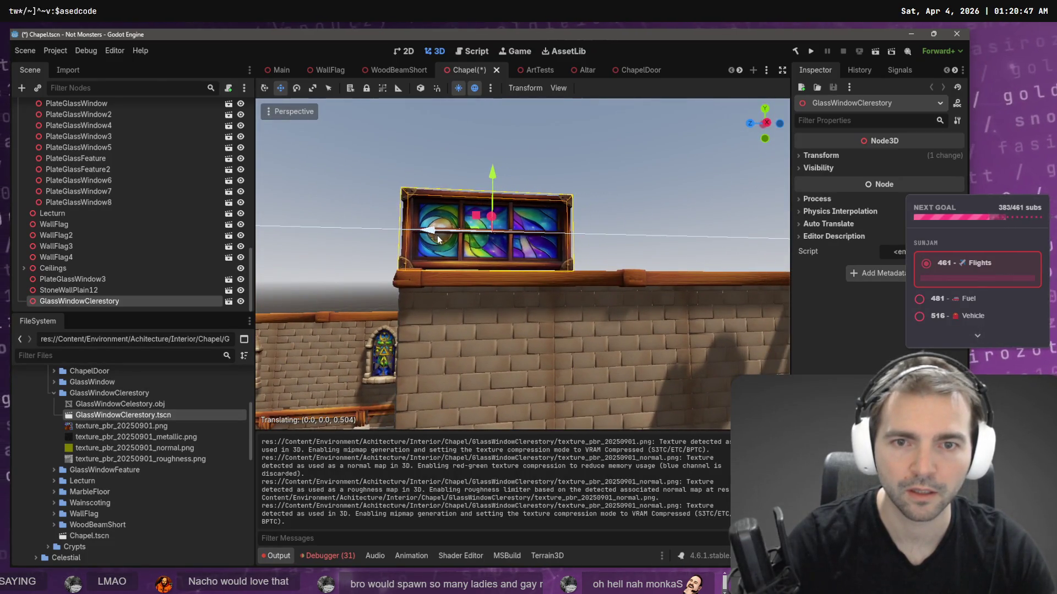
- Compare the placement with the chapel reference image and frame the WoodBeamShort5 beam
key(alt+Tab)
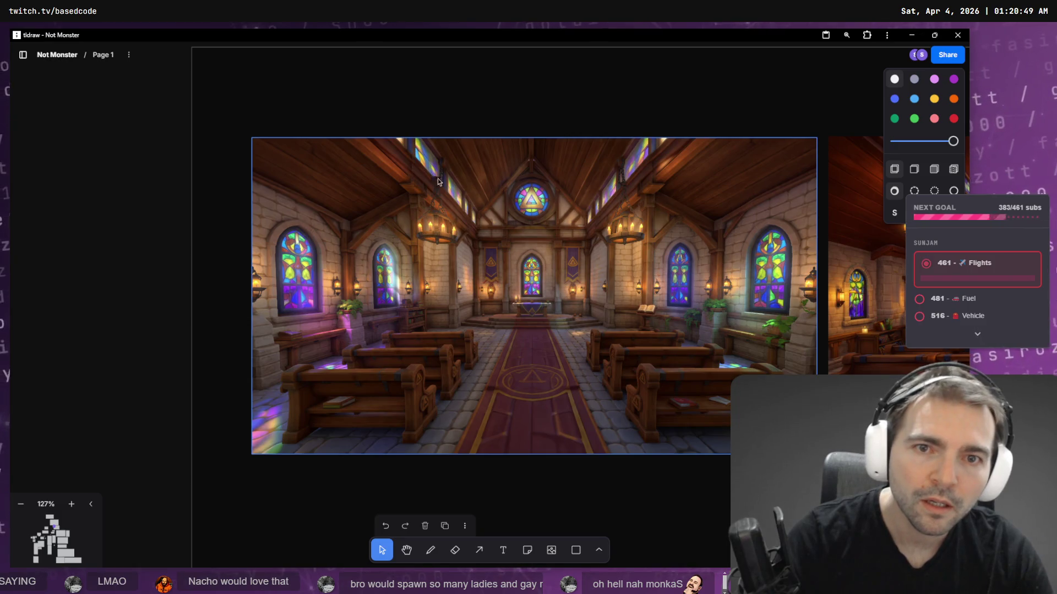
key(alt+Tab)
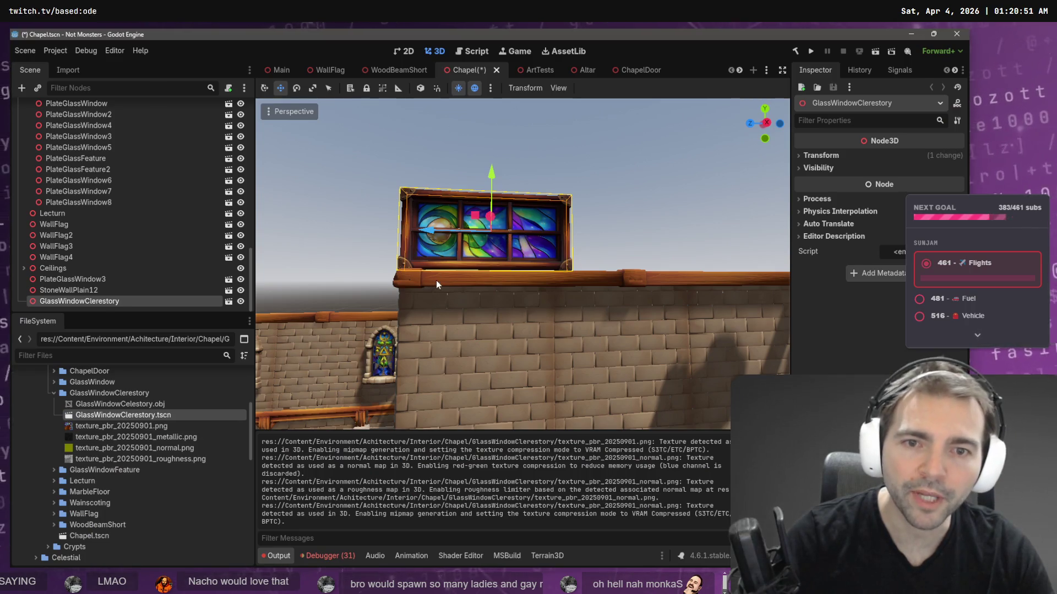
key(alt+Tab)
key(alt+Tab)
key(f)
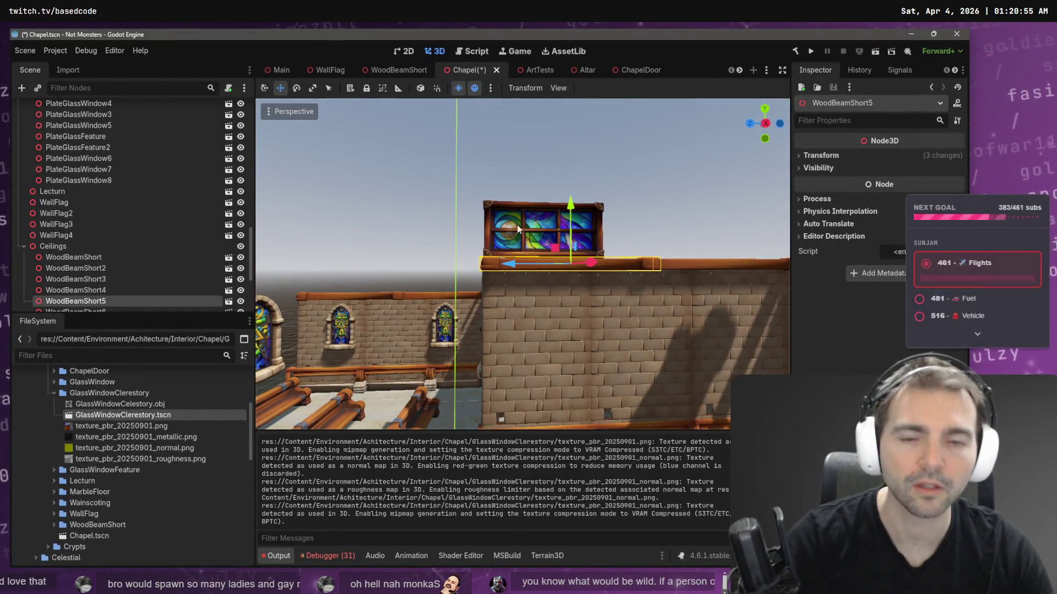
- Slide WoodBeamShort15 along the wall and nudge WoodBeamShort16 into line
click(507, 276)
drag(507, 266, 317, 280)
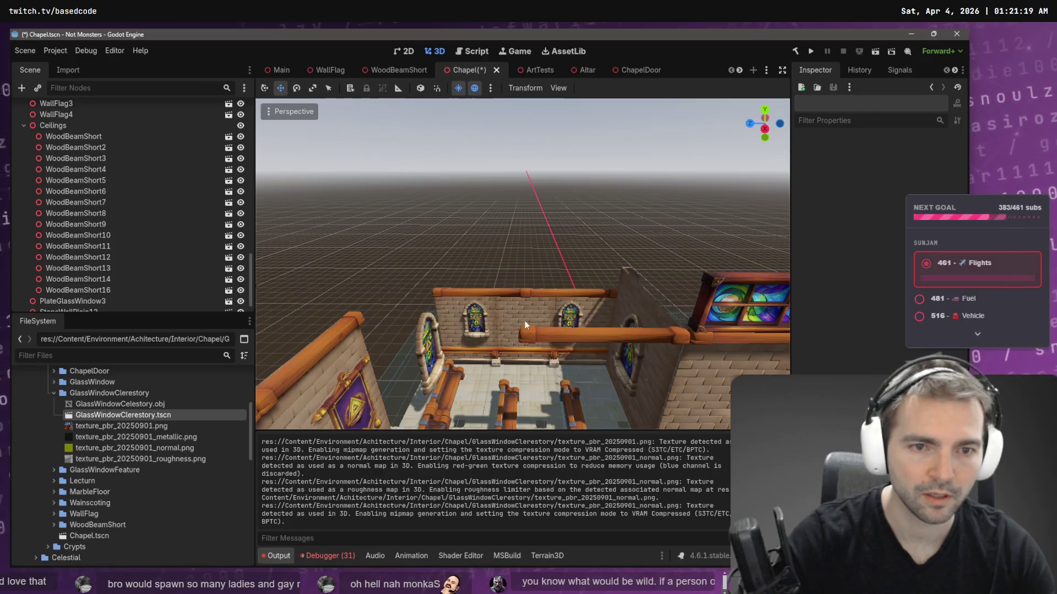
click(529, 328)
drag(549, 333, 554, 337)
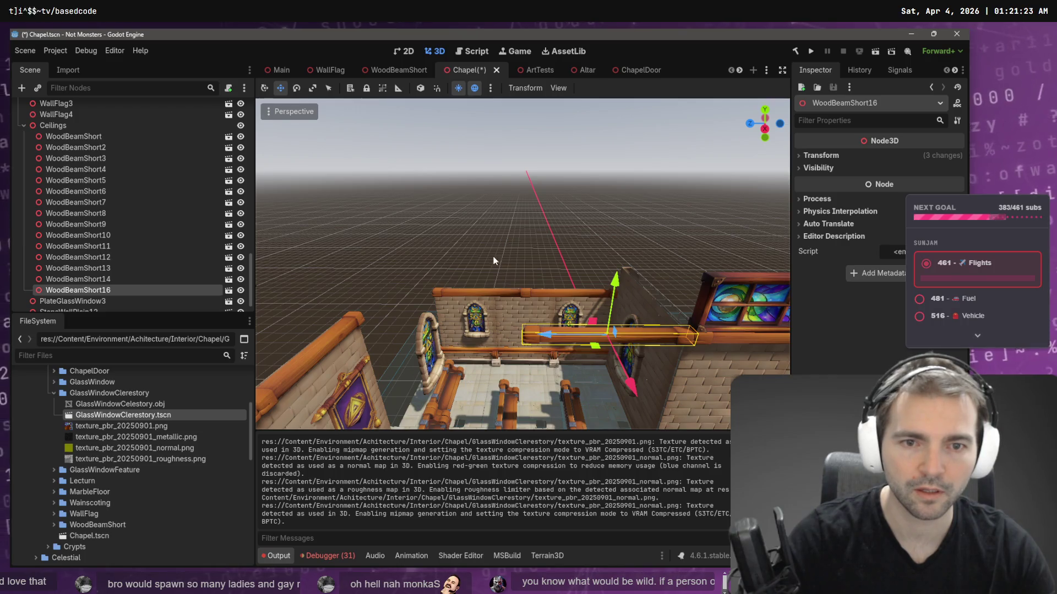
- Duplicate WoodBeamShort16 and move the copy left to extend the beam run
key(ctrl+d)
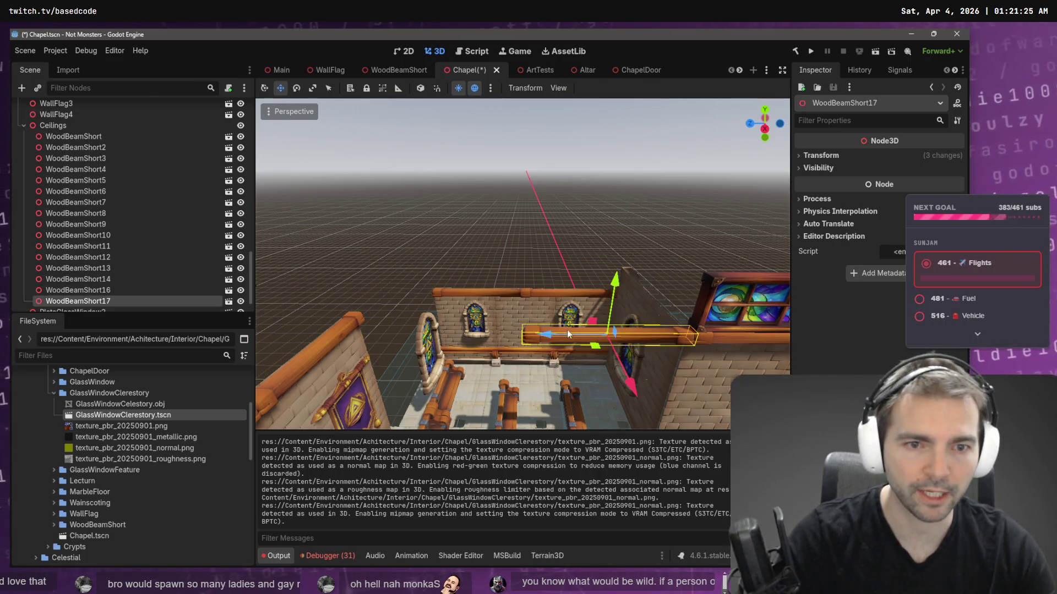
drag(548, 336, 381, 337)
key(q)
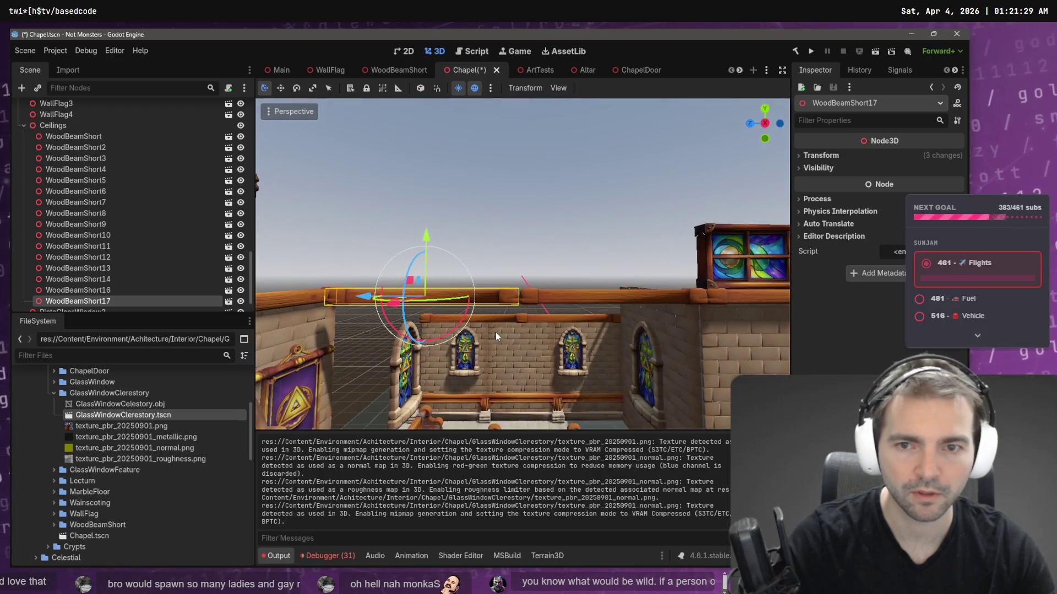
drag(364, 298, 370, 298)
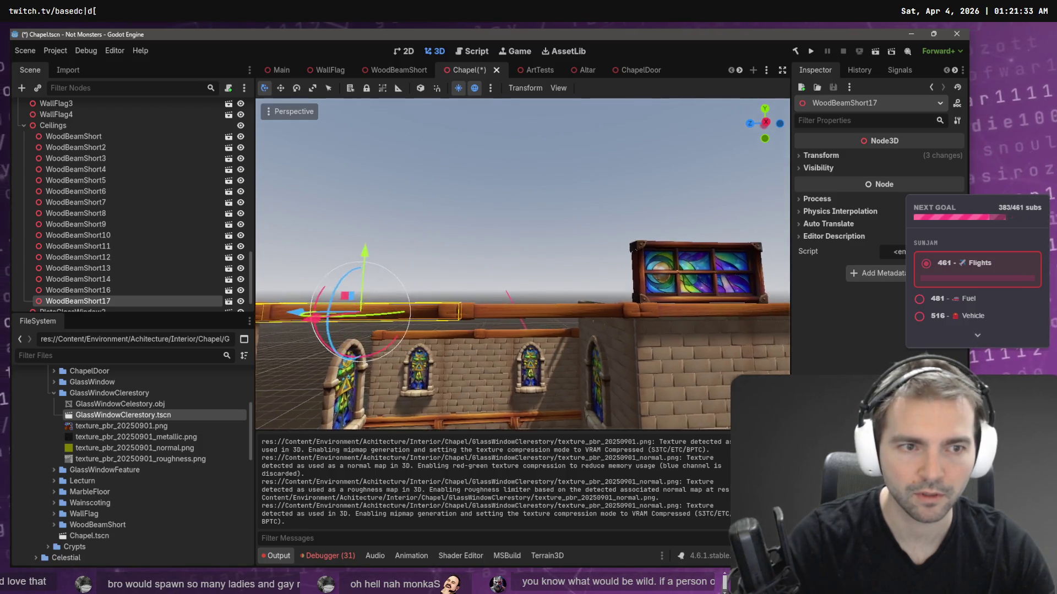
key(w)
click(540, 265)
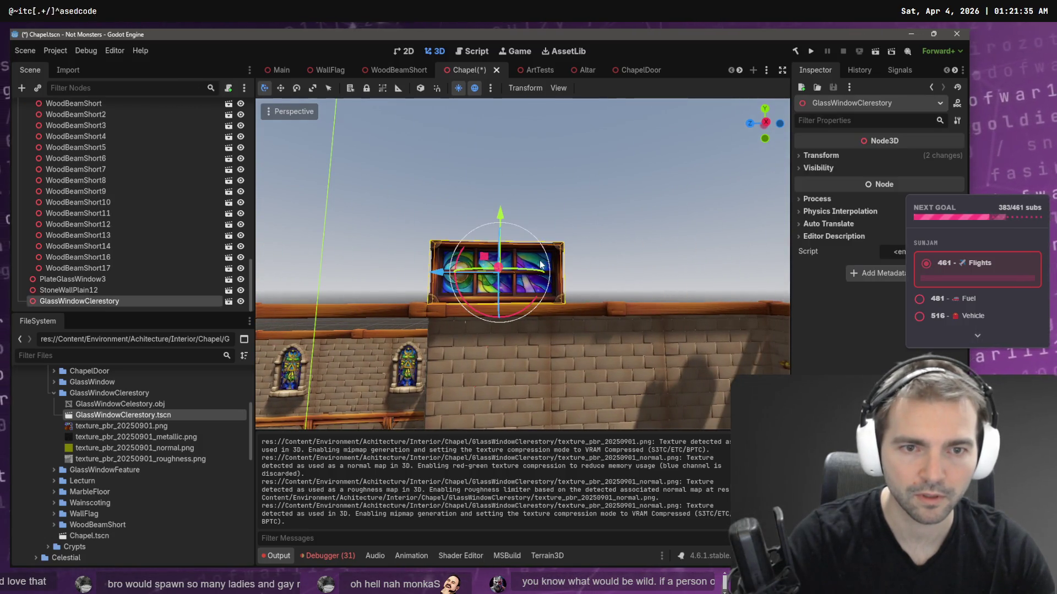
- Lower the clerestory window onto the beam and duplicate it twice, placing the copies along the wall
drag(500, 213, 500, 215)
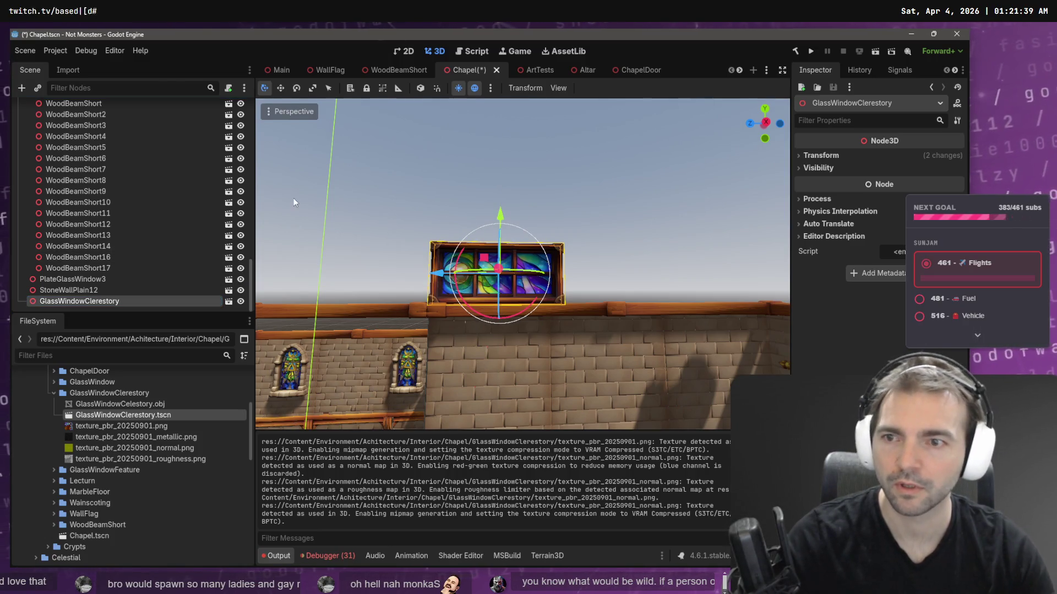
click(57, 284)
key(Left)
key(Left)
key(End)
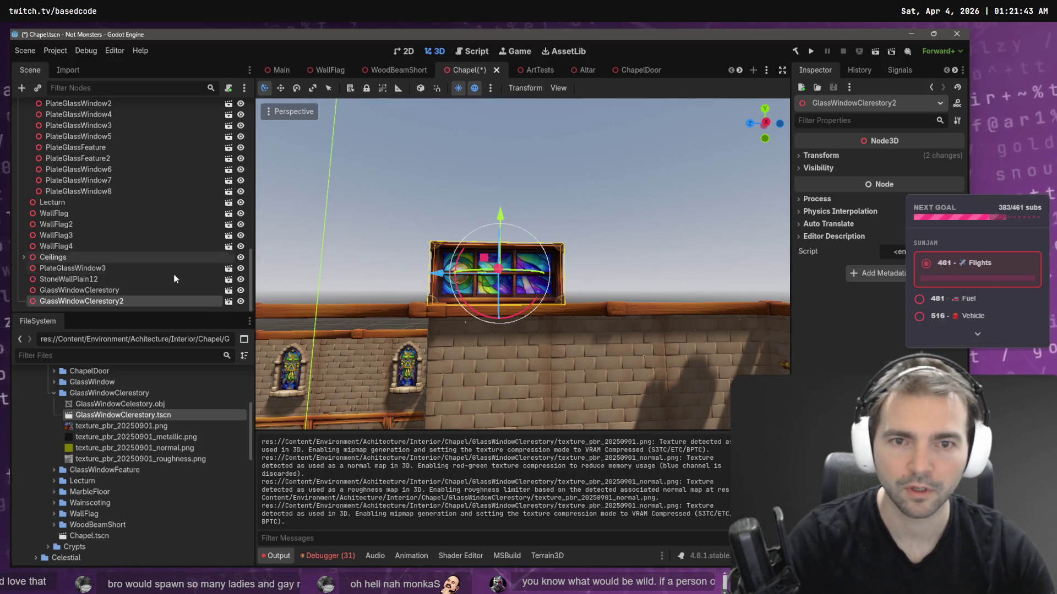
drag(438, 274, 567, 279)
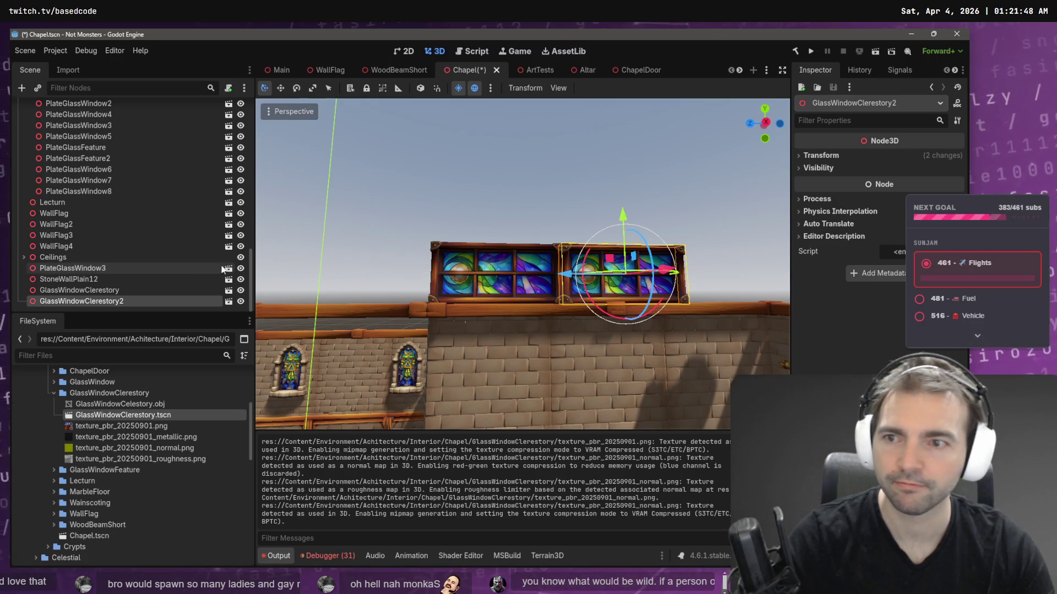
click(136, 290)
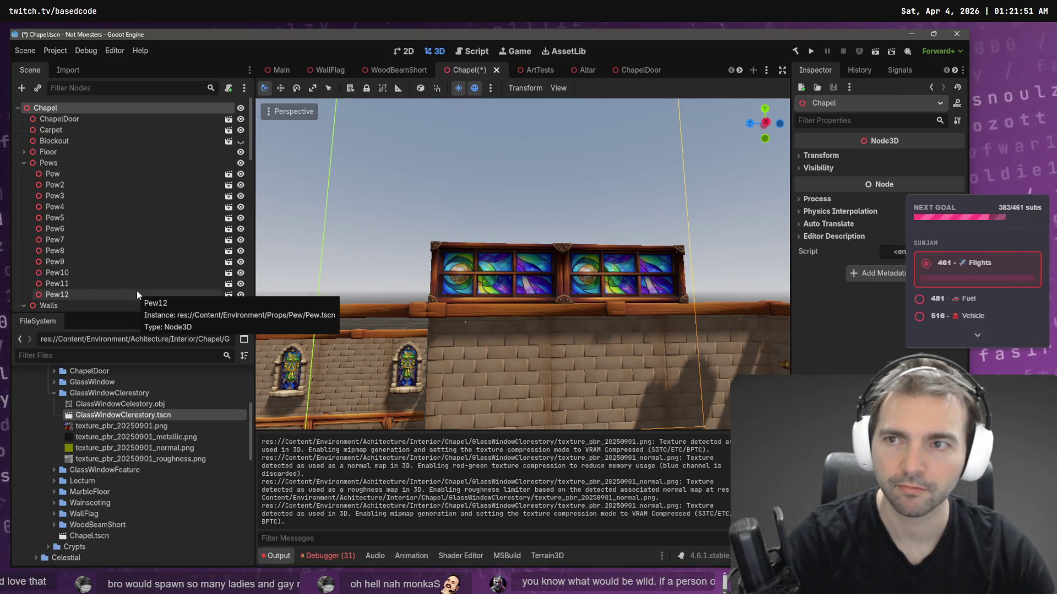
key(ctrl+d)
drag(571, 279, 692, 295)
right_click(691, 292)
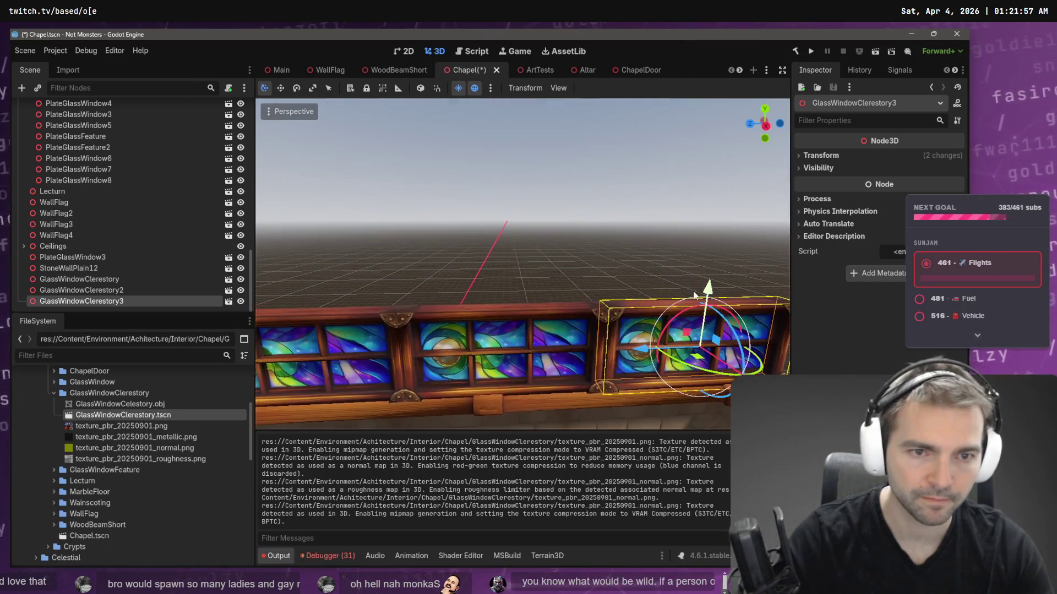
- Select all three clerestory windows and stretch them lengthwise on X
shift+click(541, 321)
shift+click(485, 342)
key(r)
drag(458, 355, 430, 359)
key(w)
scroll(430, 359, down, 5)
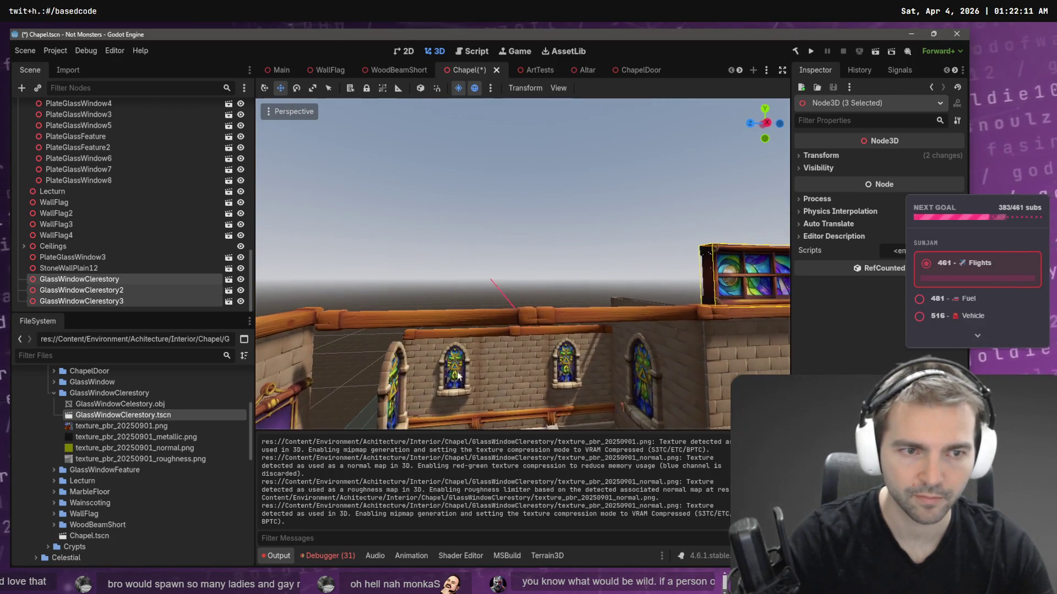
- Scale and nudge the wood beams beneath the windows along their length using global axes
click(490, 319)
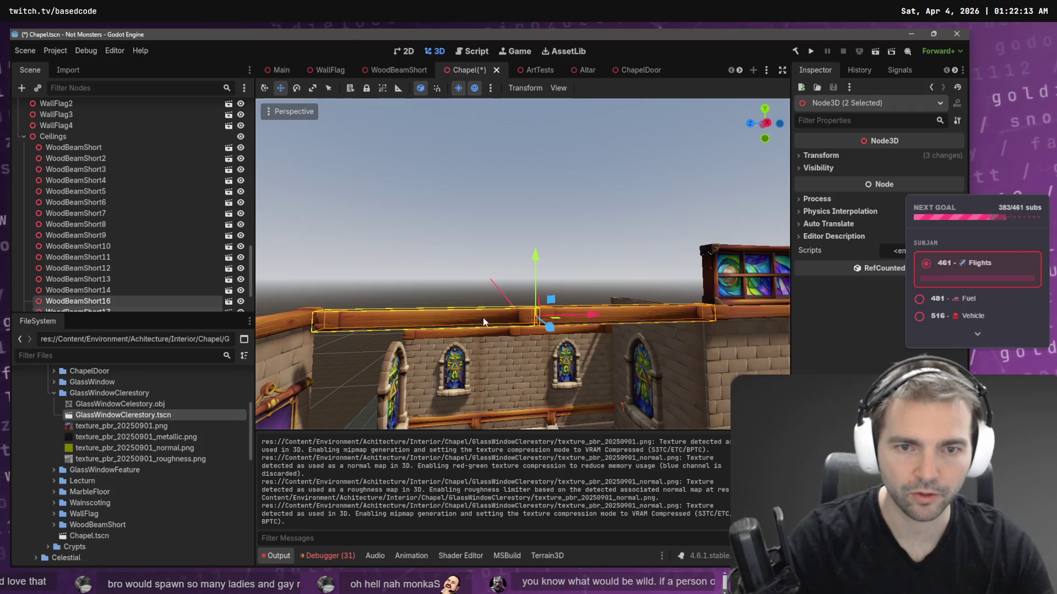
key(t)
key(r)
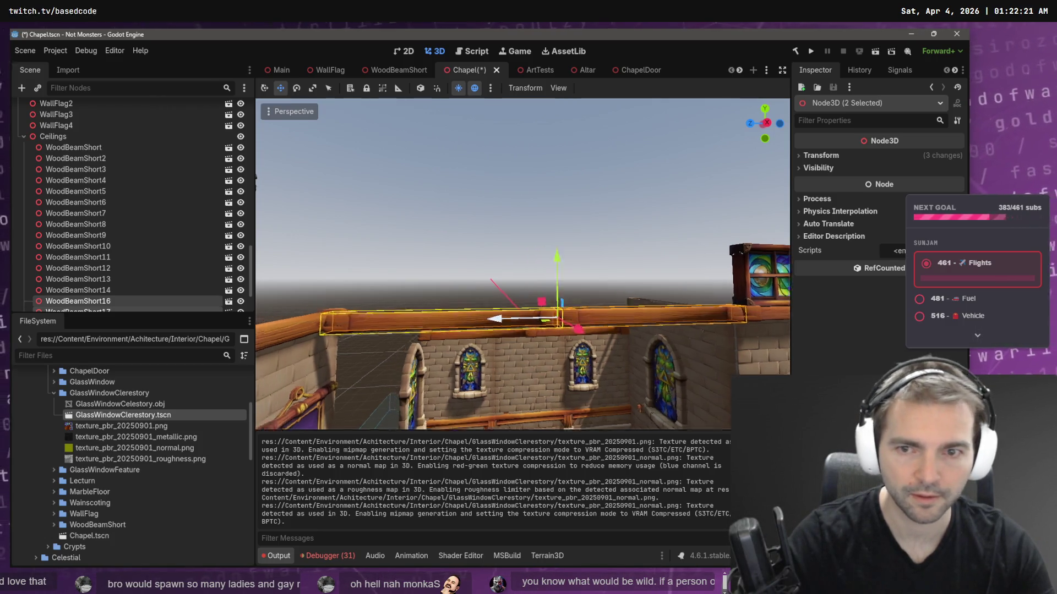
key(w)
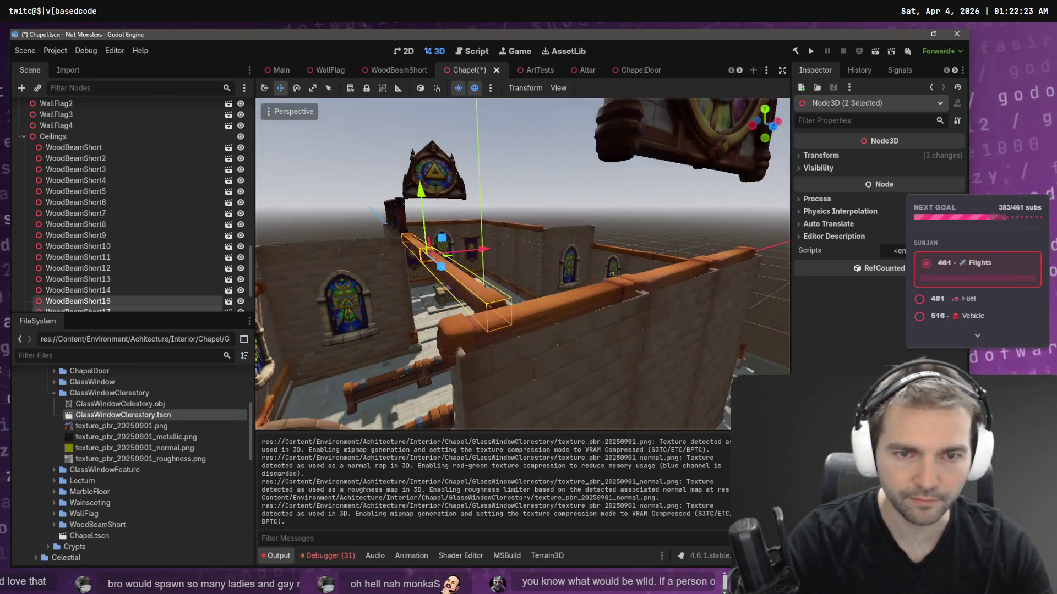
key(r)
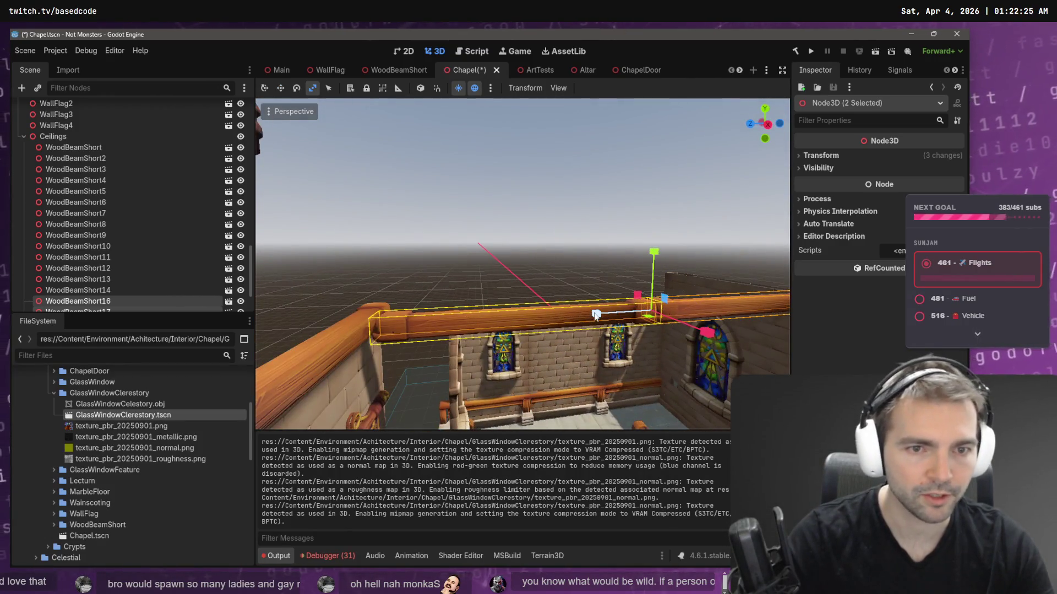
key(d)
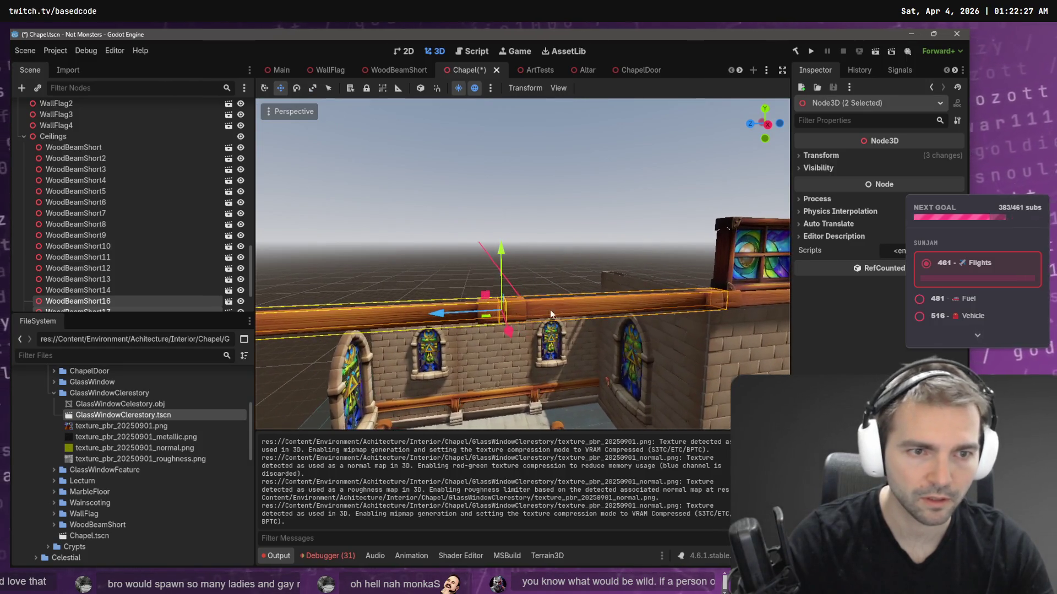
drag(460, 315, 441, 311)
click(573, 300)
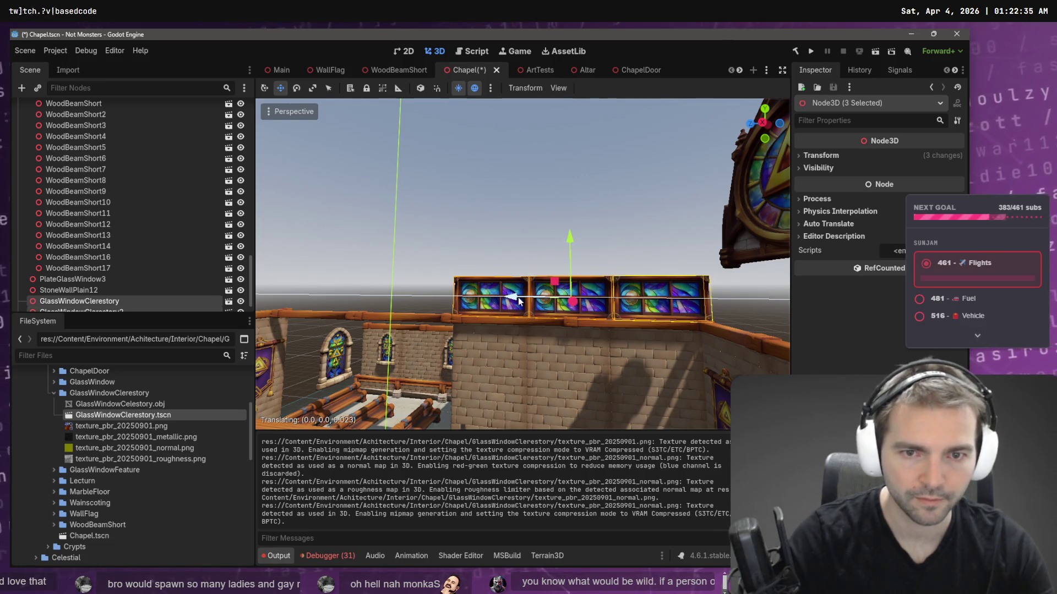
drag(520, 300, 486, 295)
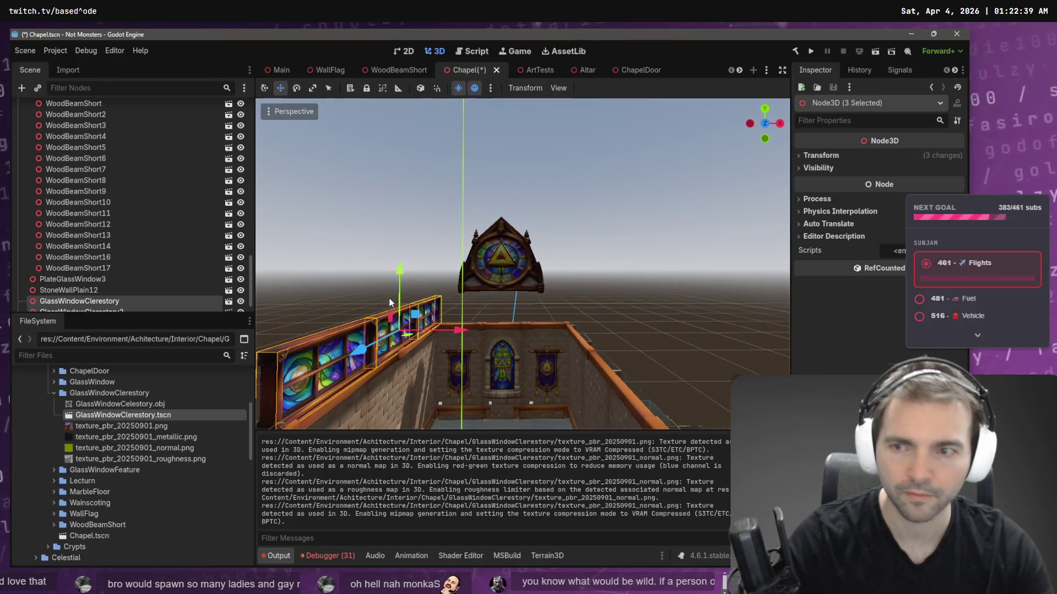
right_click(110, 301)
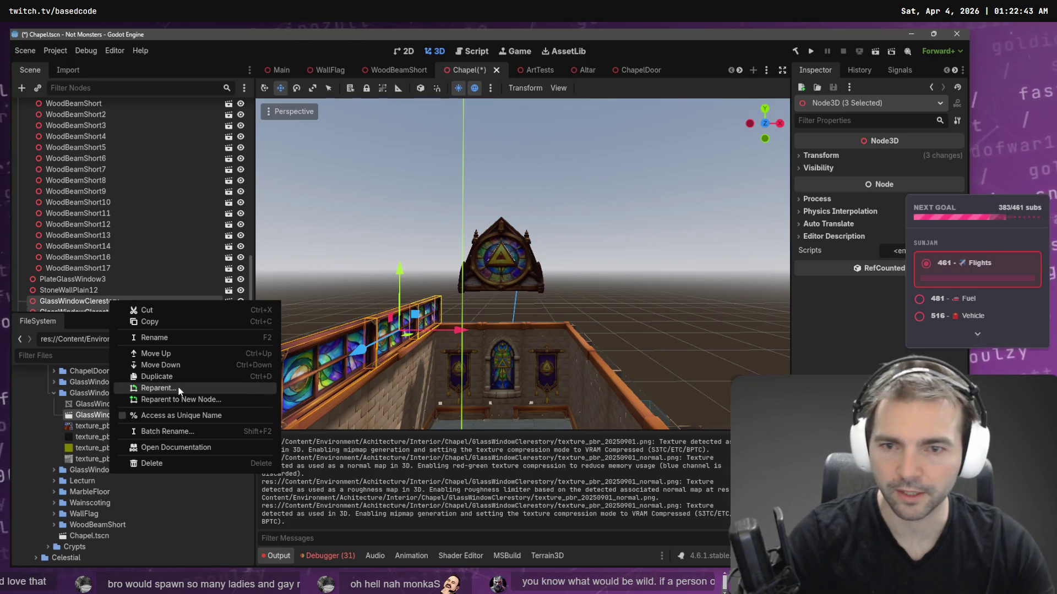
click(177, 386)
click(419, 210)
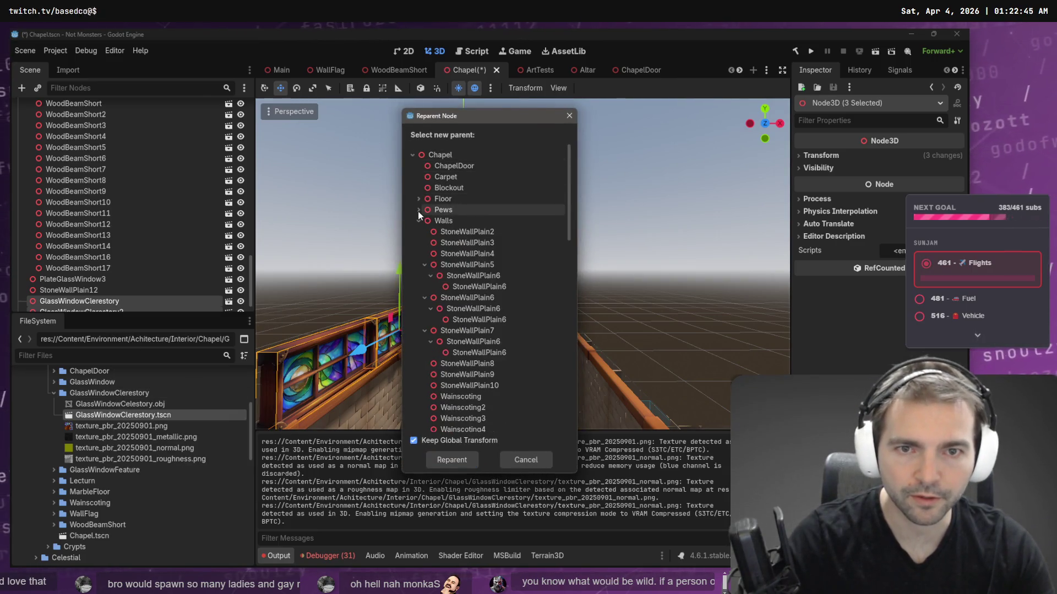
click(419, 221)
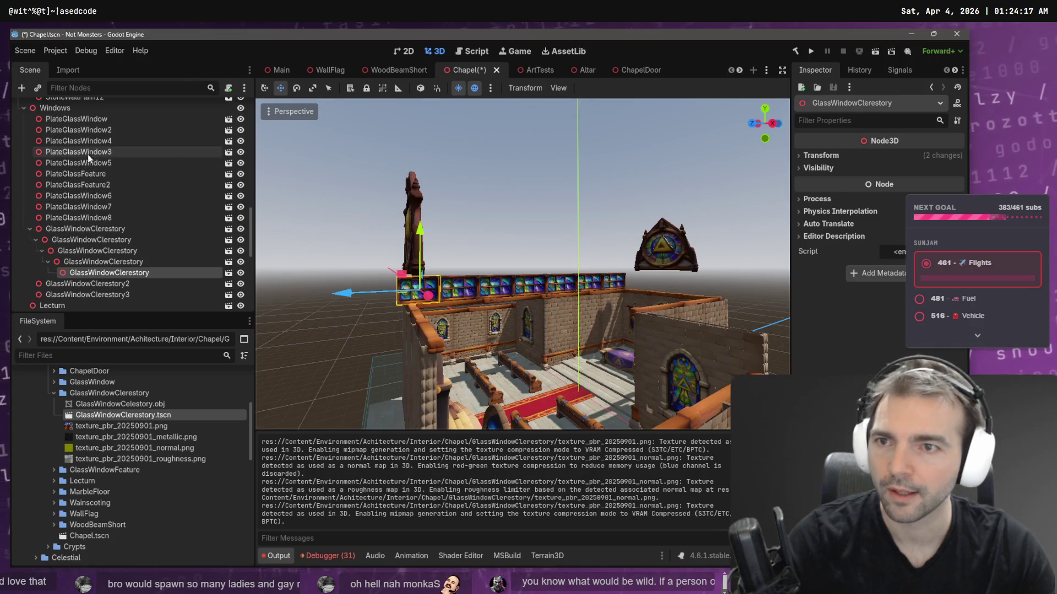
click(95, 228)
shift+click(126, 295)
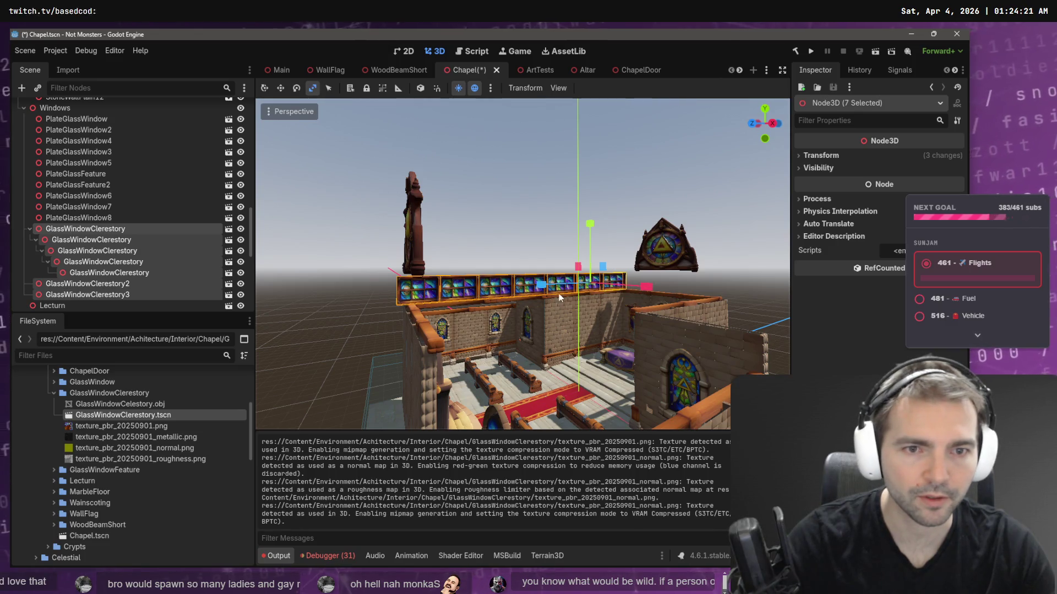
drag(546, 284, 545, 287)
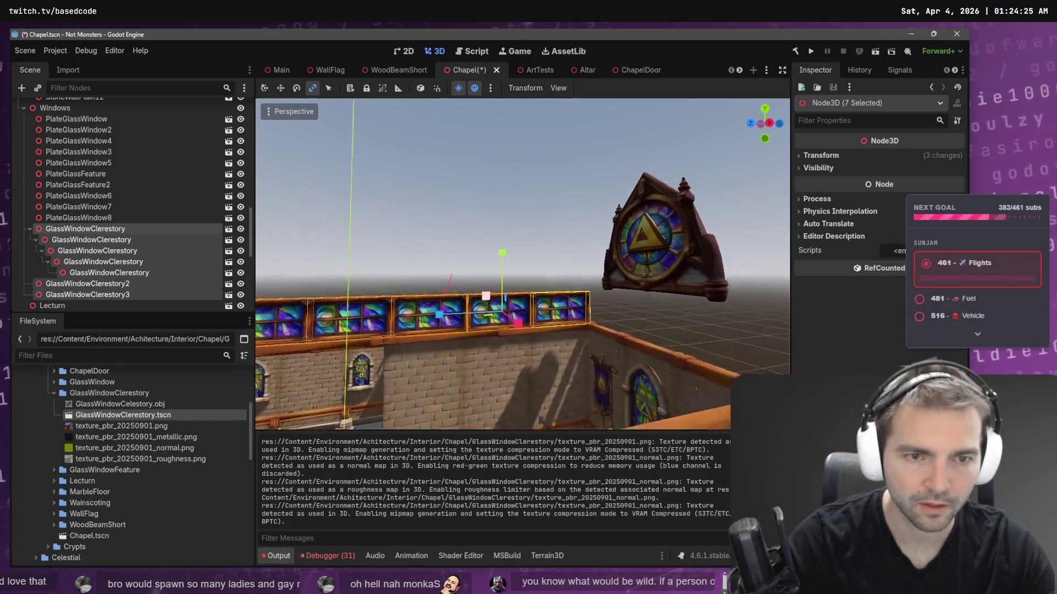
key(w)
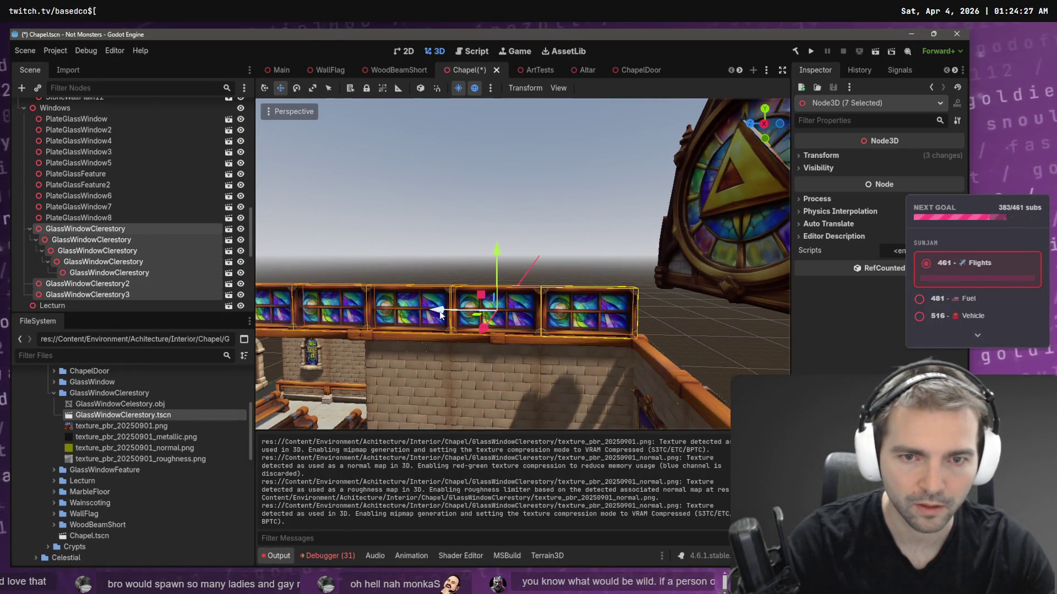
drag(440, 313, 322, 309)
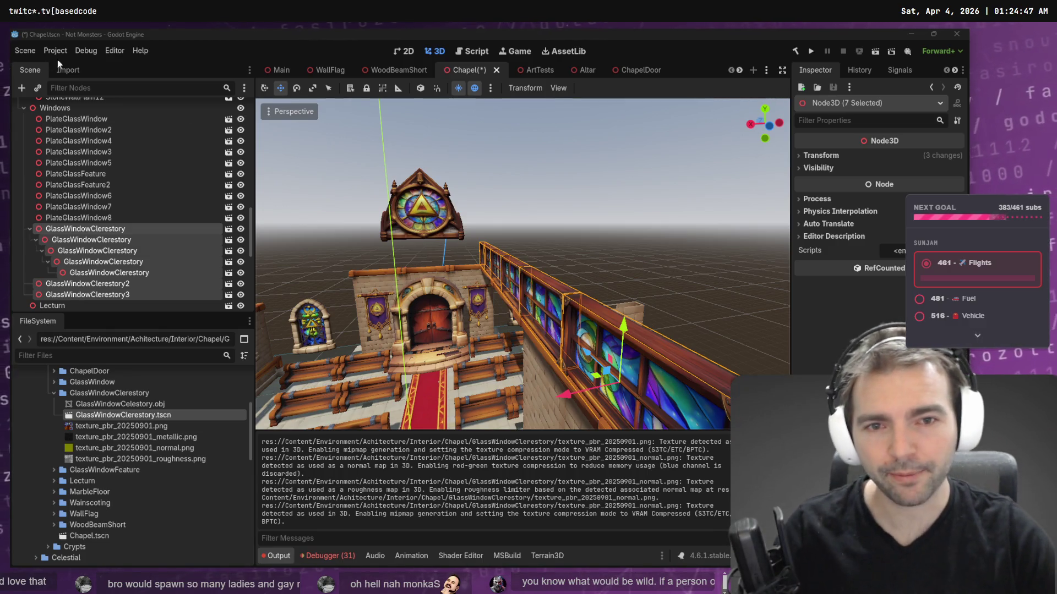
- Save Chapel.tscn and fly across the interior toward the clerestory window wall
click(631, 223)
key(ctrl+s)
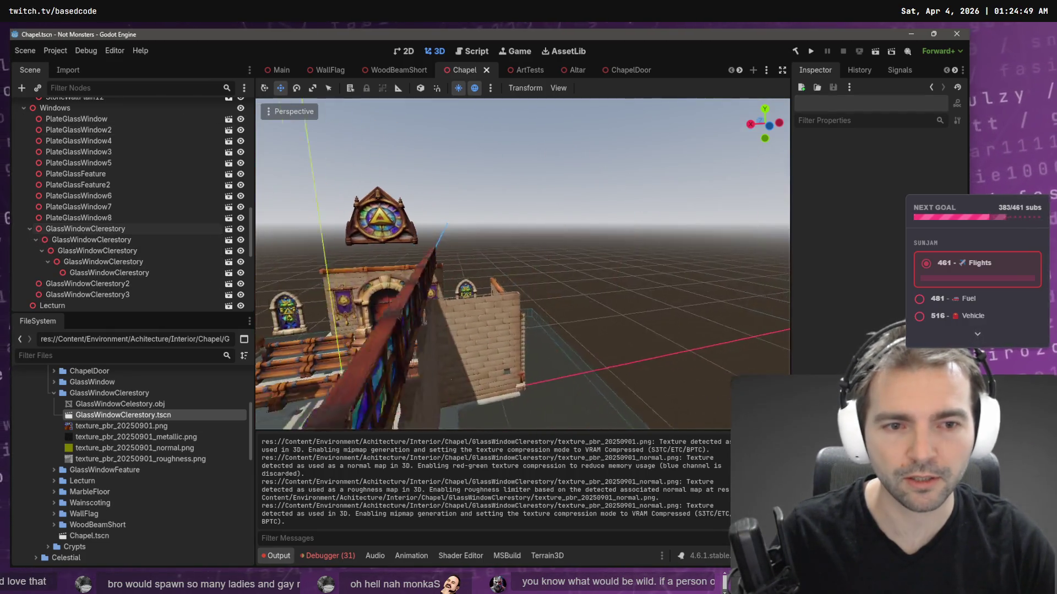
key(w)
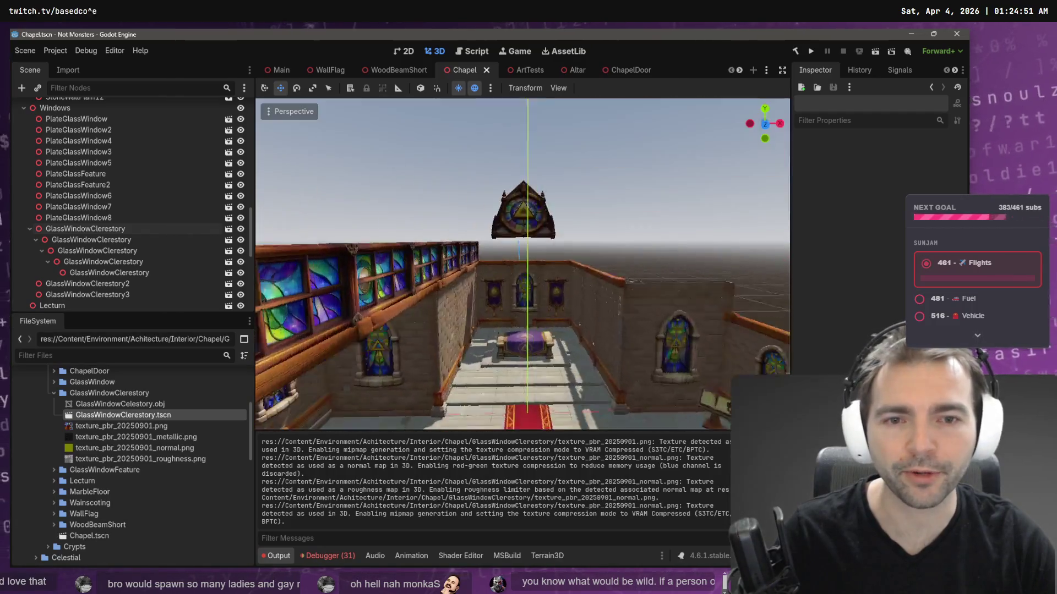
key(w)
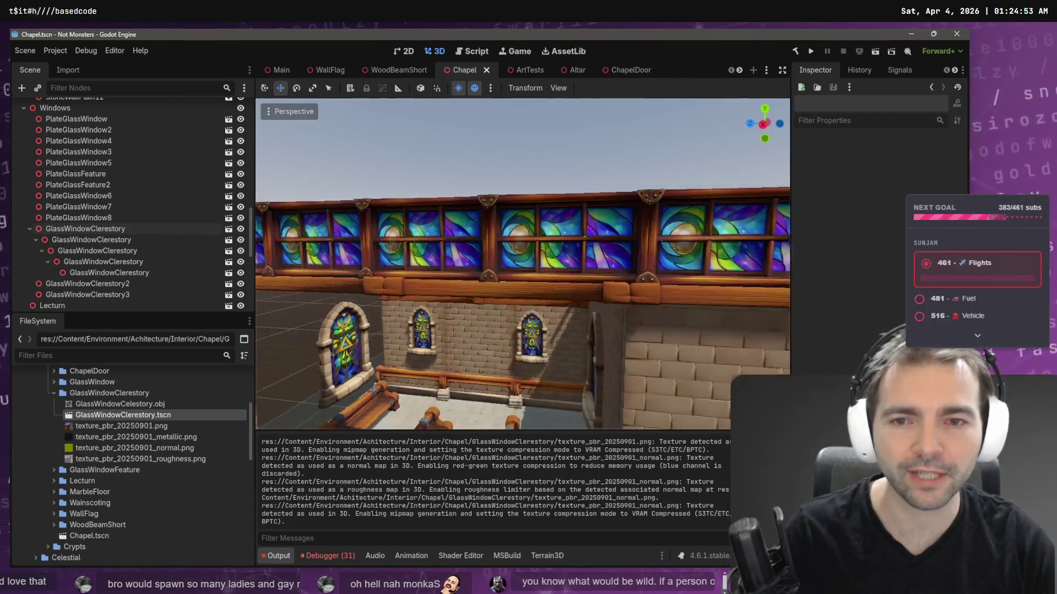
key(w)
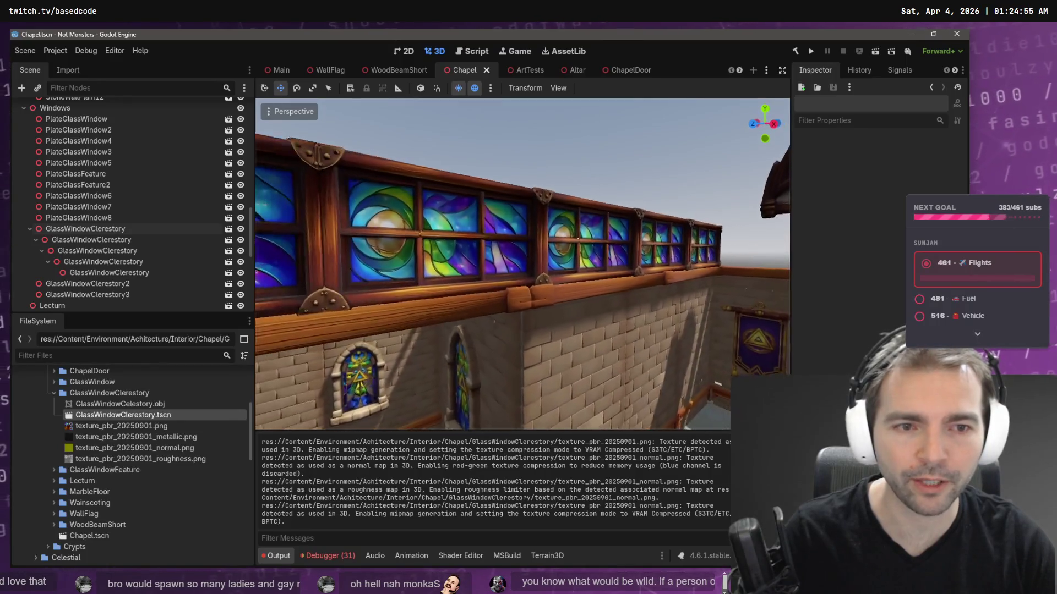
key(w)
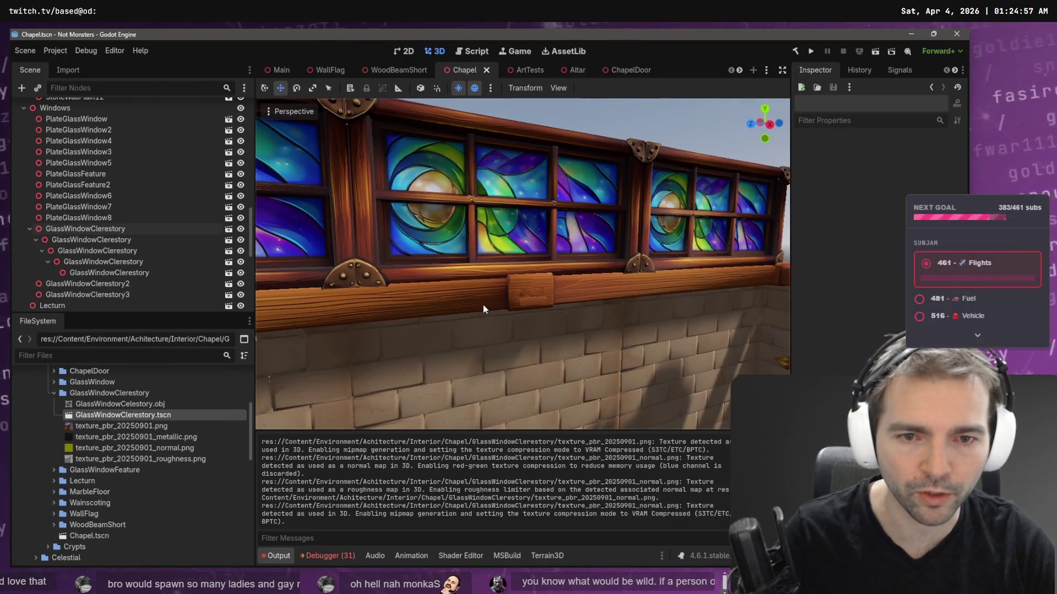
- Inspect beam WoodBeamShort4 under the windows and the altar wall from several viewpoints
click(539, 305)
key(w)
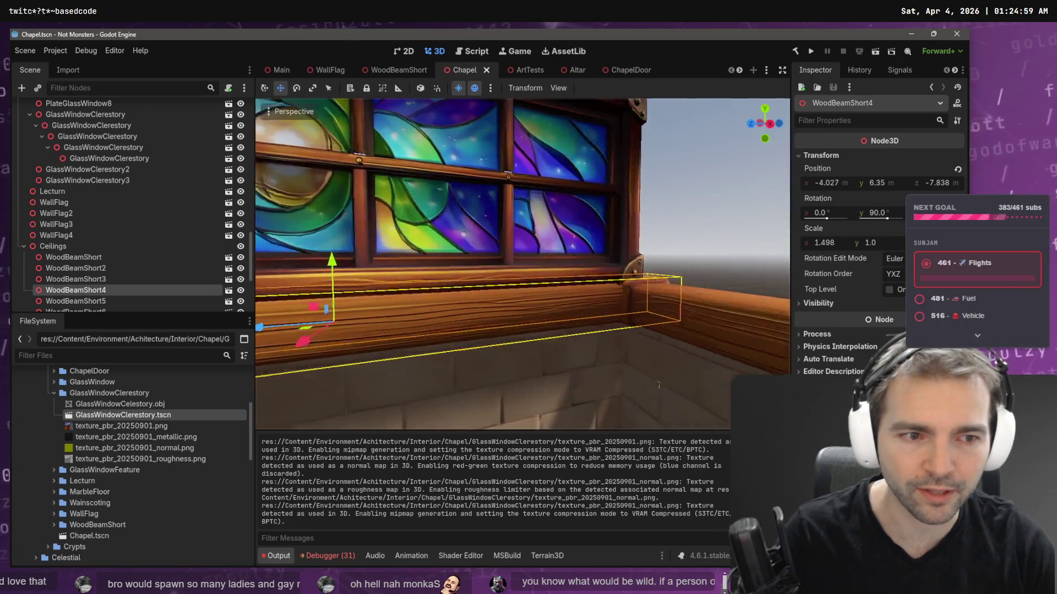
key(s)
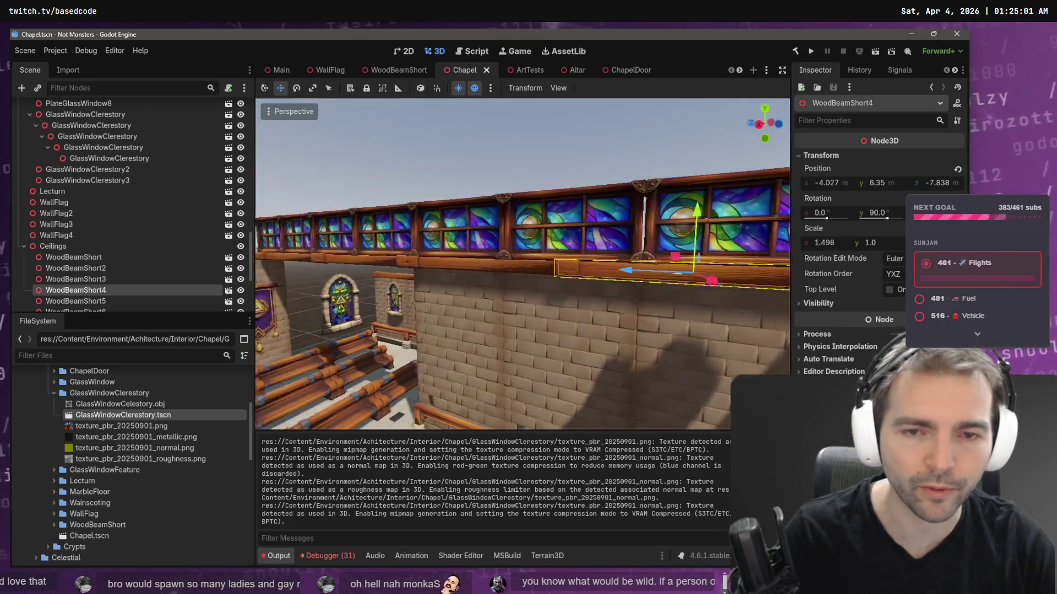
key(w)
key(s)
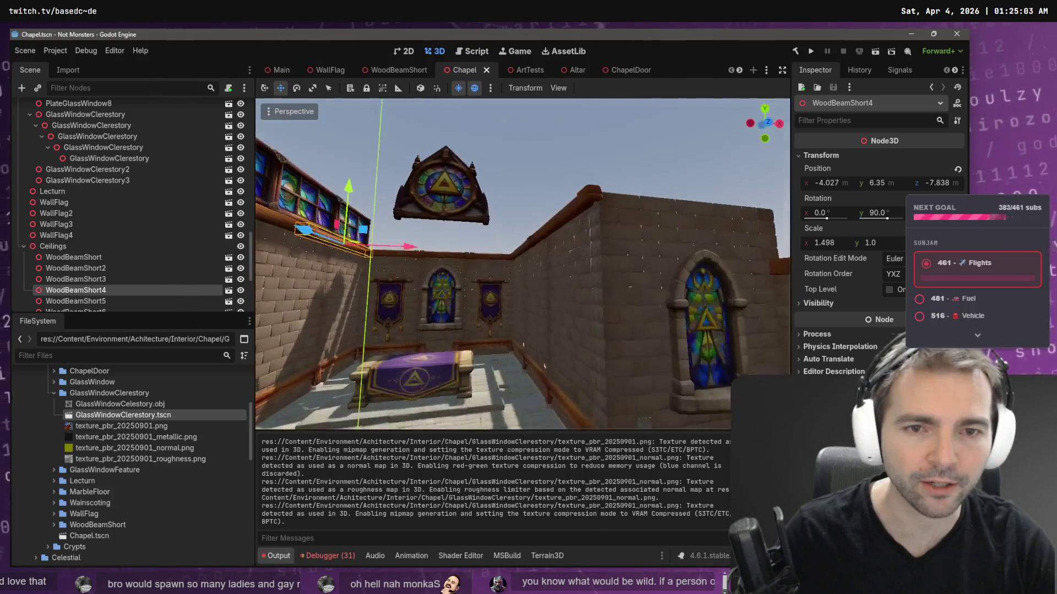
click(571, 222)
key(w)
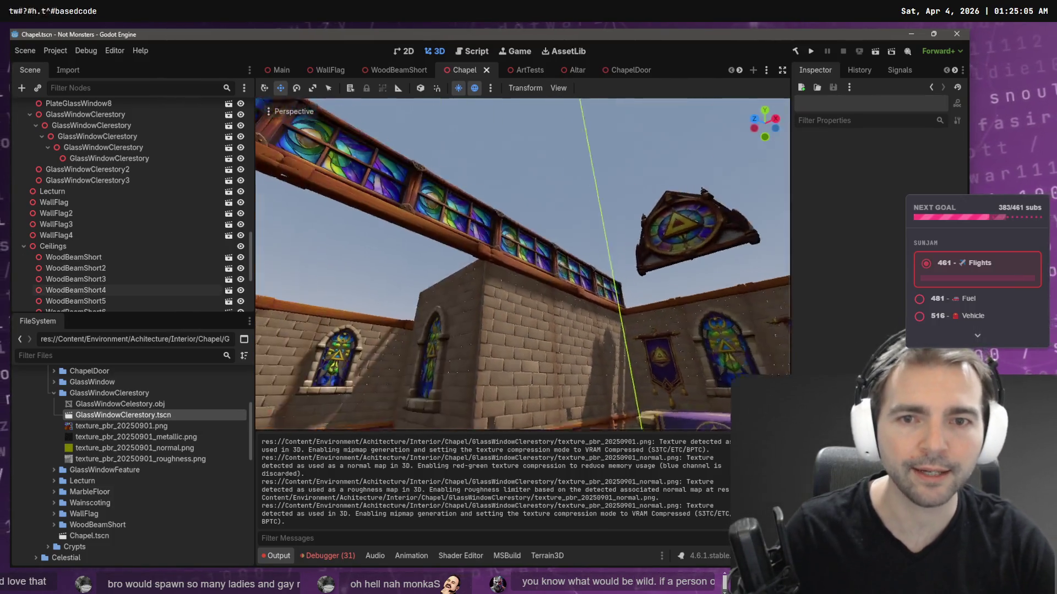
key(s)
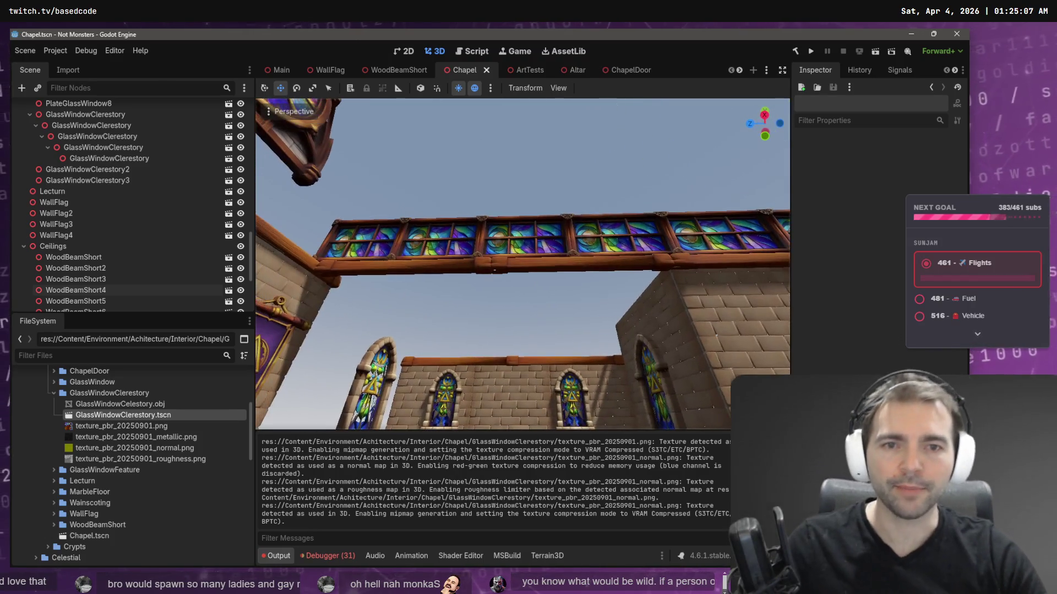
key(s)
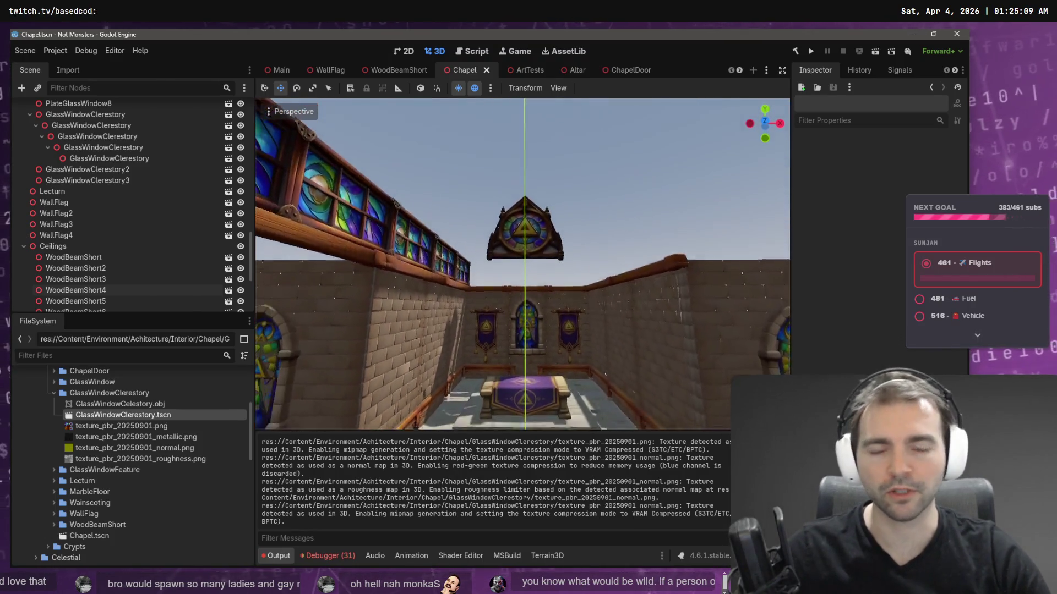
key(a)
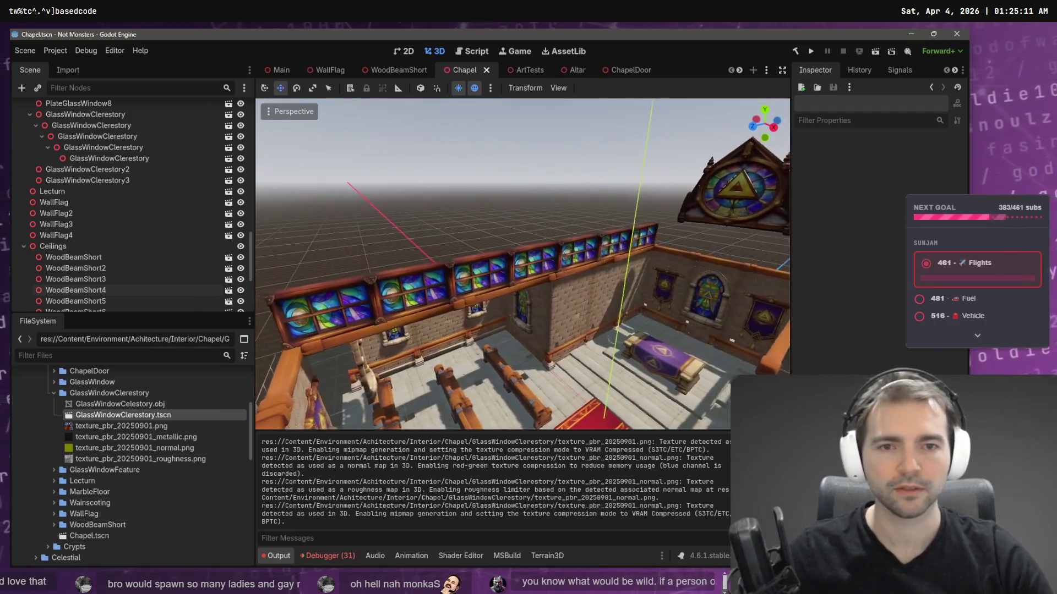
click(440, 288)
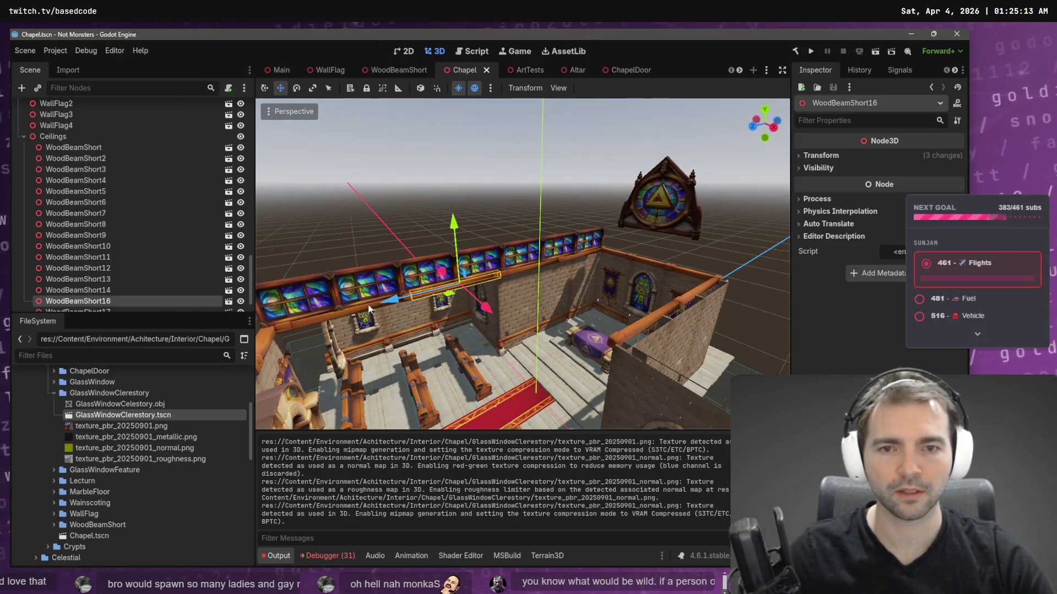
- Duplicate two WoodBeamShort beams and slide the copies 8.344 units along the wall
shift+click(333, 322)
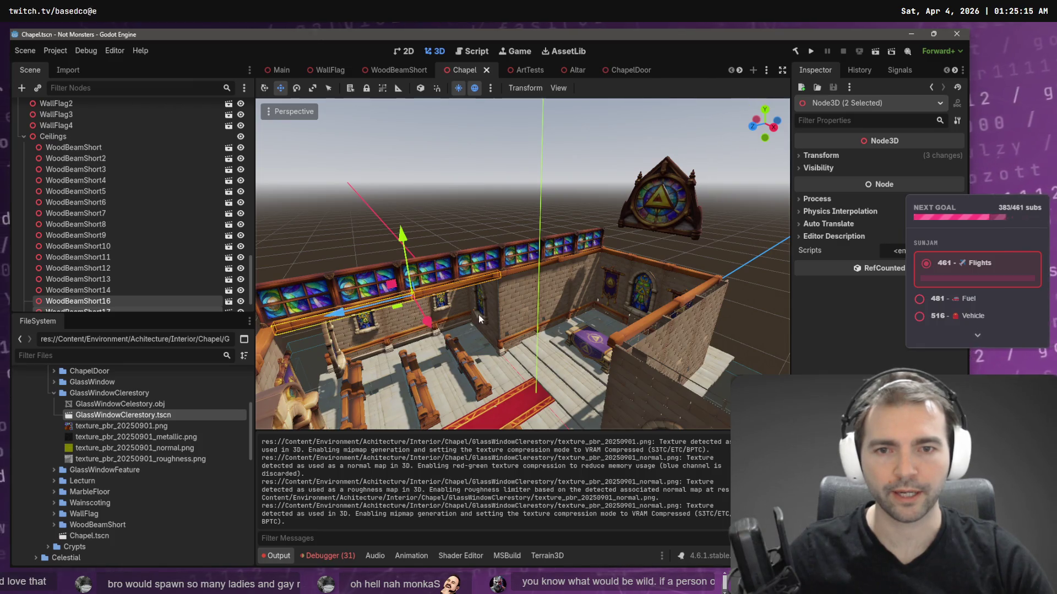
key(ctrl+d)
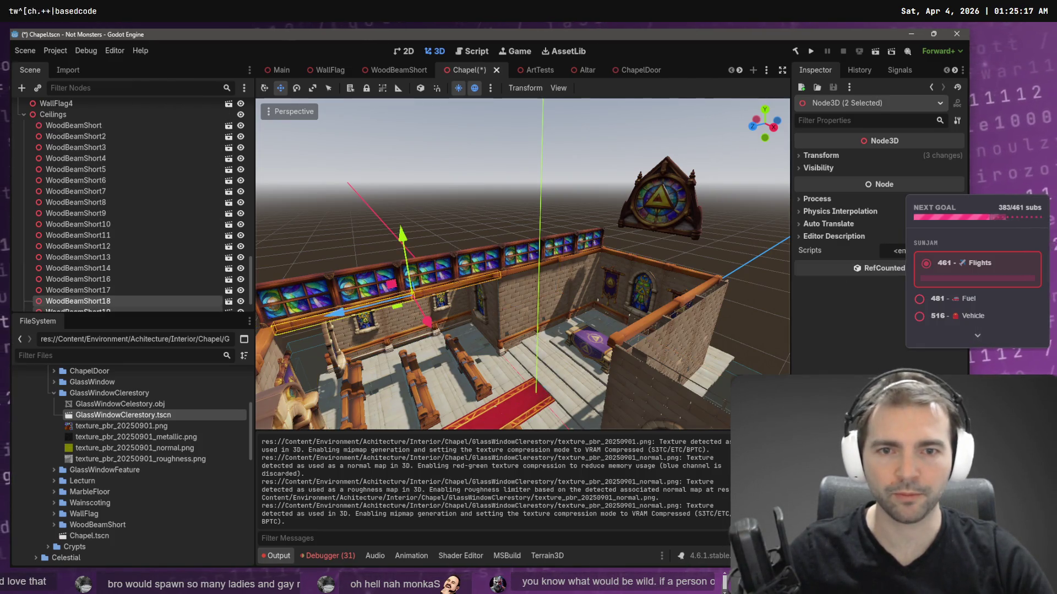
drag(414, 326, 606, 361)
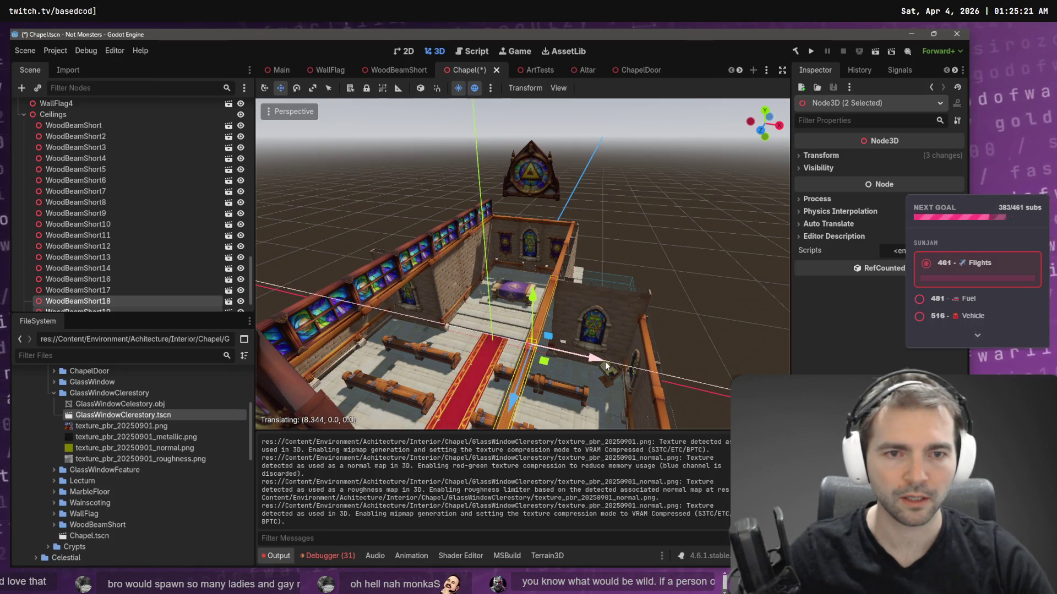
scroll(603, 349, up, 5)
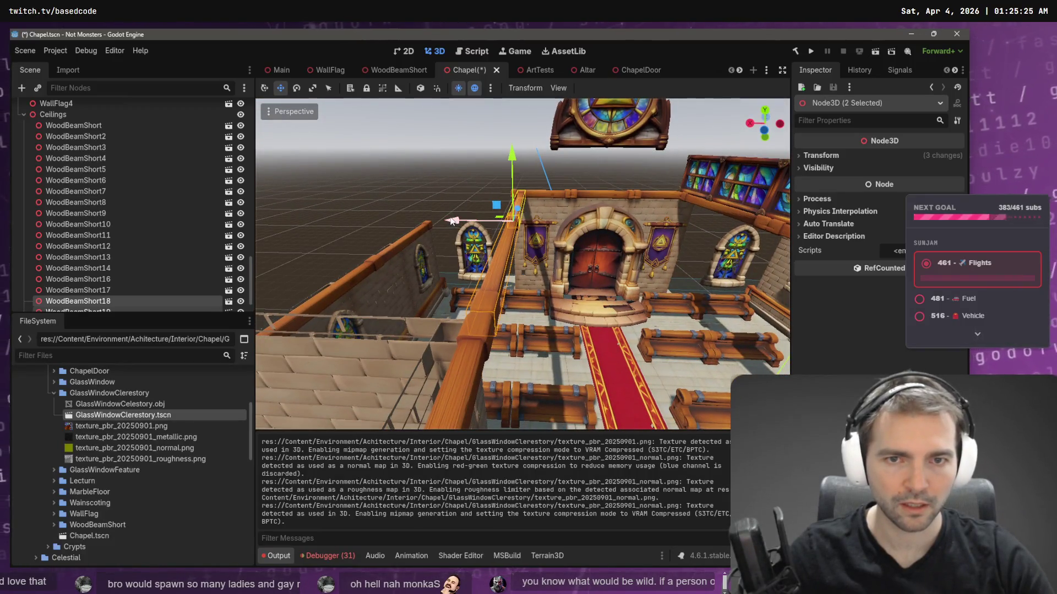
drag(451, 220, 453, 221)
- Drag GlassWindowClerestory3 up the scene tree and select the nested clerestory window nodes
click(562, 266)
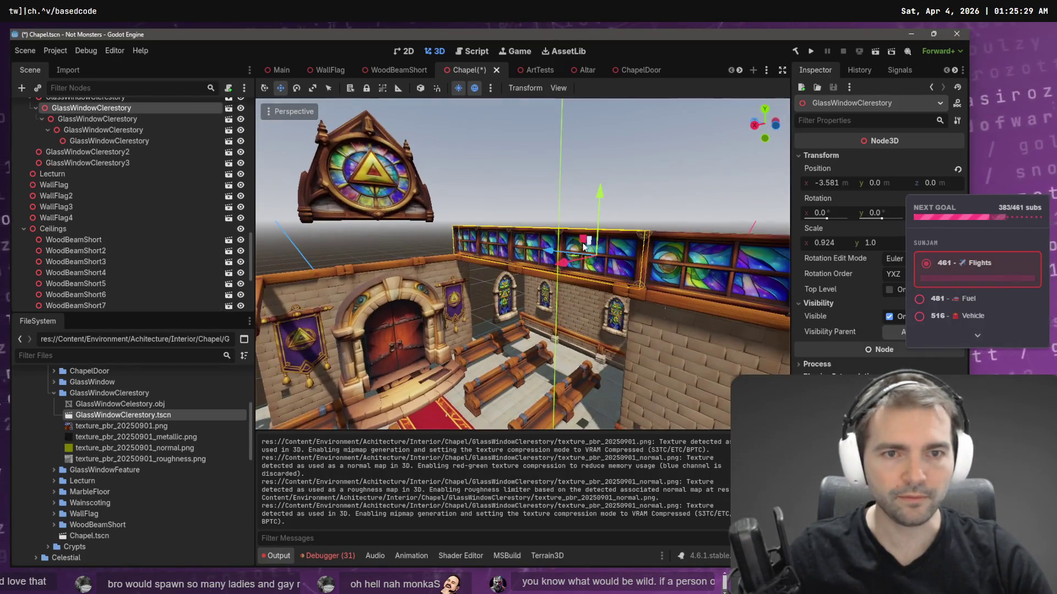
scroll(88, 160, up, 3)
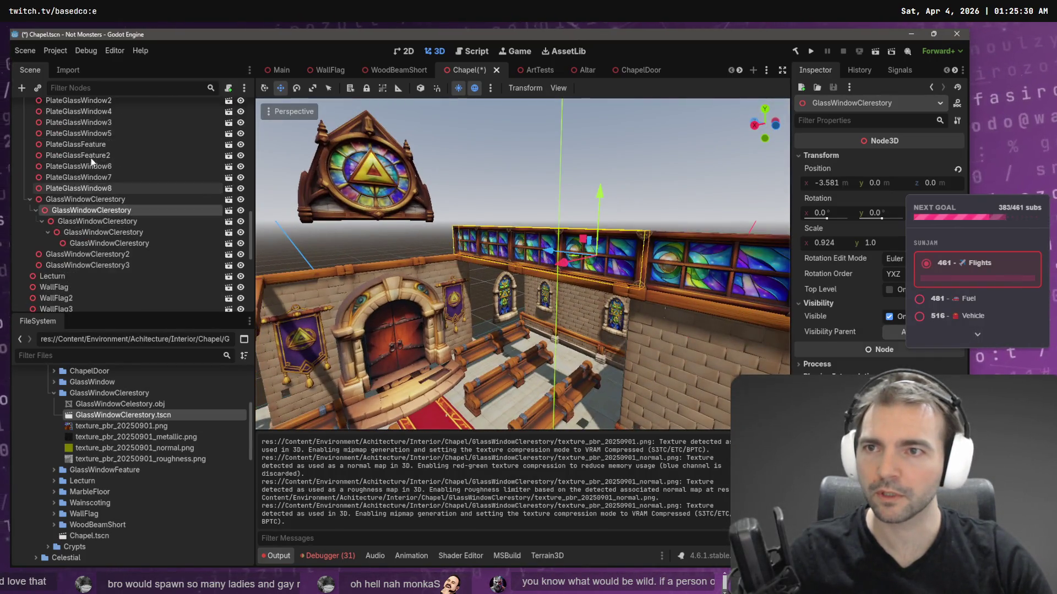
click(77, 266)
mouse_move(80, 266)
mouse_down()
mouse_move(86, 253)
mouse_move(67, 202)
mouse_up()
click(67, 207)
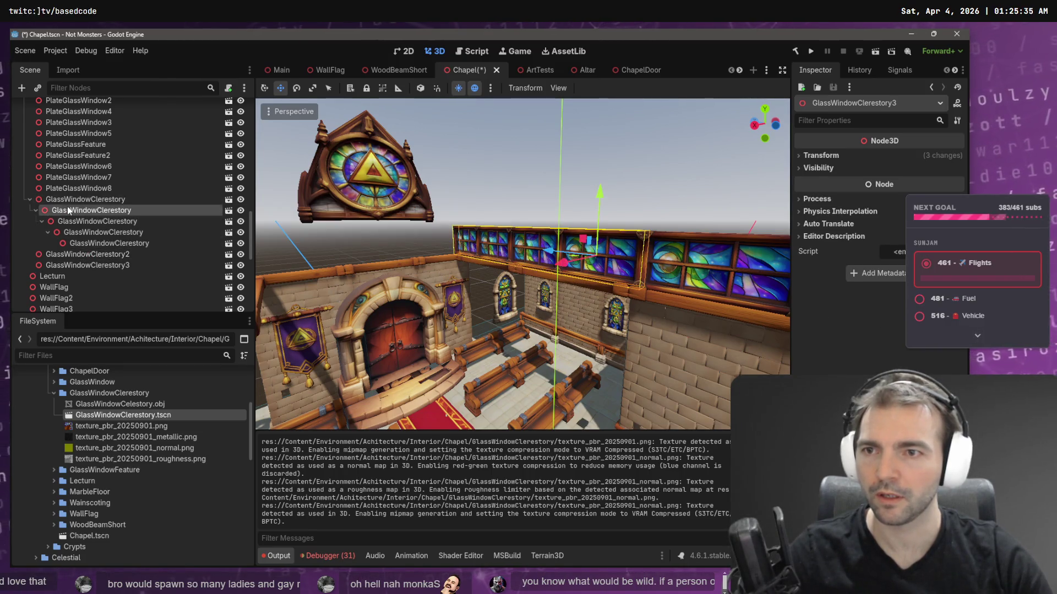
- Reparent the clerestory window nodes under the Windows group
shift+click(87, 243)
right_click(87, 247)
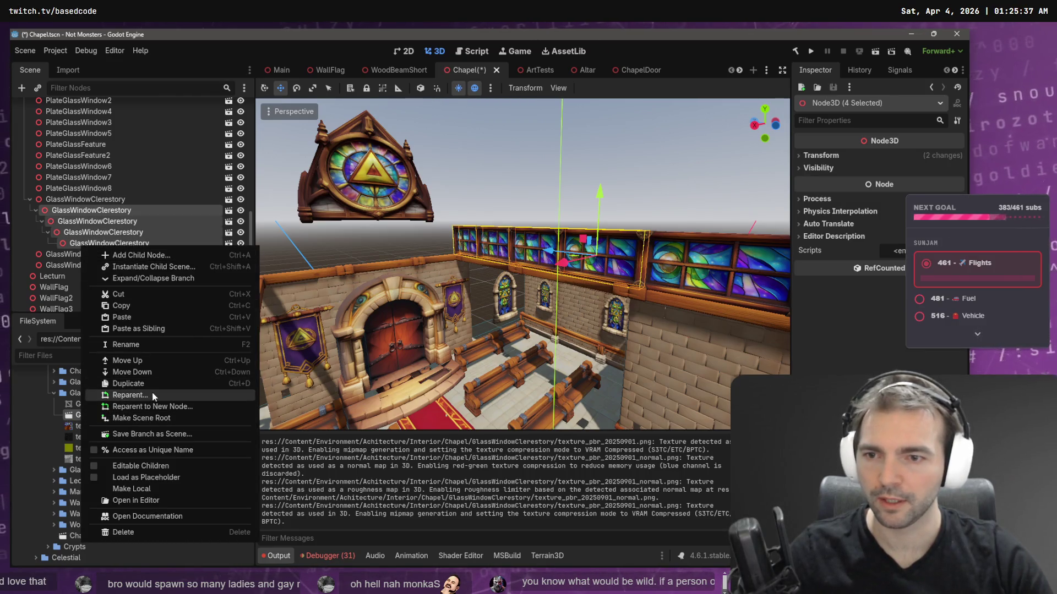
click(132, 395)
double_click(461, 232)
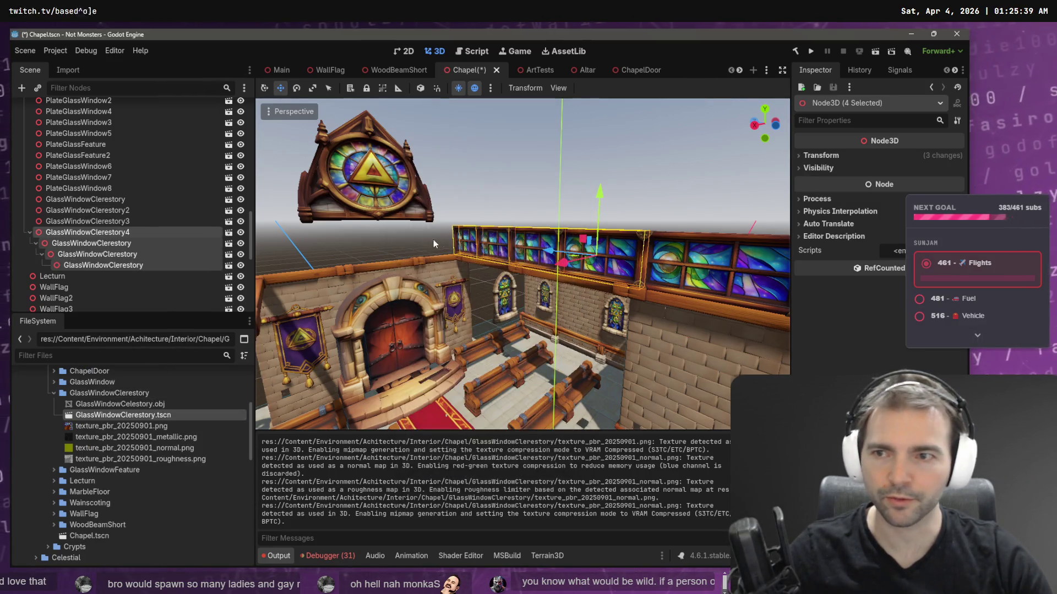
click(110, 265)
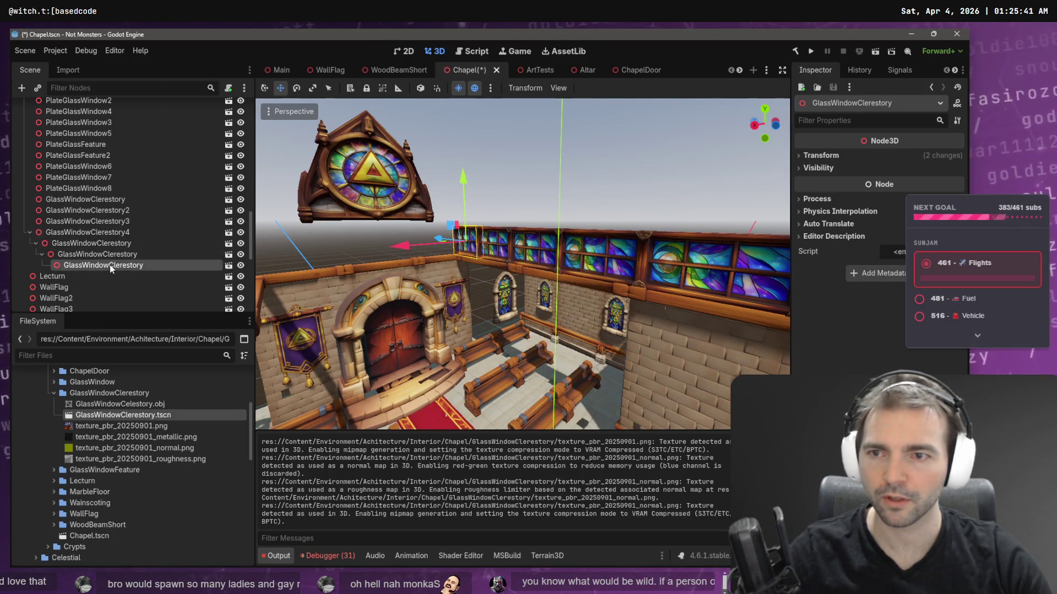
mouse_move(110, 265)
mouse_down()
mouse_move(76, 234)
mouse_move(86, 249)
mouse_up()
- Duplicate all seven clerestory windows and slide the copies 8.339 units along the wall
click(85, 200)
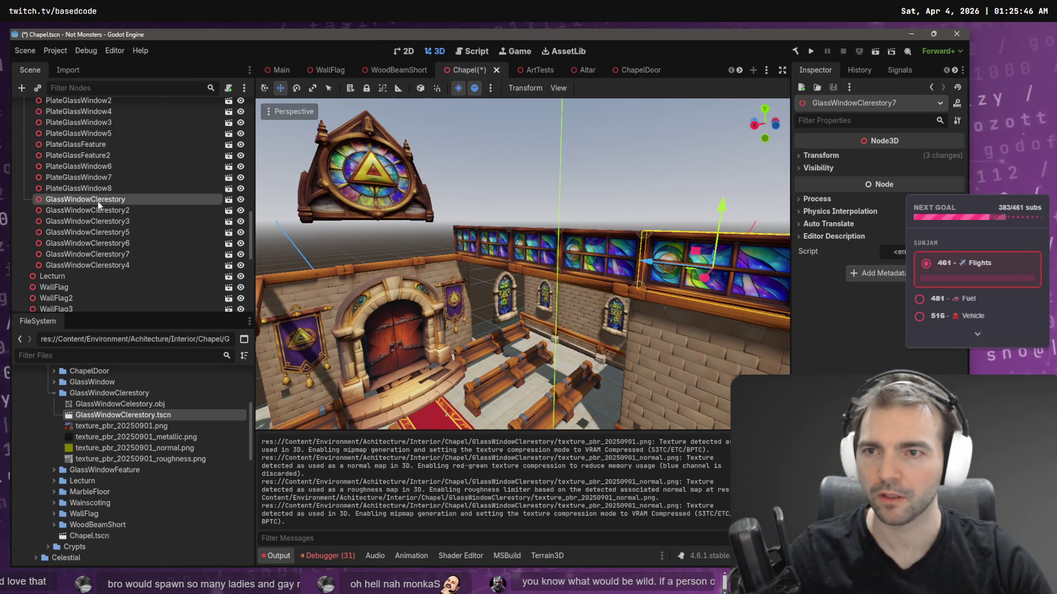
shift+click(107, 264)
scroll(569, 251, down, 5)
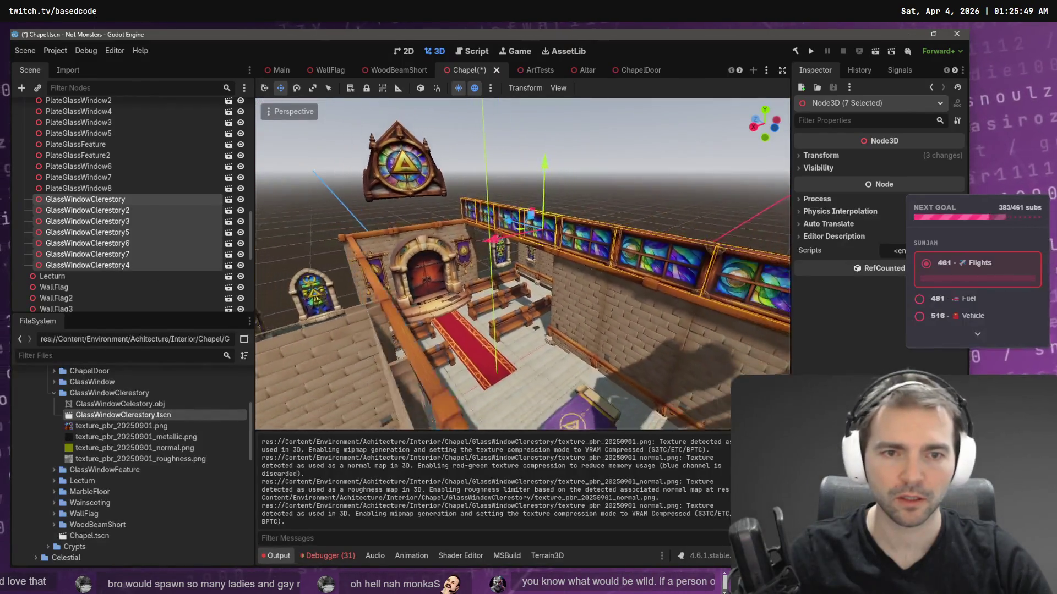
key(ctrl+d)
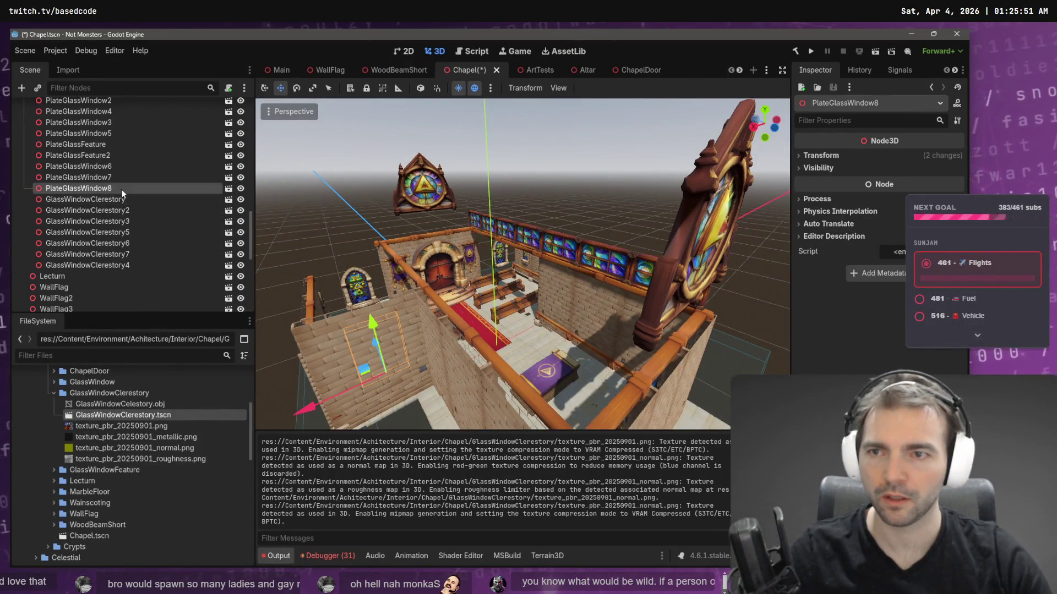
mouse_move(477, 249)
mouse_down()
mouse_move(379, 328)
mouse_move(331, 339)
mouse_up()
key(w)
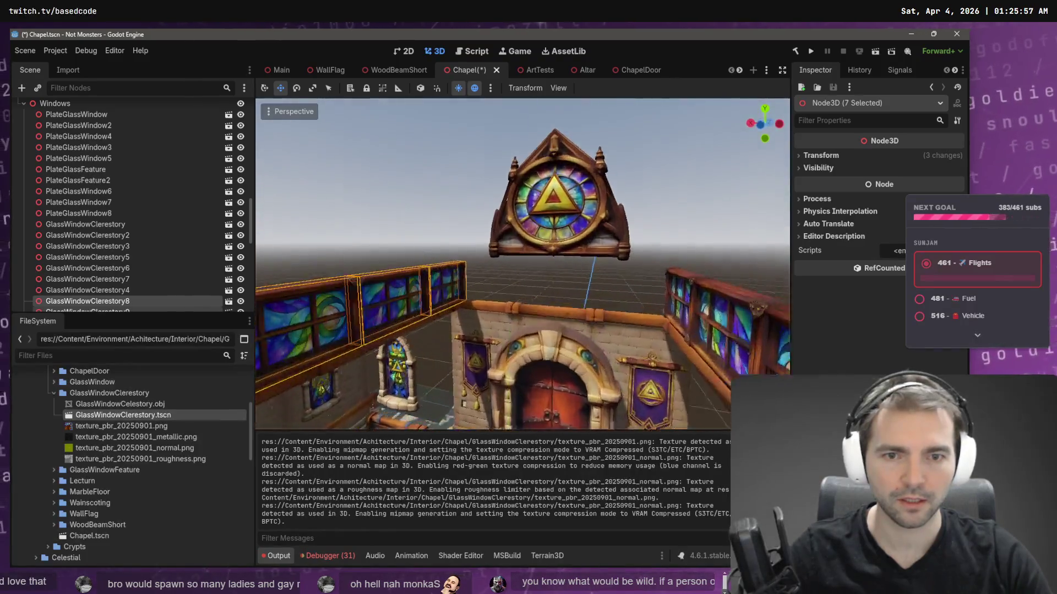
key(s)
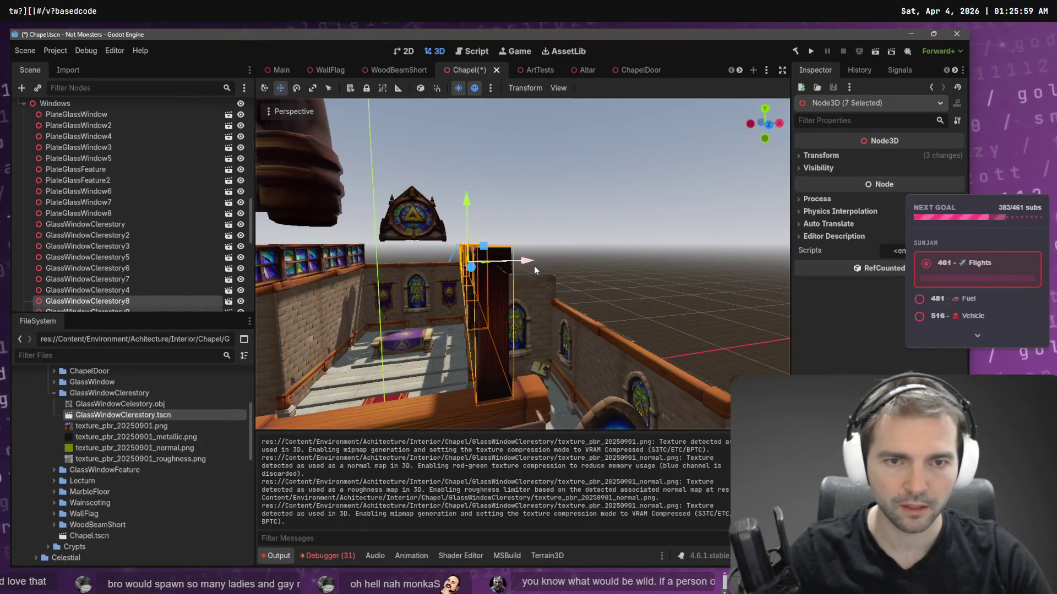
drag(534, 264, 535, 262)
- Inspect the extended window row, deselect, and save Chapel.tscn
key(w)
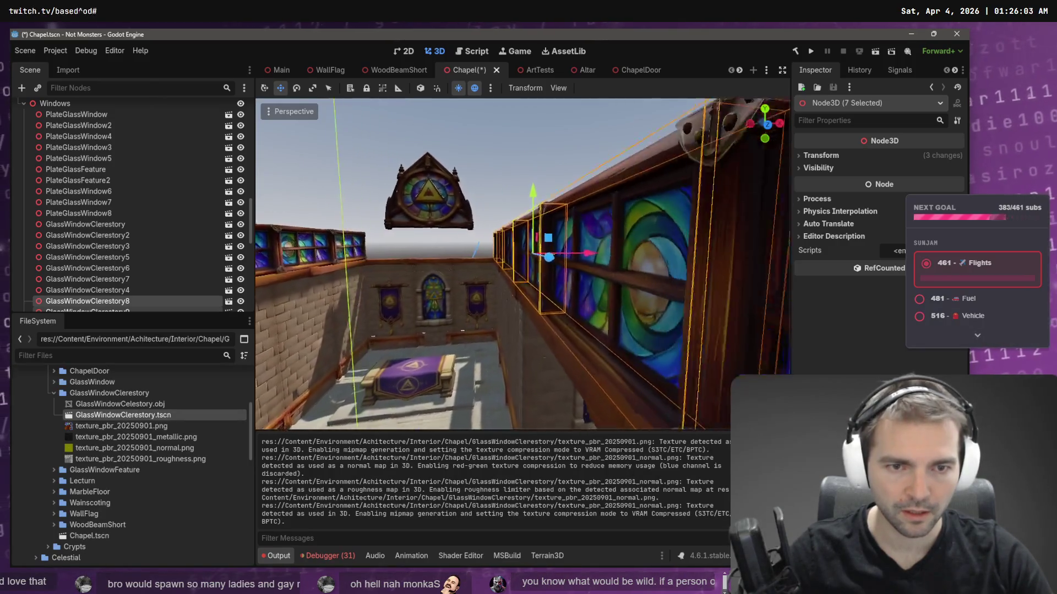
key(w)
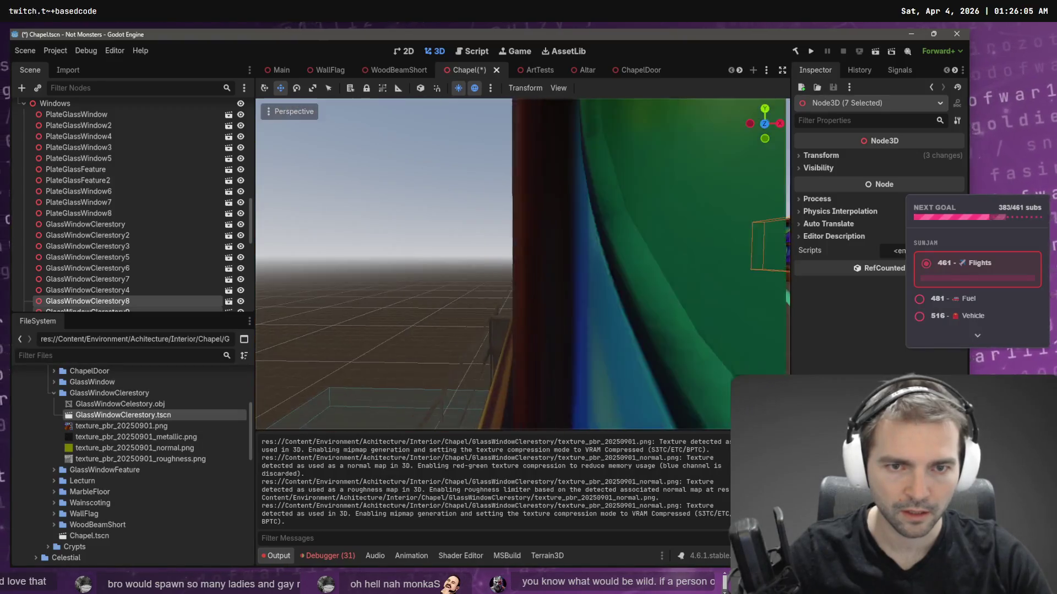
key(f)
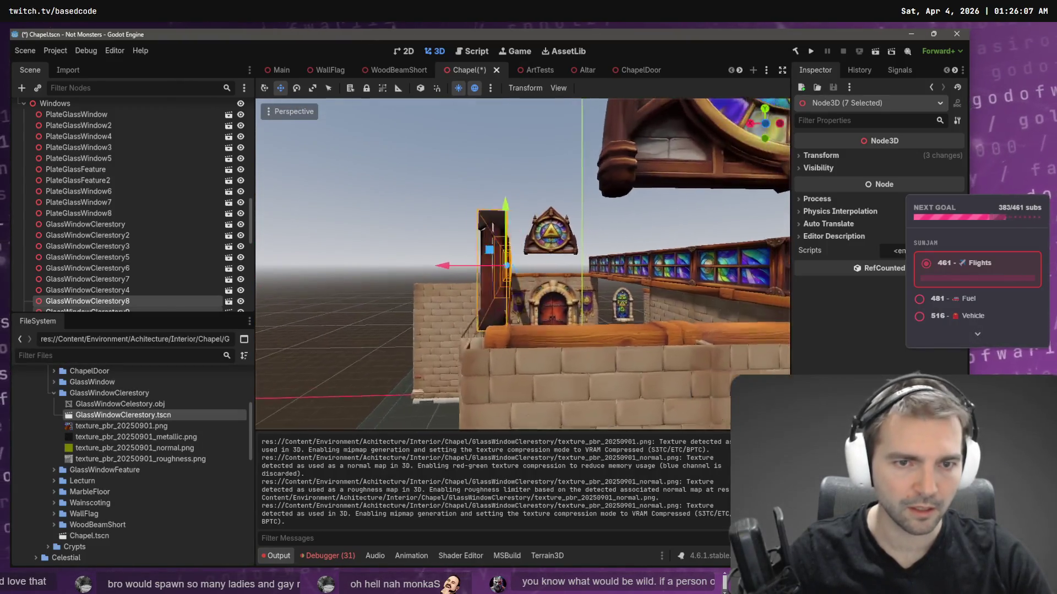
key(w)
click(501, 263)
key(ctrl+s)
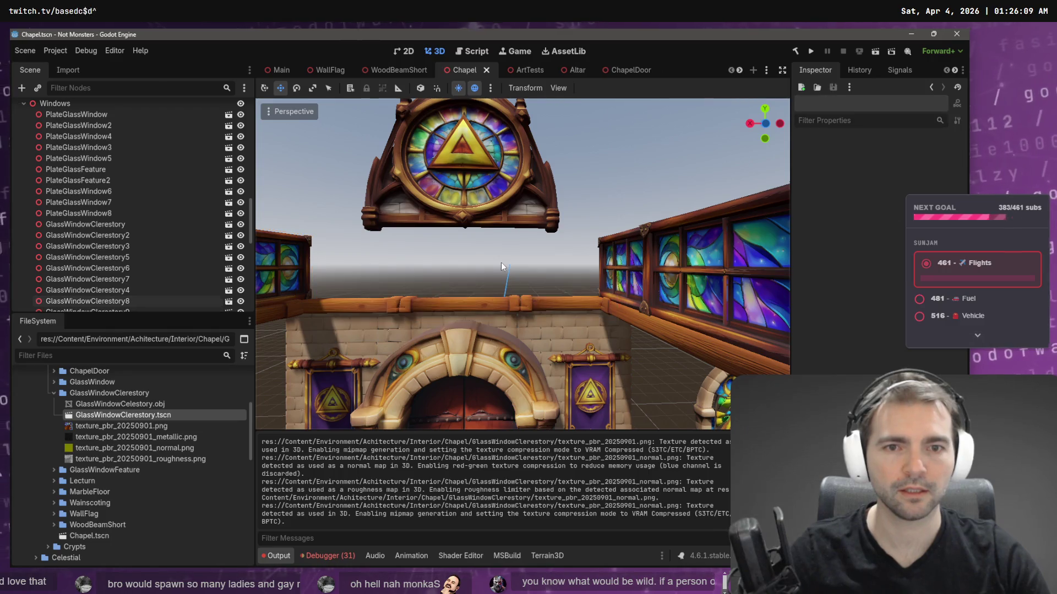
key(alt+Tab)
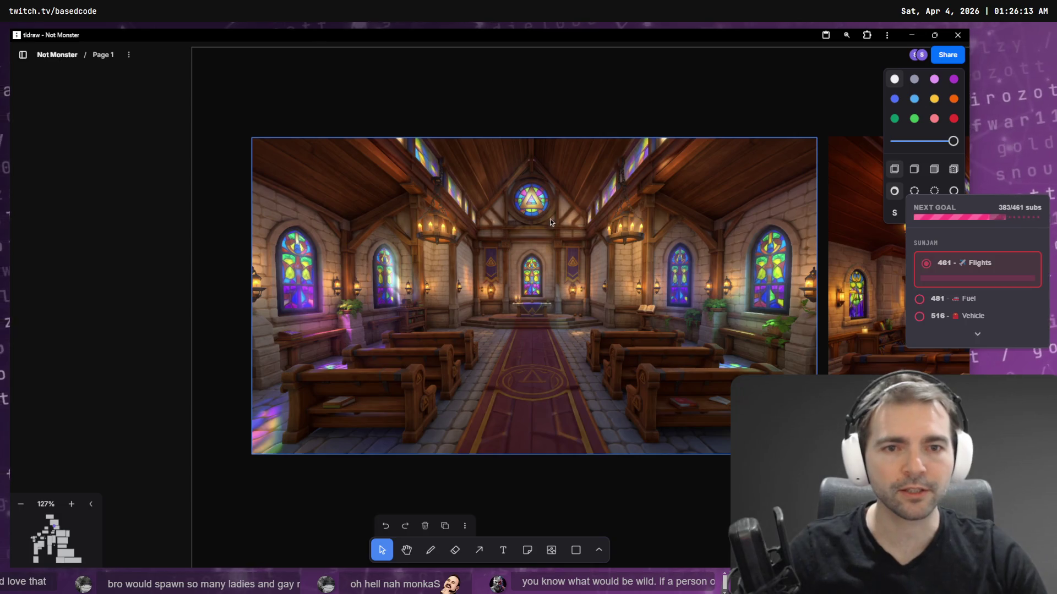
drag(737, 289, 238, 318)
click(500, 286)
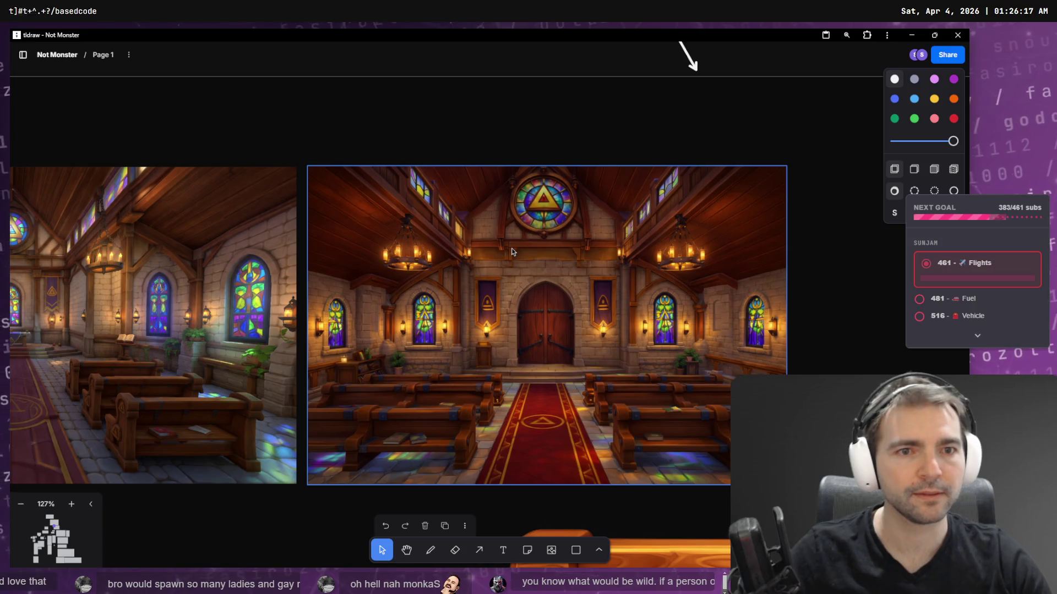
click(225, 292)
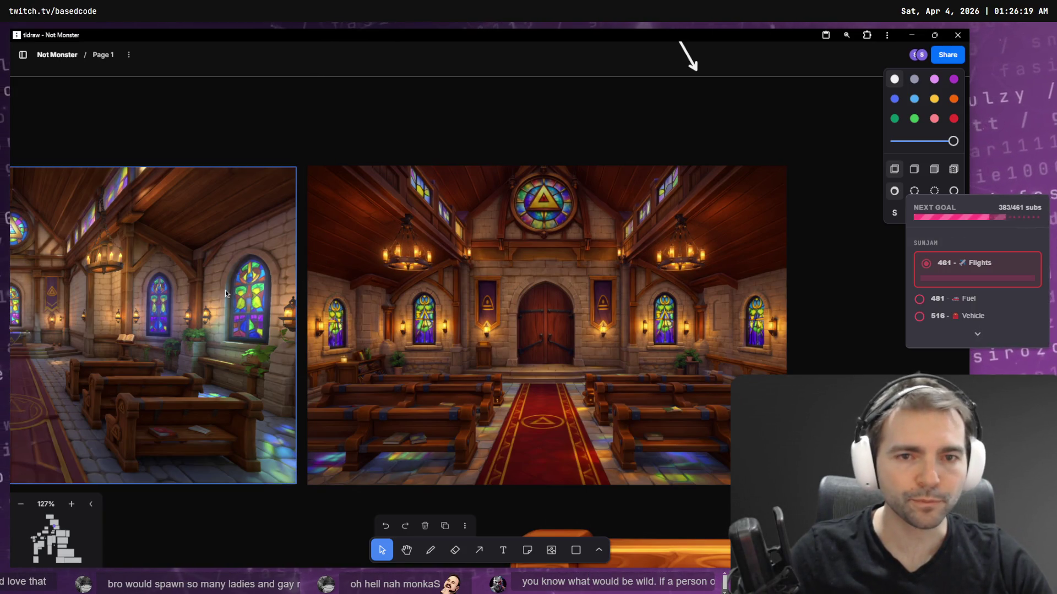
key(alt+Tab)
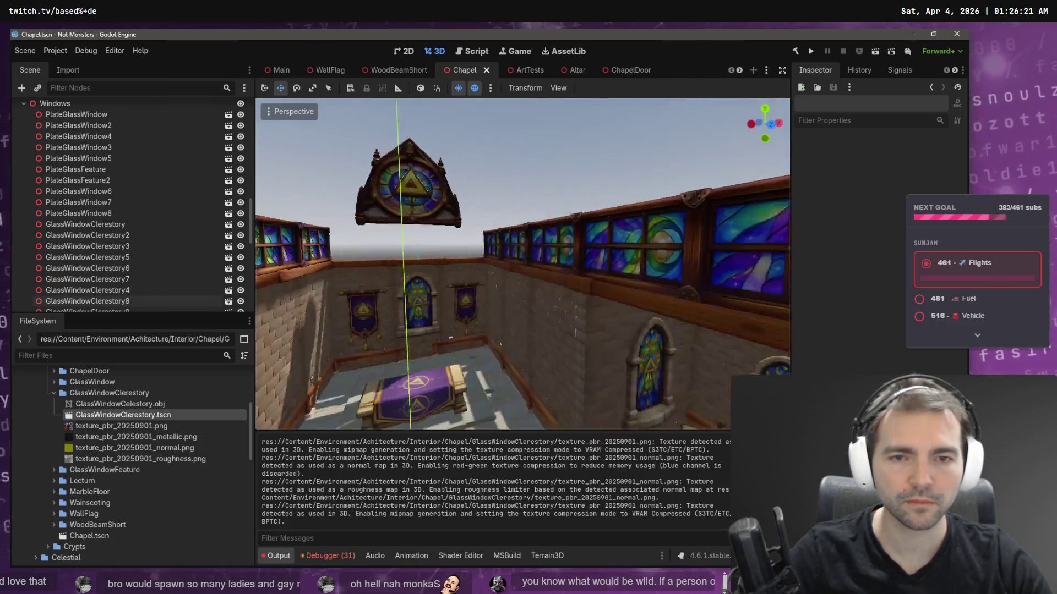
- Fly down the chapel aisle, then run the project from the Main scene with F5
key(s)
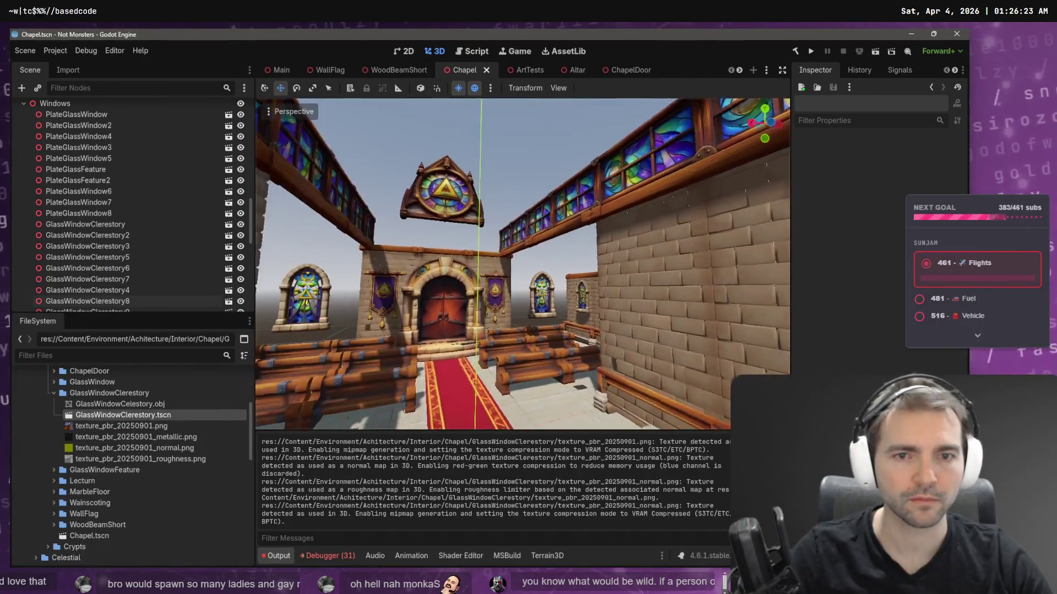
key(w)
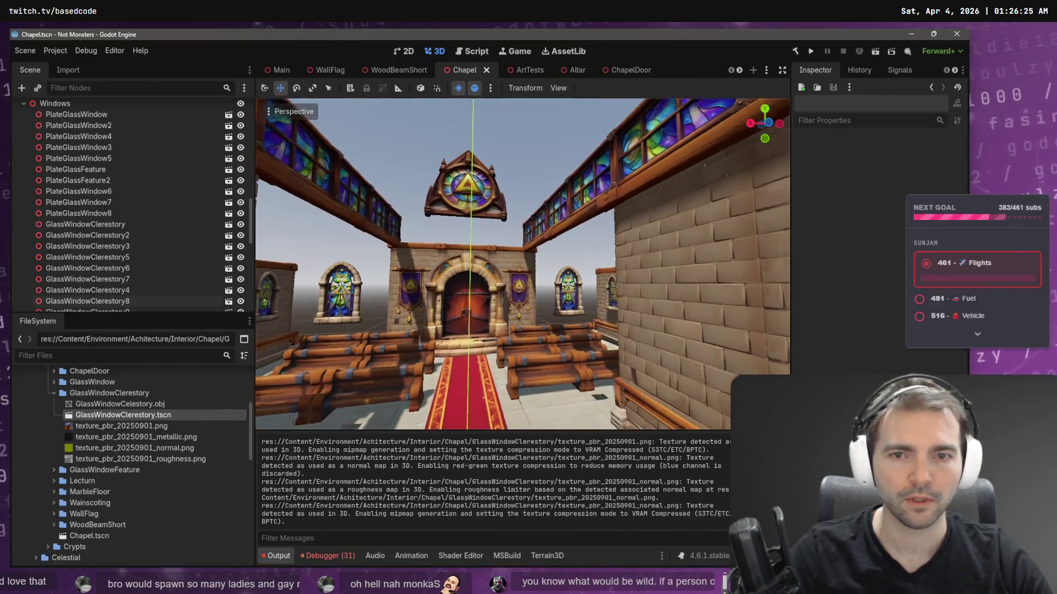
key(s)
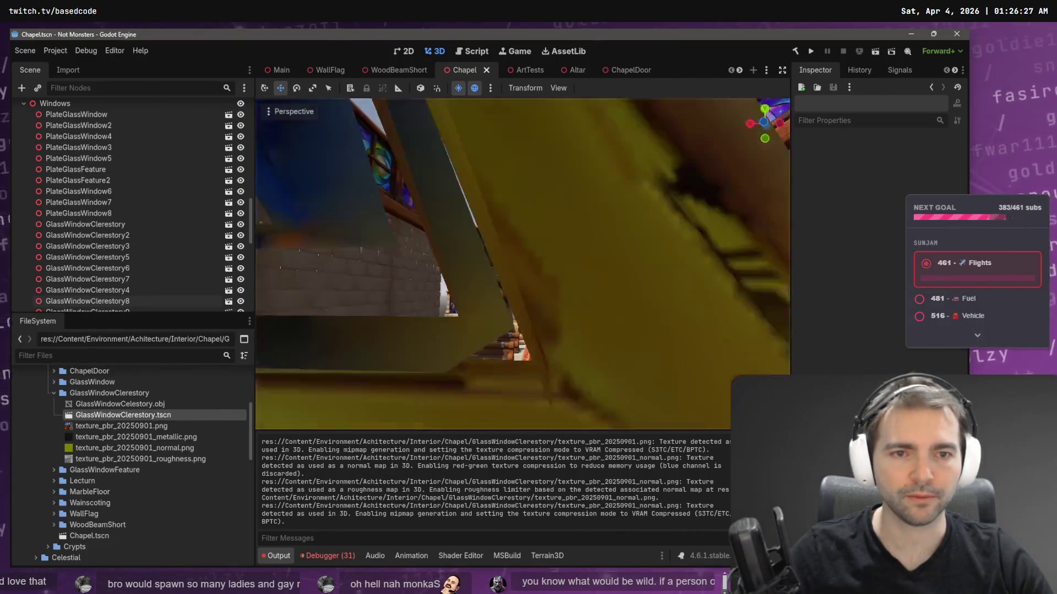
key(d)
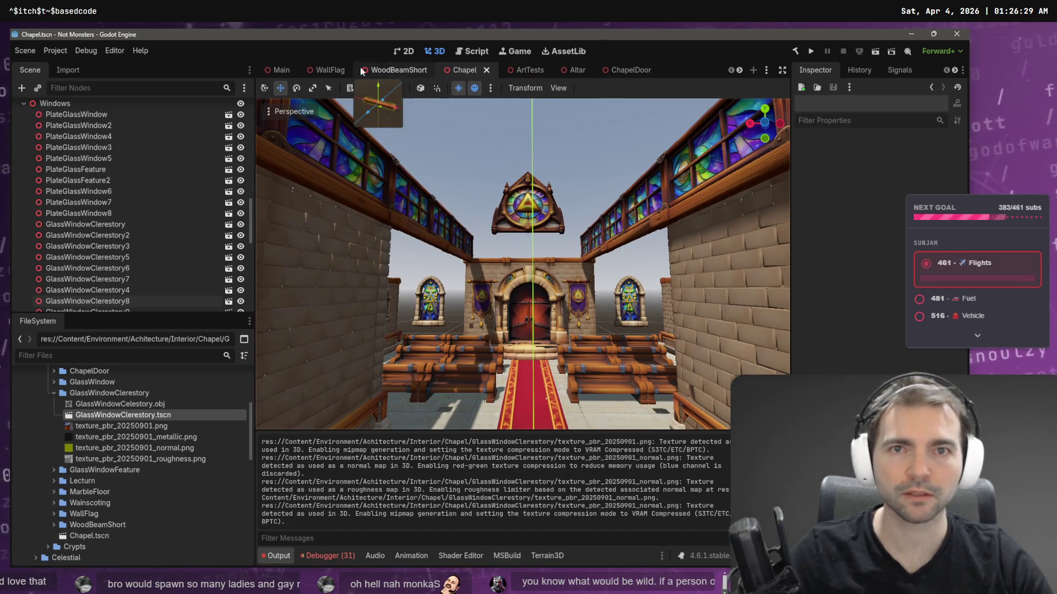
click(280, 79)
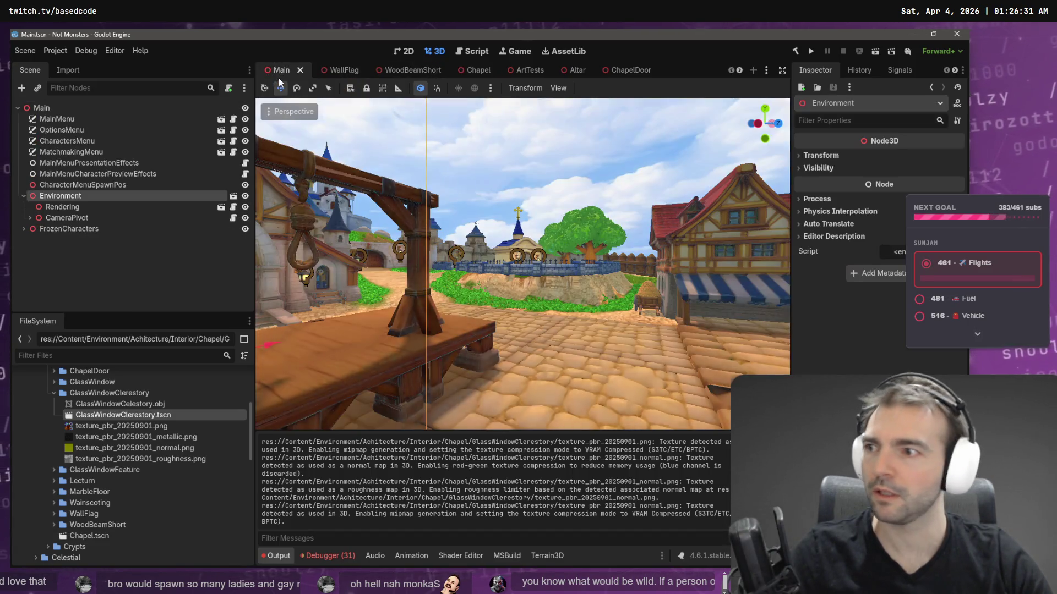
key(F5)
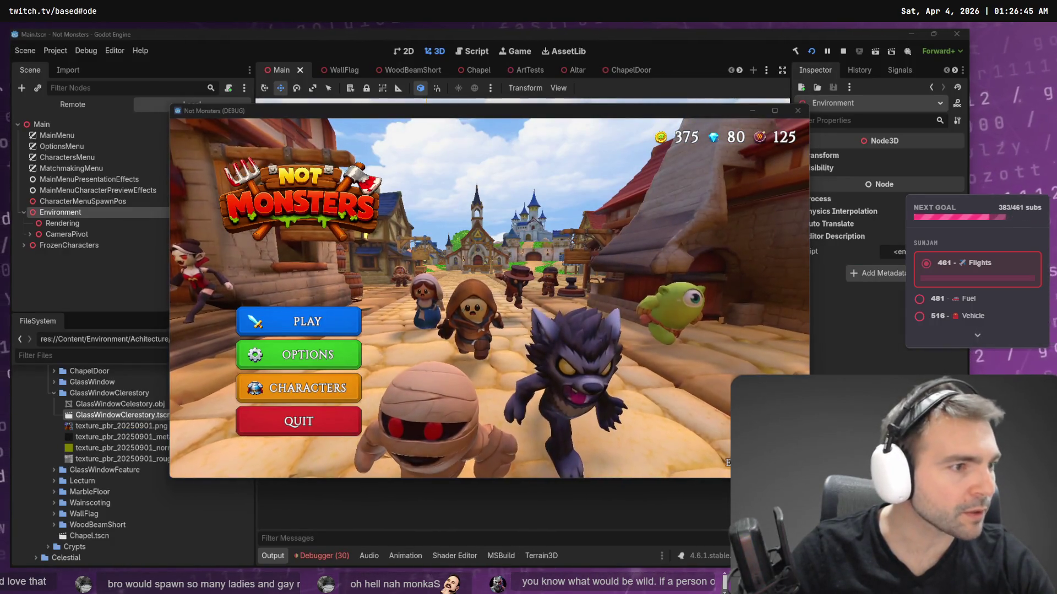
key(alt+Tab)
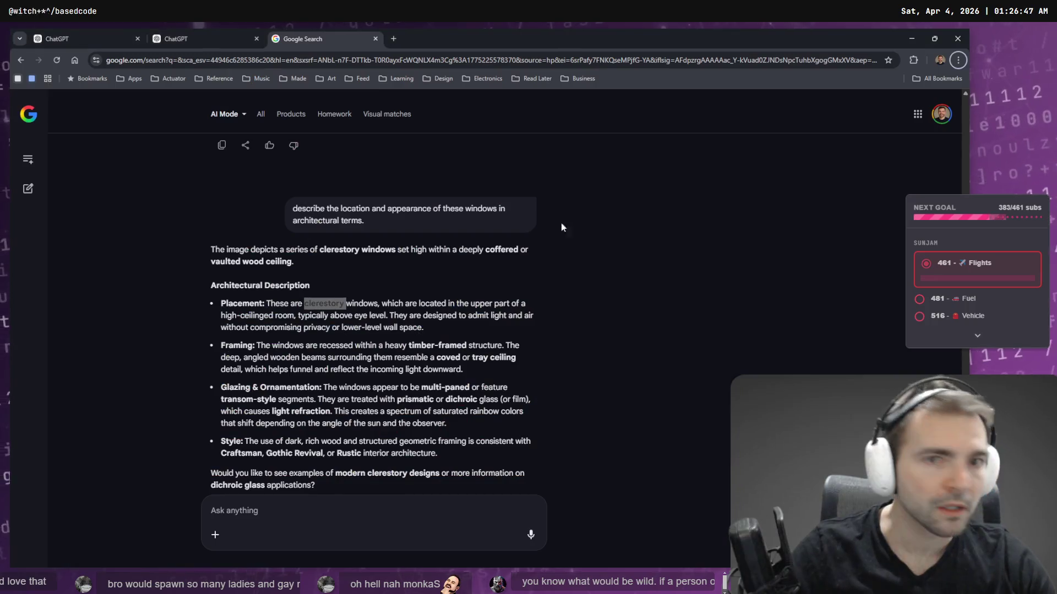
- Open the Church Interior Reimagining chat and resend the replace-chains-with-thick-rope edit request
click(217, 36)
key(ctrl+w)
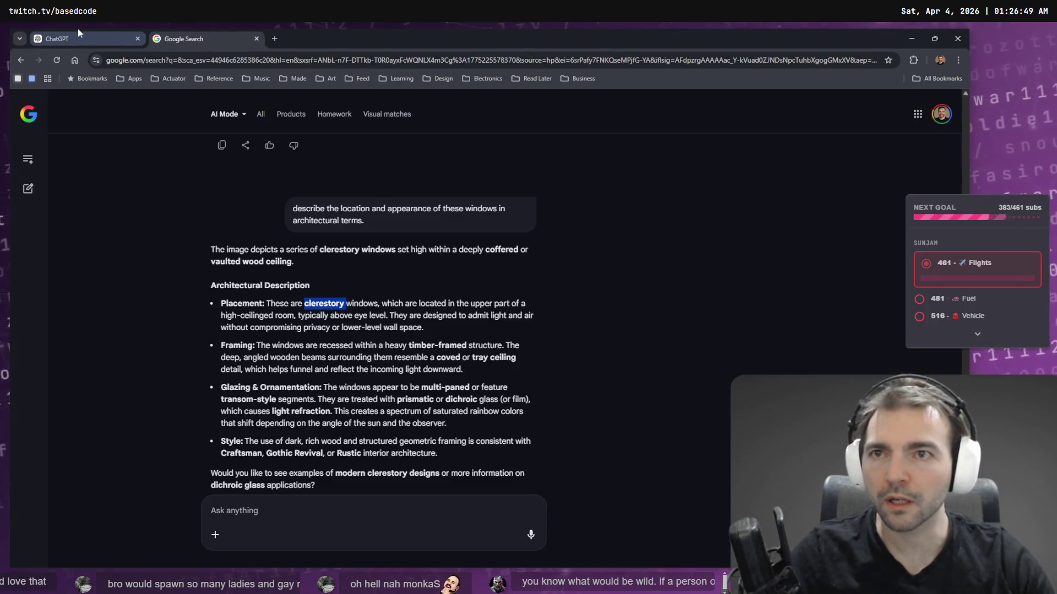
click(78, 38)
scroll(306, 176, up, 10)
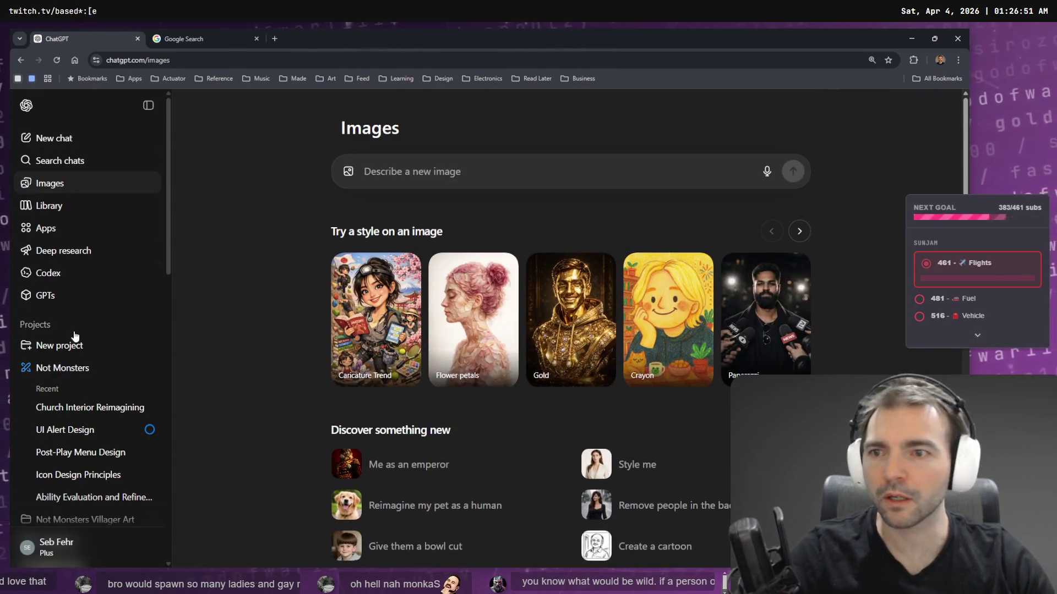
click(78, 410)
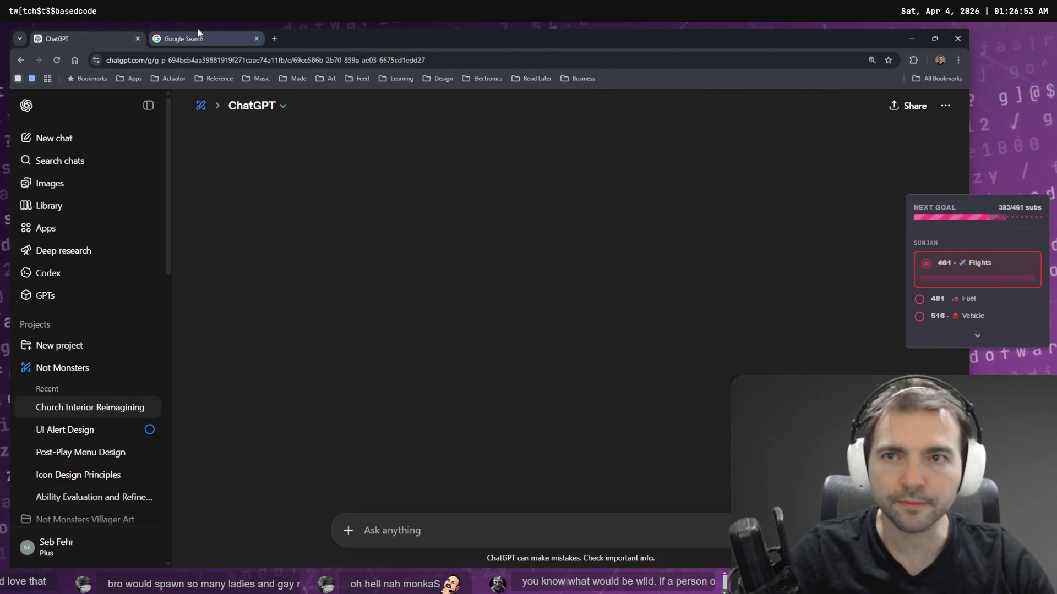
click(198, 29)
key(ctrl+w)
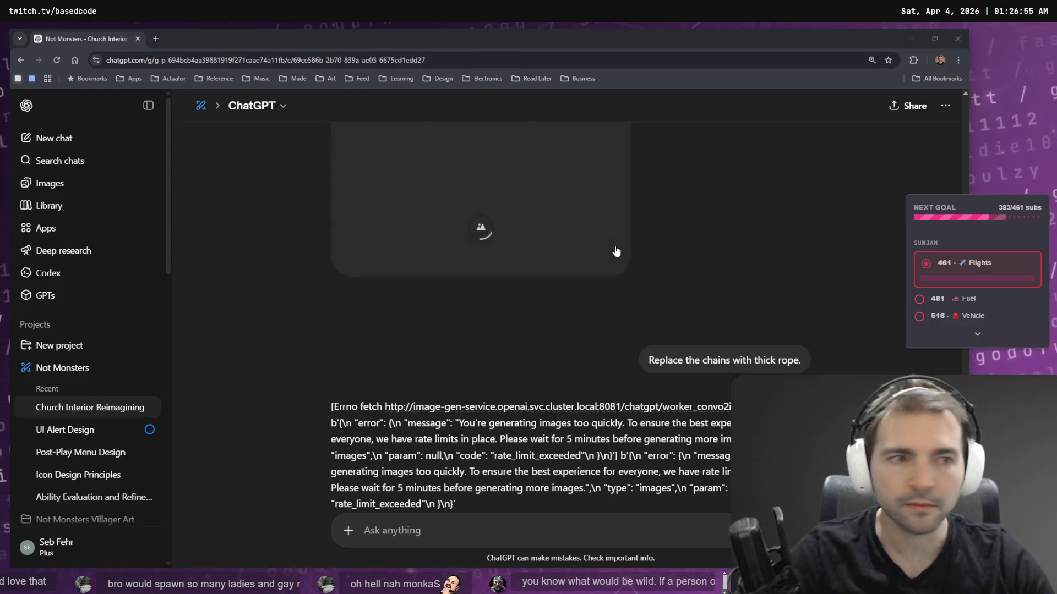
scroll(719, 235, down, 2)
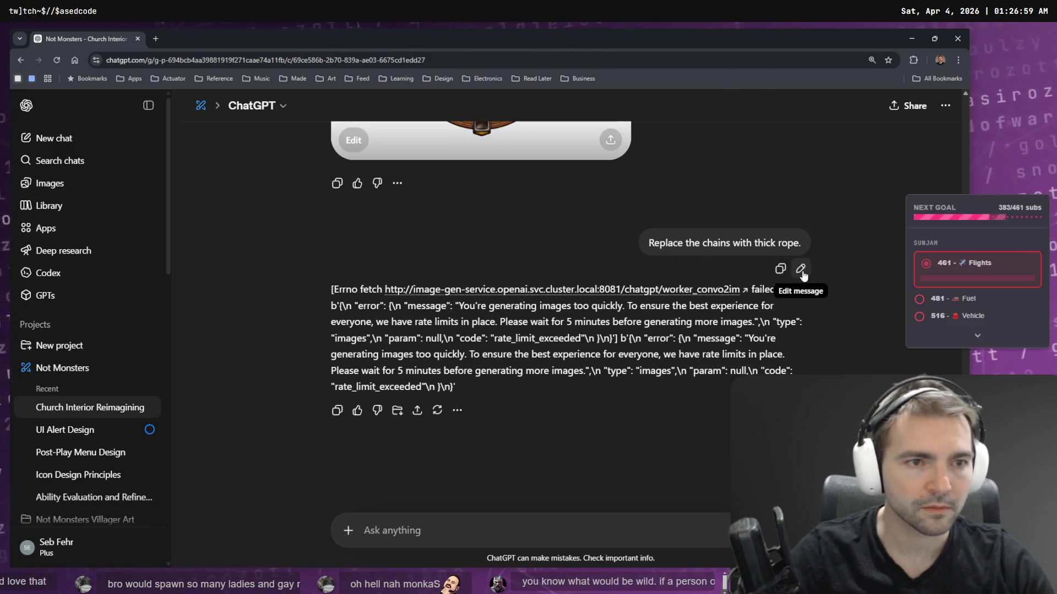
click(800, 269)
click(791, 292)
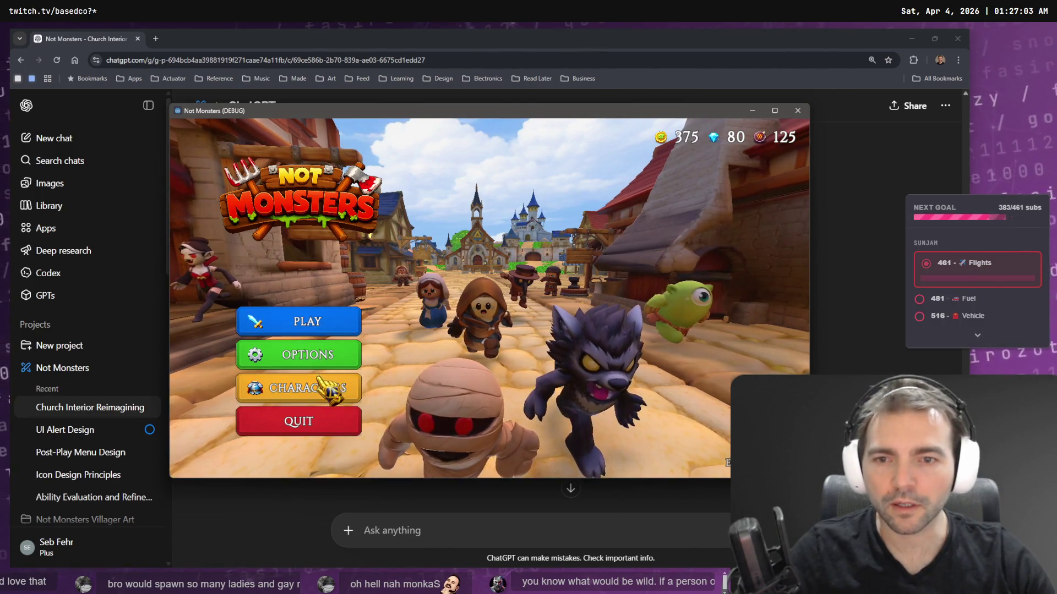
- Host a game, confirm the default character, and select the Werewolf as the monster
click(305, 322)
click(487, 347)
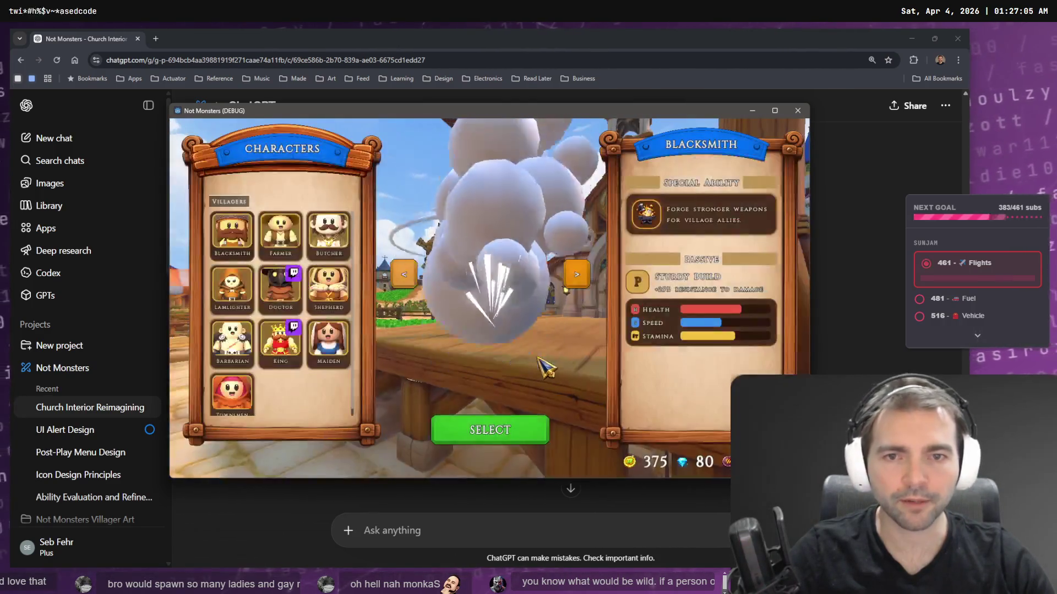
click(484, 431)
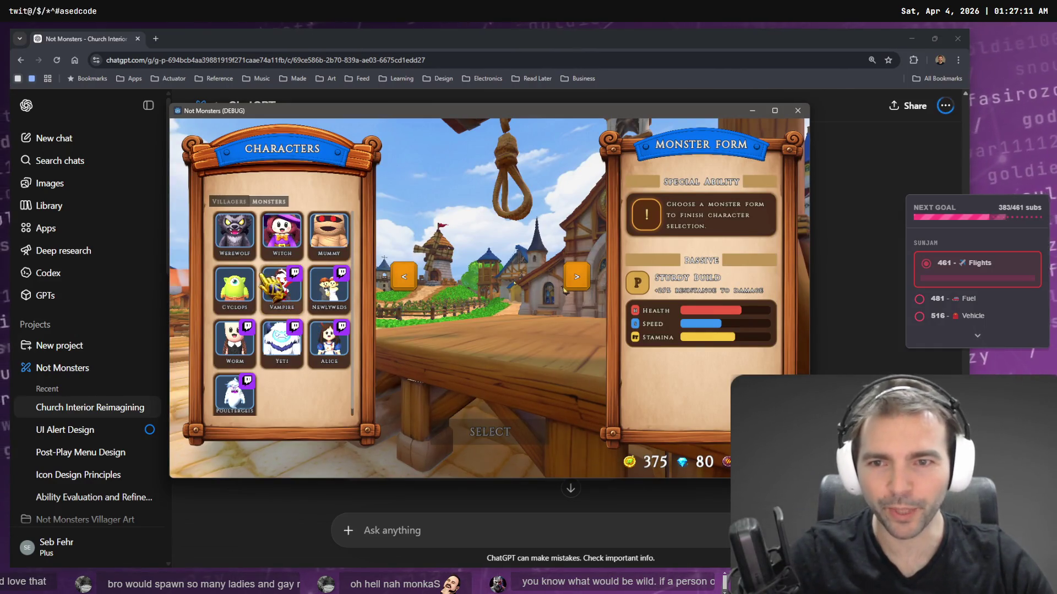
click(252, 244)
click(500, 436)
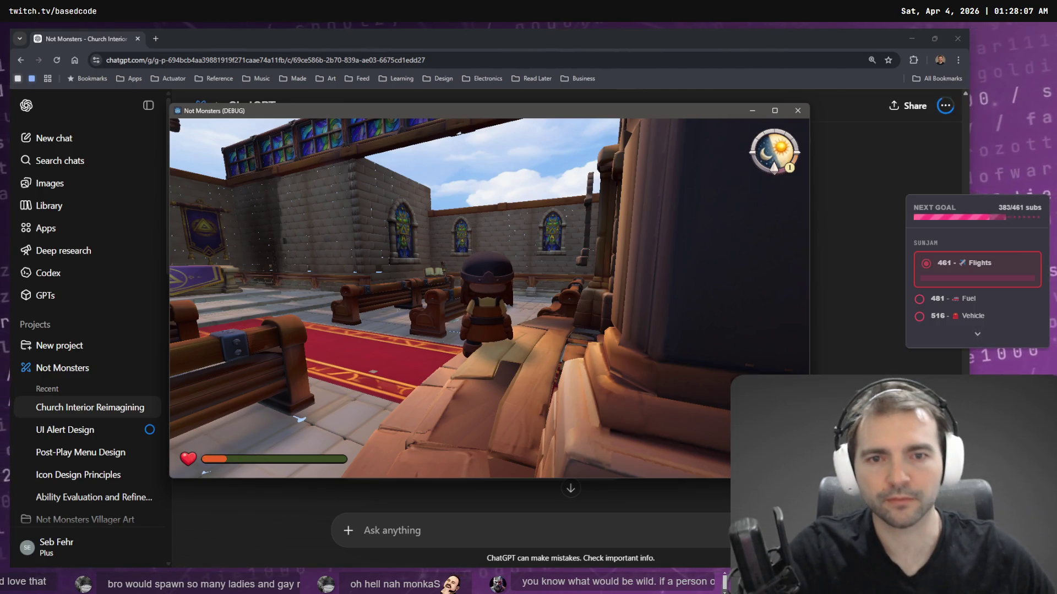
- Walk the character off the pew and up the altar steps, then close the game window
key(w)
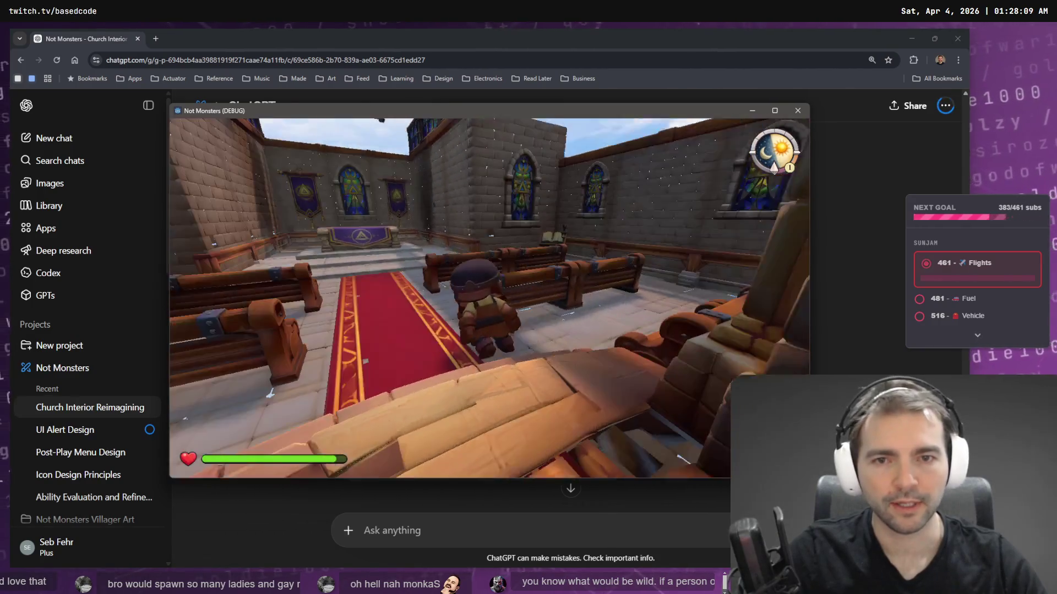
key(w)
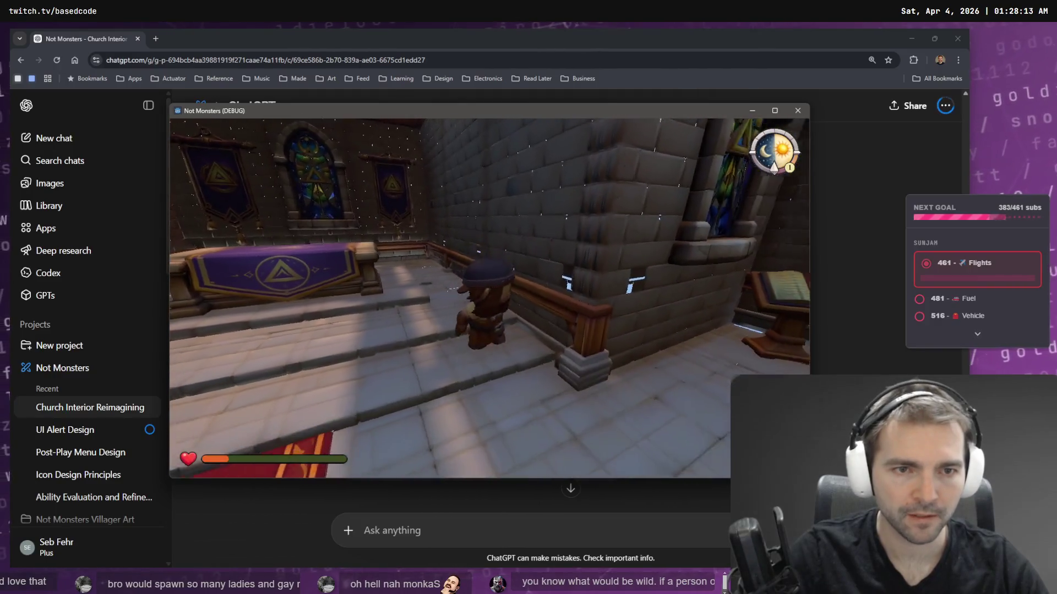
key(alt+F4)
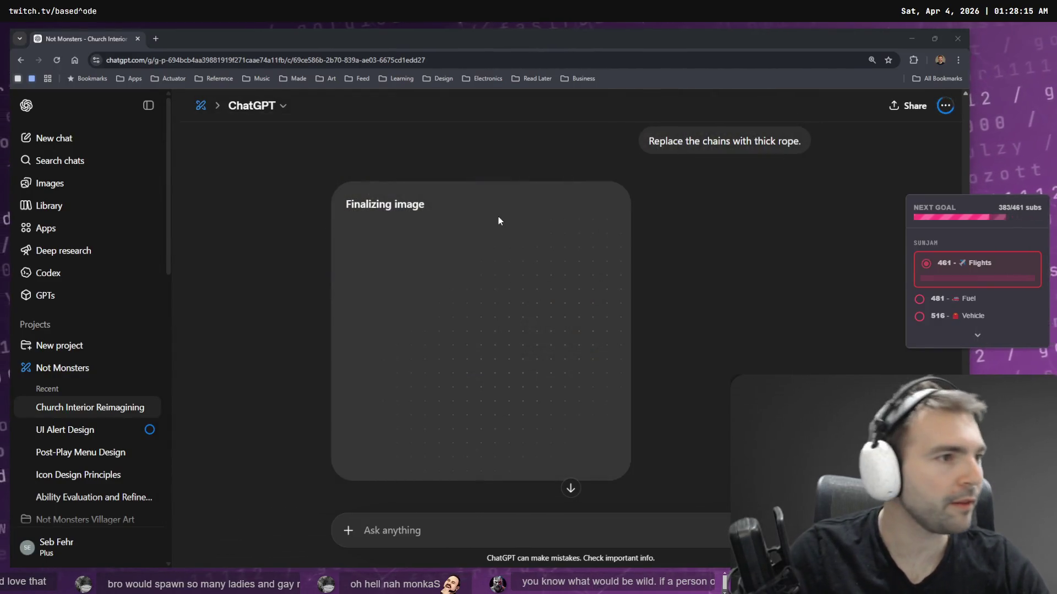
key(alt+Tab)
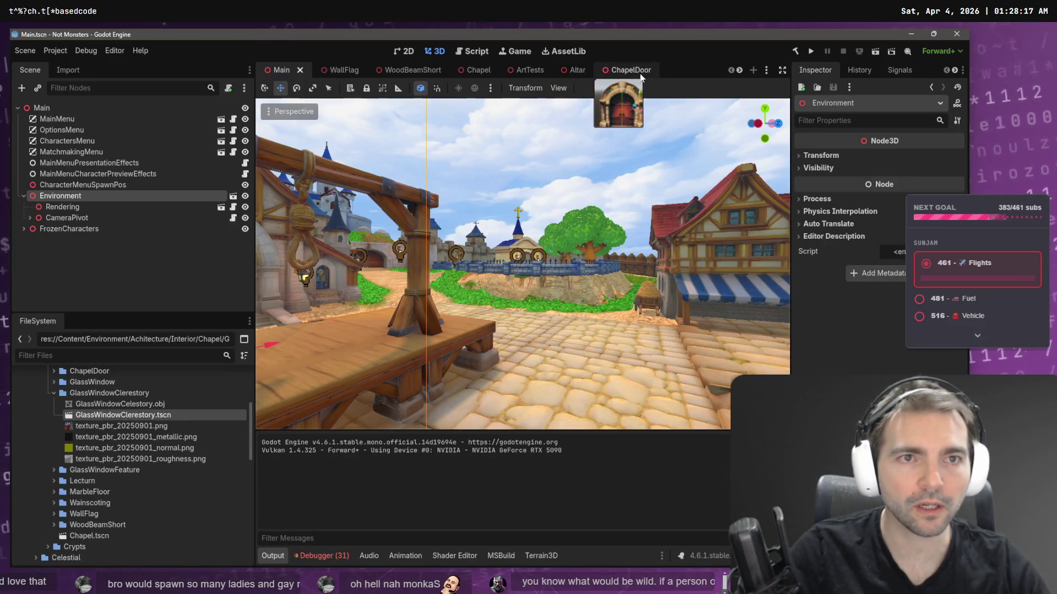
- Shift StoneWallPlain12 slightly along X and save the Chapel scene
click(478, 70)
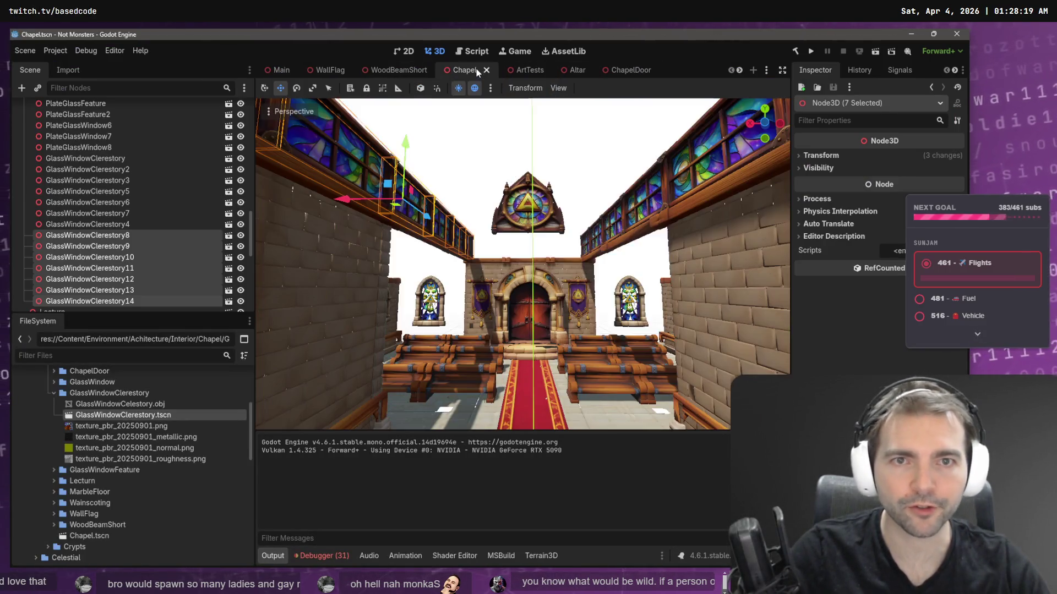
key(w)
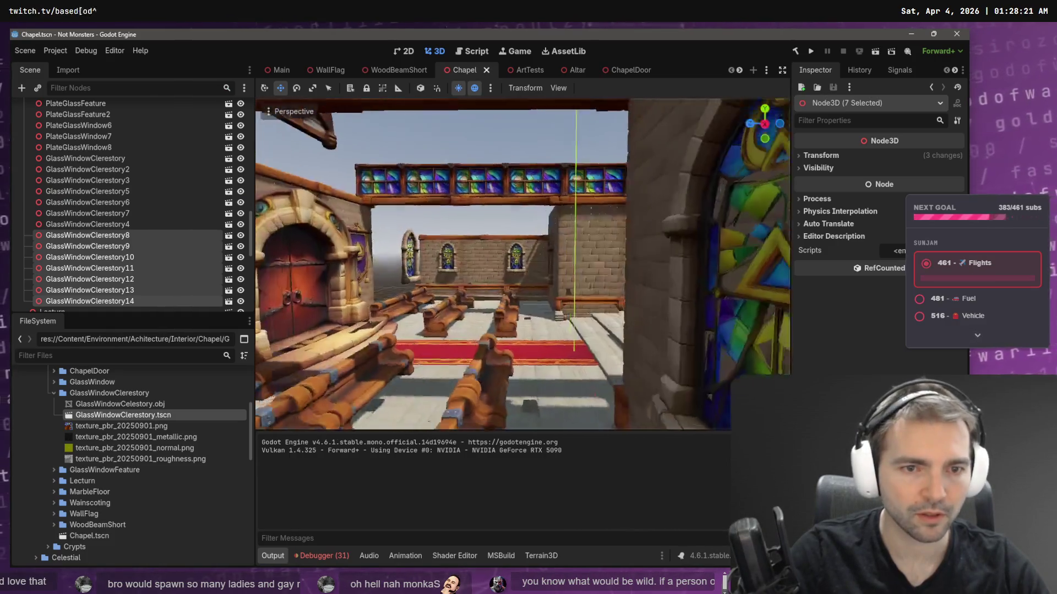
click(553, 296)
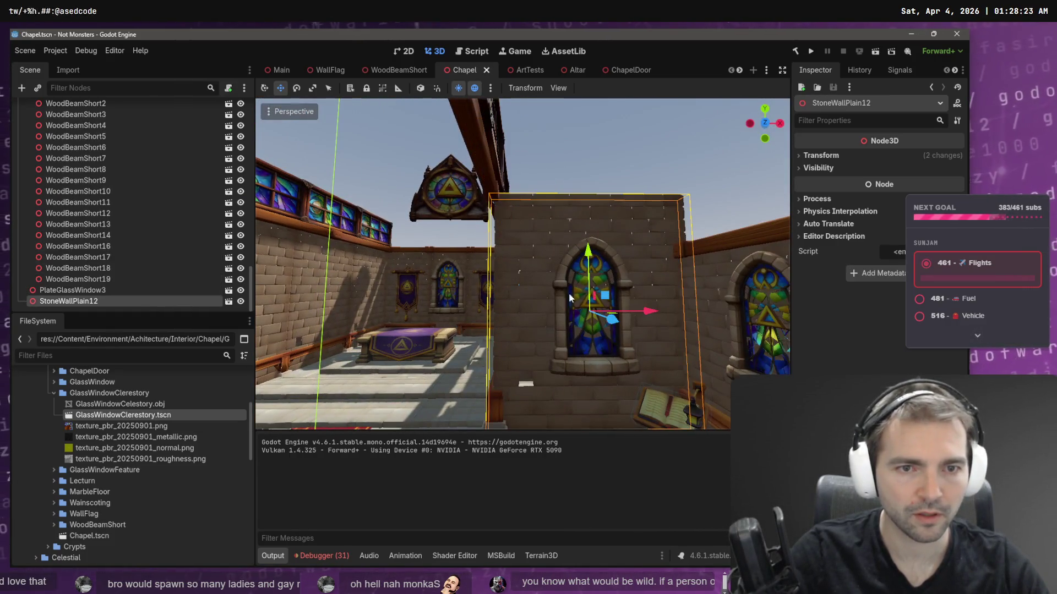
drag(647, 312, 638, 314)
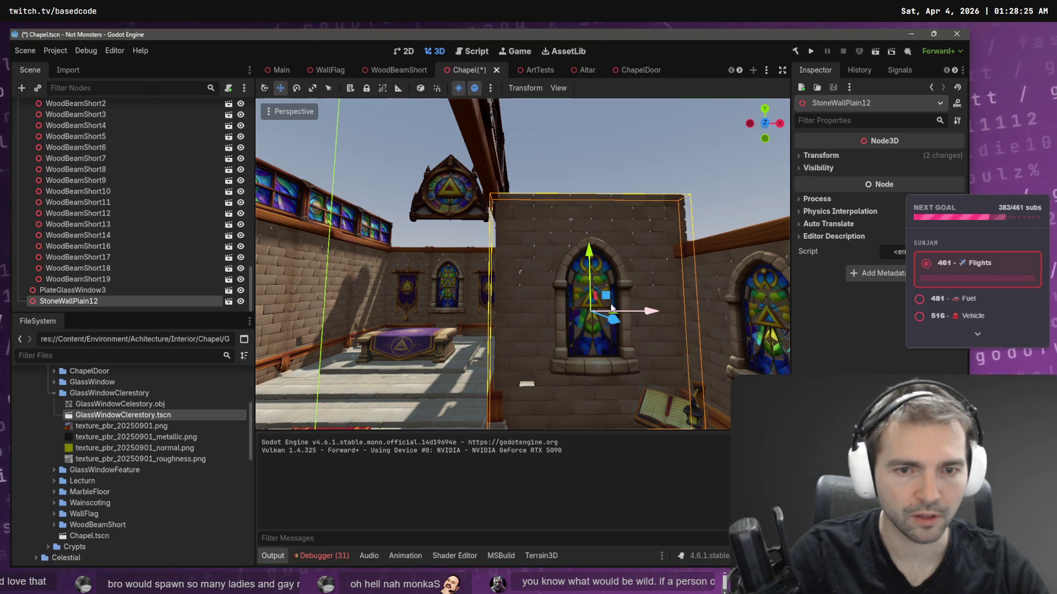
key(s)
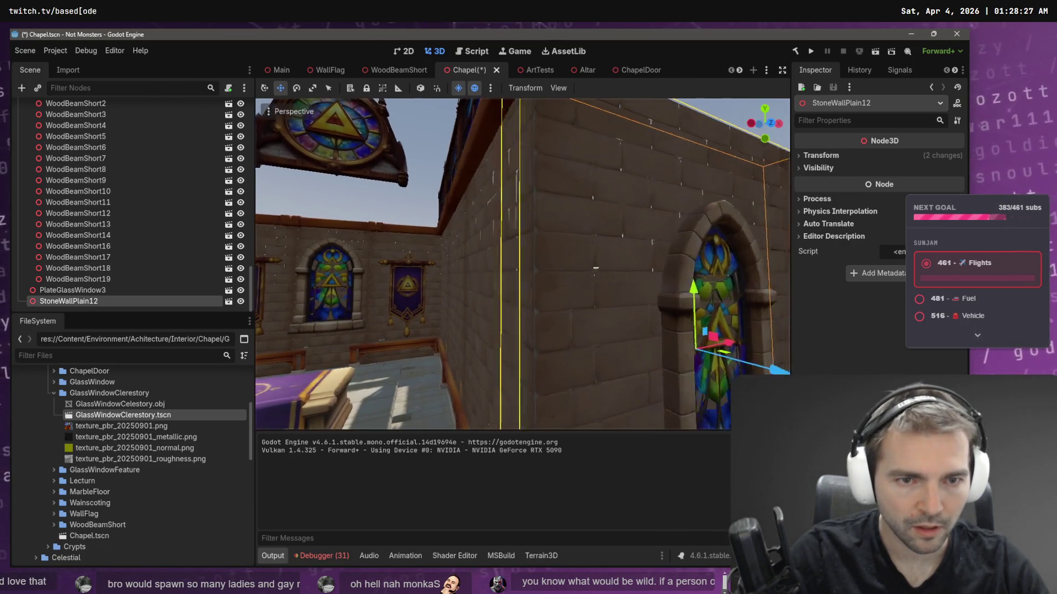
click(685, 142)
key(ctrl+s)
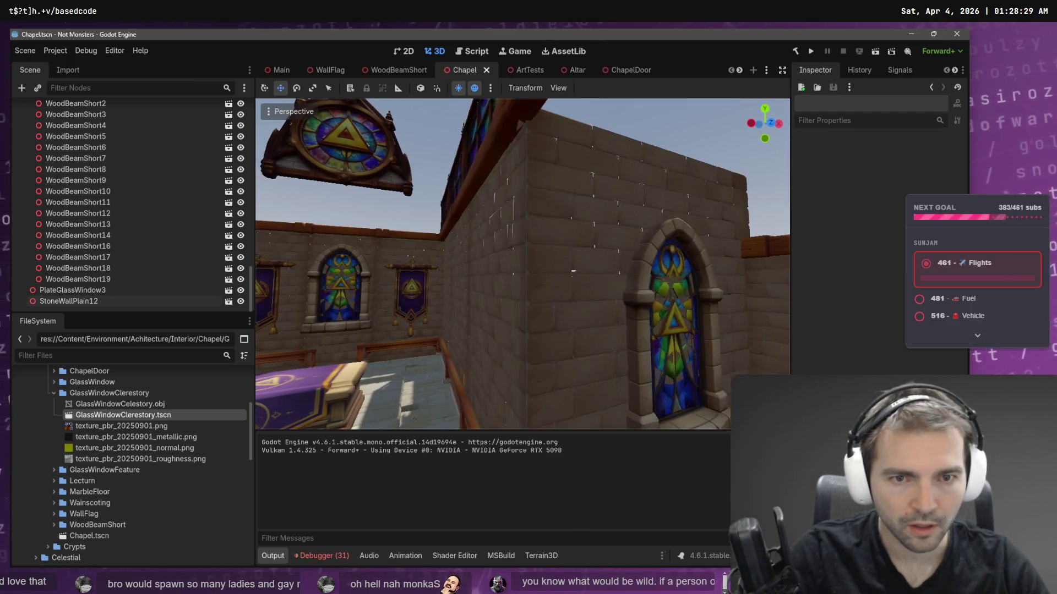
- Fly around and outside the nave to review the walls and altar
key(s)
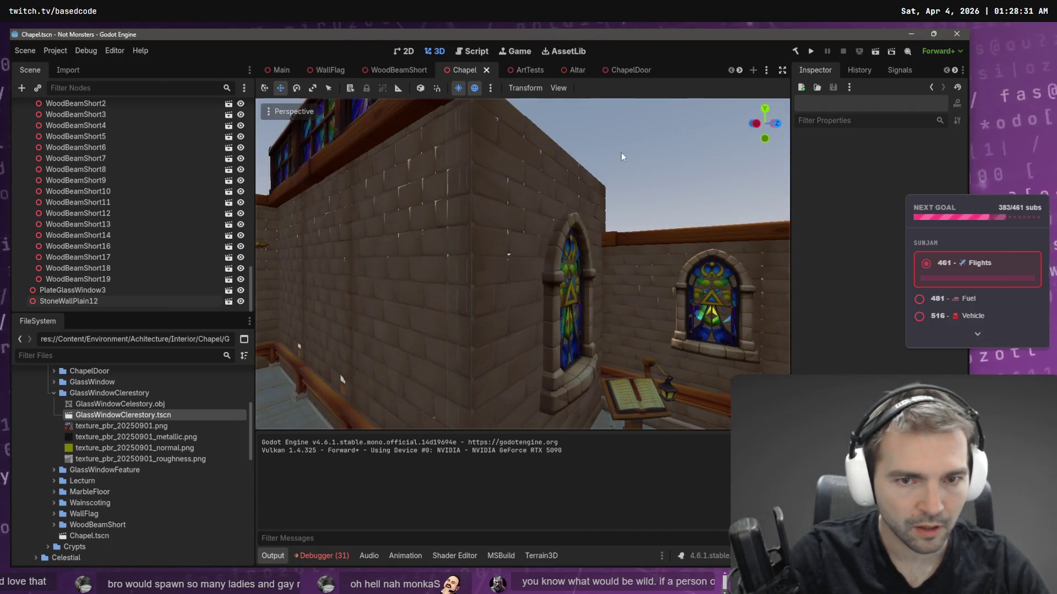
key(s)
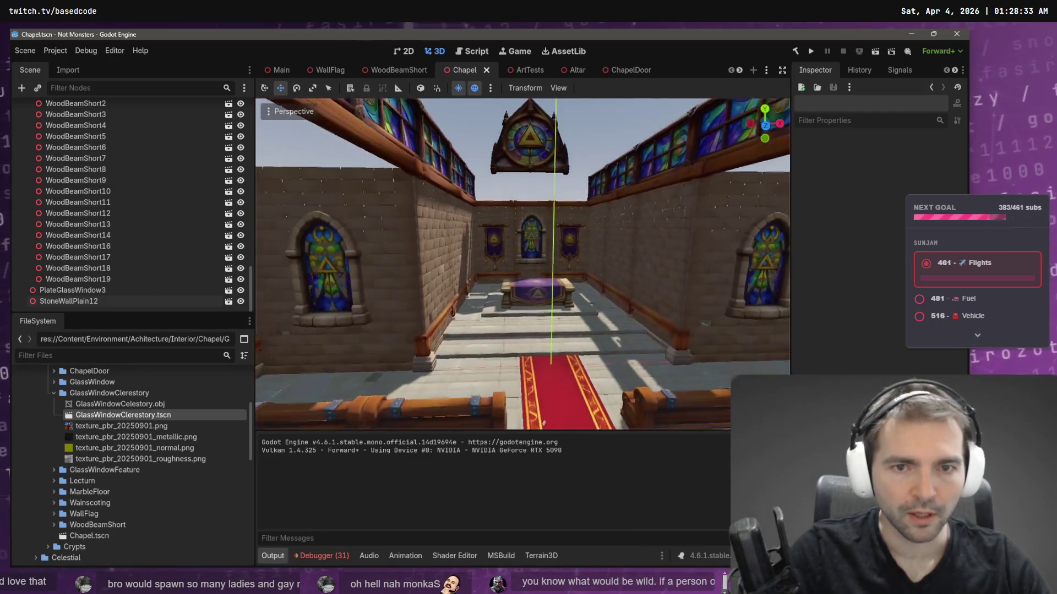
key(e)
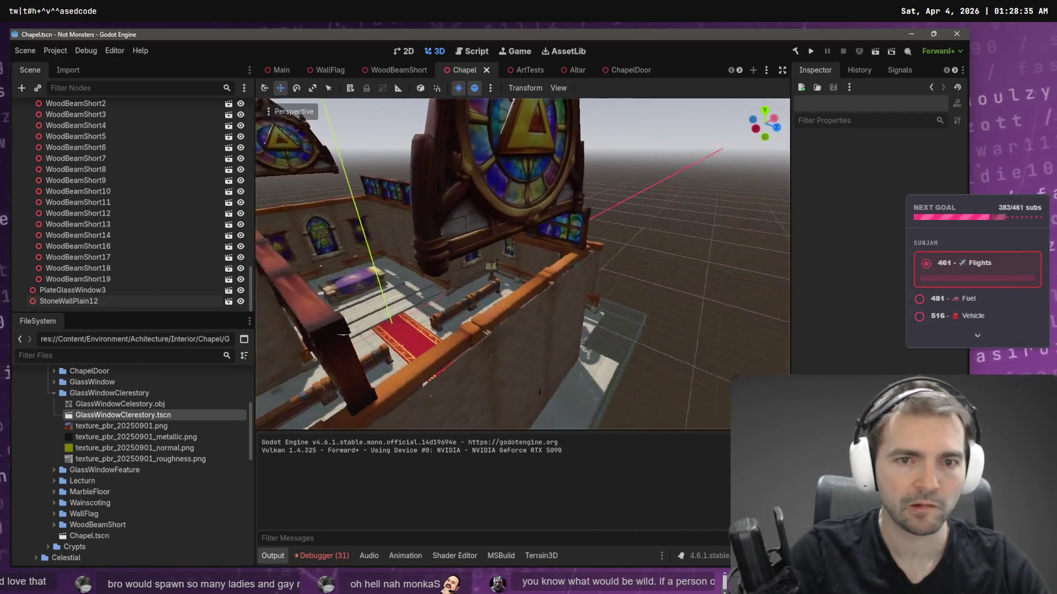
key(s)
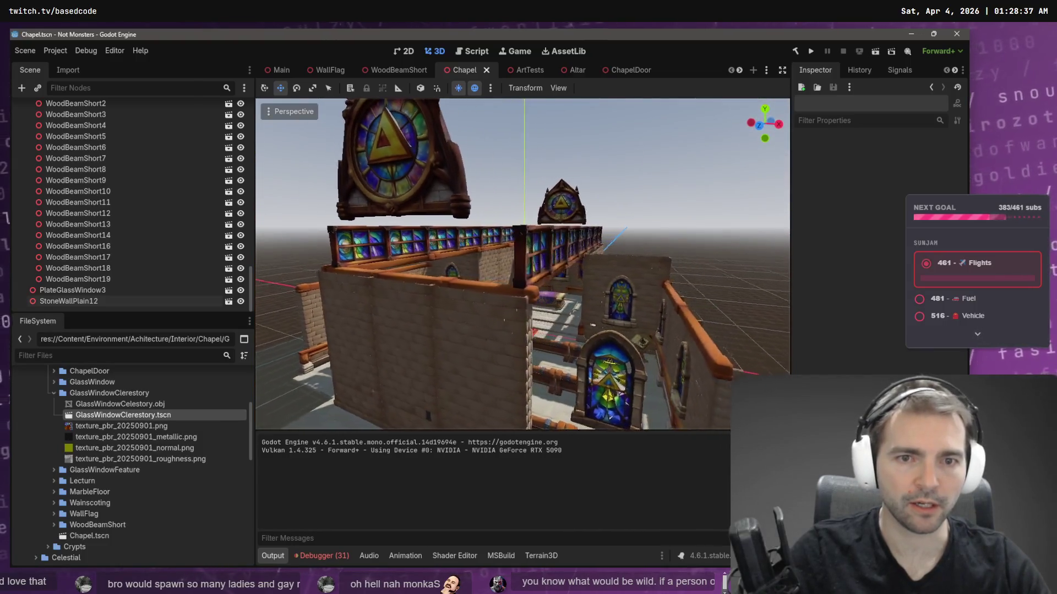
key(w)
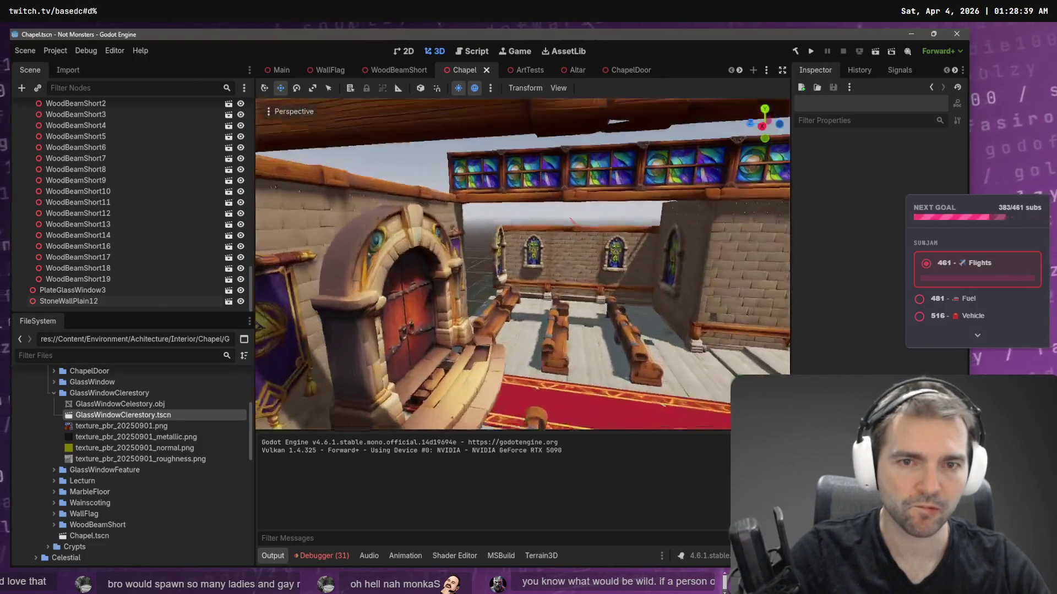
key(s)
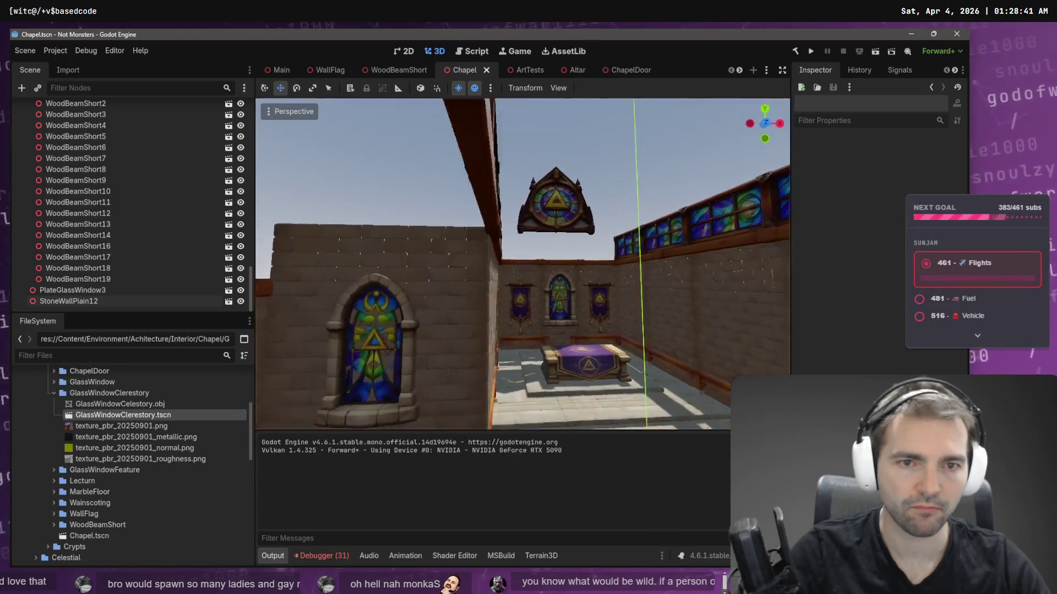
key(s)
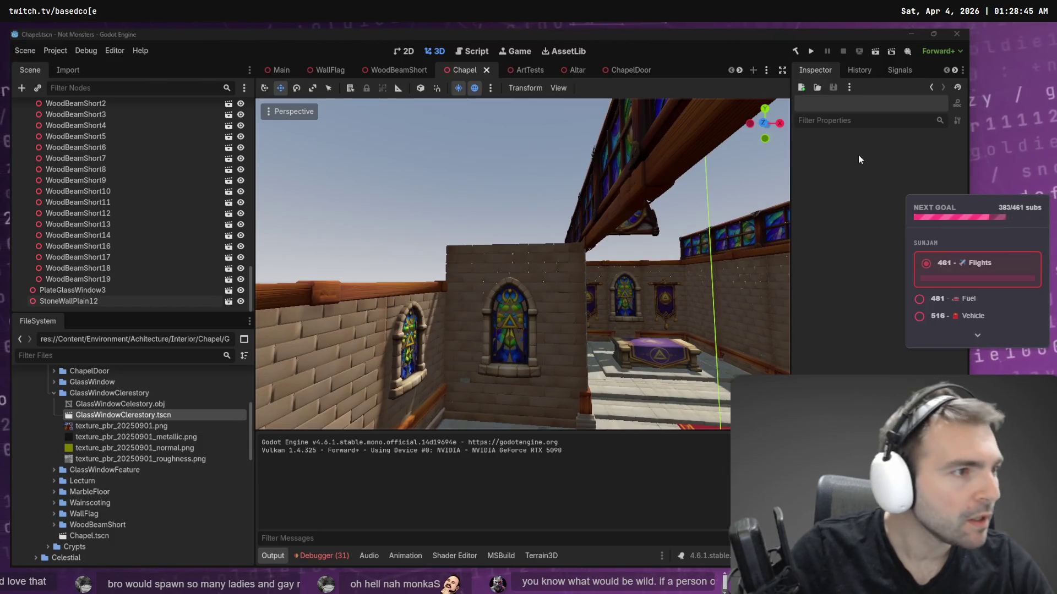
- Check the left chapel concept image on the reference board, then select WoodBeamShort11
key(alt+Tab)
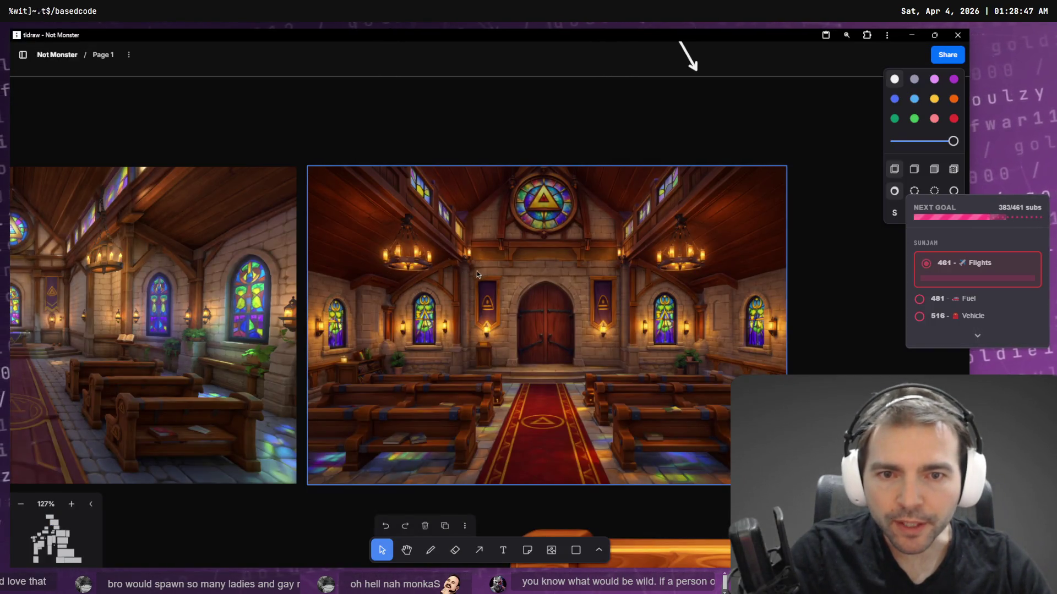
click(221, 286)
key(alt+Tab)
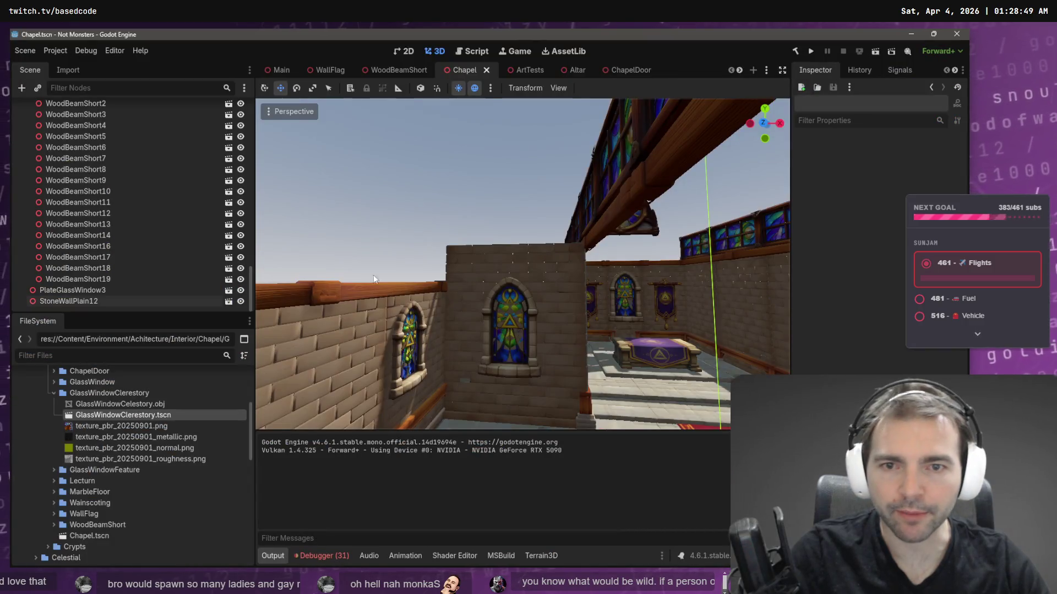
click(422, 293)
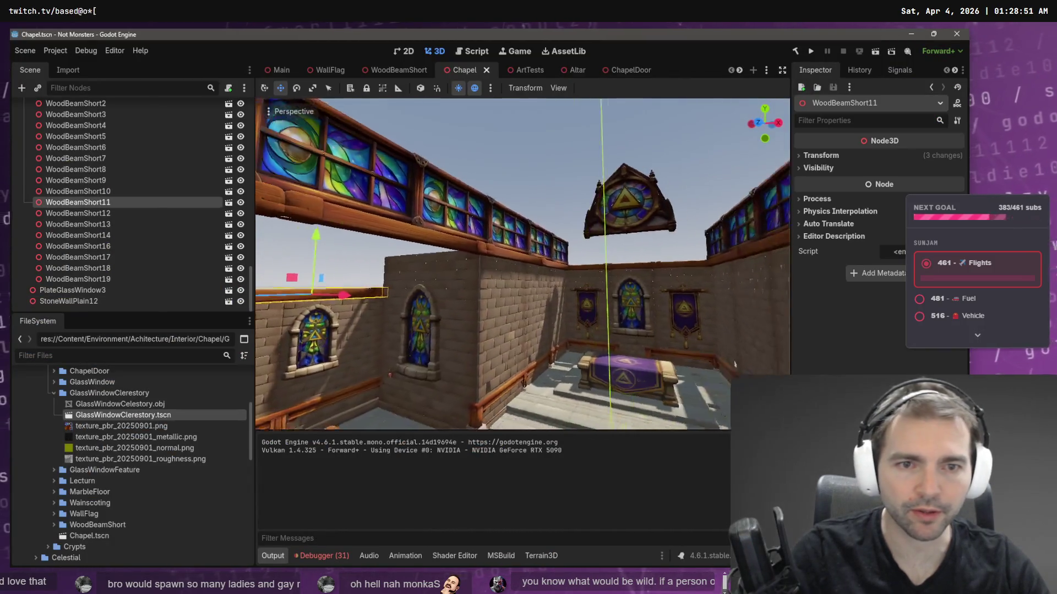
- Duplicate WoodBeamShort11, turn the copy 90 degrees and slide it against the wall
key(ctrl+d)
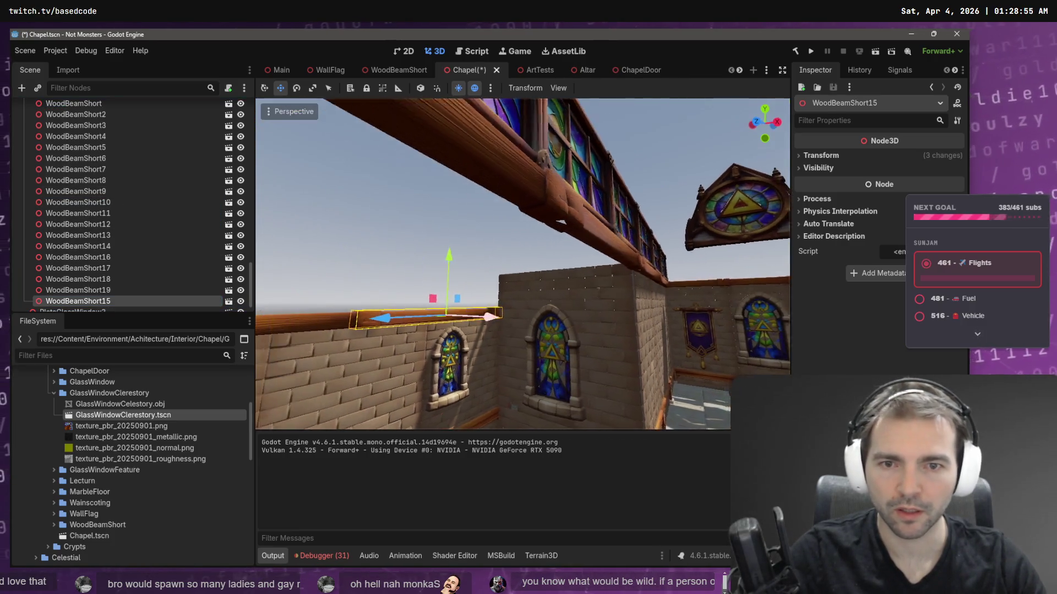
key(e)
drag(468, 324, 420, 328)
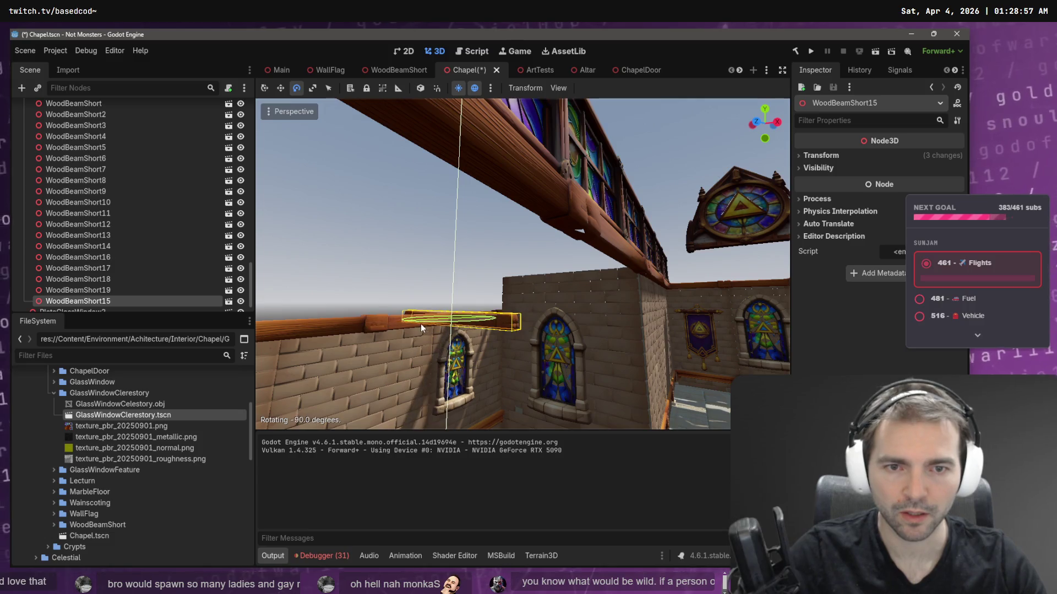
key(w)
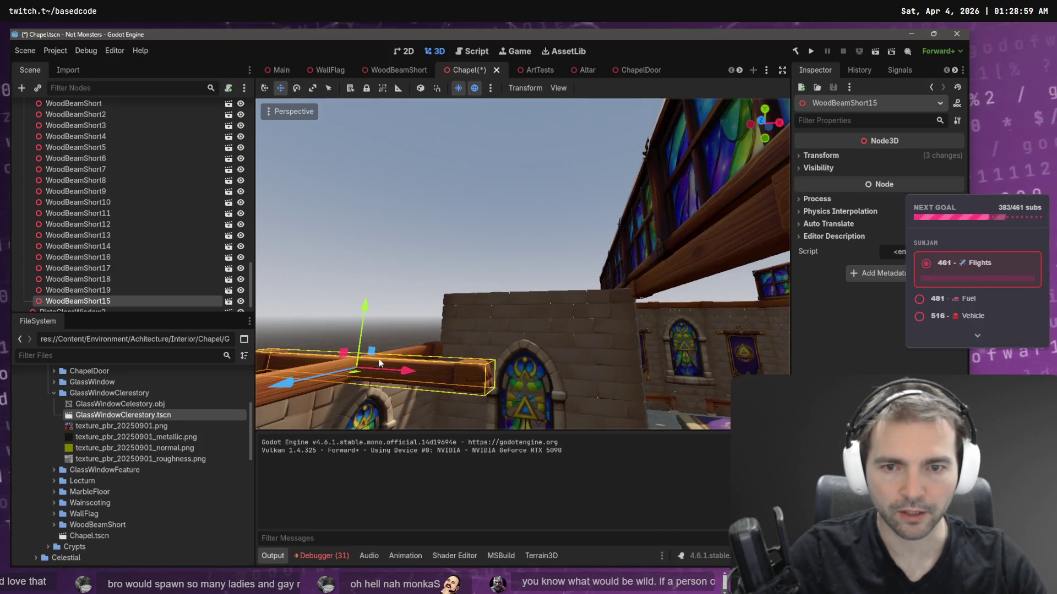
mouse_move(295, 387)
mouse_down()
mouse_move(388, 342)
mouse_move(440, 332)
mouse_move(429, 338)
mouse_up()
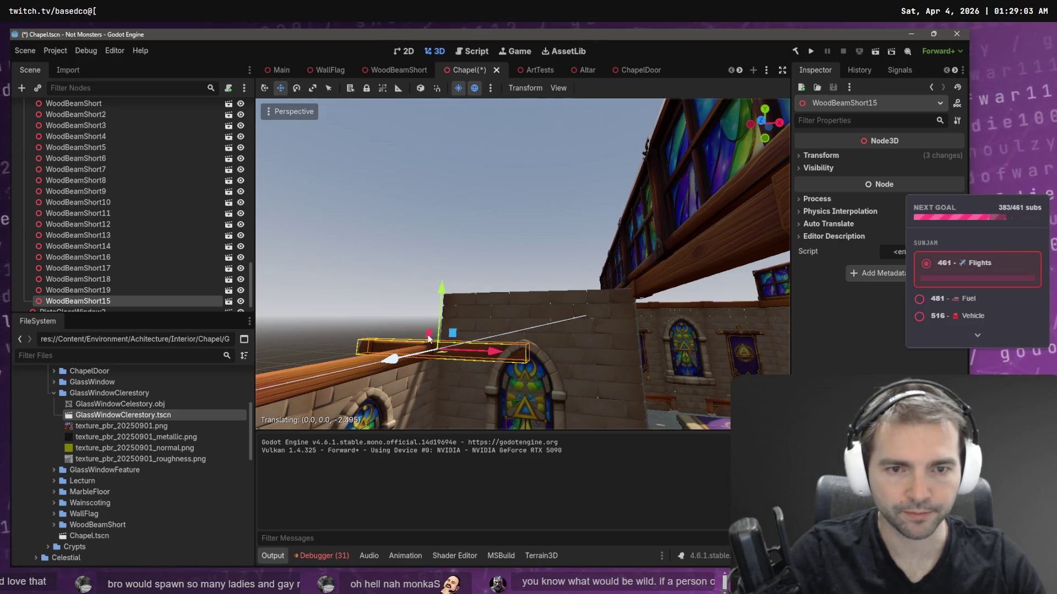
mouse_move(515, 349)
mouse_down()
mouse_move(590, 358)
mouse_move(573, 355)
mouse_move(510, 278)
mouse_move(508, 262)
mouse_move(526, 273)
mouse_move(511, 267)
mouse_move(510, 251)
mouse_move(513, 274)
mouse_up()
- Fine-tune the beam copy's tilt and height along the top of the wall
key(e)
key(w)
key(e)
key(w)
key(e)
key(w)
key(e)
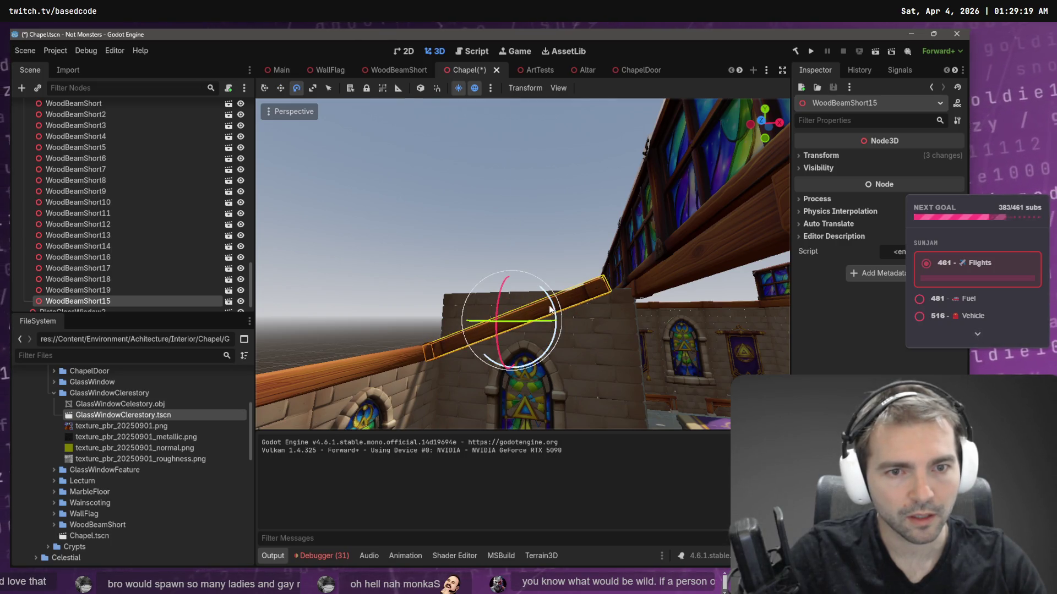
key(w)
drag(509, 261, 510, 272)
key(e)
key(w)
key(e)
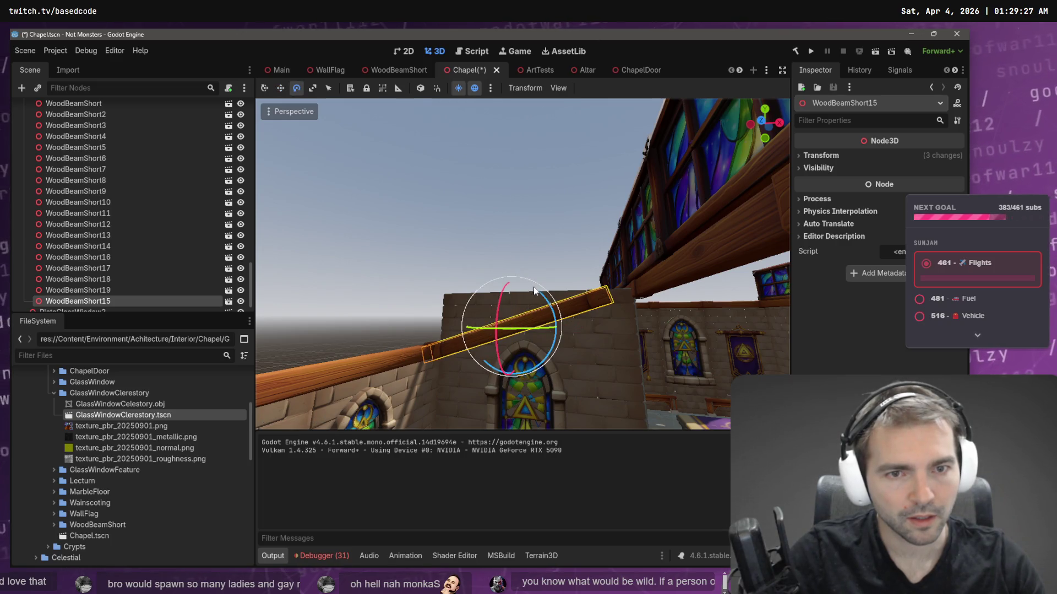
- Reselect WoodBeamShort15 and shift it up and to the right
click(538, 291)
click(556, 312)
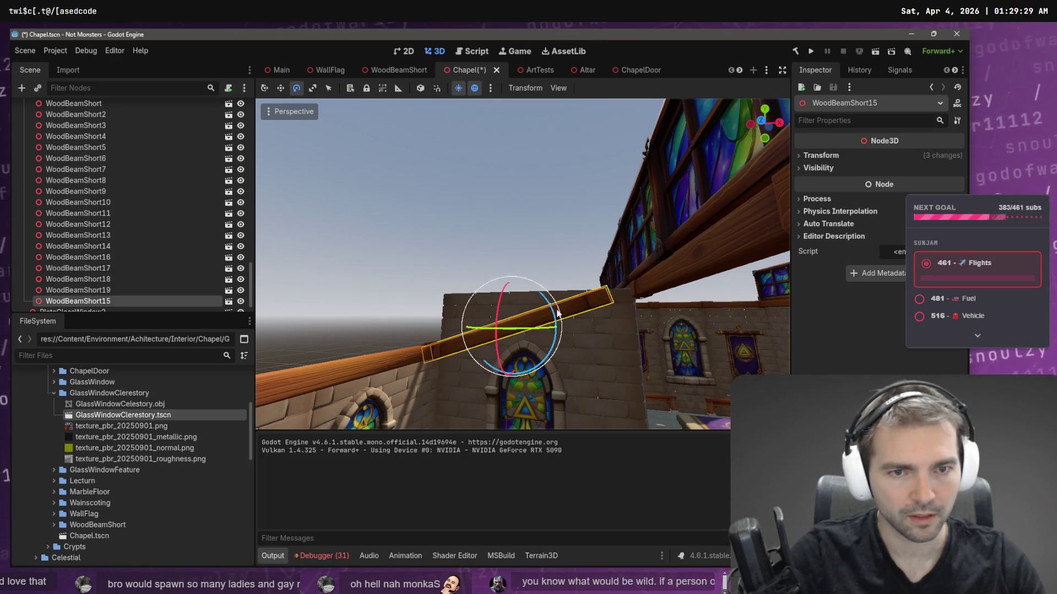
key(w)
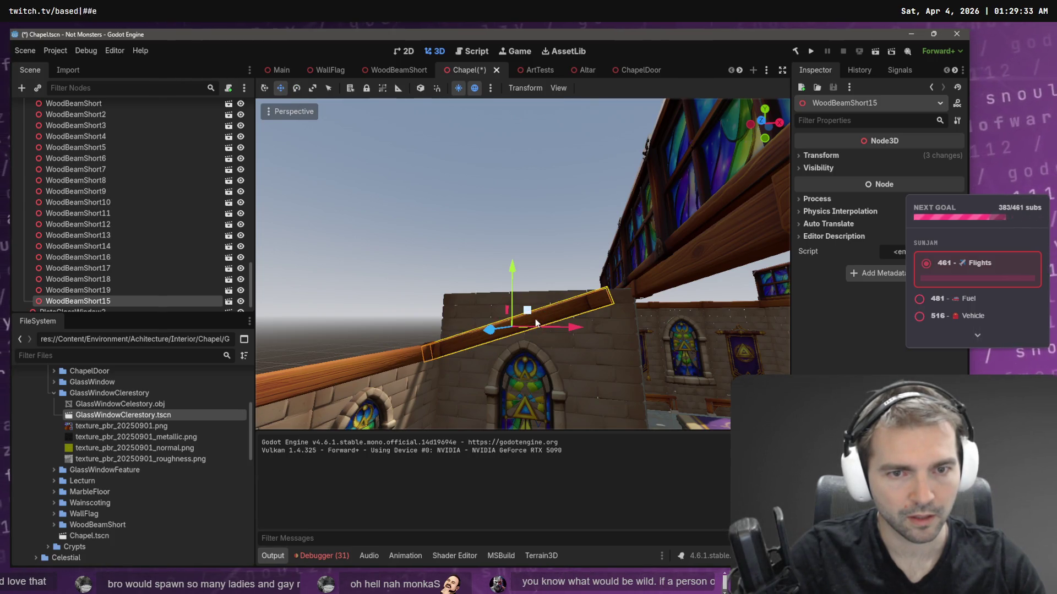
drag(526, 312, 549, 309)
- Stretch WoodBeamShort15 along its length using local-space scale handles
key(r)
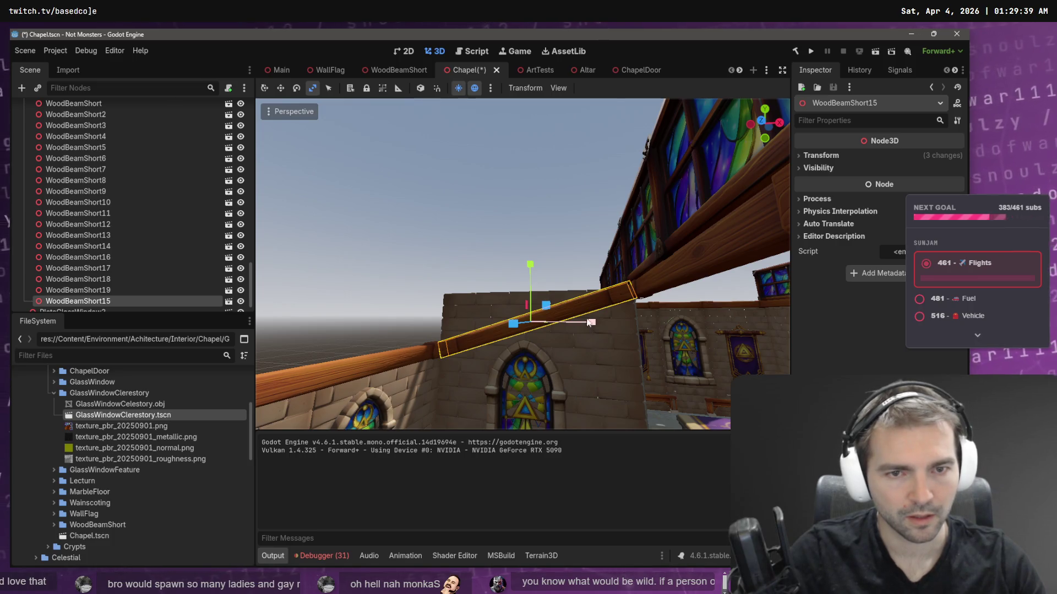
click(420, 88)
mouse_move(592, 306)
mouse_down()
mouse_move(608, 302)
mouse_move(598, 300)
mouse_up()
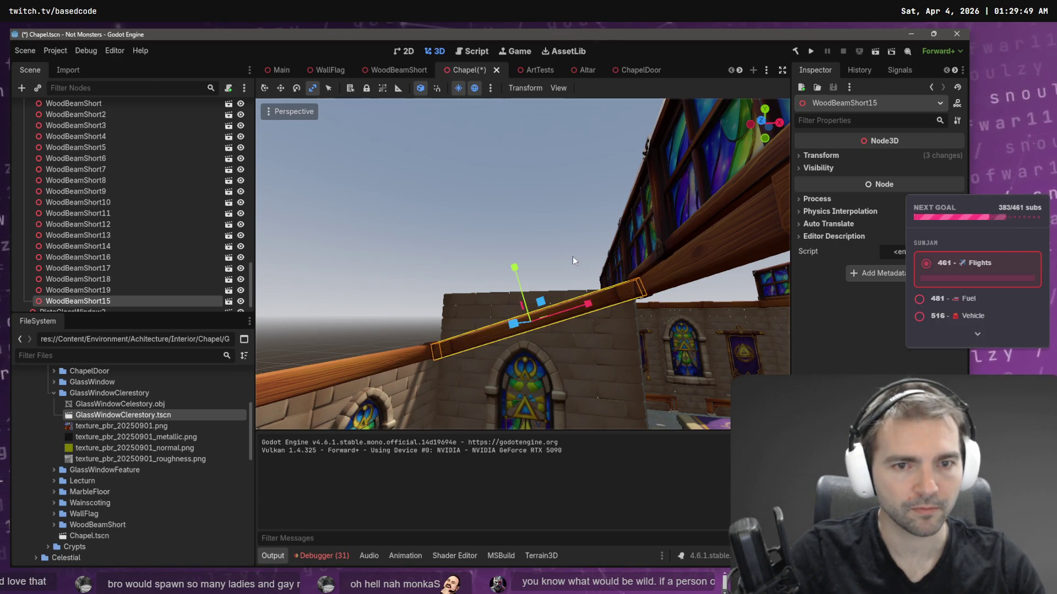
key(w)
click(554, 217)
key(w)
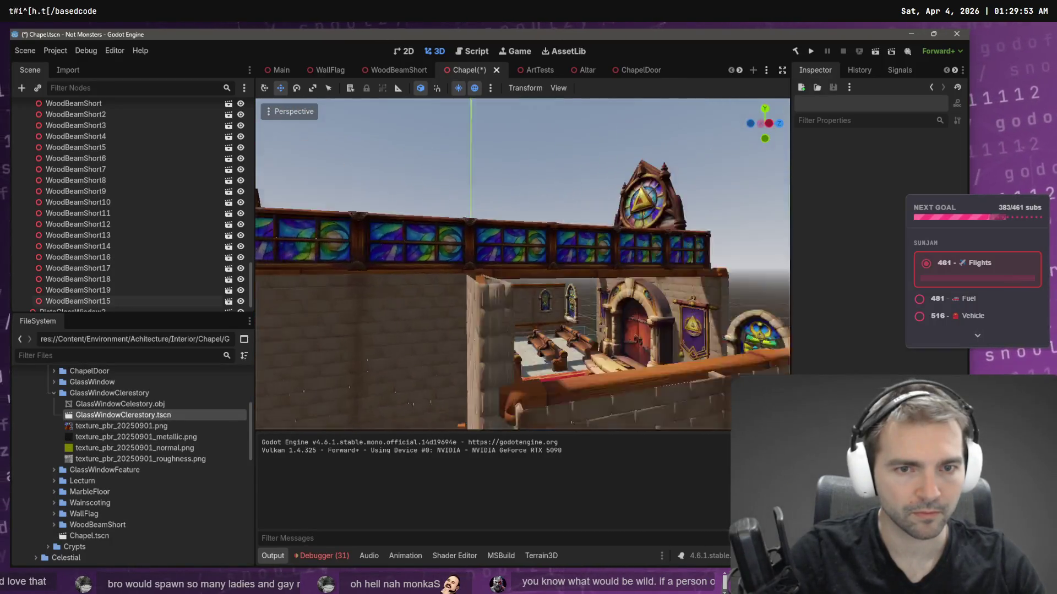
- Check the chapel concept reference, then duplicate WoodBeamShort15 and slide the copy along the wall
key(alt+Tab)
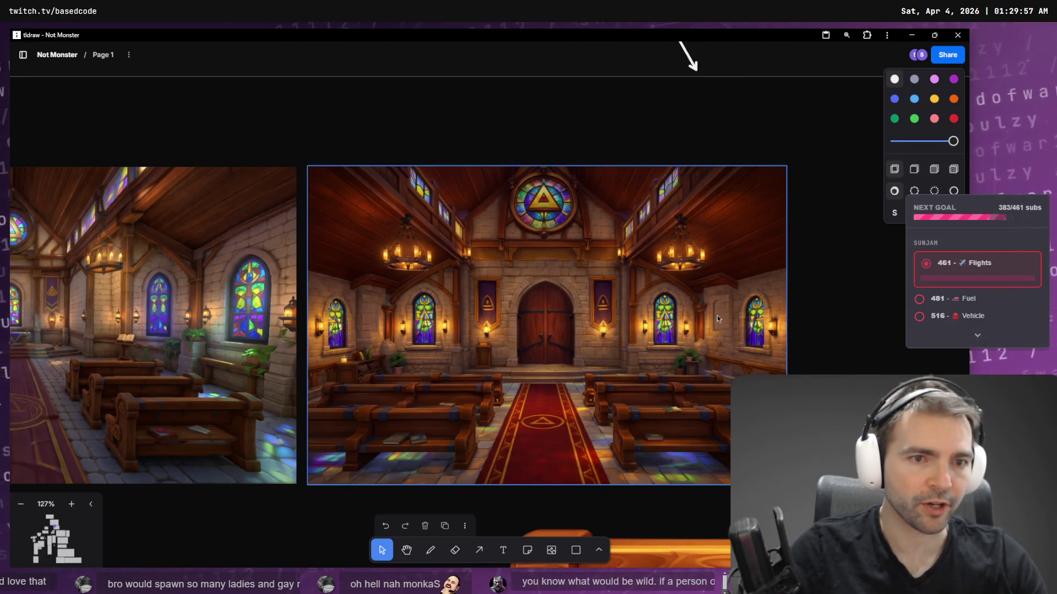
key(alt+Tab)
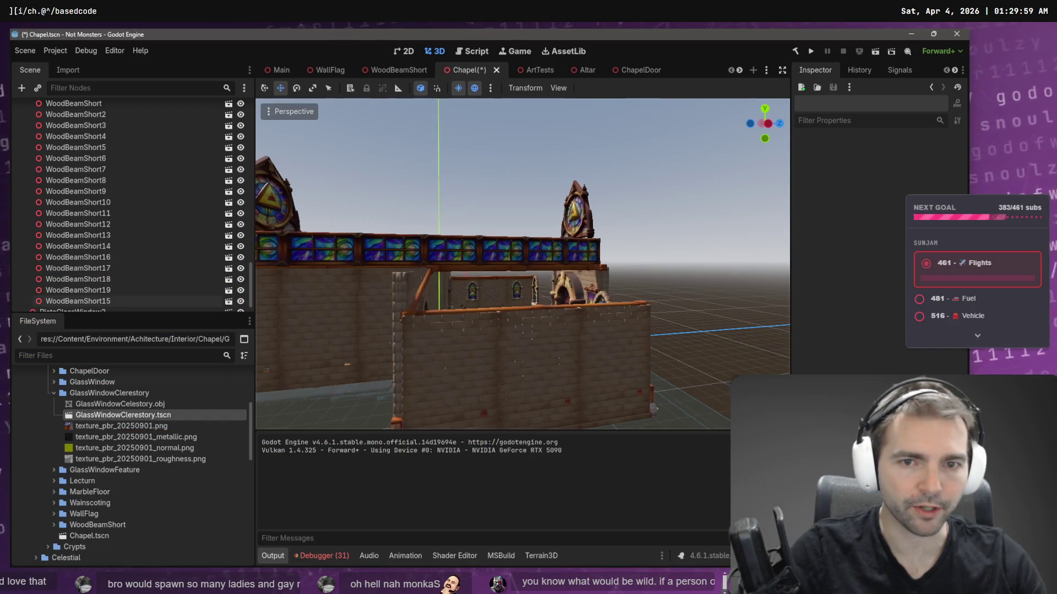
click(536, 294)
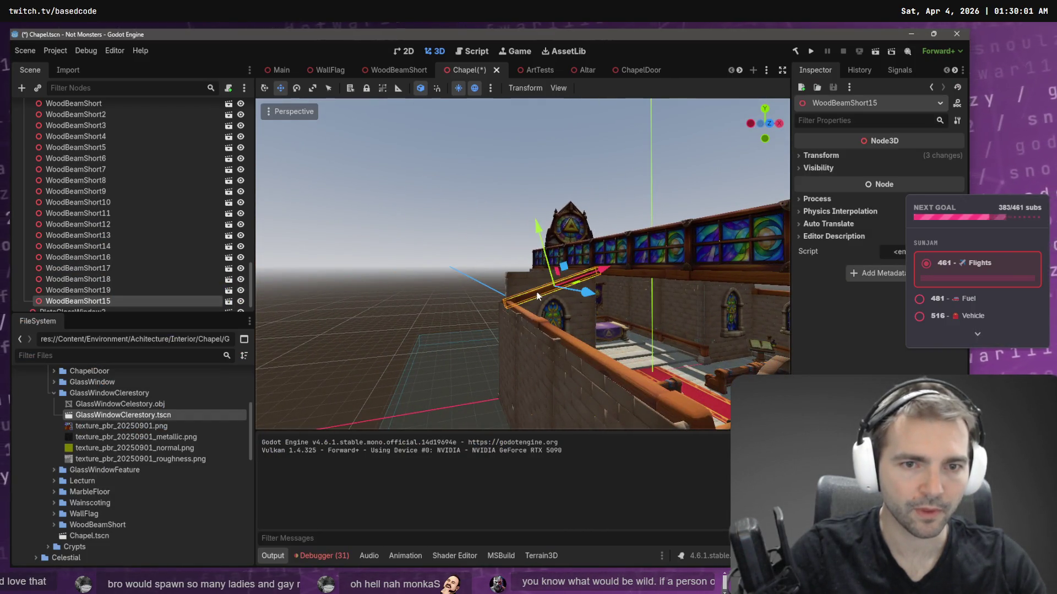
key(ctrl+d)
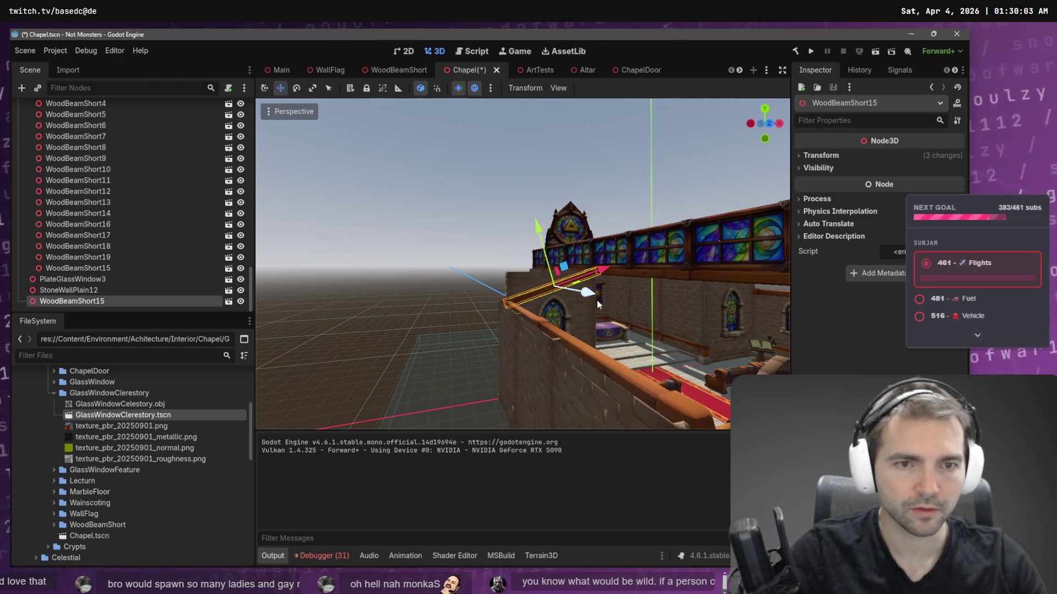
mouse_move(581, 296)
mouse_down()
mouse_move(773, 326)
mouse_move(689, 309)
mouse_up()
drag(494, 273, 532, 271)
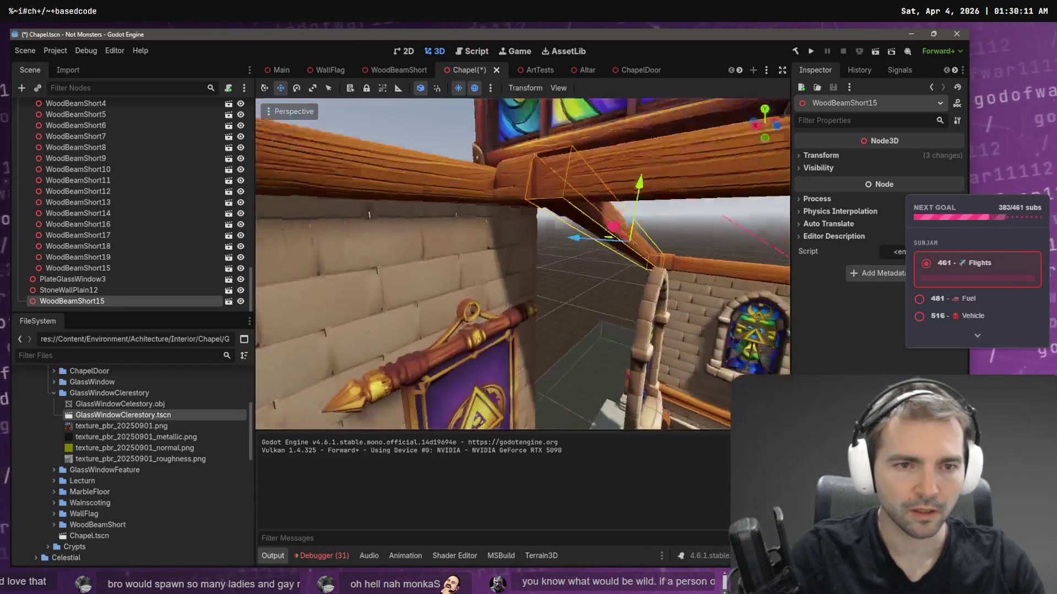
- Adjust the copied sloping beam's position further along the wall
key(s)
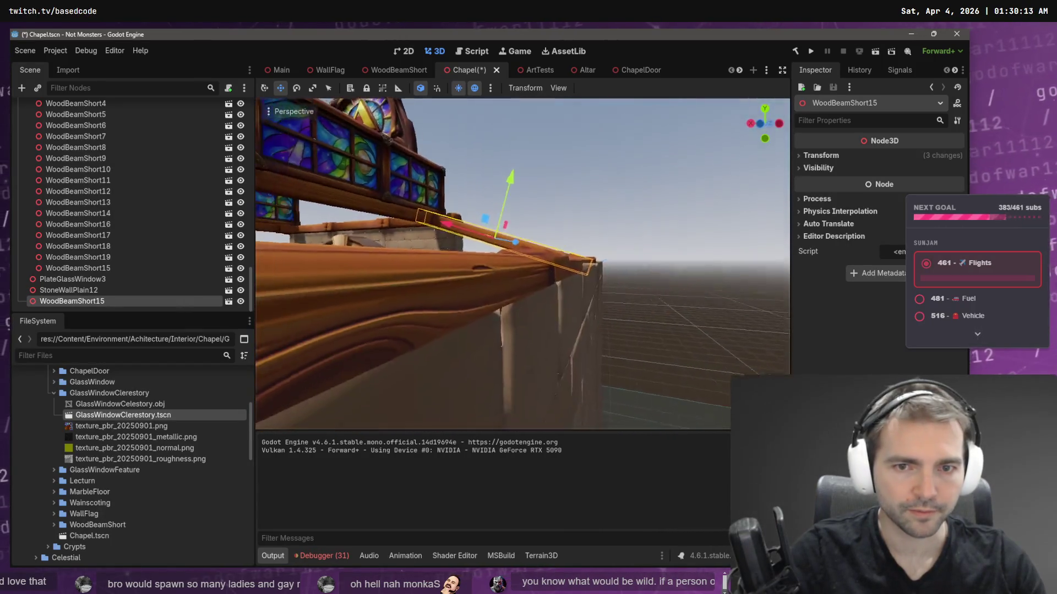
key(w)
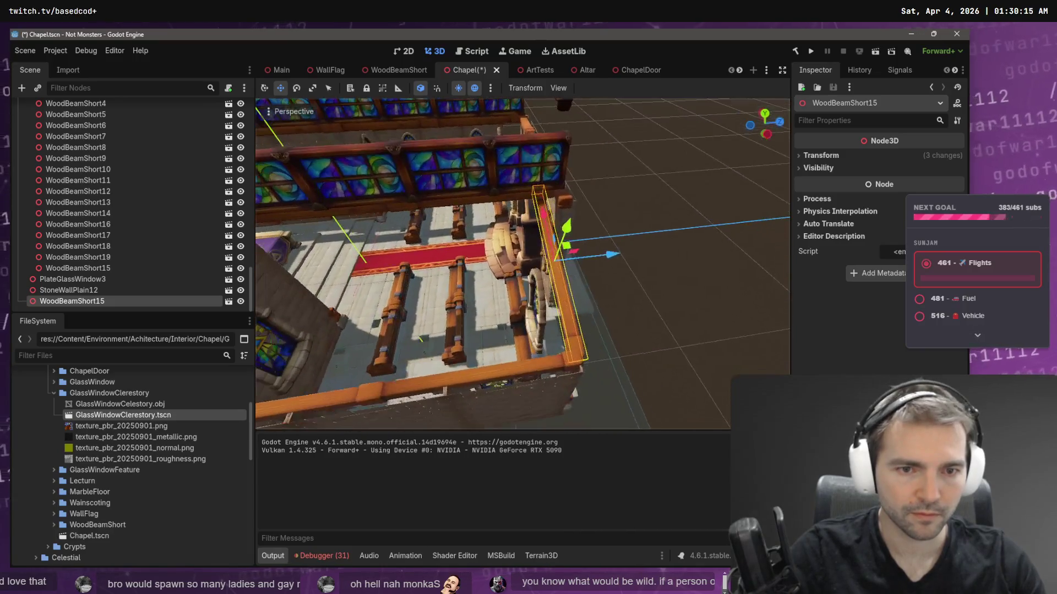
mouse_move(614, 255)
mouse_down()
mouse_move(601, 260)
mouse_move(628, 237)
mouse_up()
key(w)
key(w)
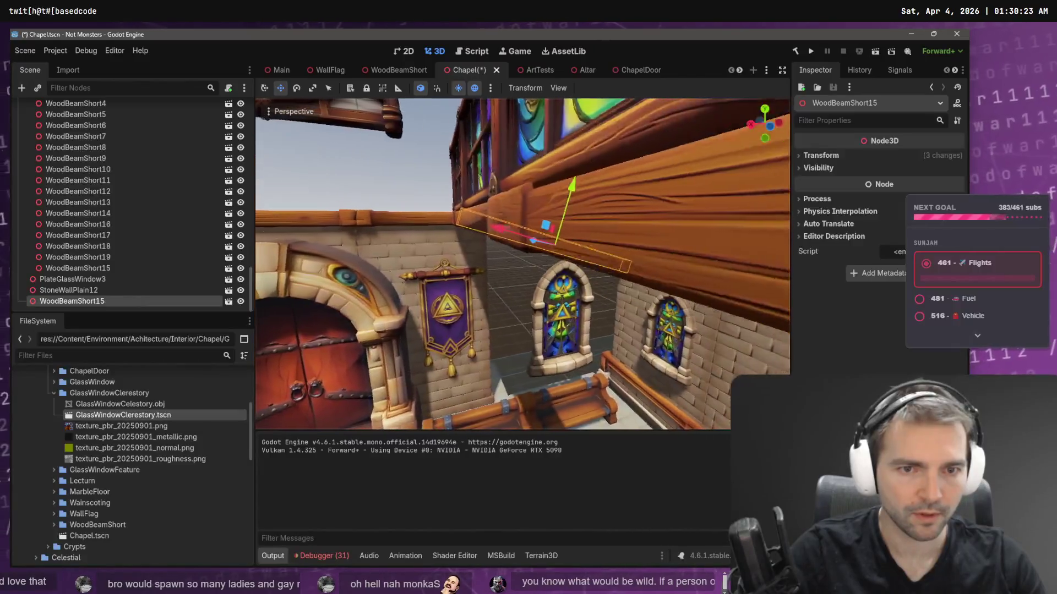
key(s)
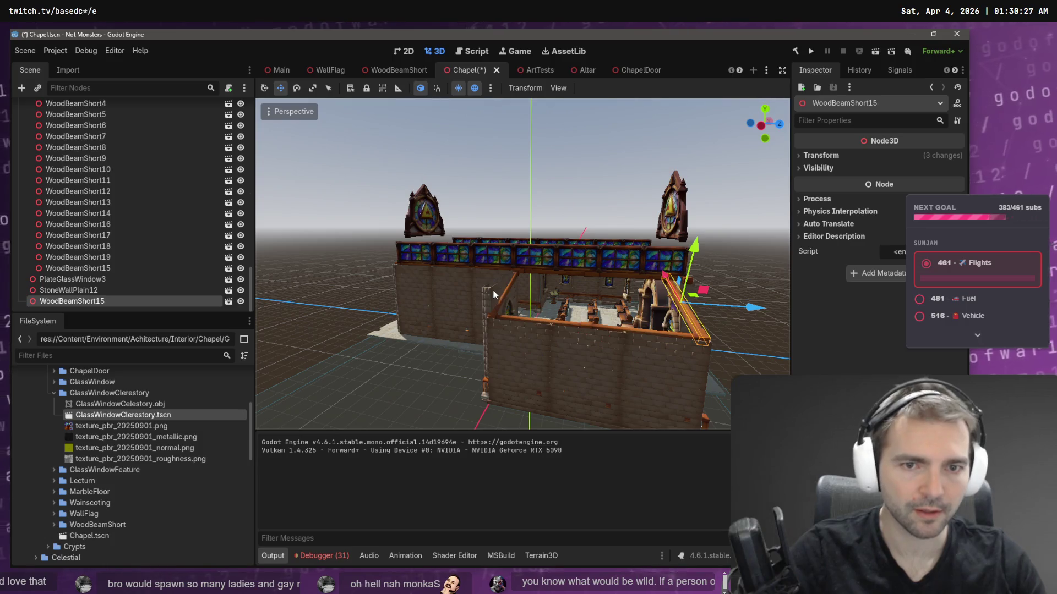
- Duplicate StoneWallPlain12 as StoneWallPlain13 and start moving it along Z
click(494, 295)
key(ctrl+d)
key(g)
key(z)
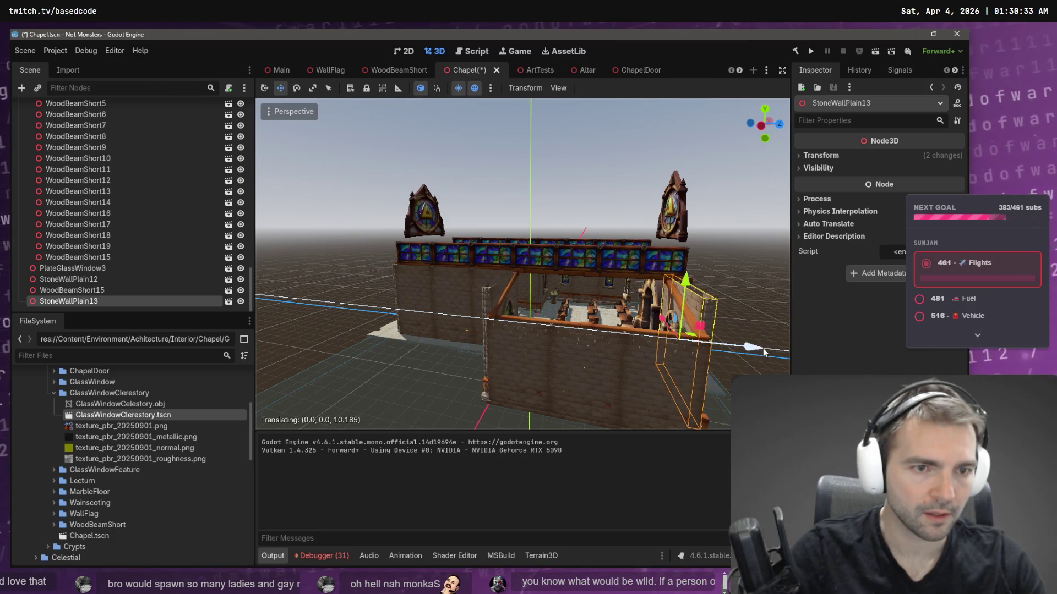
- Drop the StoneWallPlain13 copy, inspect it inside the chapel, then delete it
click(763, 356)
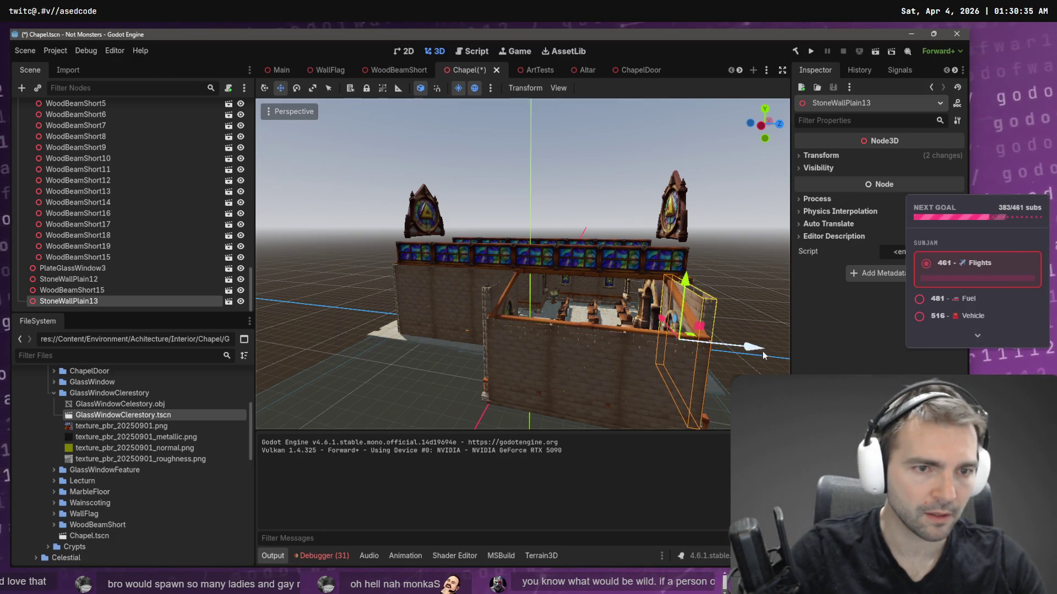
key(w)
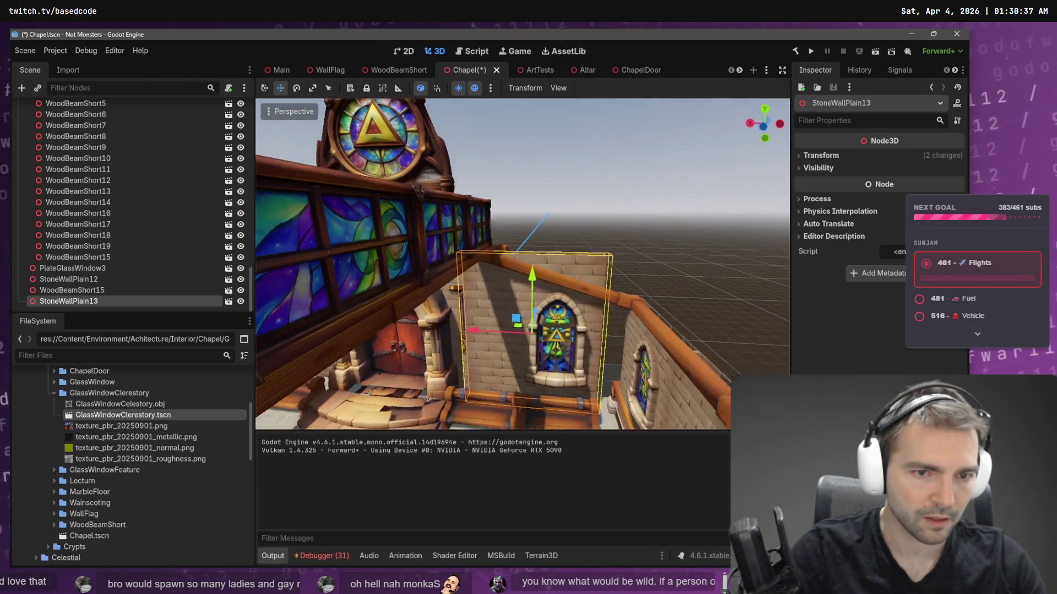
key(w)
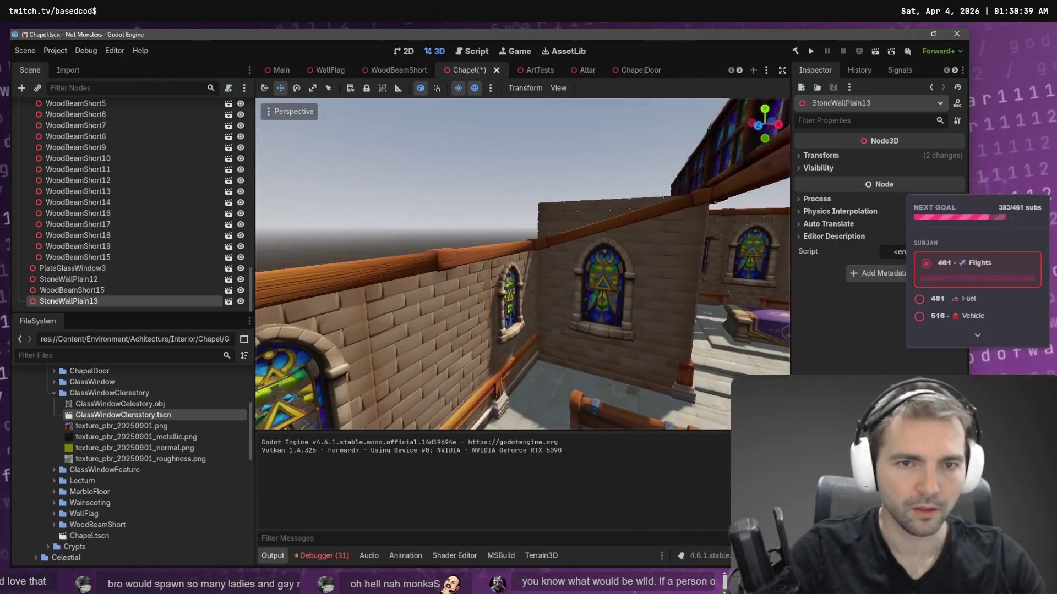
key(s)
key(s)
key(Delete)
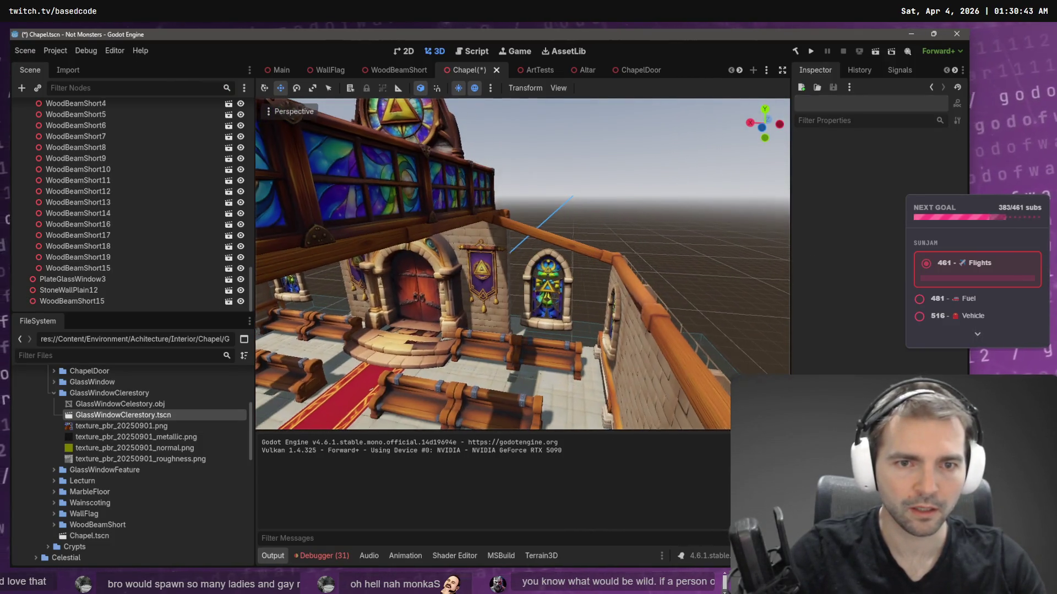
key(s)
- Restore StoneWallPlain13 with undo and slide it along Z to about 10.067
click(546, 275)
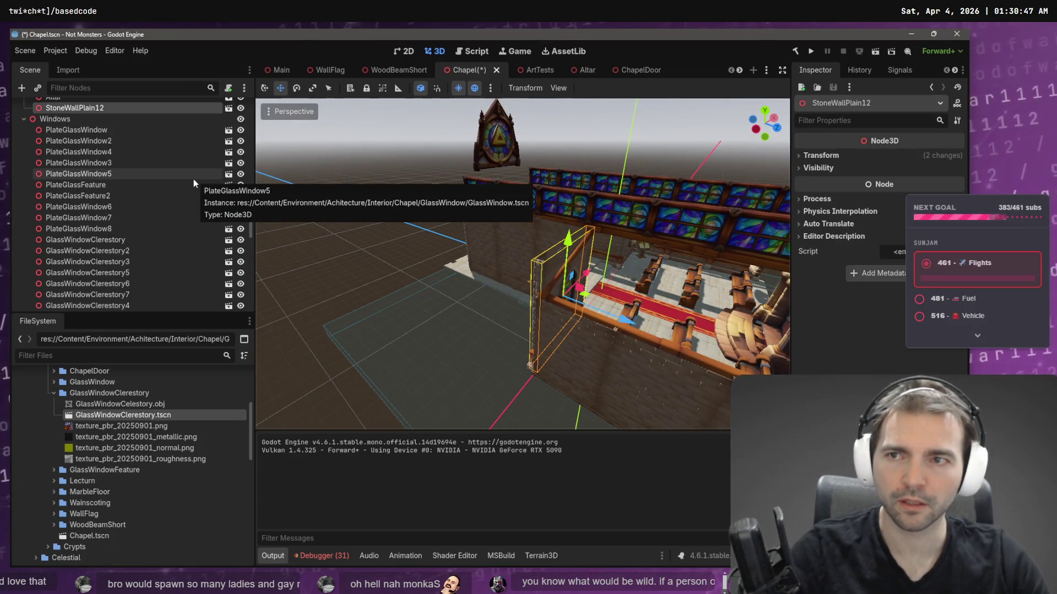
key(Left)
key(ctrl+z)
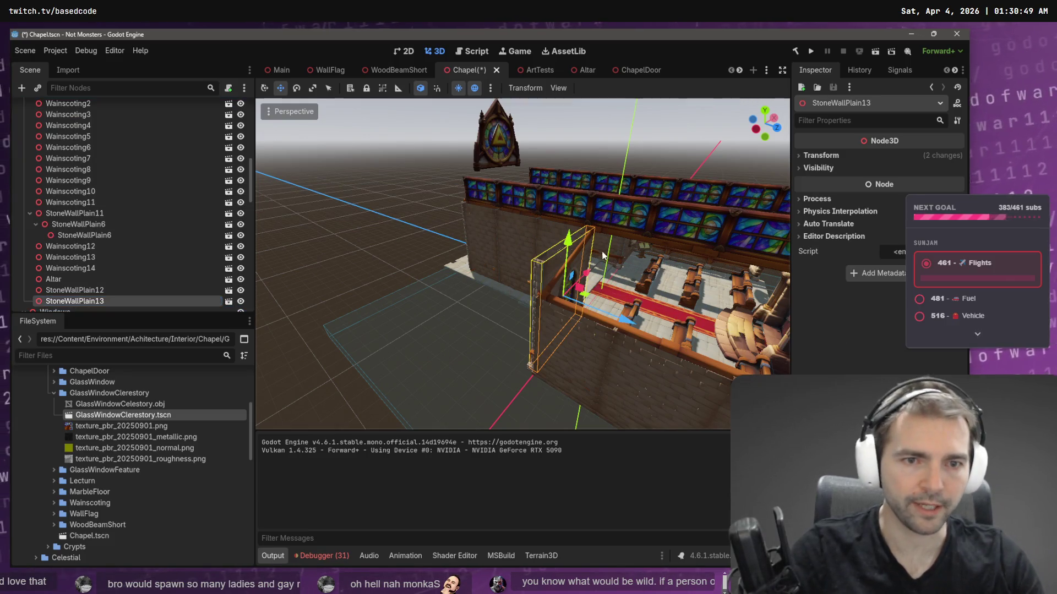
mouse_move(624, 326)
mouse_down()
mouse_move(545, 242)
mouse_move(584, 334)
mouse_up()
mouse_move(491, 325)
mouse_down()
mouse_move(490, 167)
mouse_move(500, 167)
mouse_up()
scroll(496, 163, up, 3)
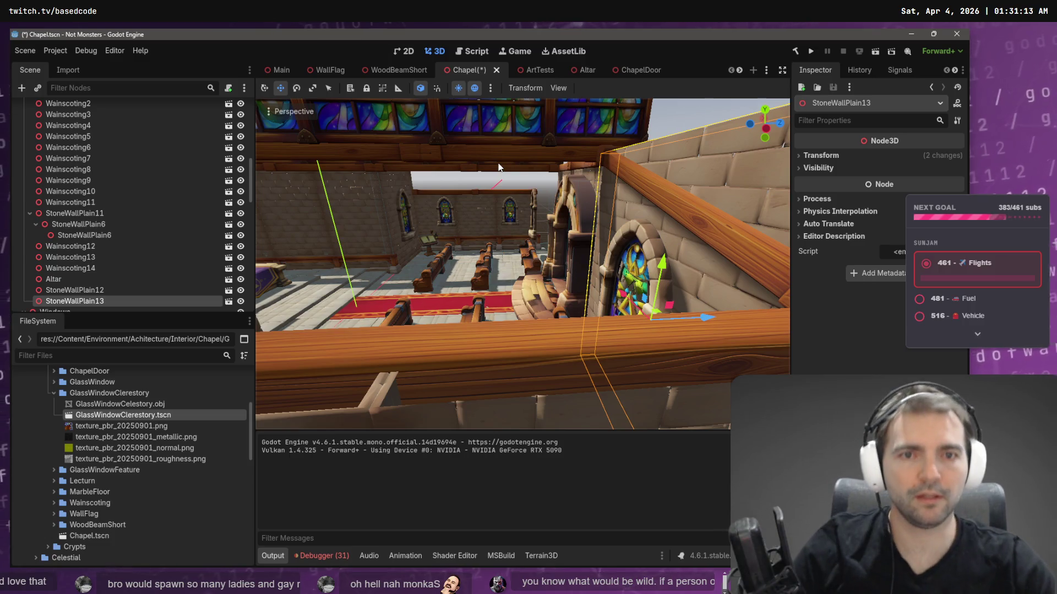
- Clear the selection and save Chapel.tscn
mouse_move(500, 167)
mouse_down()
mouse_move(484, 171)
mouse_move(490, 302)
mouse_up()
click(585, 259)
key(ctrl+s)
mouse_move(625, 247)
mouse_down()
mouse_move(533, 245)
mouse_move(582, 288)
mouse_up()
- Select StoneWallPlain13, then PlateGlassWindow3, PlateGlassWindow2 and the arched side window
click(572, 305)
mouse_move(533, 317)
mouse_down()
mouse_move(443, 367)
mouse_move(462, 360)
mouse_move(441, 345)
mouse_up()
click(443, 367)
shift+click(466, 358)
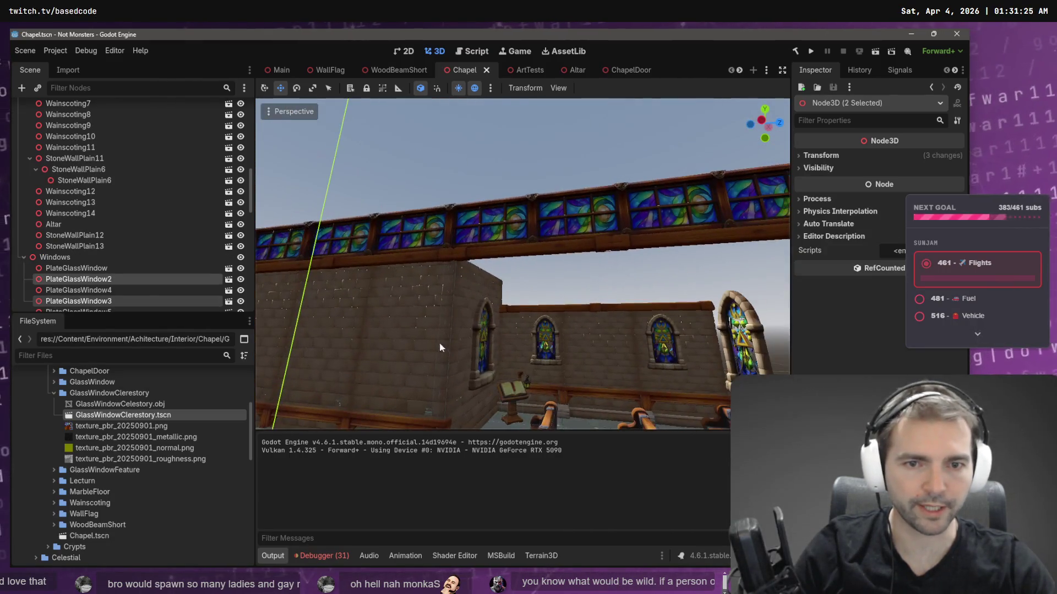
shift+click(734, 322)
drag(734, 323, 683, 286)
- Review the clerestory and door end, save the Chapel scene again, and select StoneWallPlain13
drag(549, 130, 484, 145)
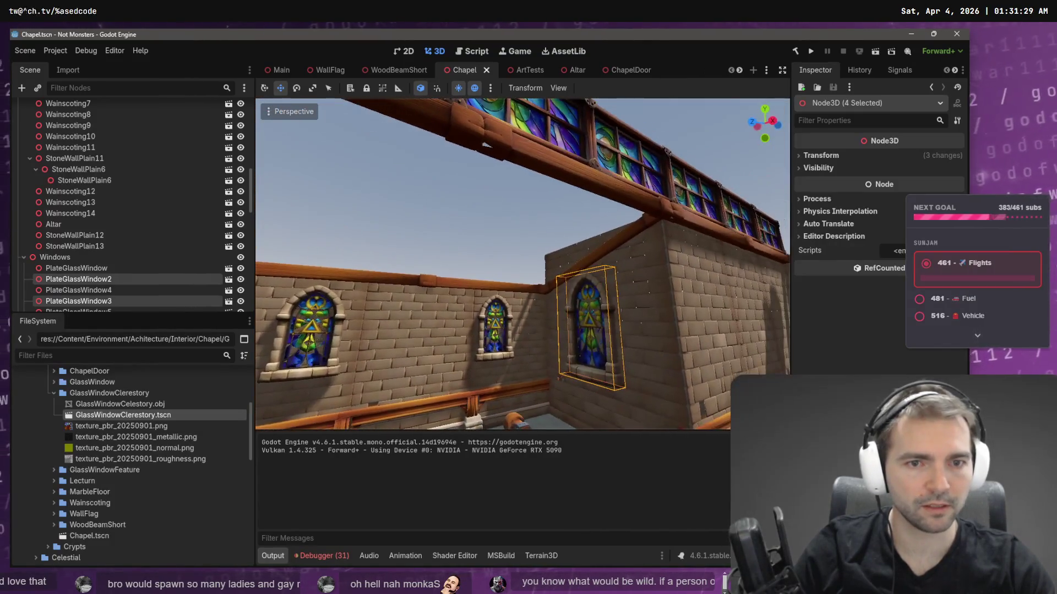
drag(679, 295, 593, 287)
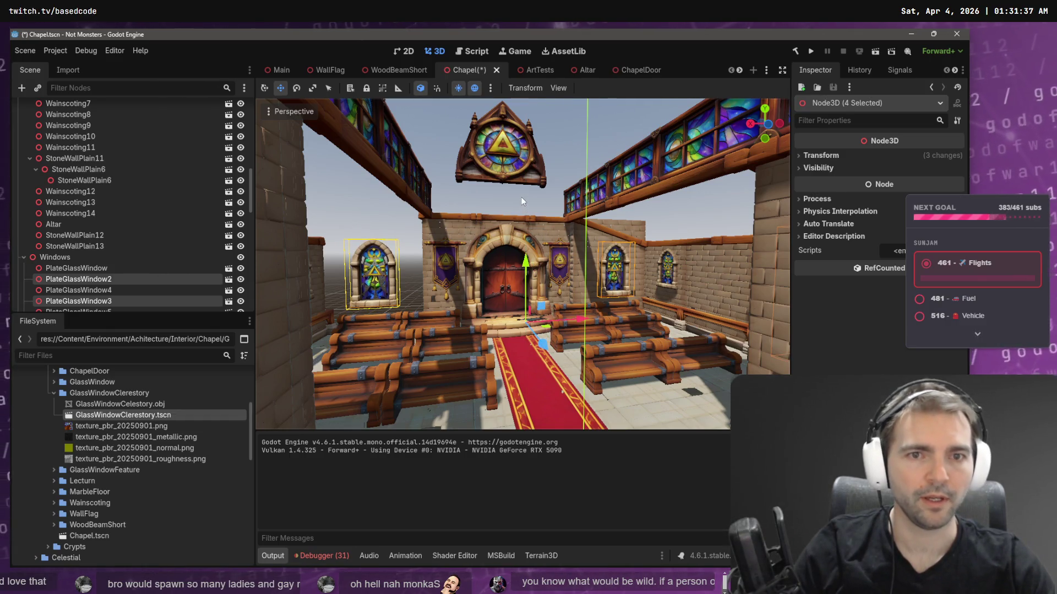
key(ctrl+s)
click(625, 229)
mouse_move(626, 229)
mouse_down()
mouse_move(591, 246)
mouse_move(625, 227)
mouse_up()
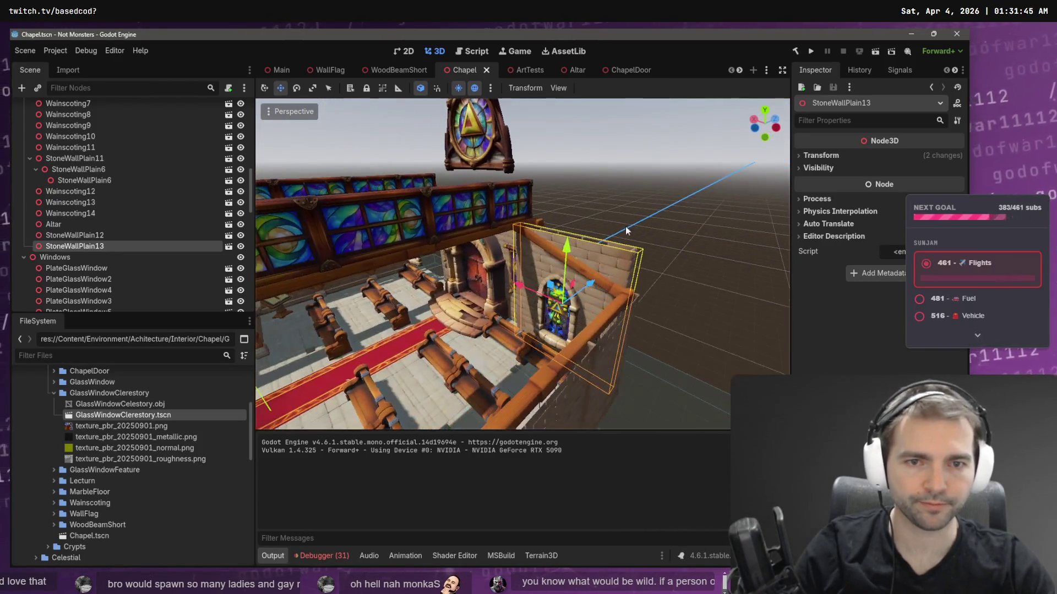
- Select the corner walls, beams and window, and duplicate them
shift+click(543, 244)
drag(658, 258, 536, 288)
shift+click(472, 307)
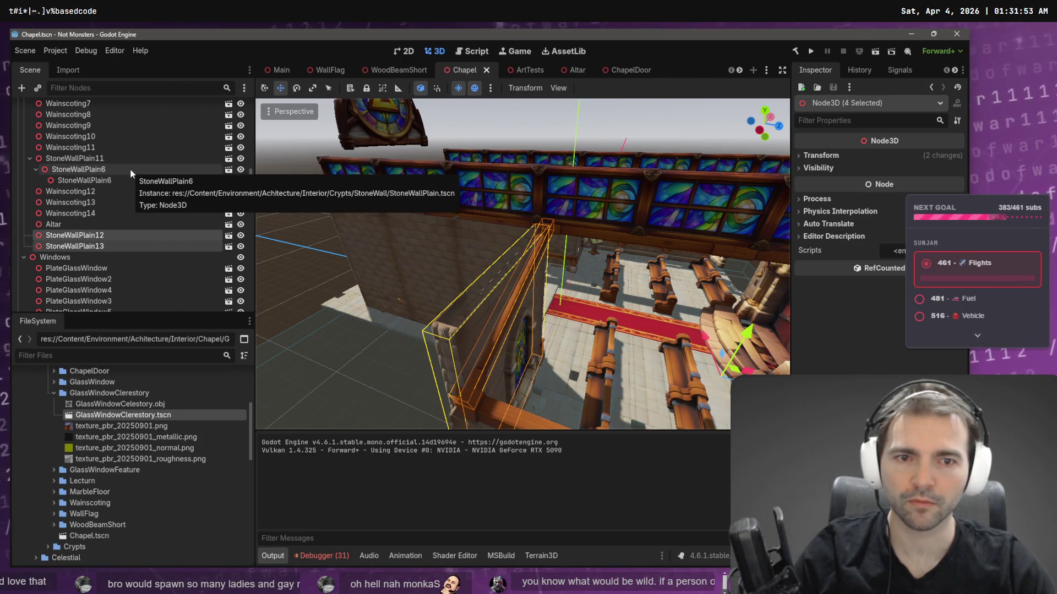
key(ctrl+g)
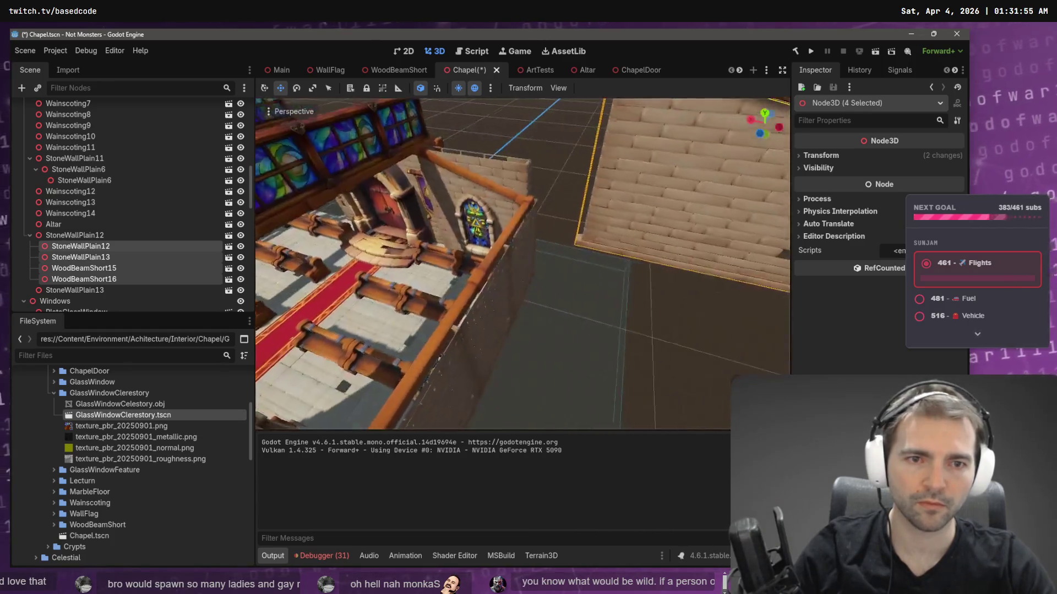
drag(633, 287, 691, 272)
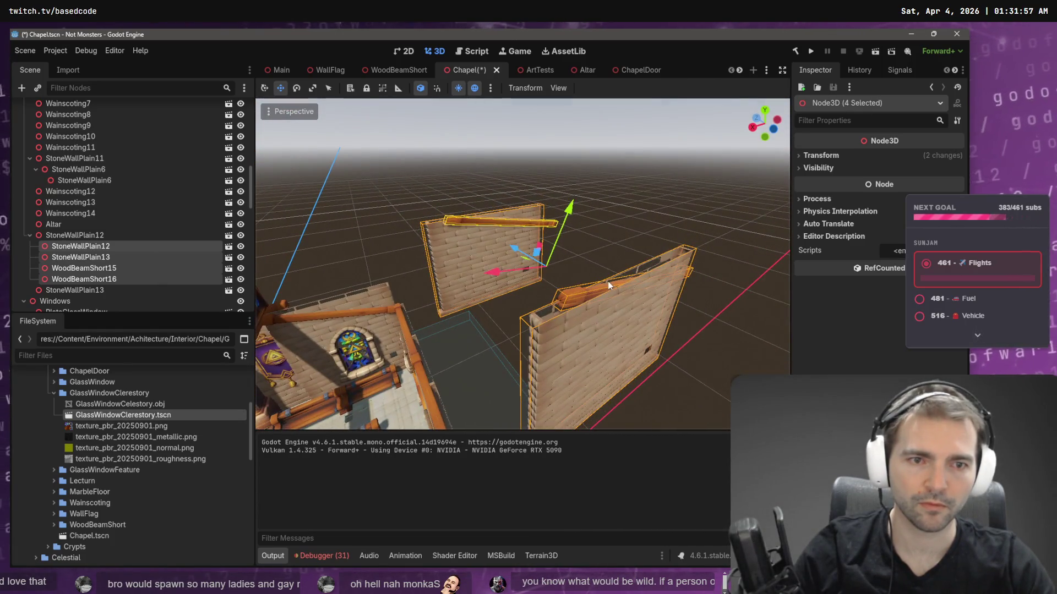
key(ctrl+z)
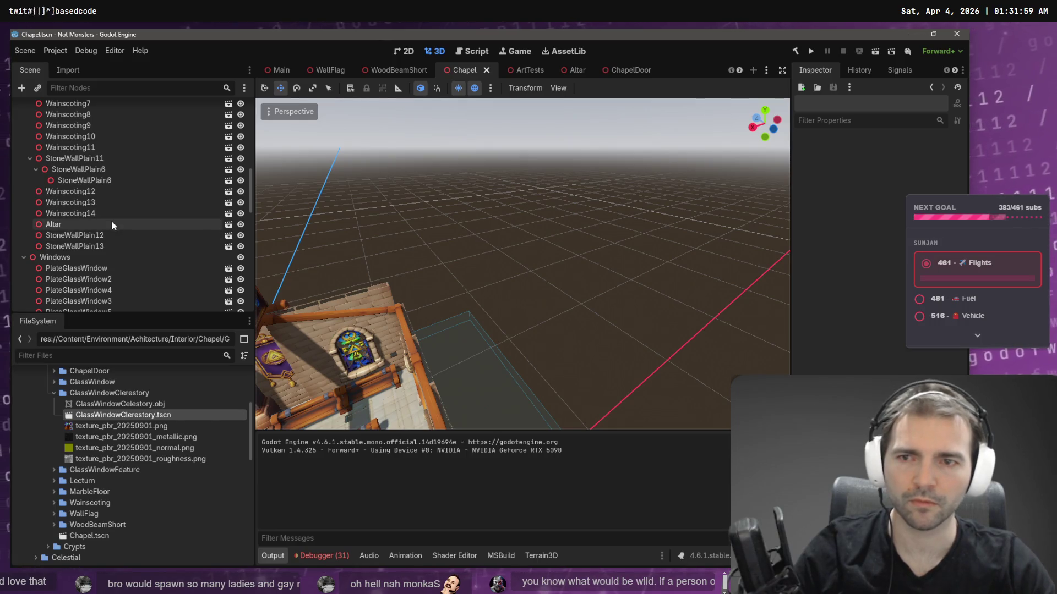
scroll(77, 164, up, 3)
scroll(77, 164, up, 10)
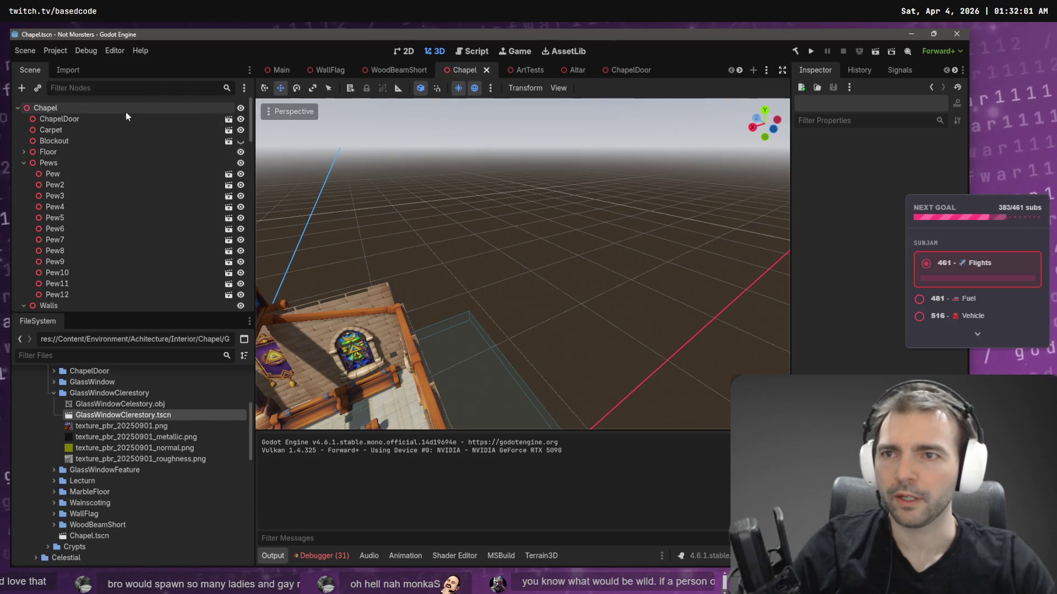
click(81, 109)
key(ctrl+shift+z)
- Turn the copies to face inward and move them to the opposite side, about 0.06 along X
key(f)
key(e)
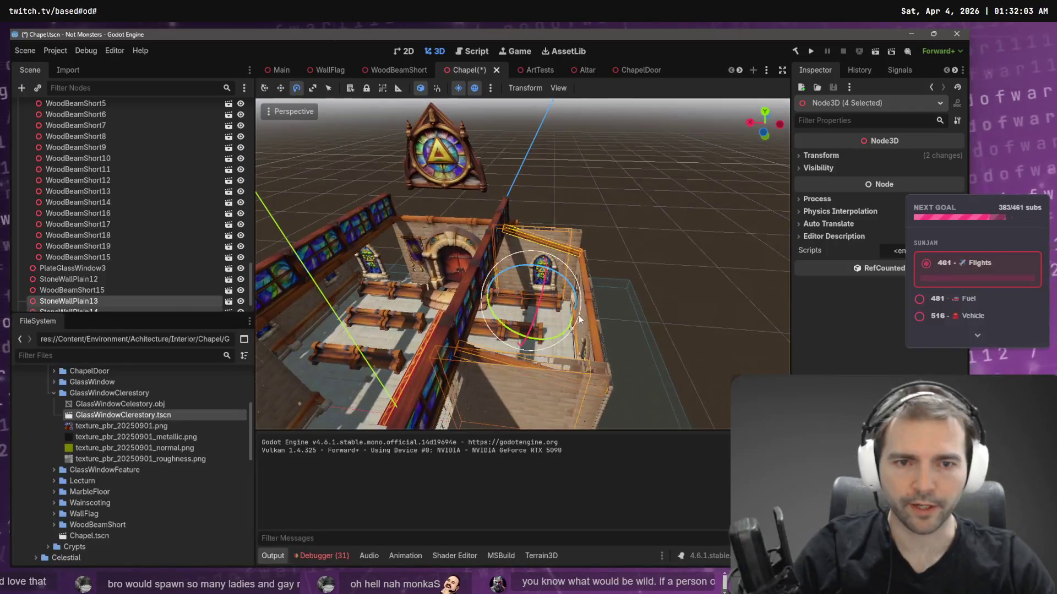
mouse_move(549, 331)
mouse_down()
mouse_move(460, 225)
mouse_move(513, 203)
mouse_move(502, 203)
mouse_move(547, 234)
mouse_move(516, 195)
mouse_move(473, 188)
mouse_up()
mouse_move(469, 302)
mouse_down()
mouse_move(261, 279)
mouse_move(284, 283)
mouse_up()
drag(612, 286, 609, 292)
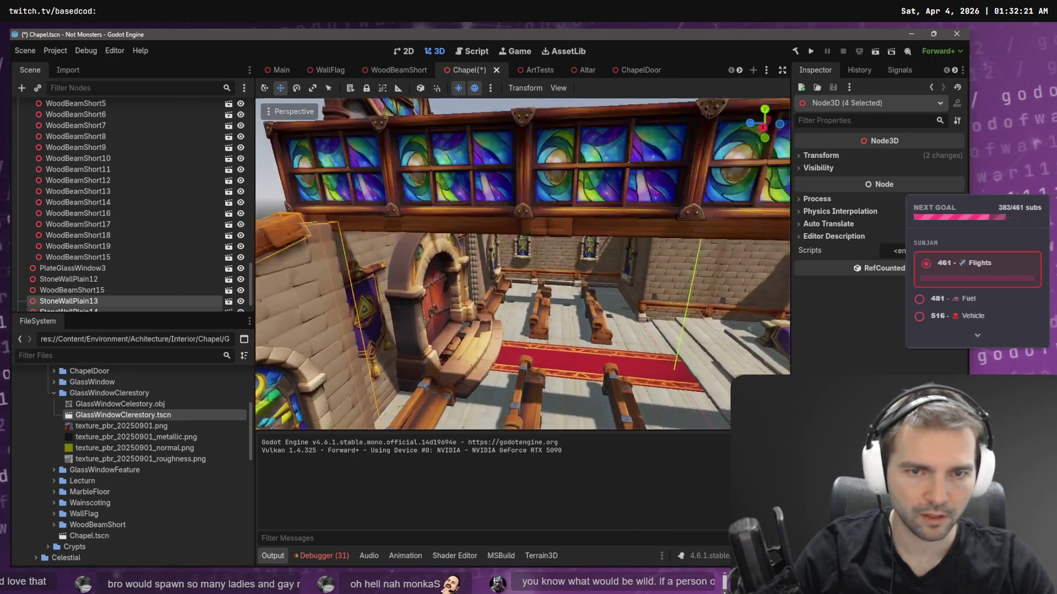
key(w)
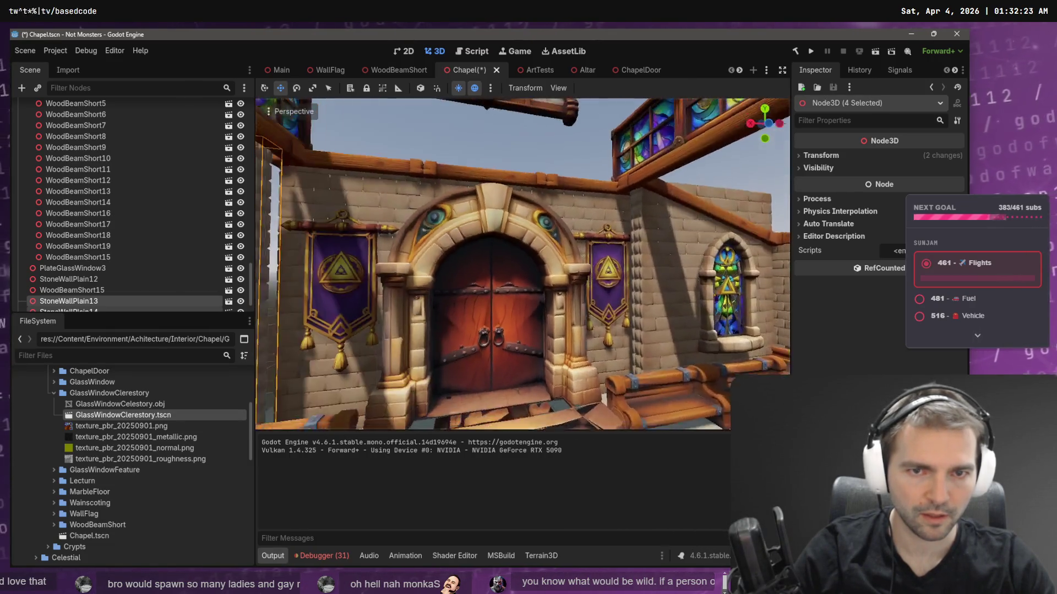
key(s)
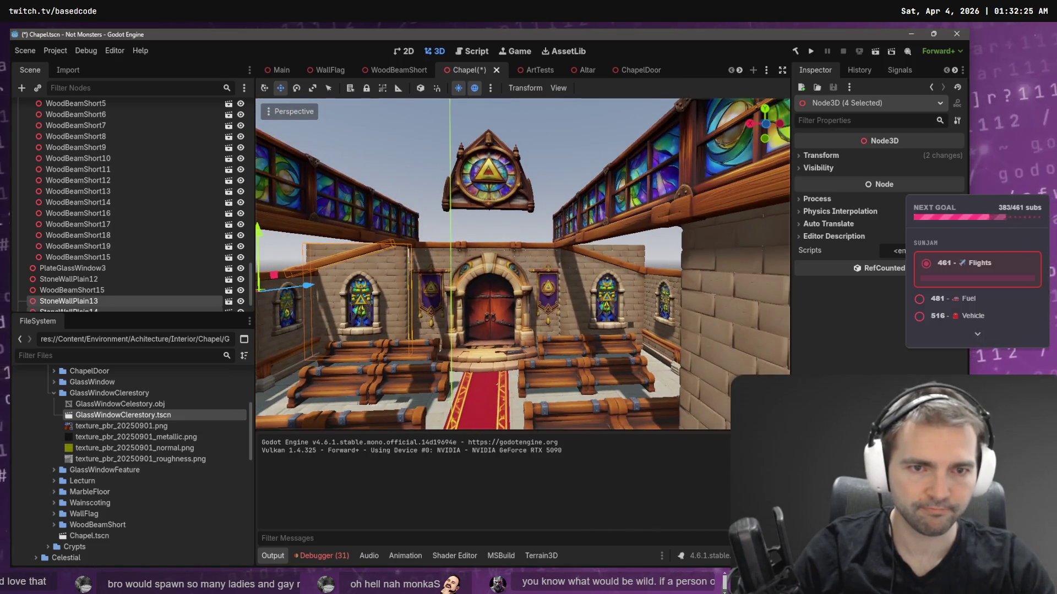
key(w)
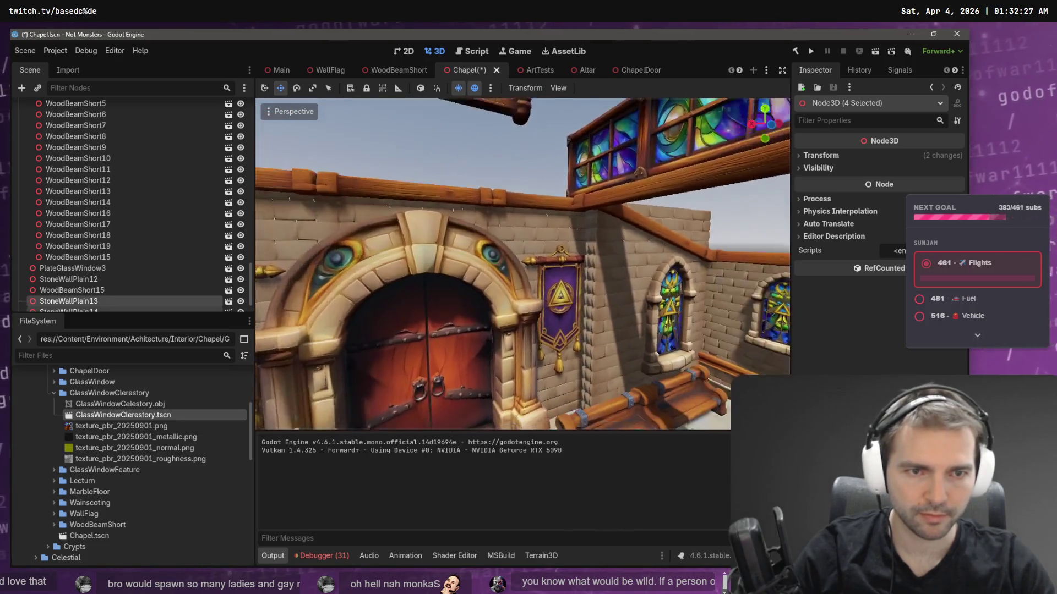
click(619, 322)
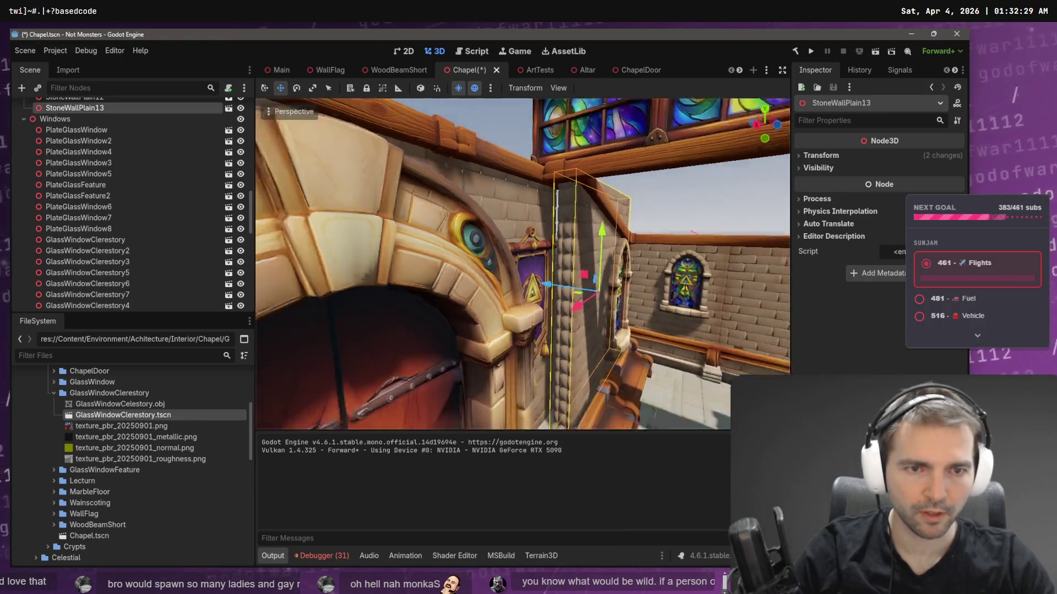
- Scale the StoneWallPlain13 panel beside the arched red door wider
key(s)
drag(501, 280, 564, 293)
key(w)
key(w)
key(r)
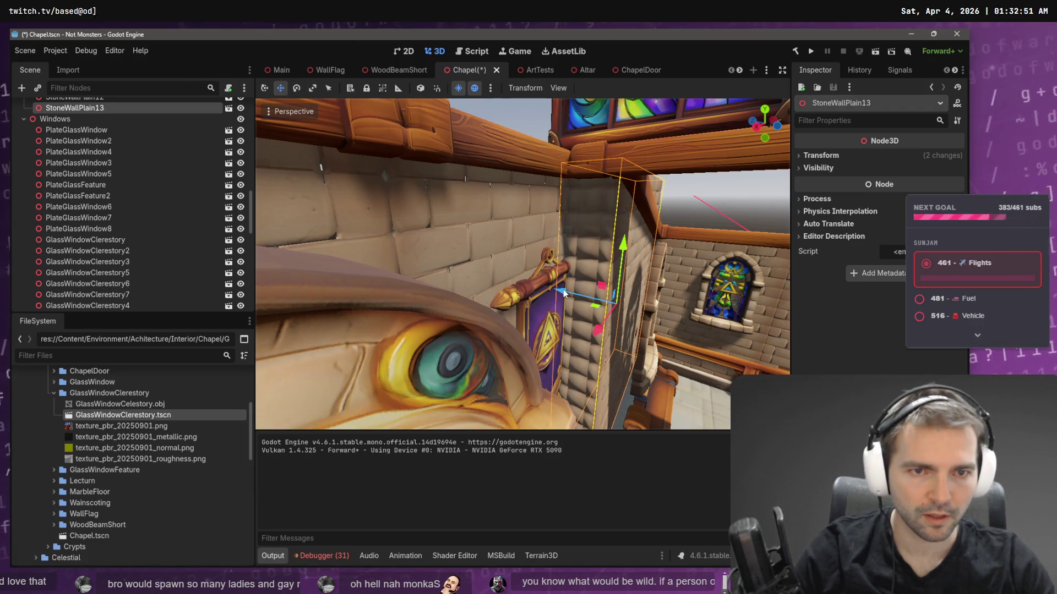
mouse_move(572, 286)
mouse_down()
mouse_move(544, 303)
mouse_move(640, 270)
mouse_up()
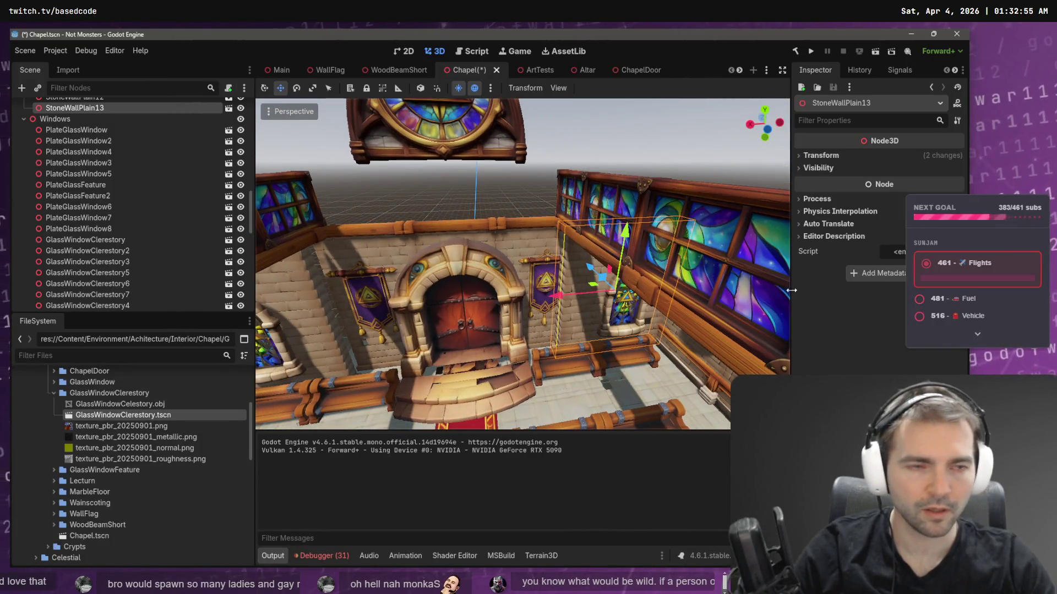
- Copy one StoneWallPlain13's Position and paste it onto the matching left-side wall
click(818, 156)
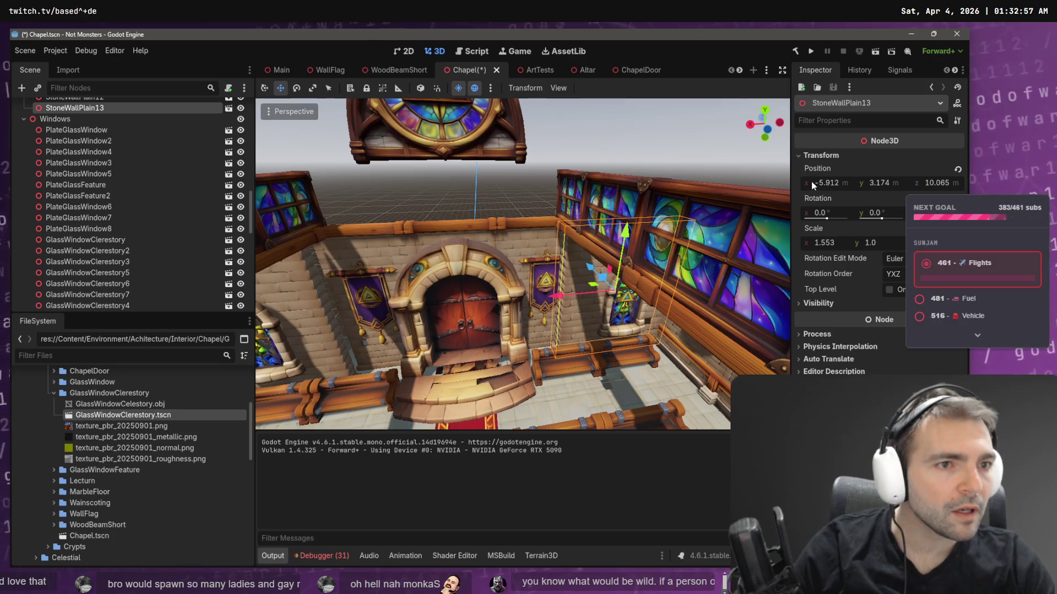
right_click(826, 173)
click(831, 184)
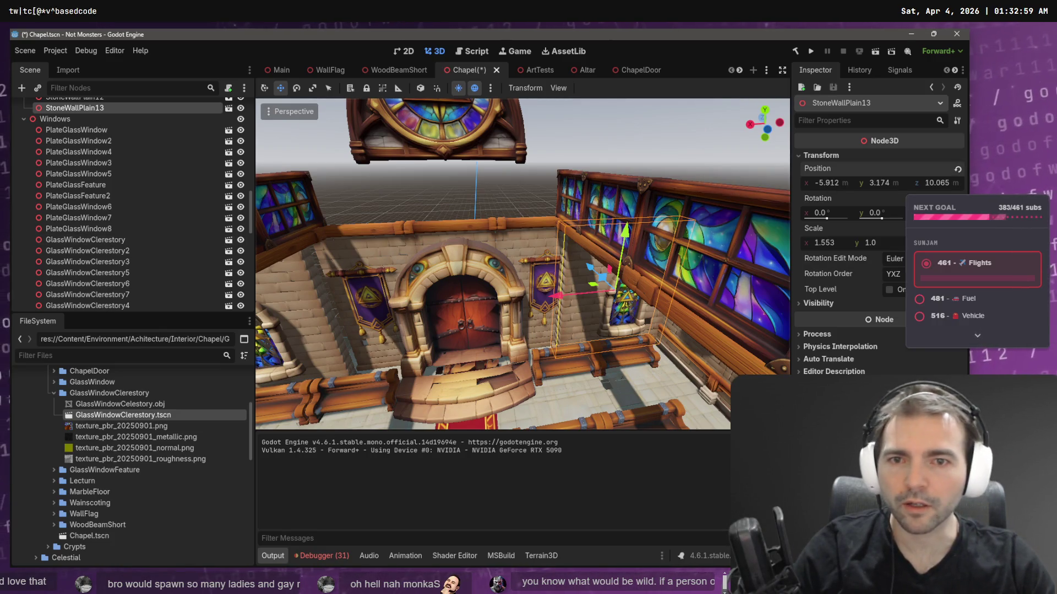
drag(499, 269, 480, 273)
click(471, 254)
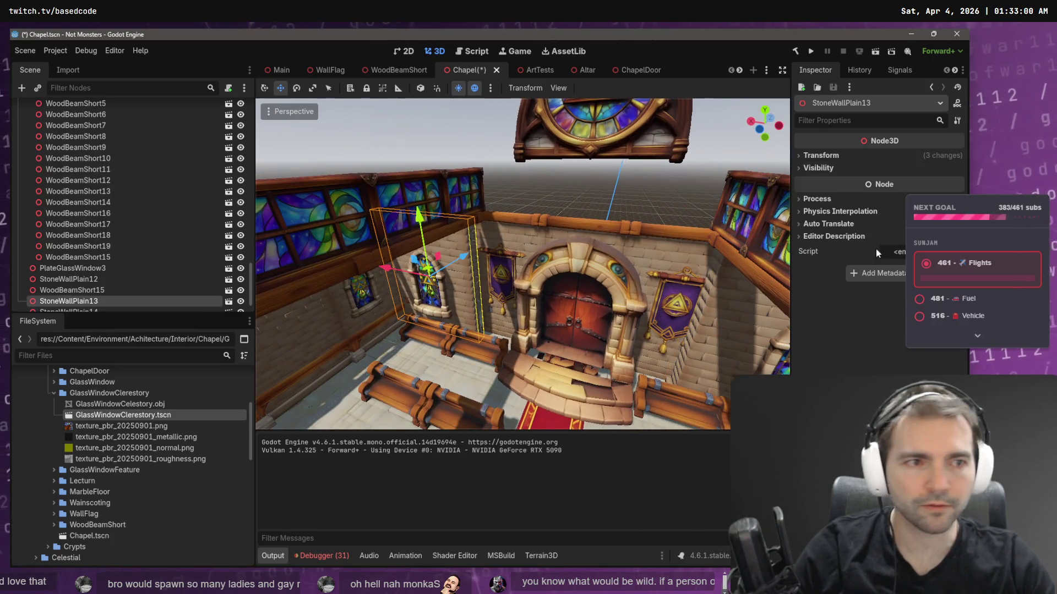
click(831, 155)
right_click(829, 171)
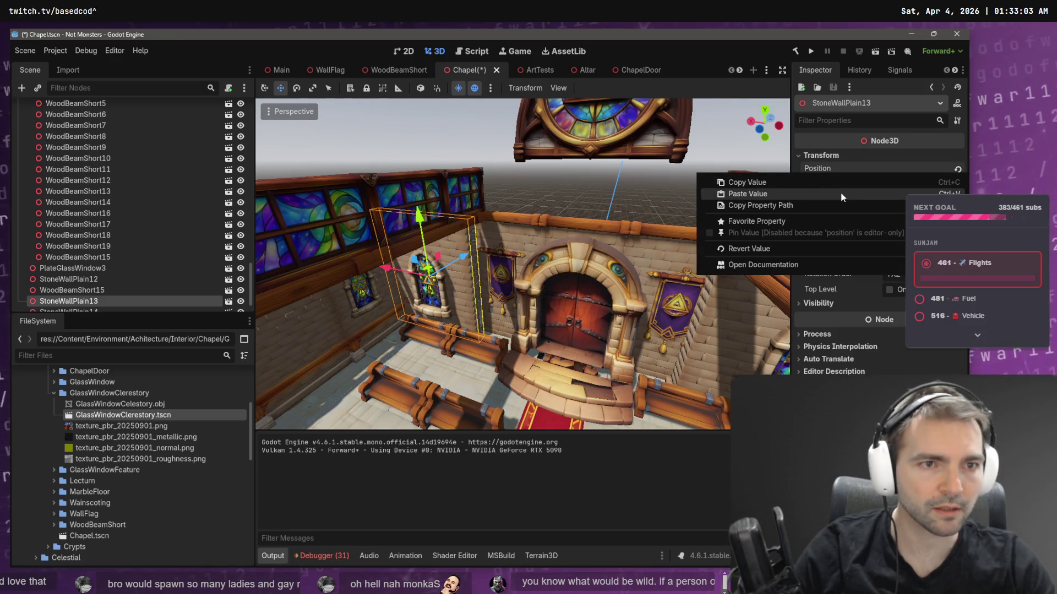
click(840, 193)
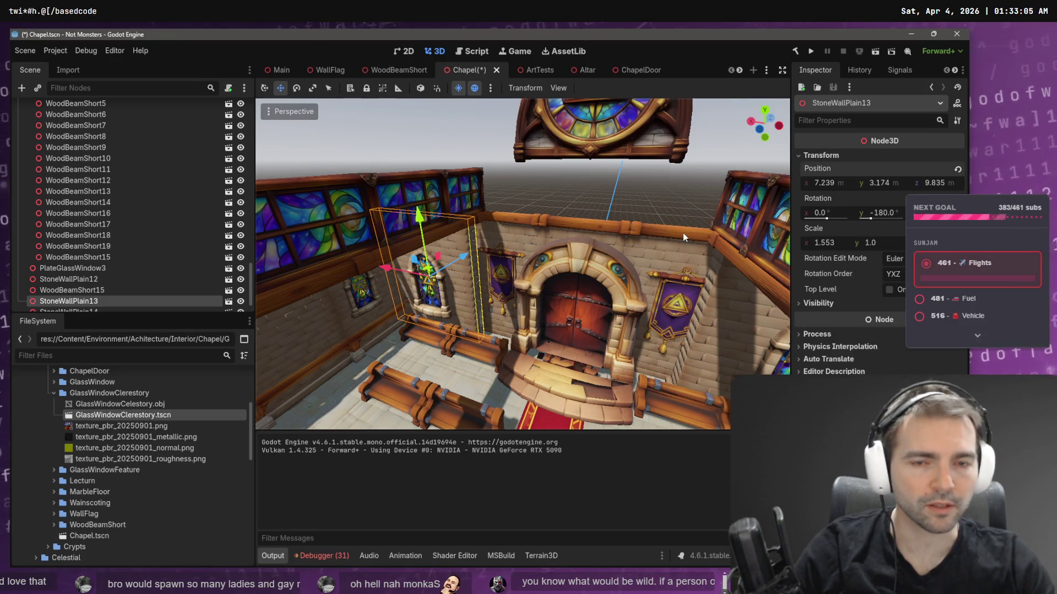
- Paste the 1.553 scale onto the mirrored wall panel and slide it along Z to about 10.089
right_click(811, 236)
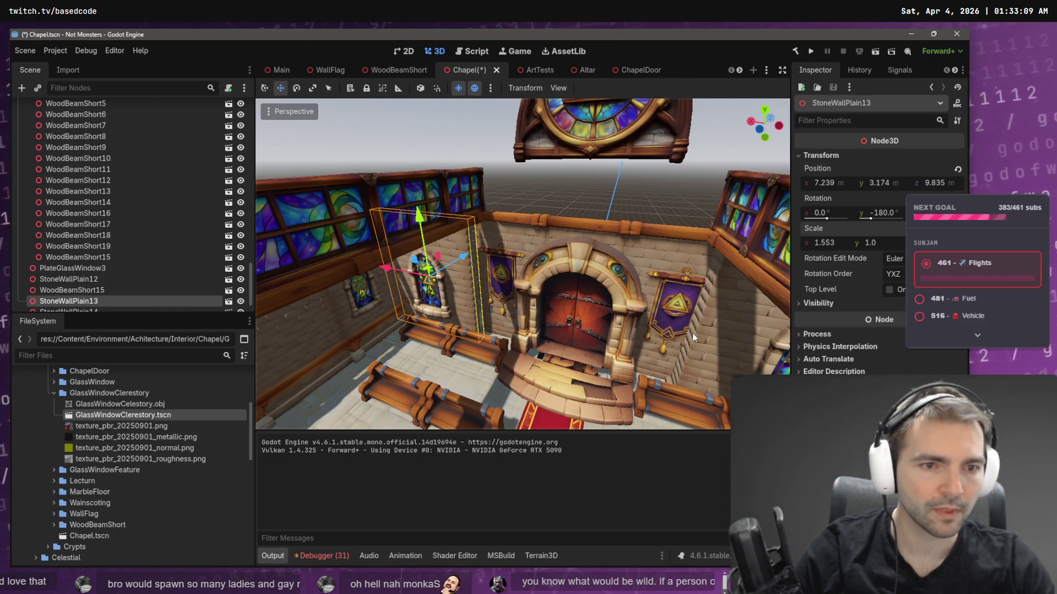
click(692, 331)
click(693, 334)
right_click(818, 230)
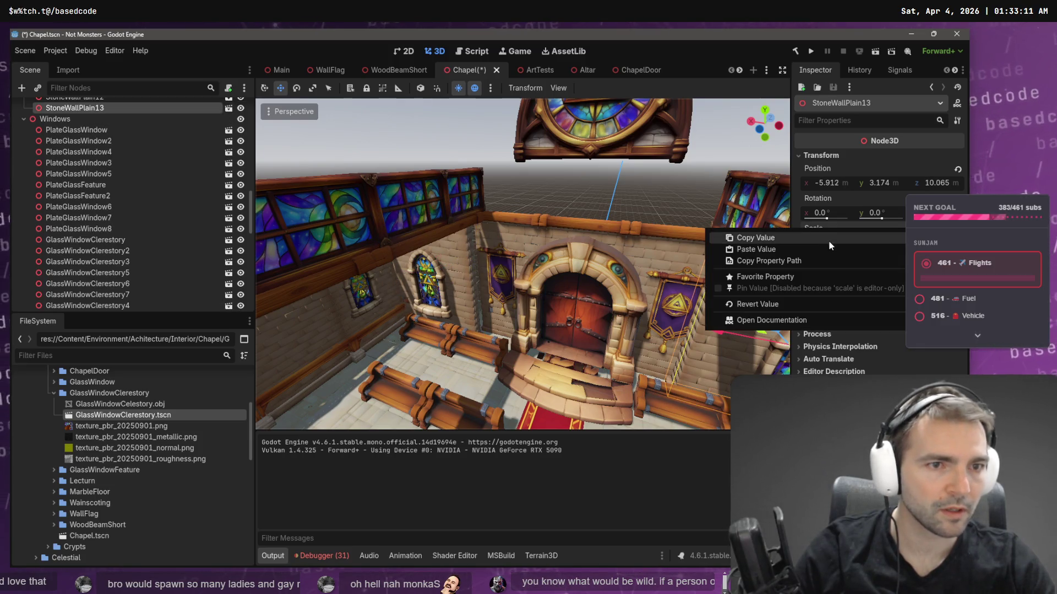
click(828, 239)
click(464, 262)
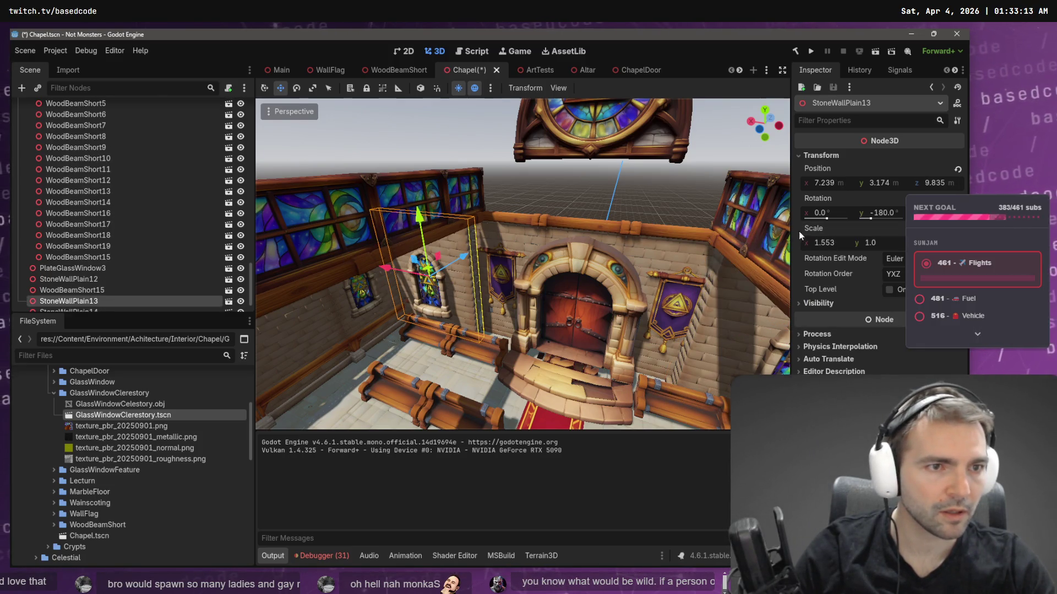
right_click(821, 229)
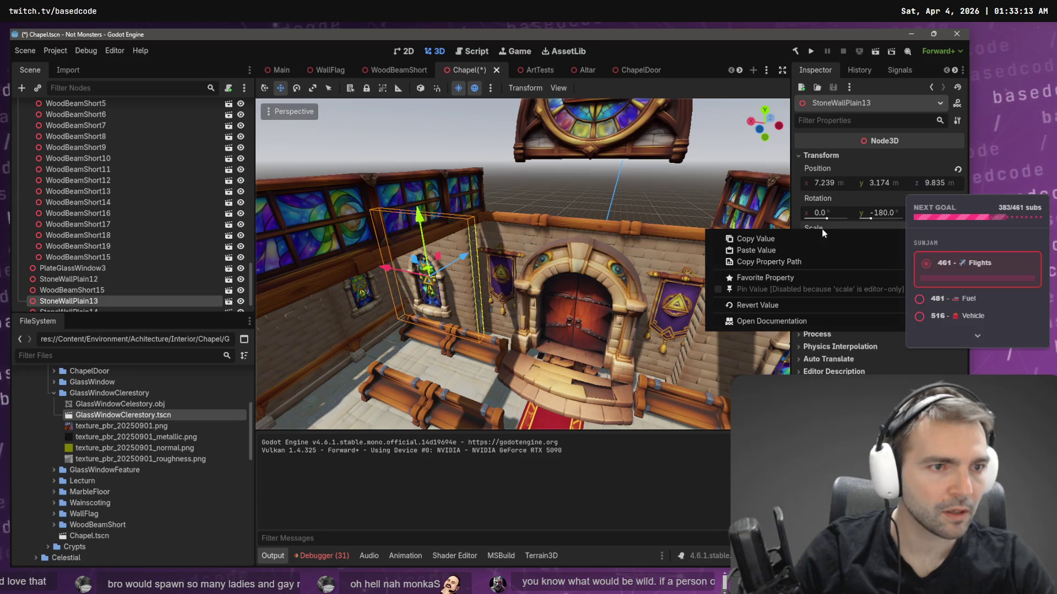
click(801, 251)
key(w)
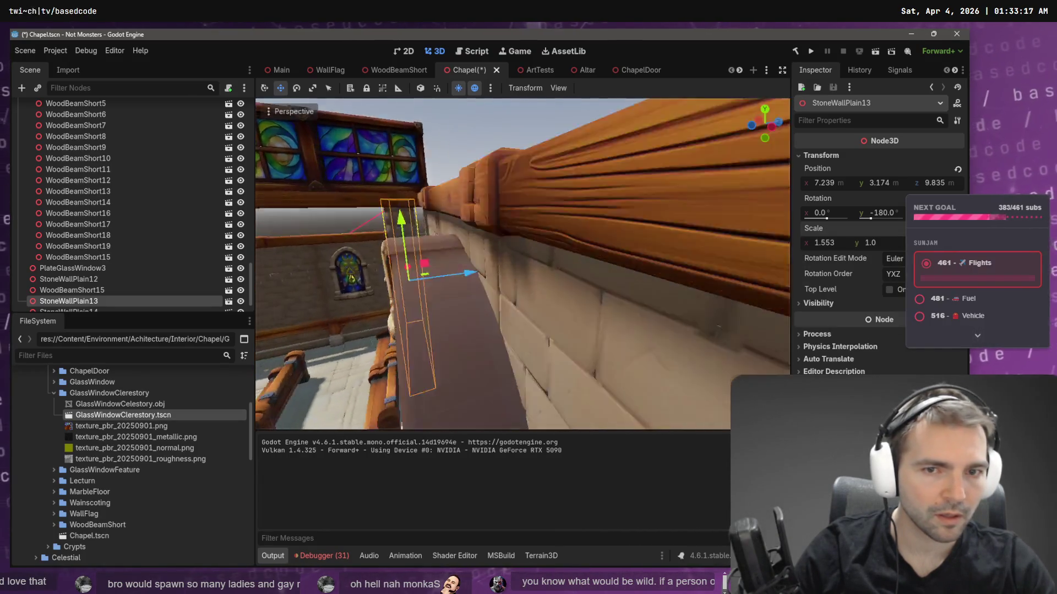
drag(558, 288, 566, 284)
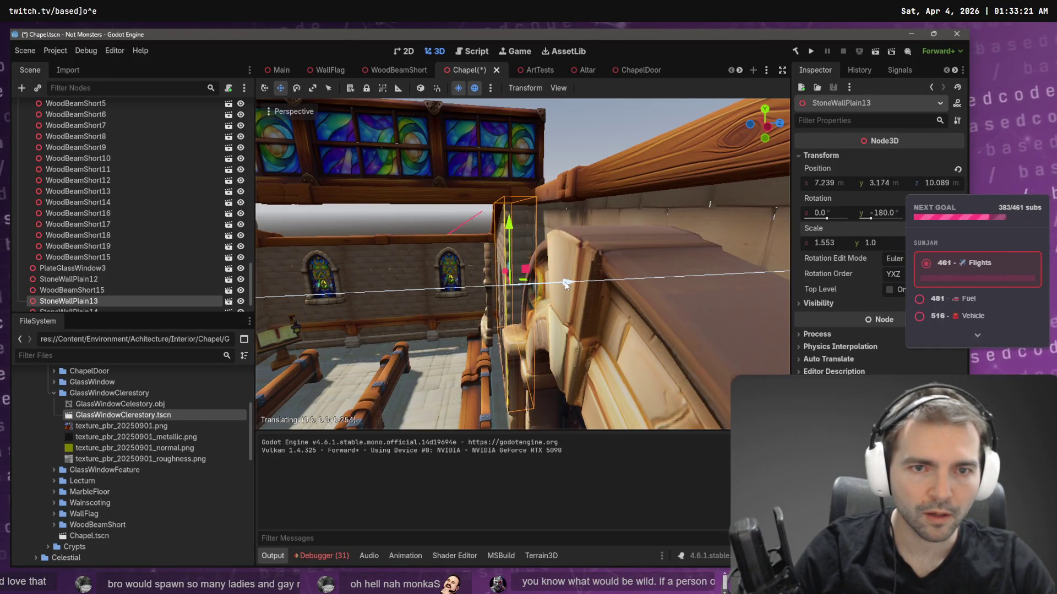
click(486, 273)
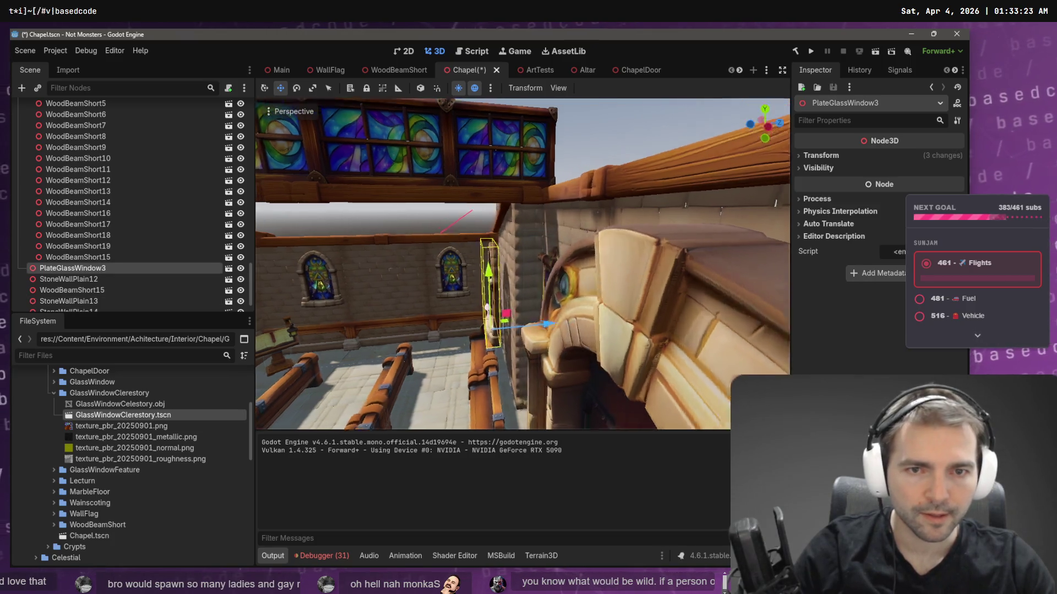
- Shift two plate-glass windows about 0.268 units along Z
key(f)
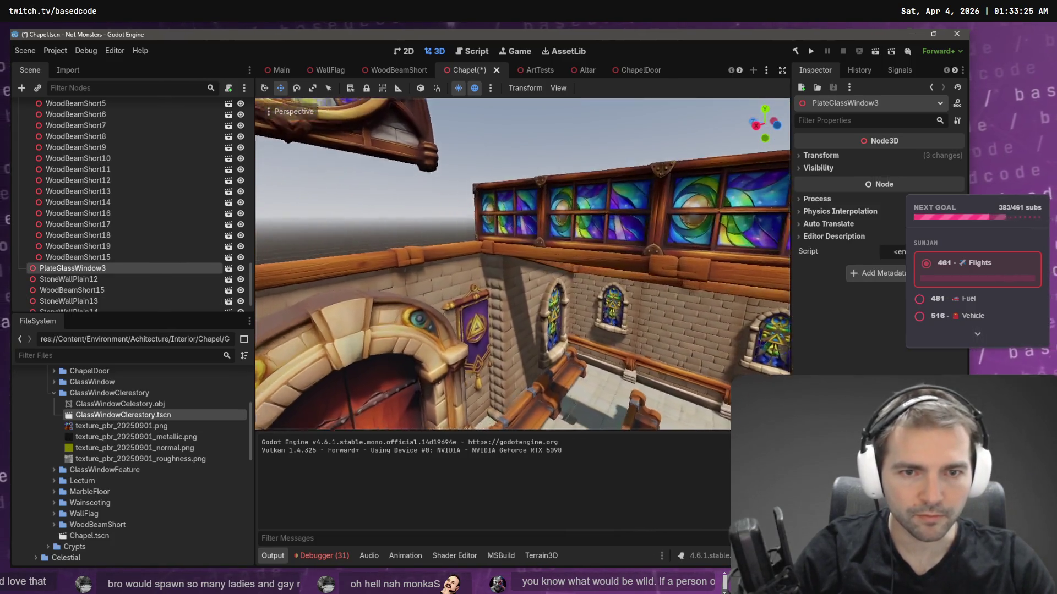
shift+click(559, 341)
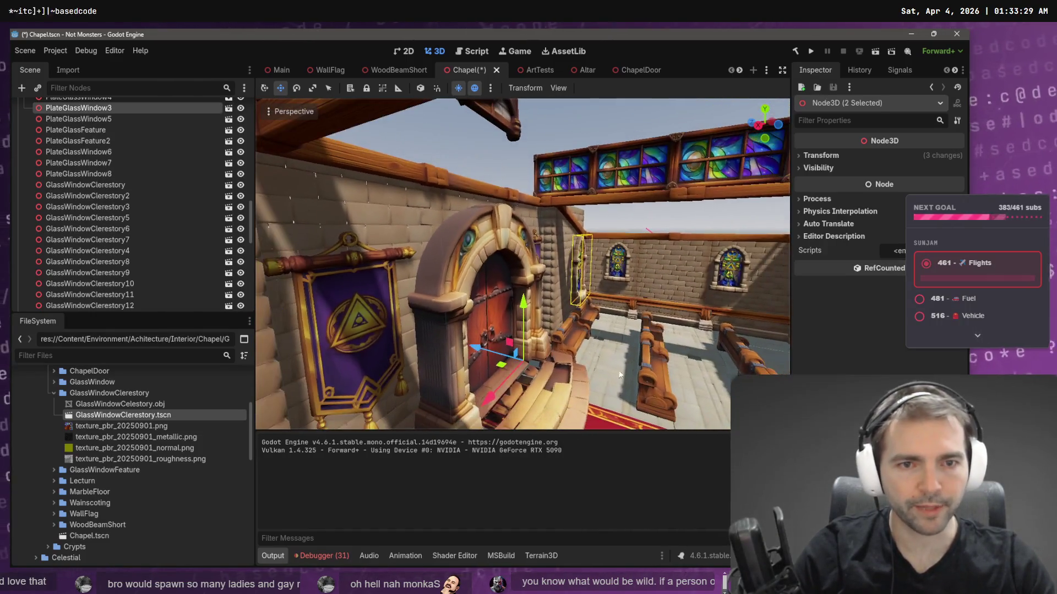
drag(478, 347, 476, 348)
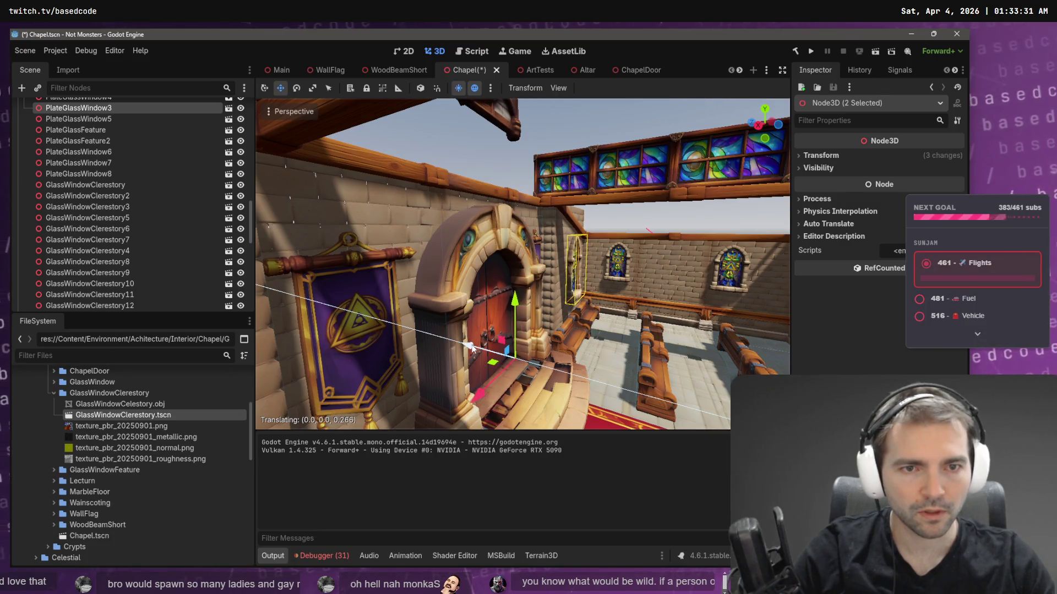
- Save the Chapel scene and run the game with F5
click(484, 163)
key(ctrl+s)
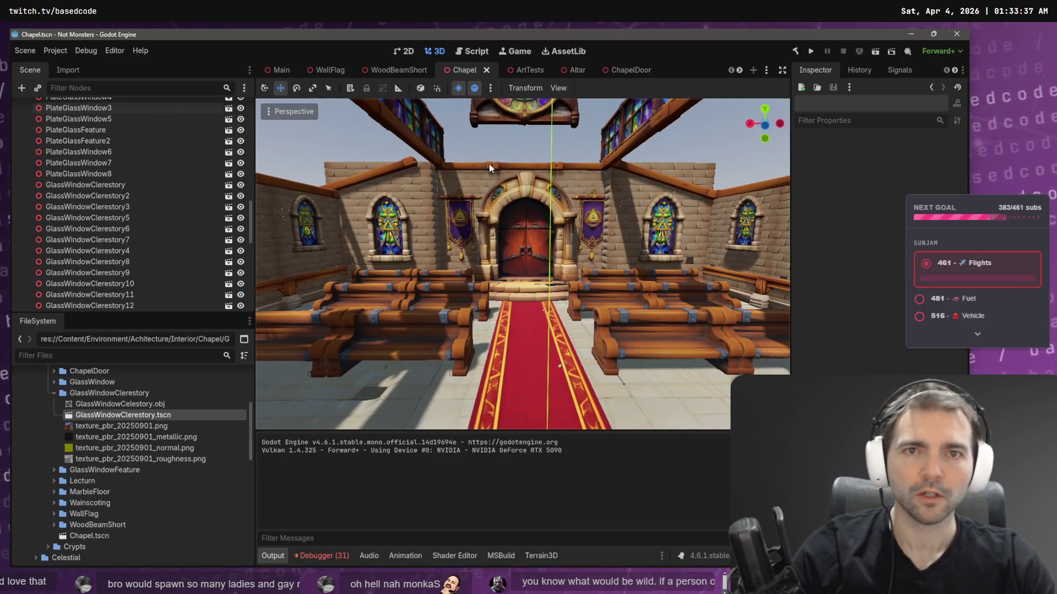
key(F5)
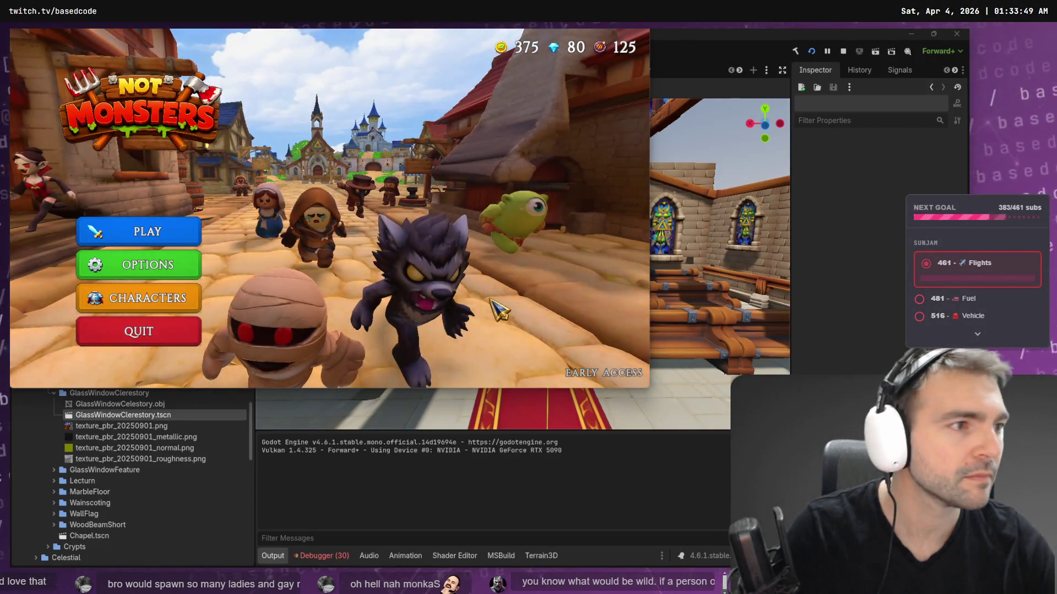
- Start a match as the Doctor, pause, and open Options showing 1280 x 720 windowed
click(175, 236)
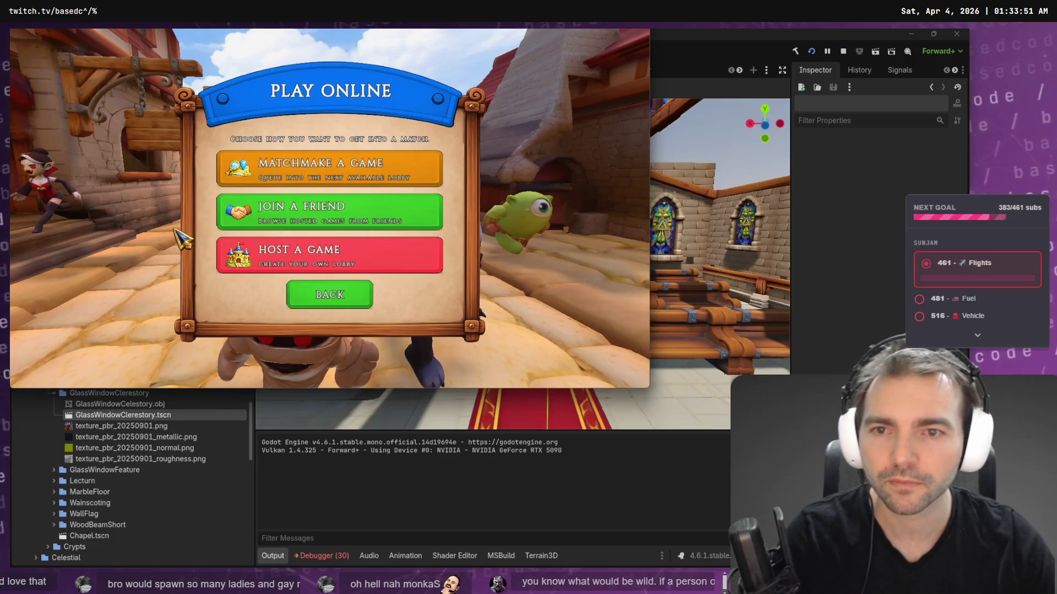
click(341, 256)
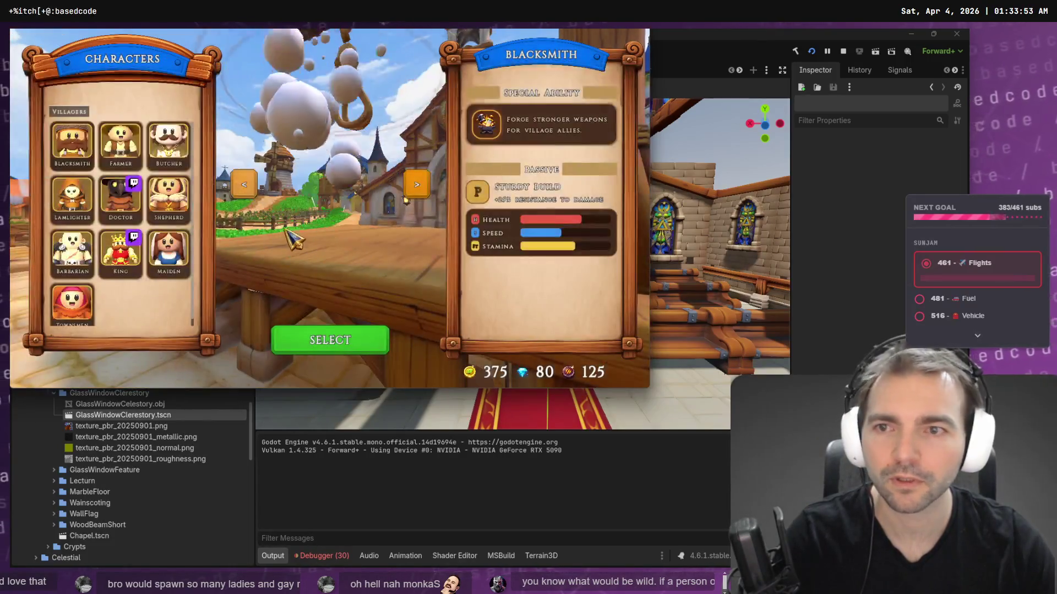
click(120, 198)
click(325, 343)
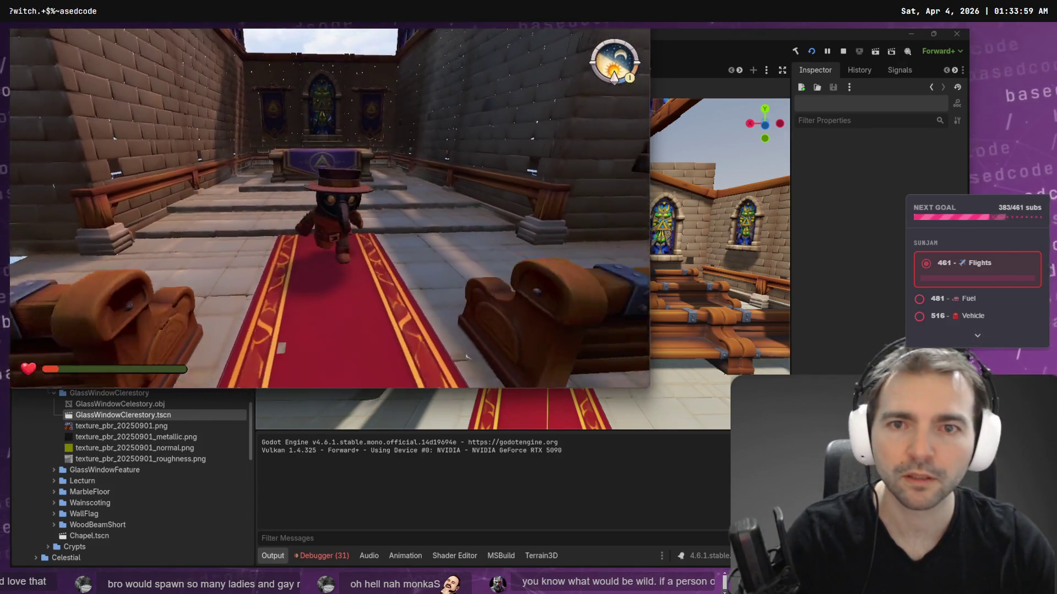
key(Escape)
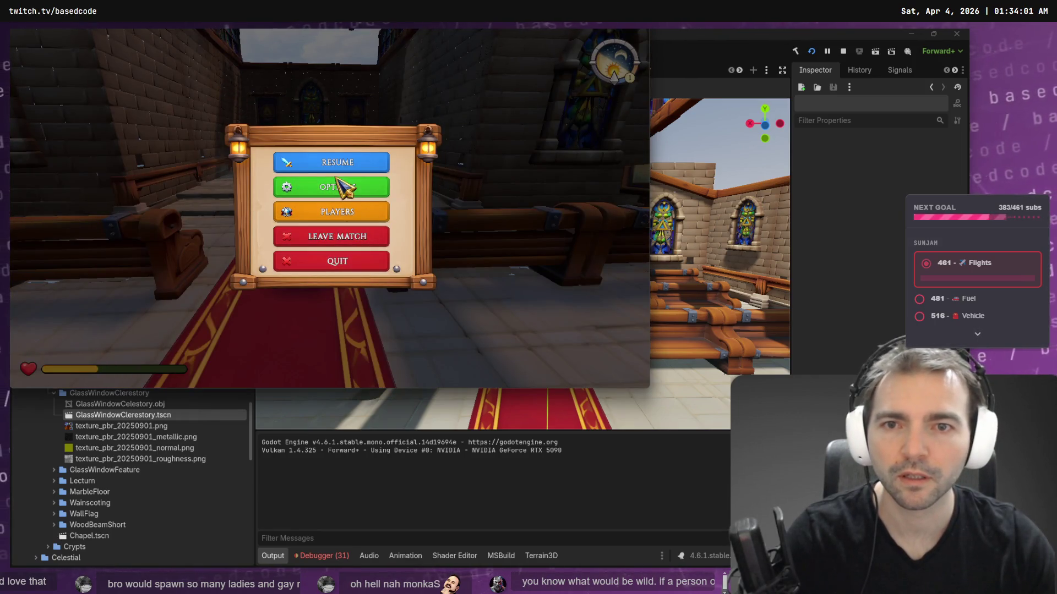
click(345, 186)
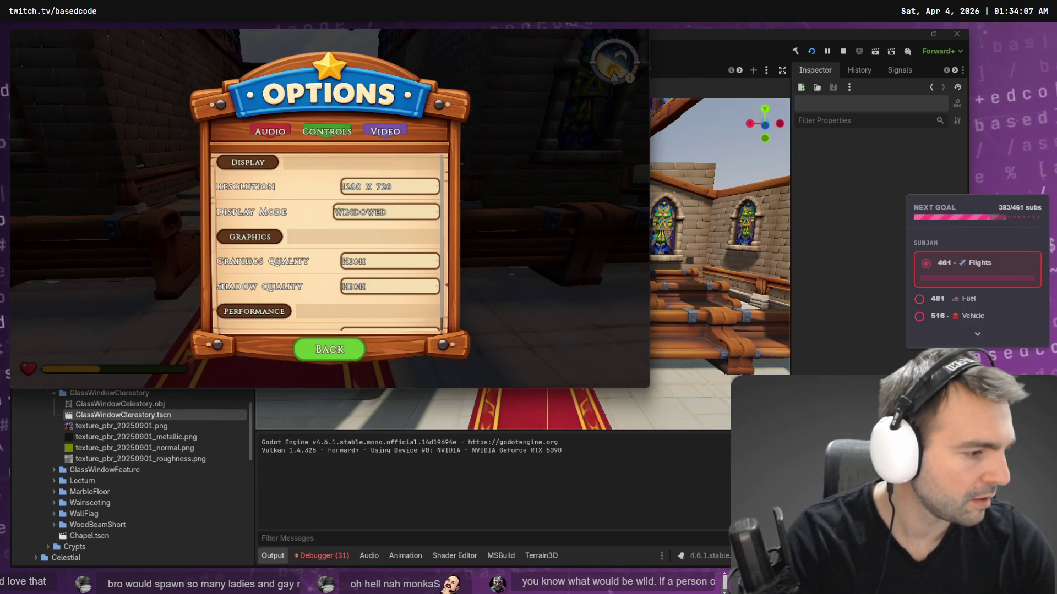
mouse_move(329, 20)
mouse_down()
mouse_move(956, 65)
mouse_move(372, 64)
mouse_up()
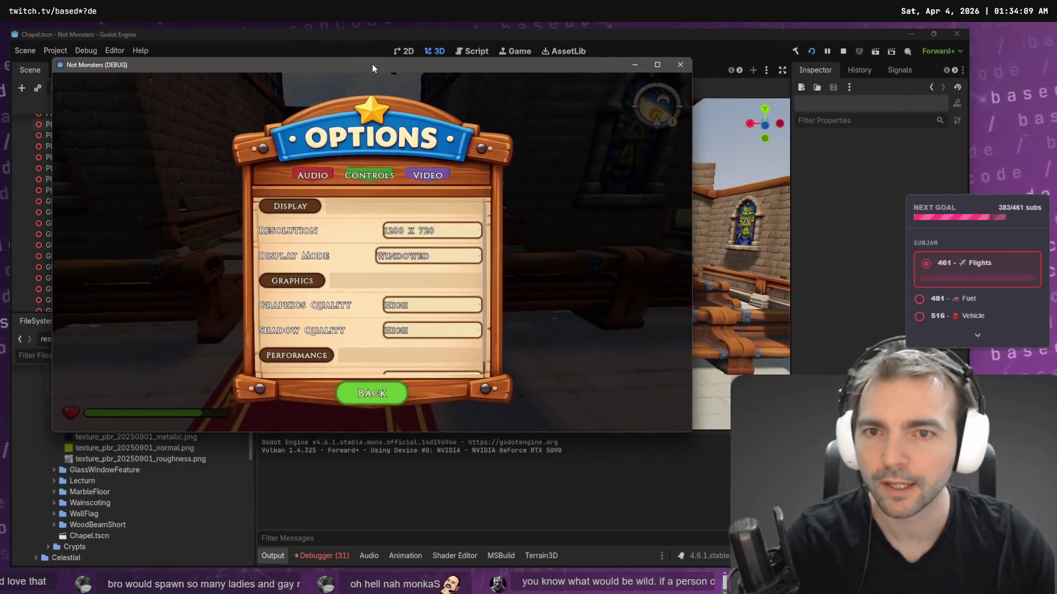
- Resume play and walk past the pews and red carpet to the purple-draped altar
key(Escape)
click(371, 203)
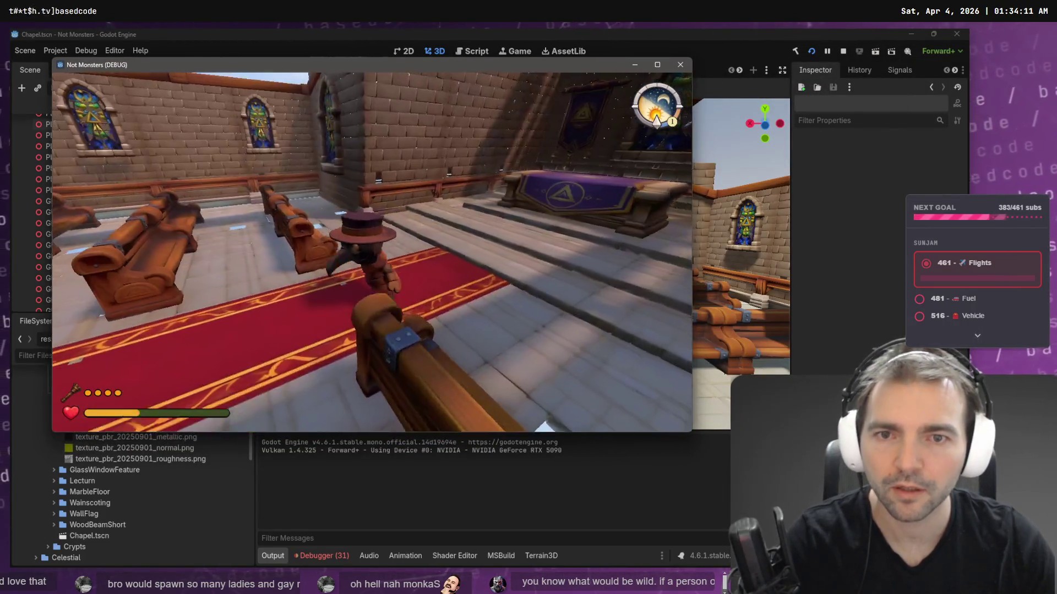
key(s)
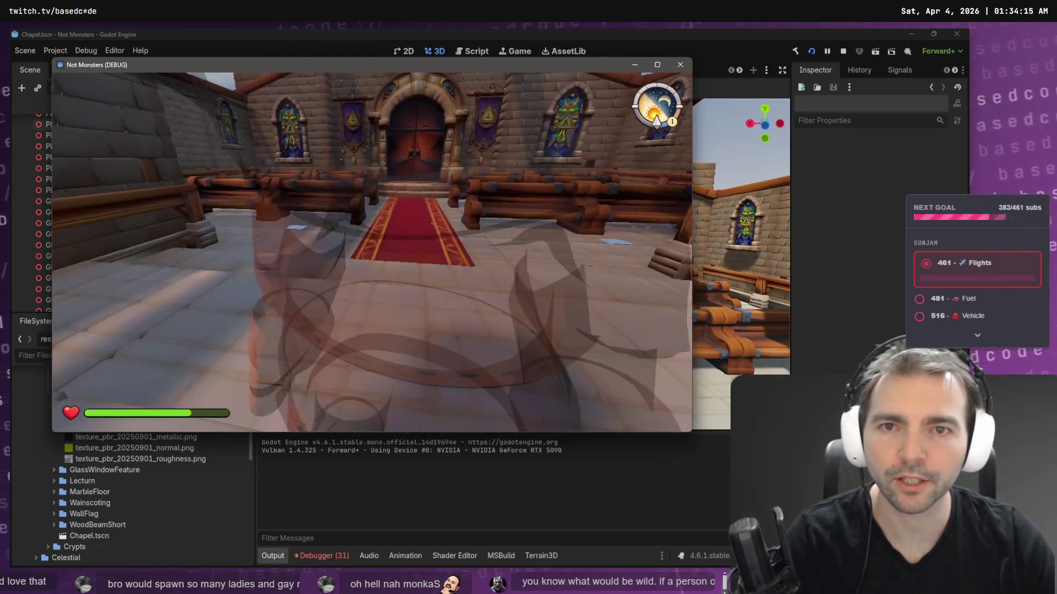
key(w)
key(a)
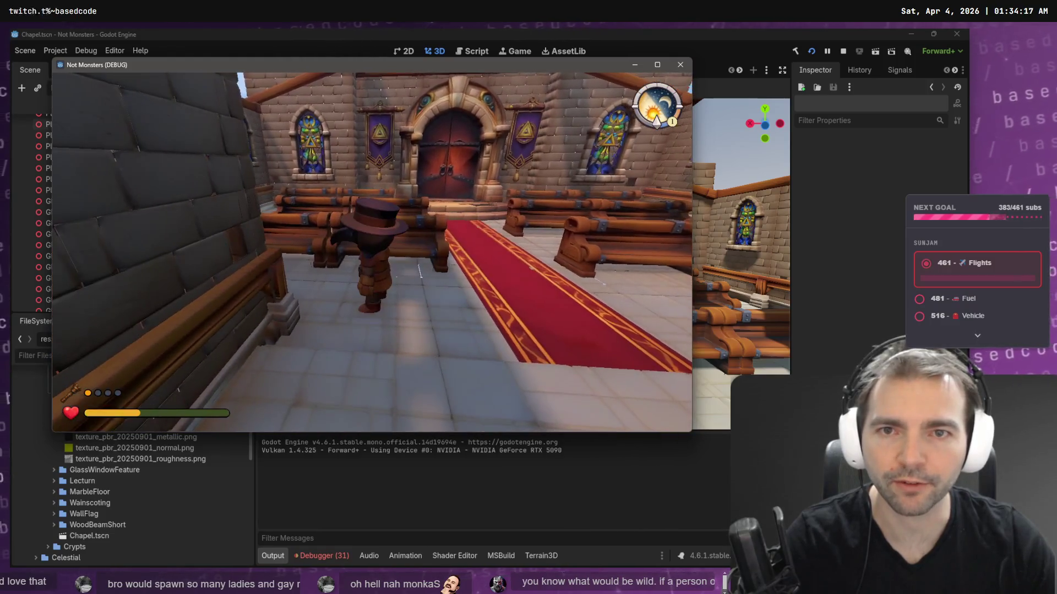
key(d)
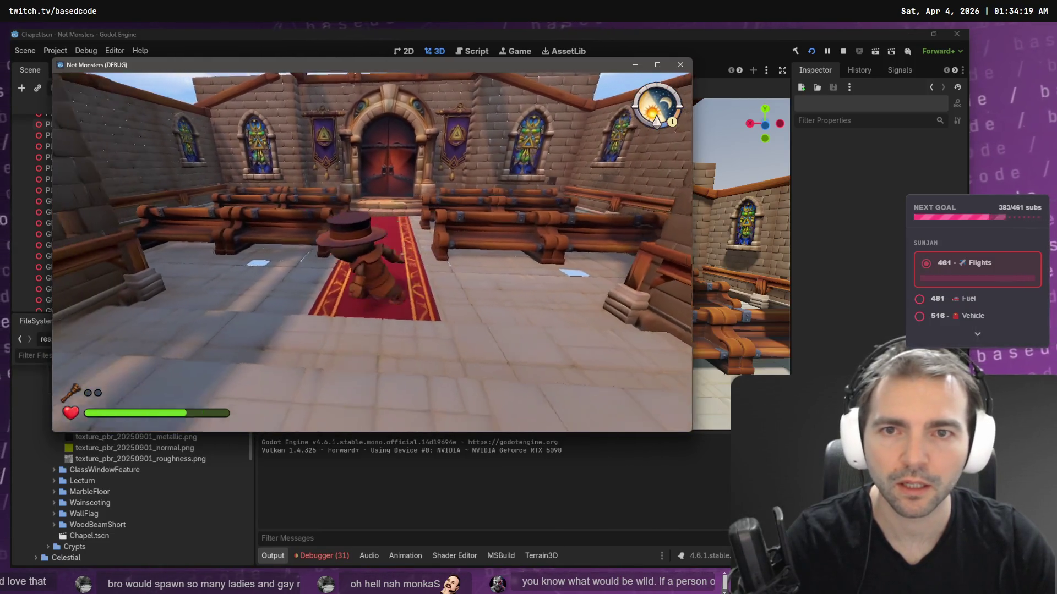
key(w)
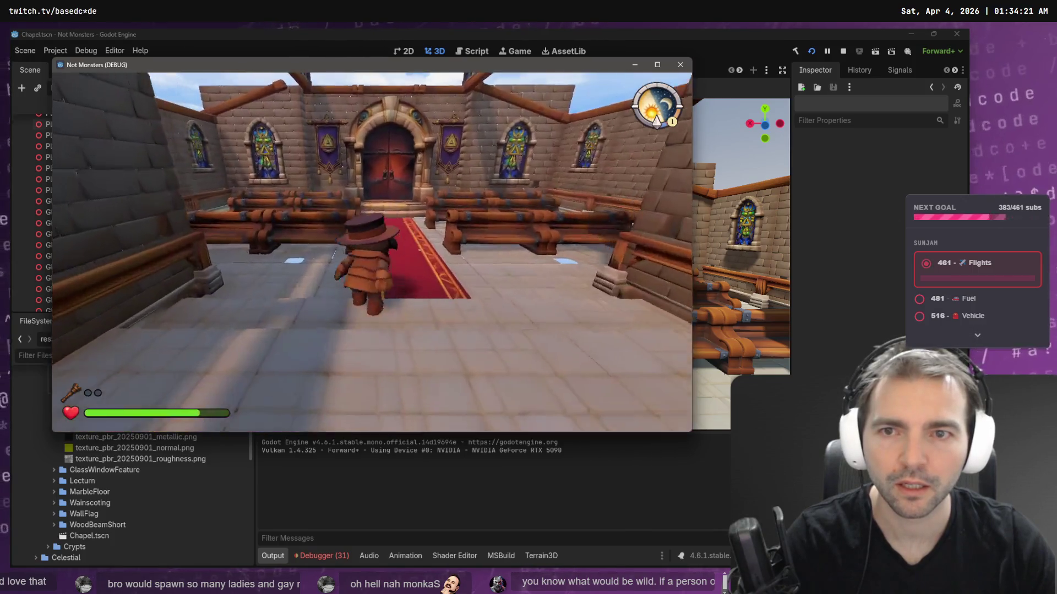
key(s)
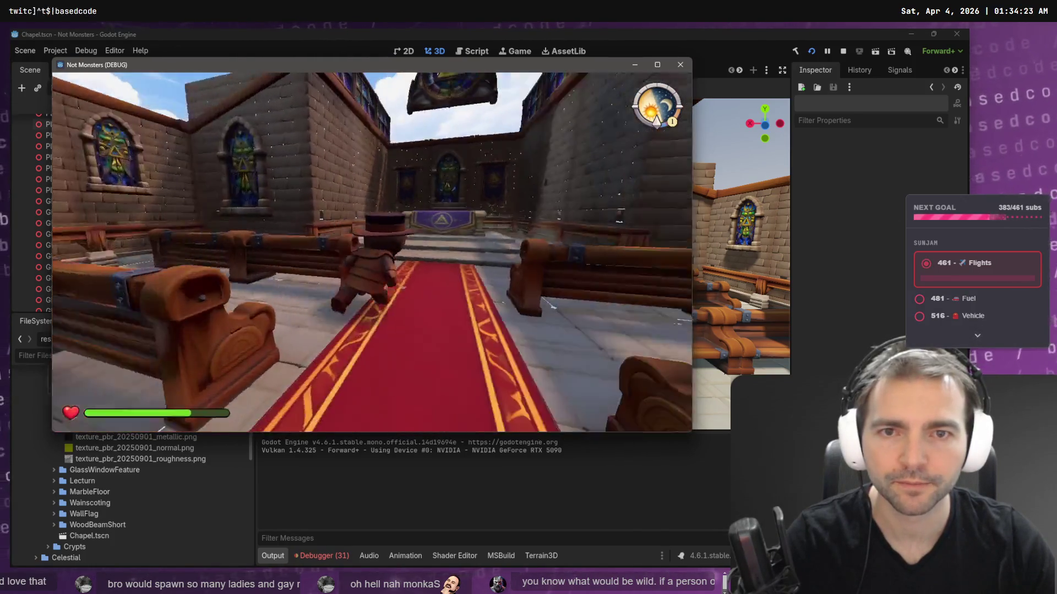
key(w)
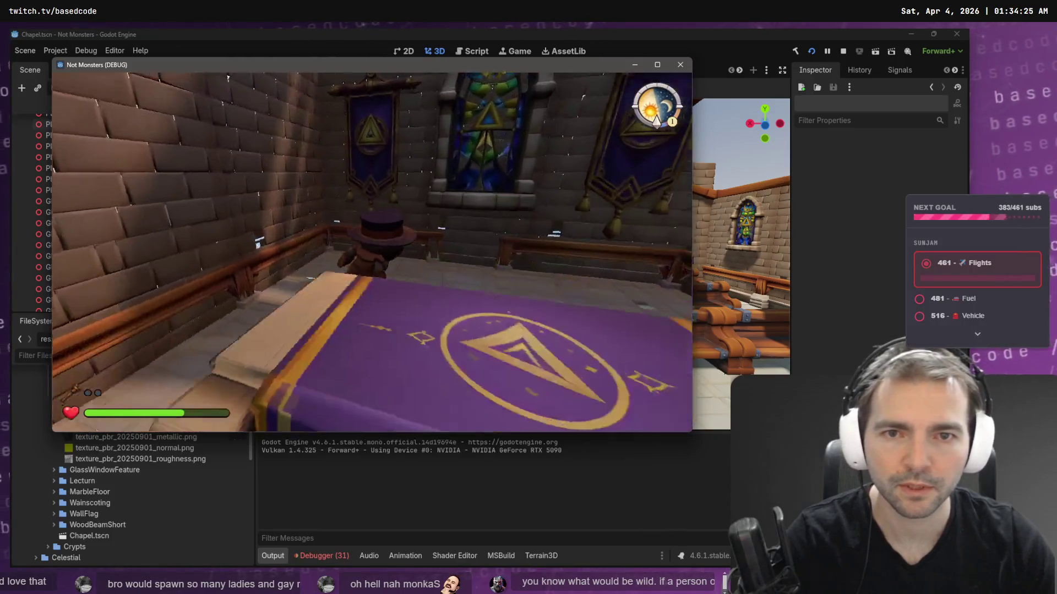
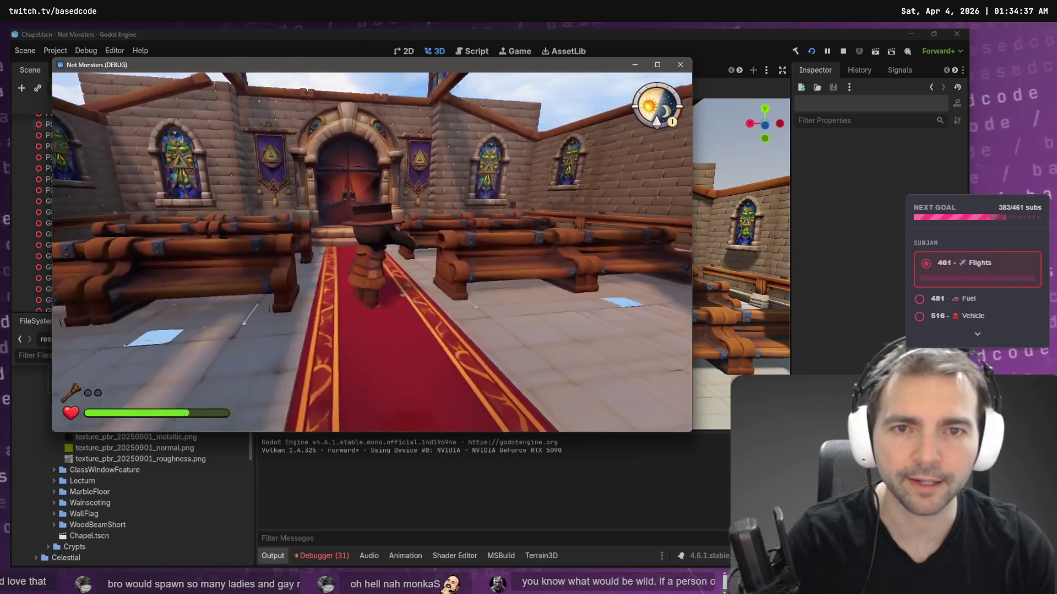
- Walk the character up and down the chapel aisle, then exit the test run to the editor
key(s)
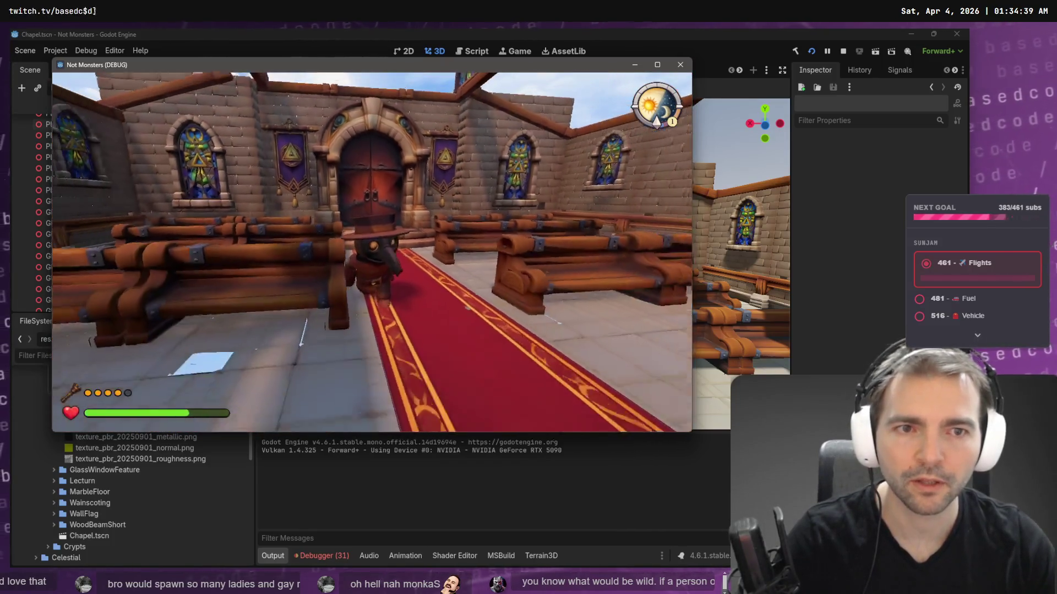
key(w)
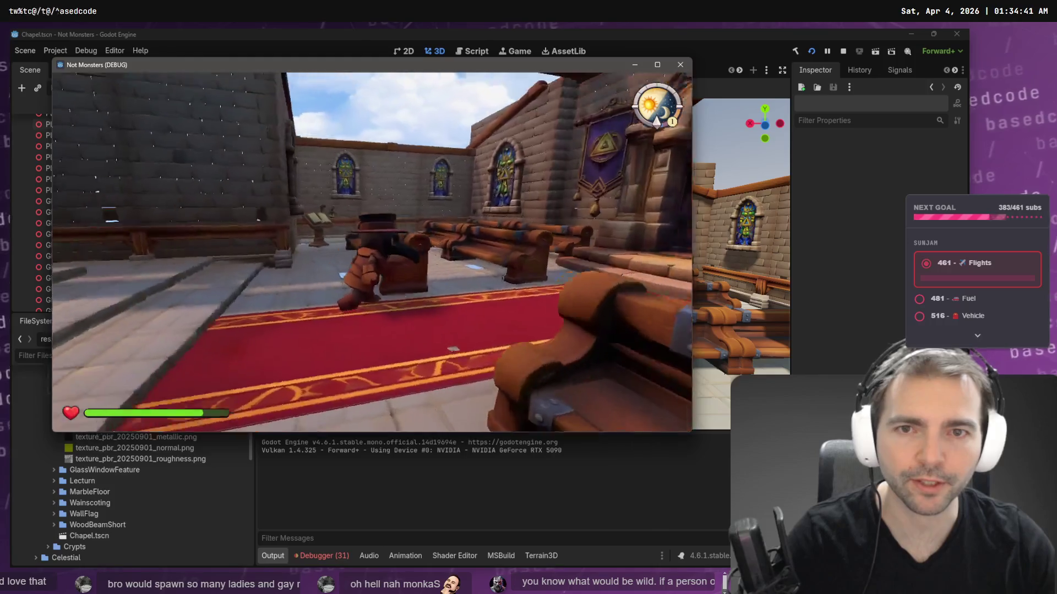
key(w)
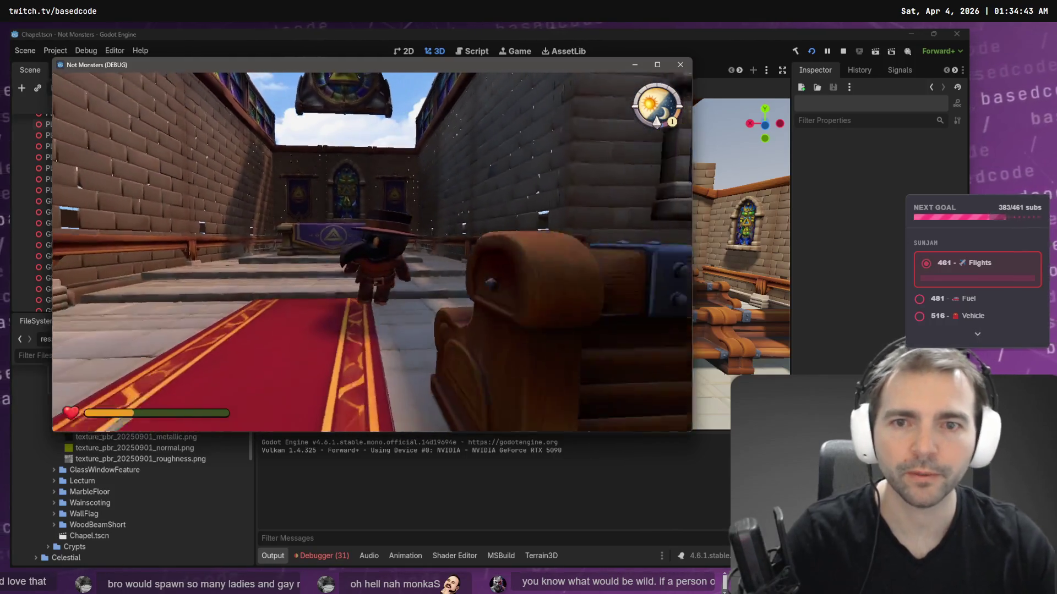
key(s)
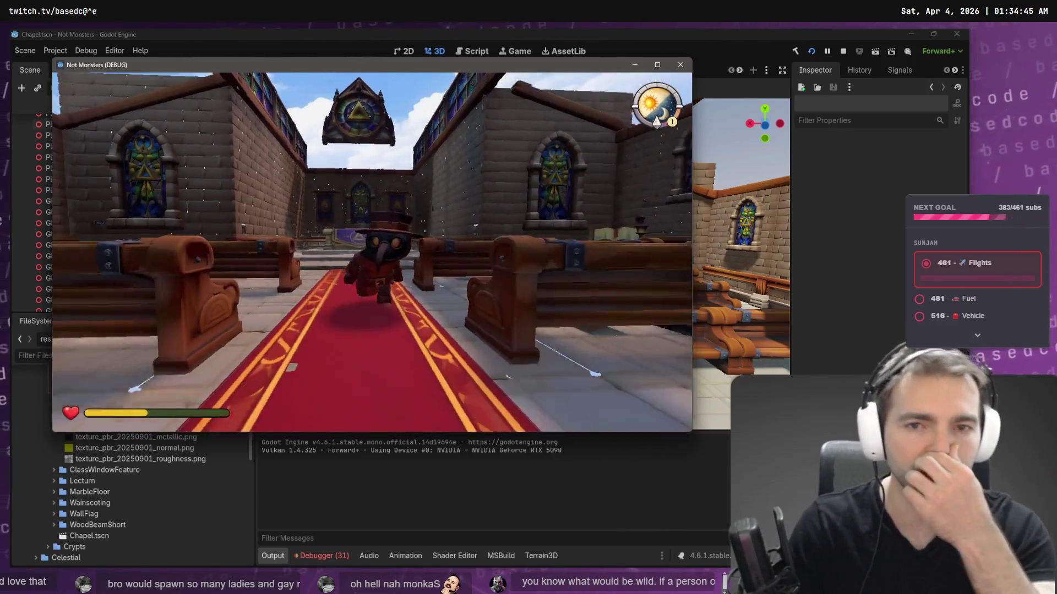
key(w)
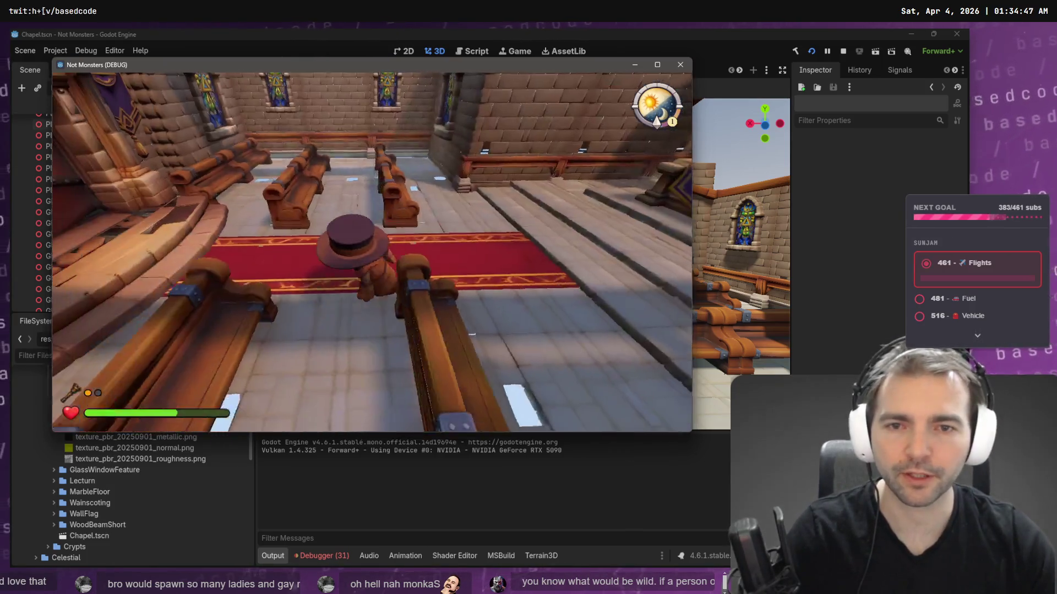
key(w)
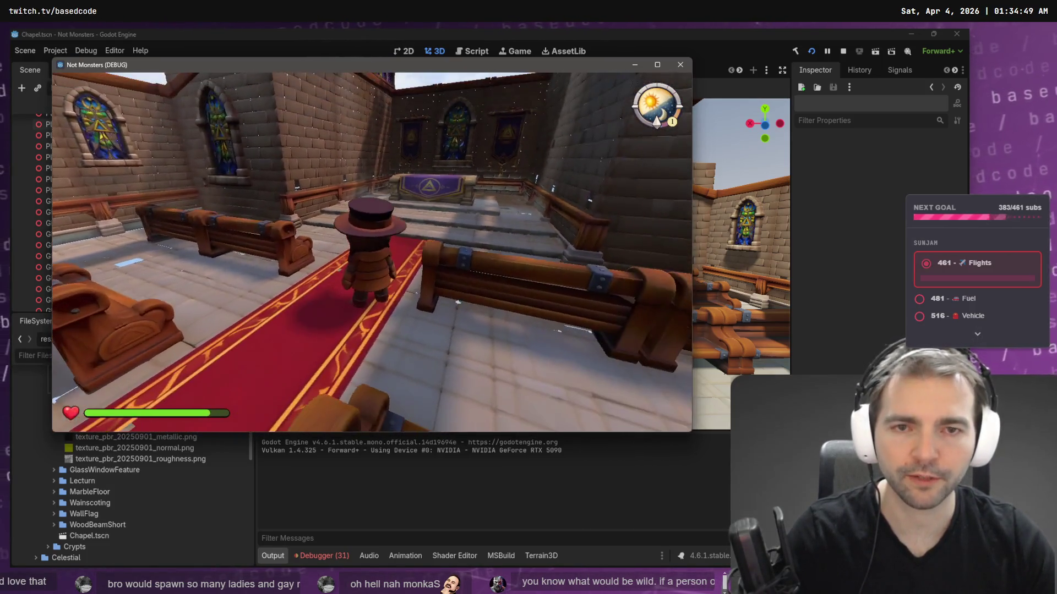
key(s)
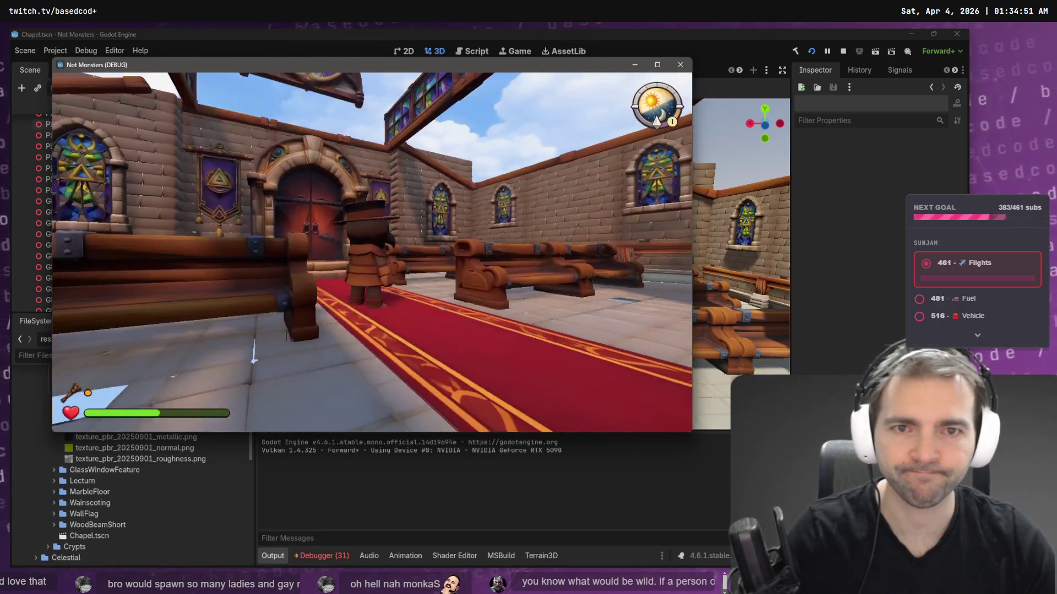
key(Escape)
click(354, 302)
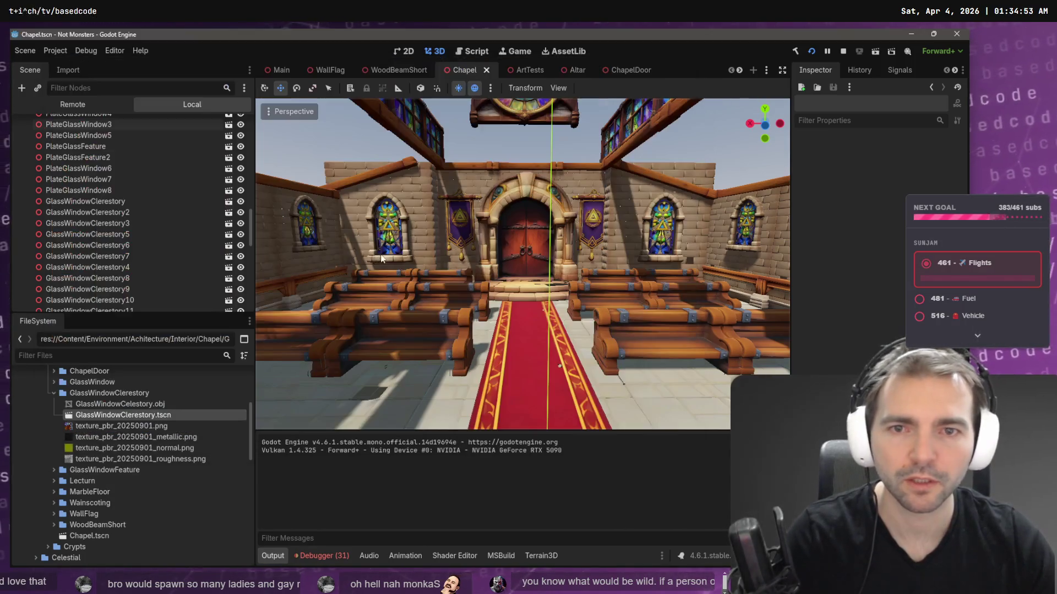
- Slide the red aisle carpet along the chapel's length and save the scene
click(524, 375)
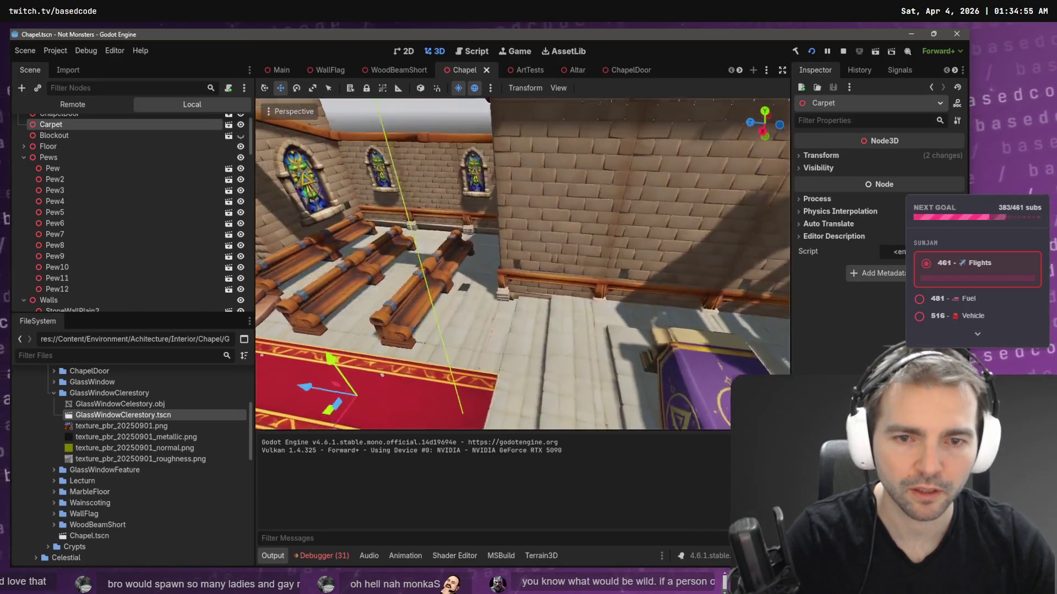
mouse_move(337, 390)
mouse_down()
mouse_move(481, 425)
mouse_move(440, 424)
mouse_move(446, 388)
mouse_up()
key(ctrl+s)
drag(601, 387, 462, 354)
scroll(606, 345, up, 2)
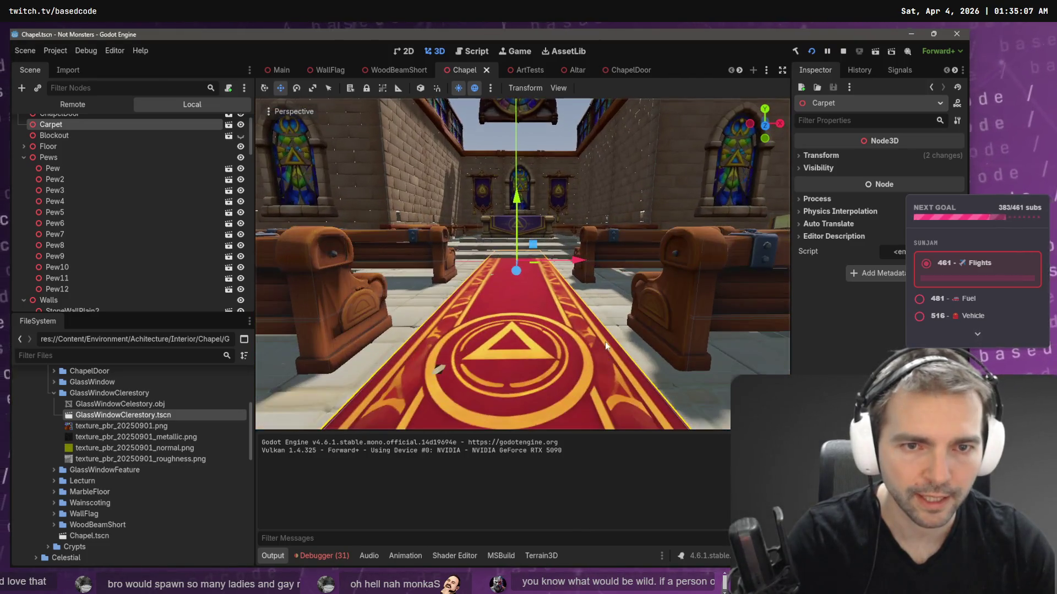
- Check the carpet against the altar, save again, and select the banner right of the door
click(541, 234)
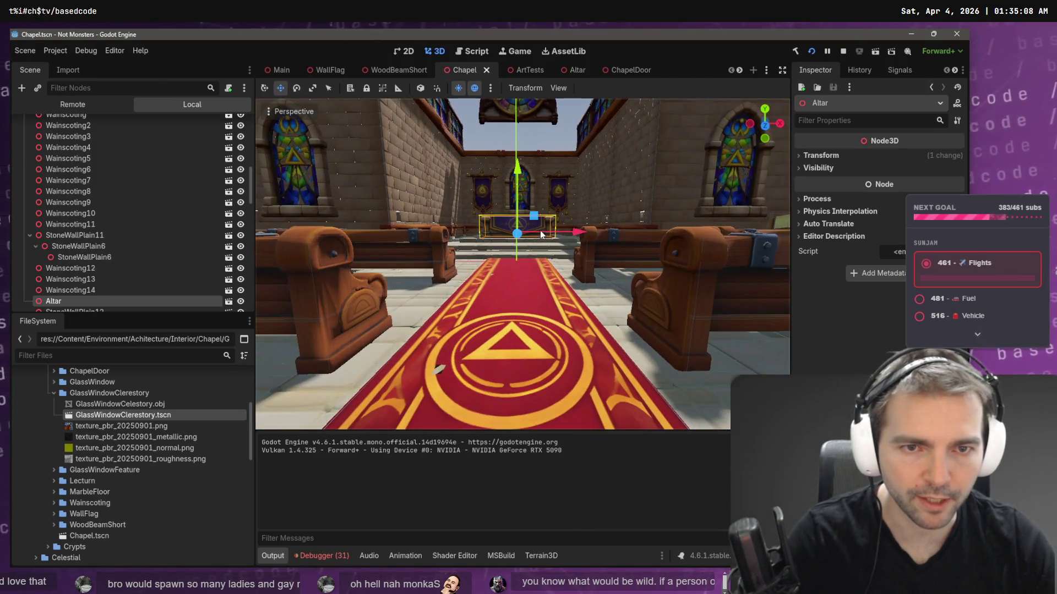
click(521, 325)
mouse_move(524, 285)
mouse_down()
mouse_move(547, 282)
mouse_move(526, 285)
mouse_up()
key(ctrl+s)
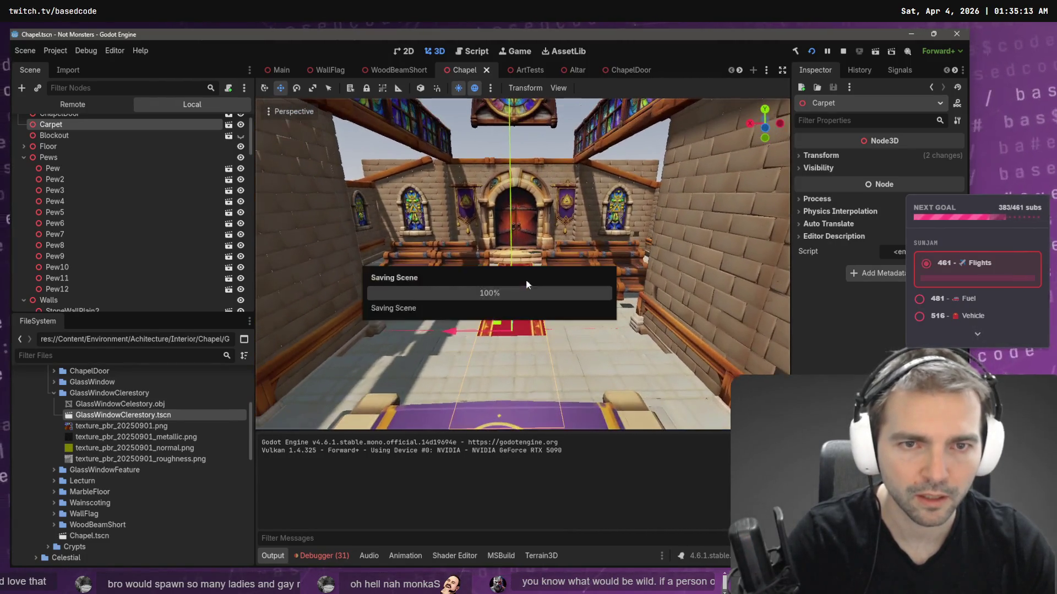
click(533, 145)
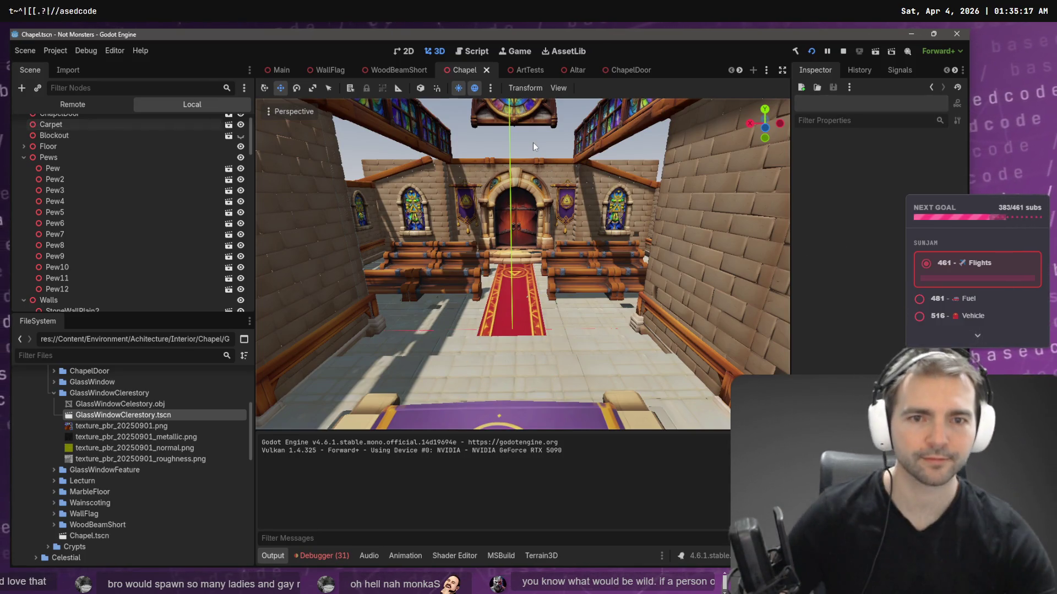
click(561, 206)
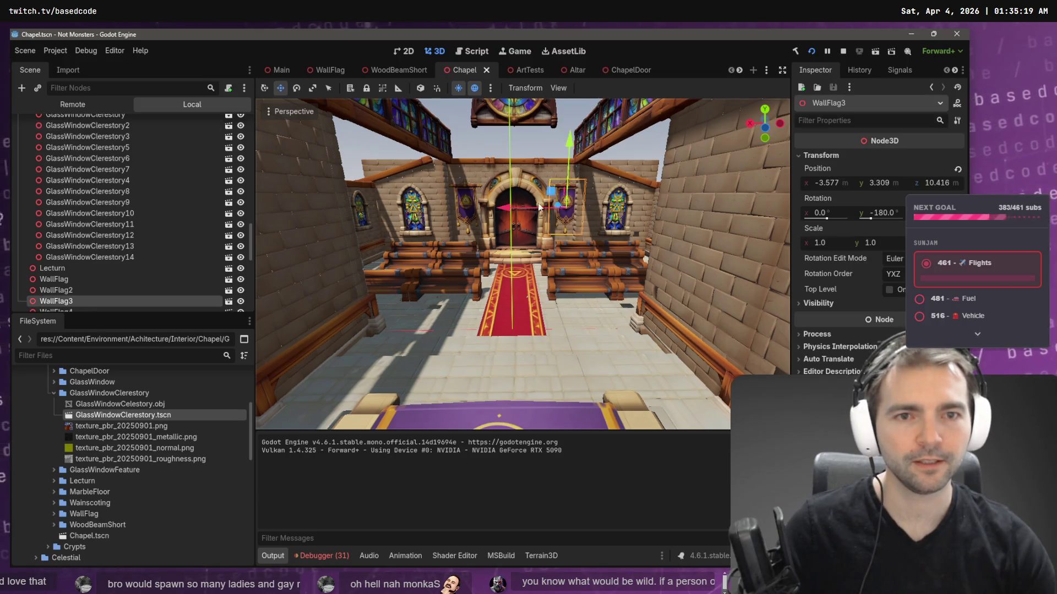
- Nudge the right door banner toward the doorway to x -3.274, framing it to check
drag(506, 208, 503, 208)
key(f)
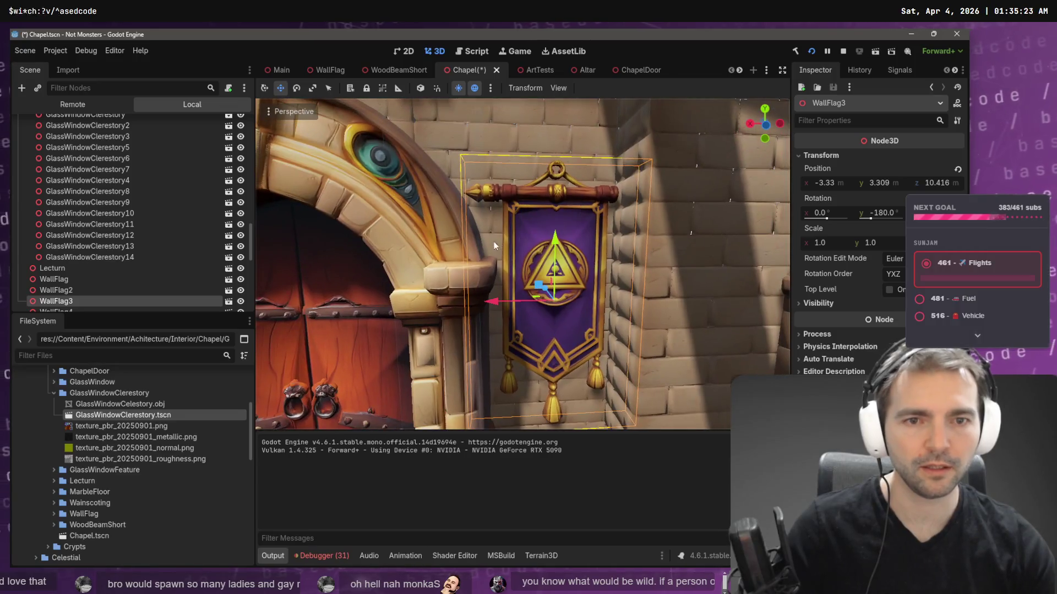
drag(492, 301, 479, 301)
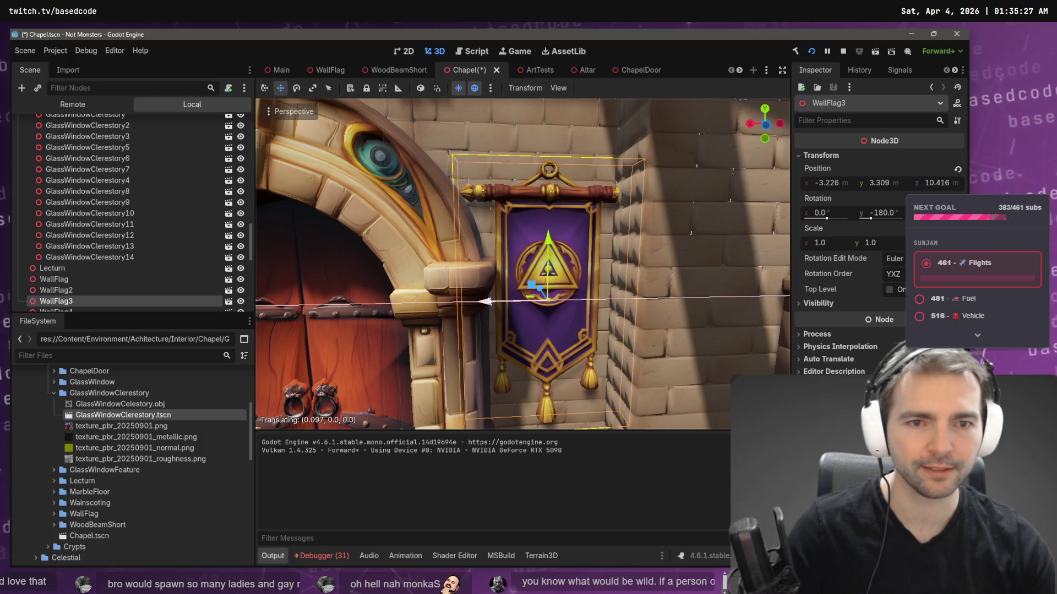
key(f)
scroll(478, 258, down, 6)
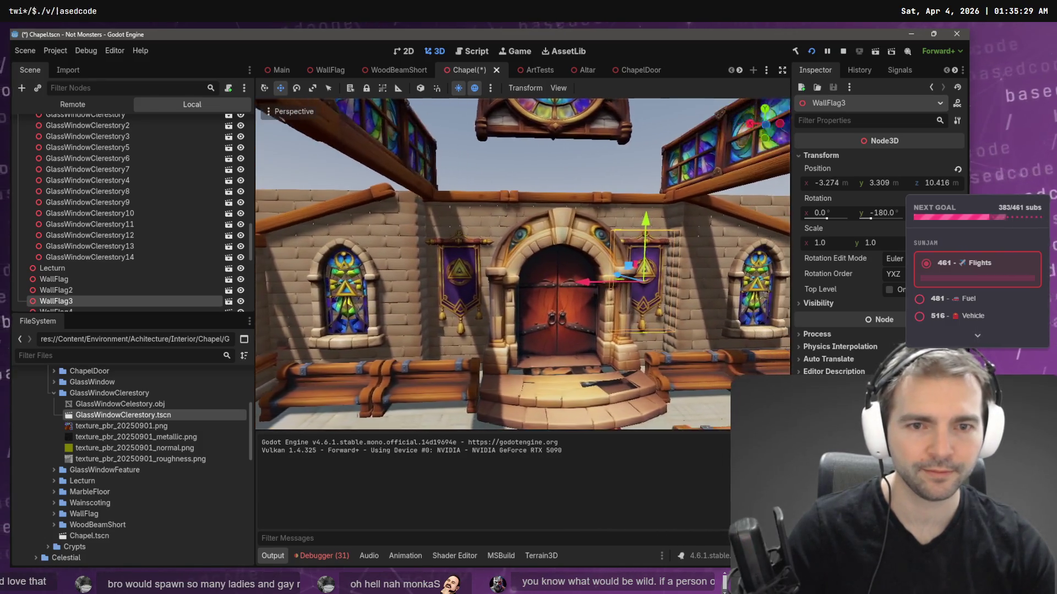
drag(545, 231, 572, 231)
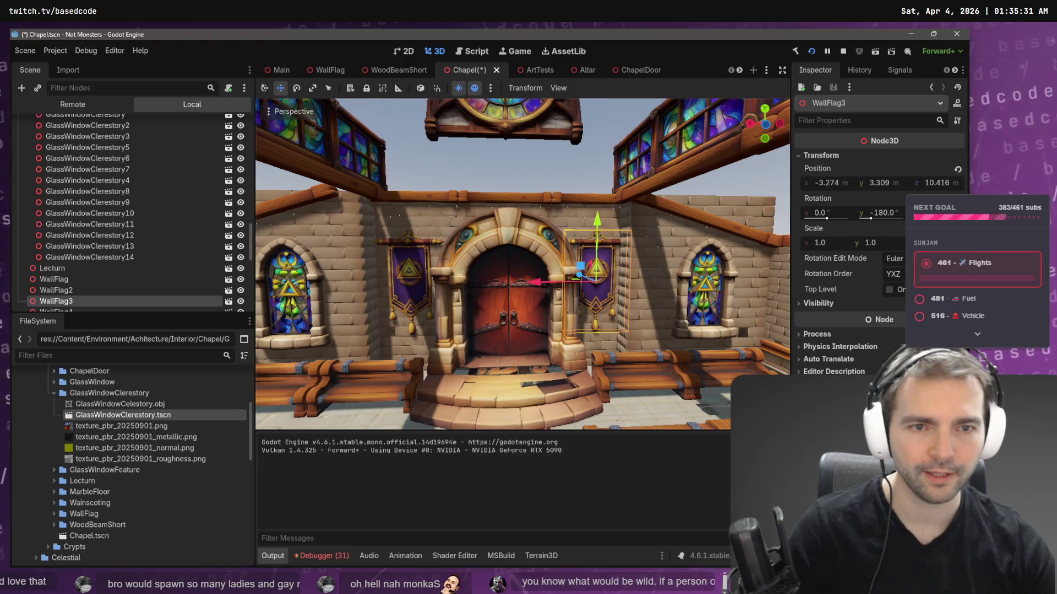
scroll(434, 218, up, 5)
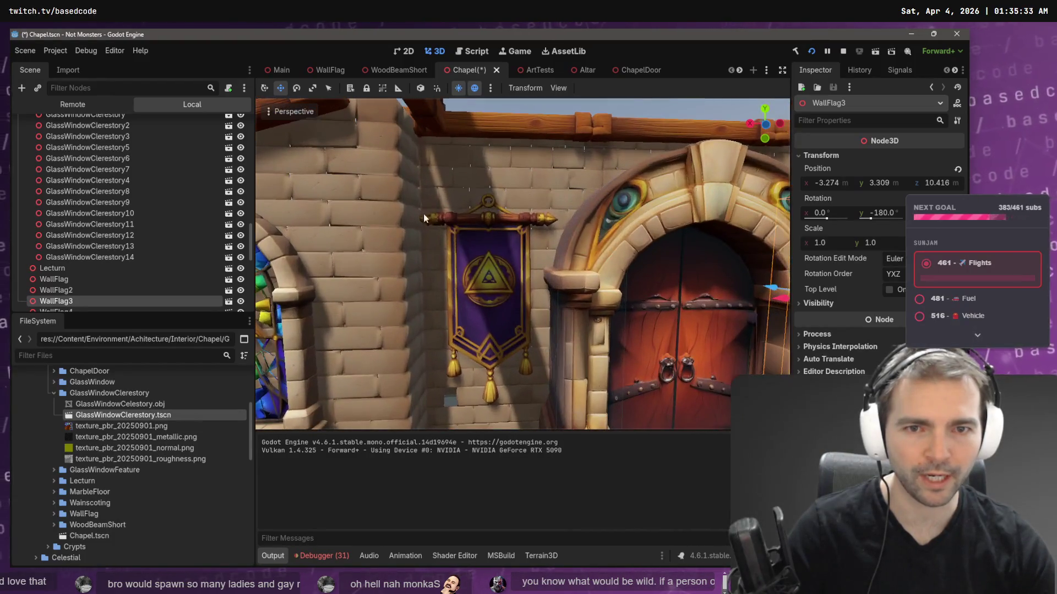
key(f)
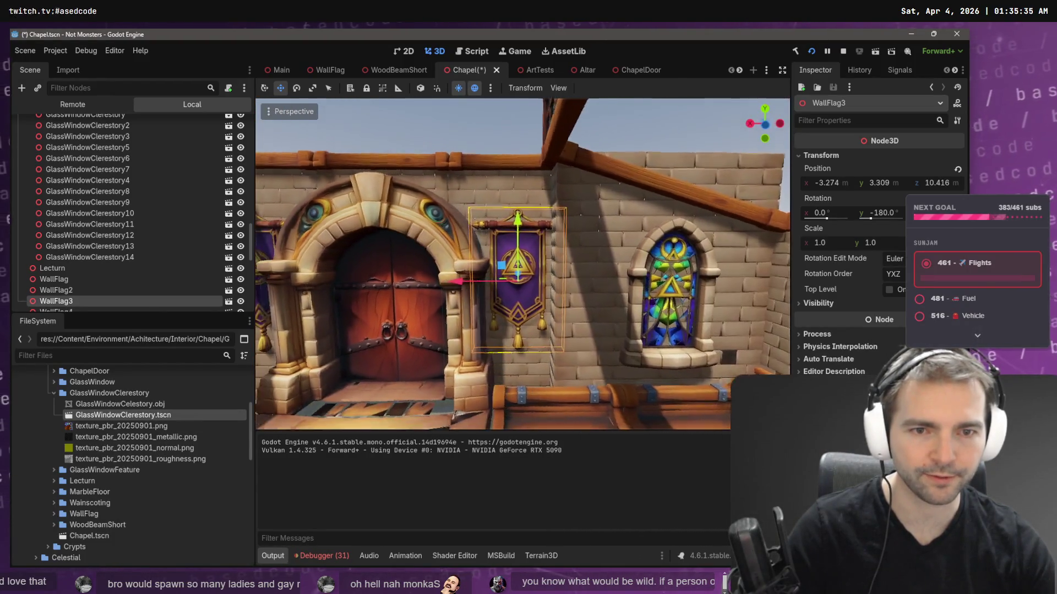
scroll(509, 218, down, 10)
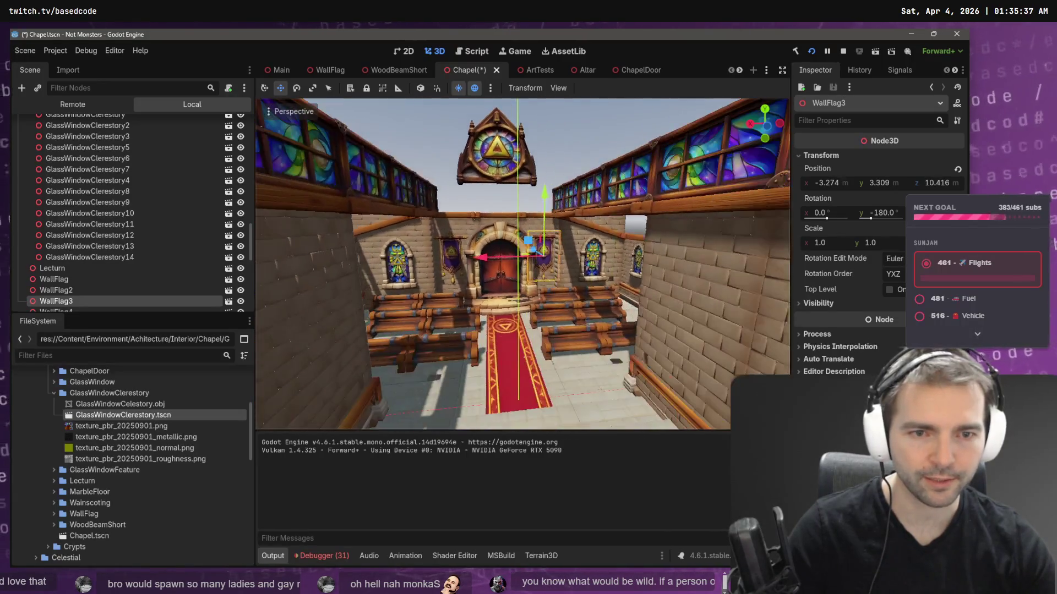
scroll(522, 264, down, 5)
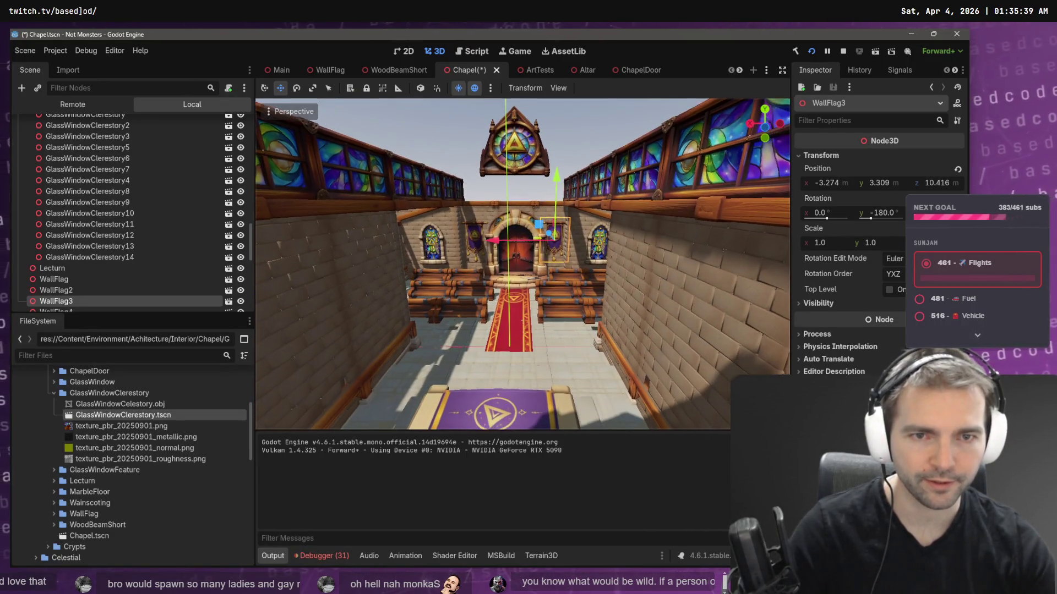
scroll(523, 264, up, 8)
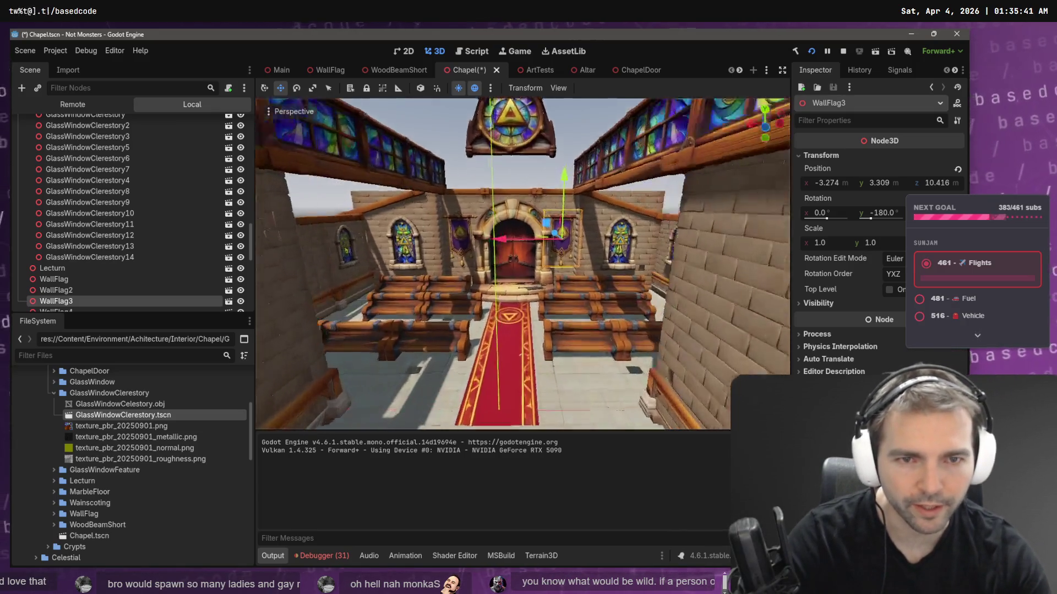
- Select the plain stone wall piece, then select the chapel door together with the carpet
click(663, 232)
scroll(663, 232, down, 3)
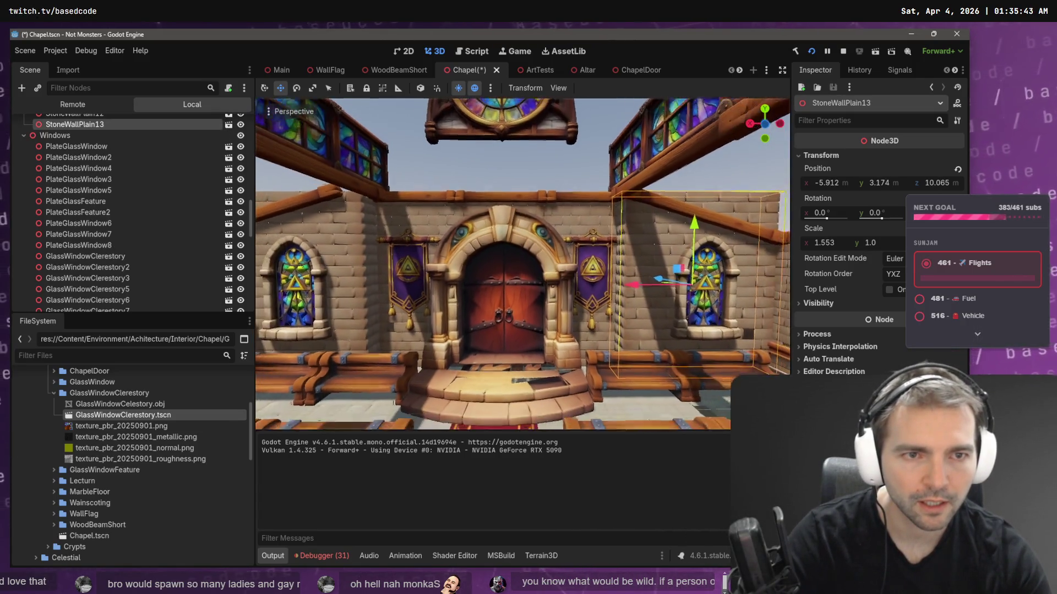
scroll(523, 264, down, 5)
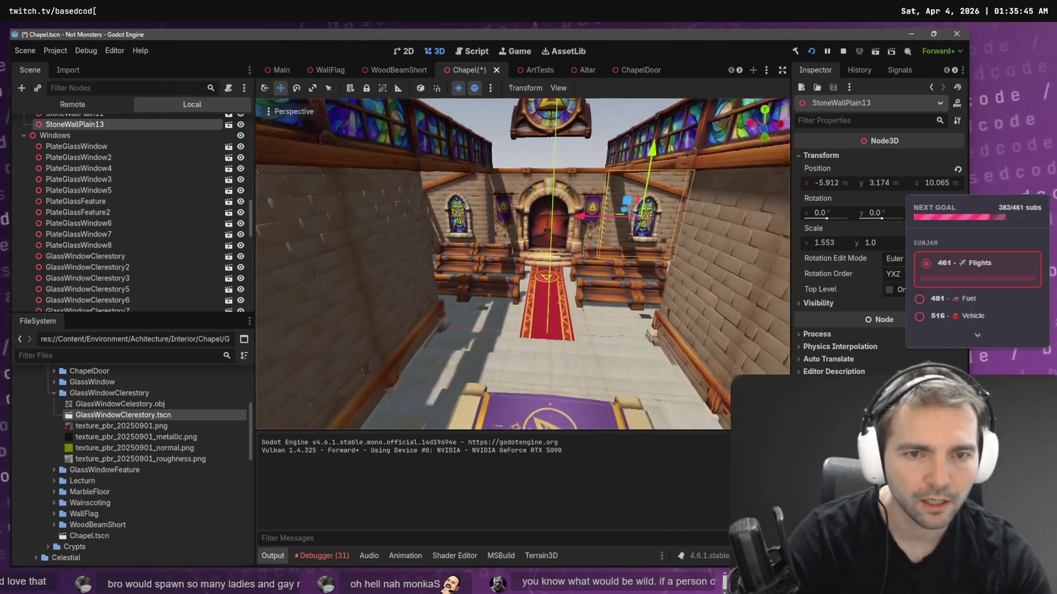
scroll(617, 233, down, 5)
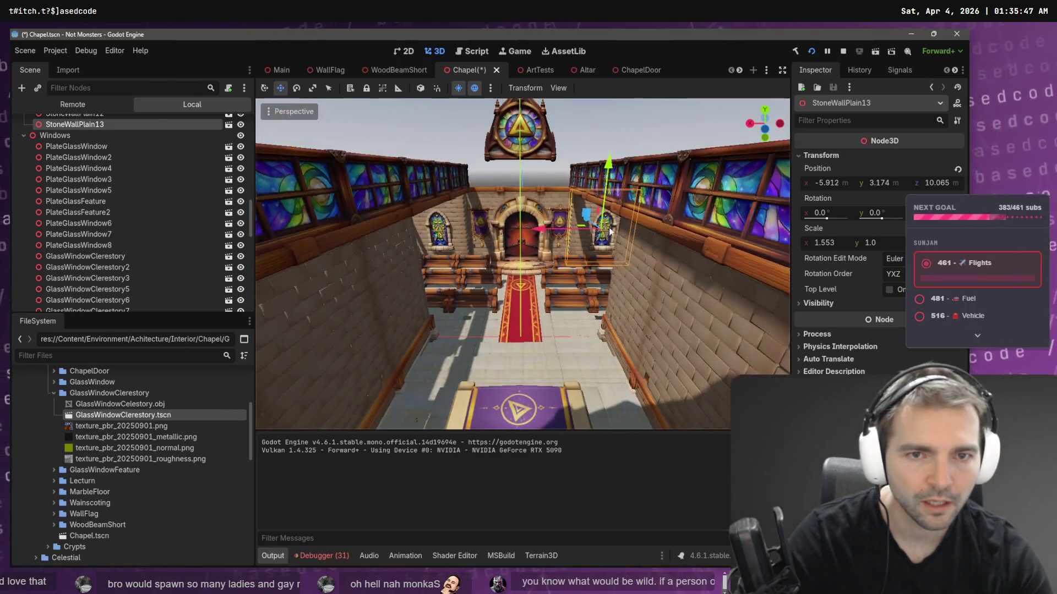
click(528, 209)
shift+click(523, 317)
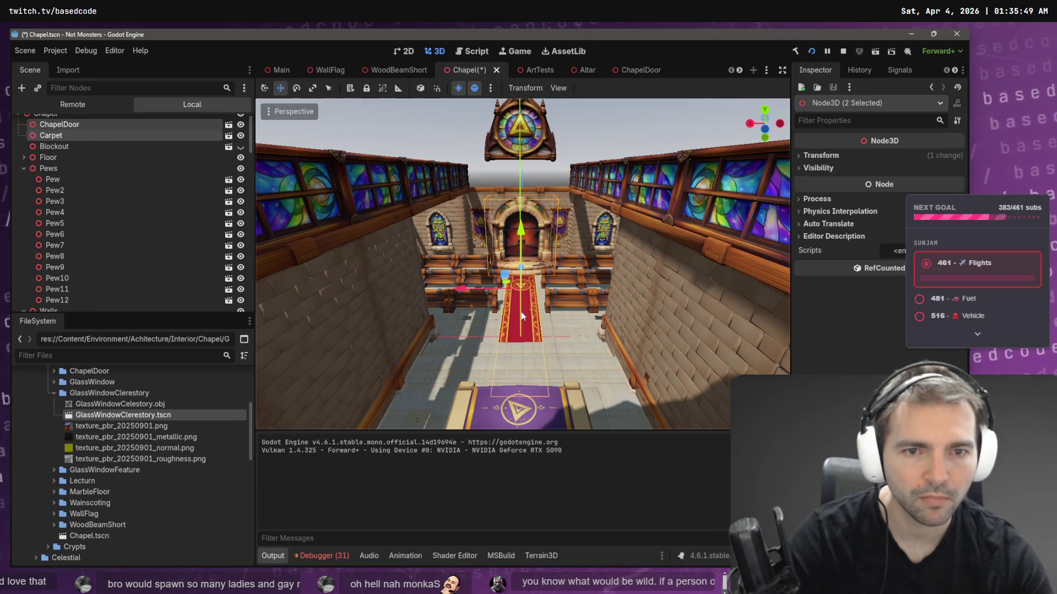
- Shift the selected door and carpet sideways together
shift+click(522, 414)
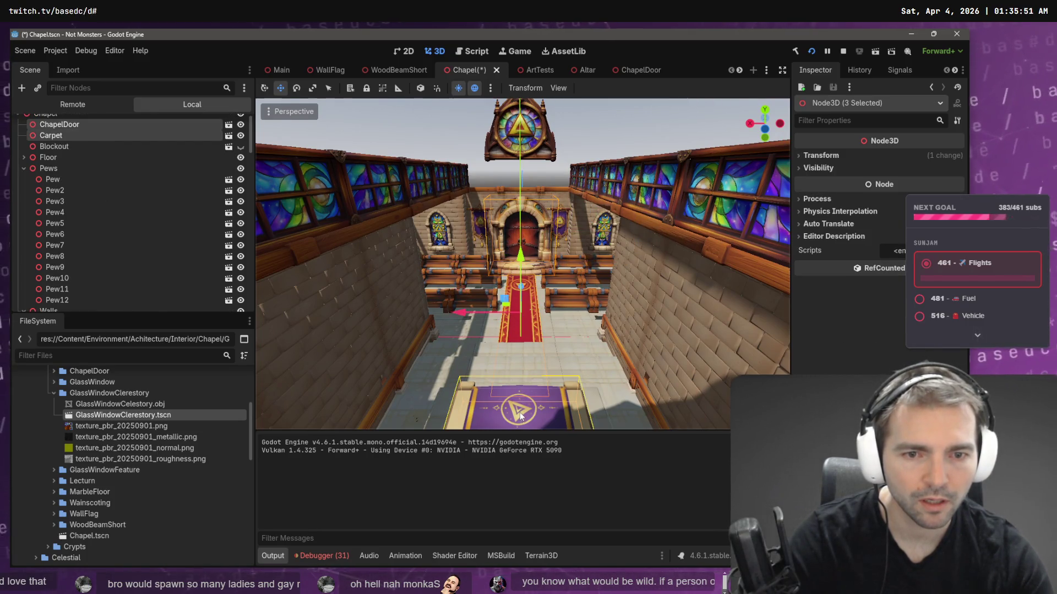
shift+click(524, 406)
drag(462, 289, 457, 291)
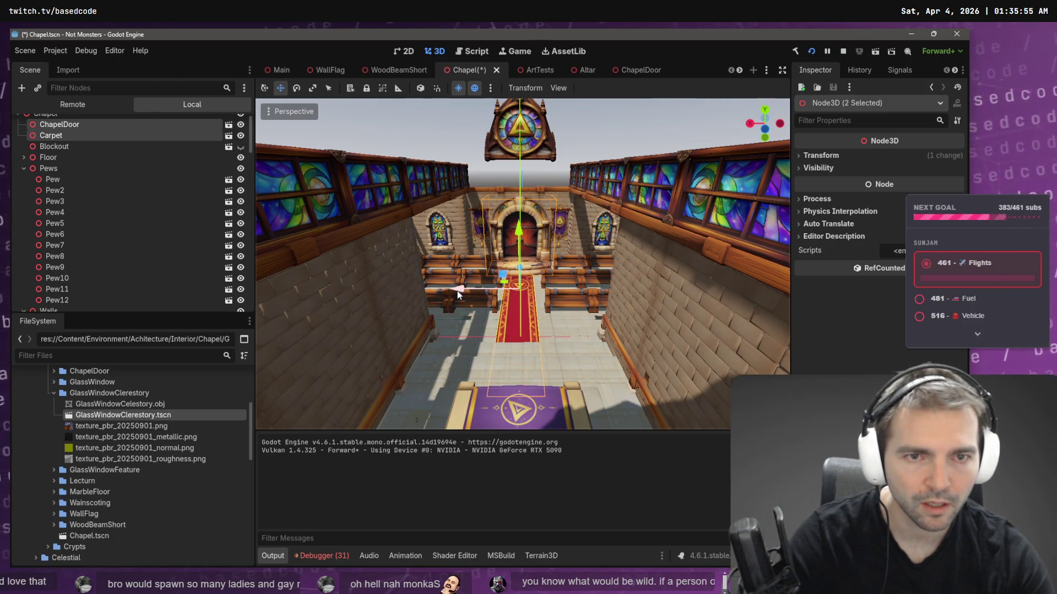
key(w)
key(w)
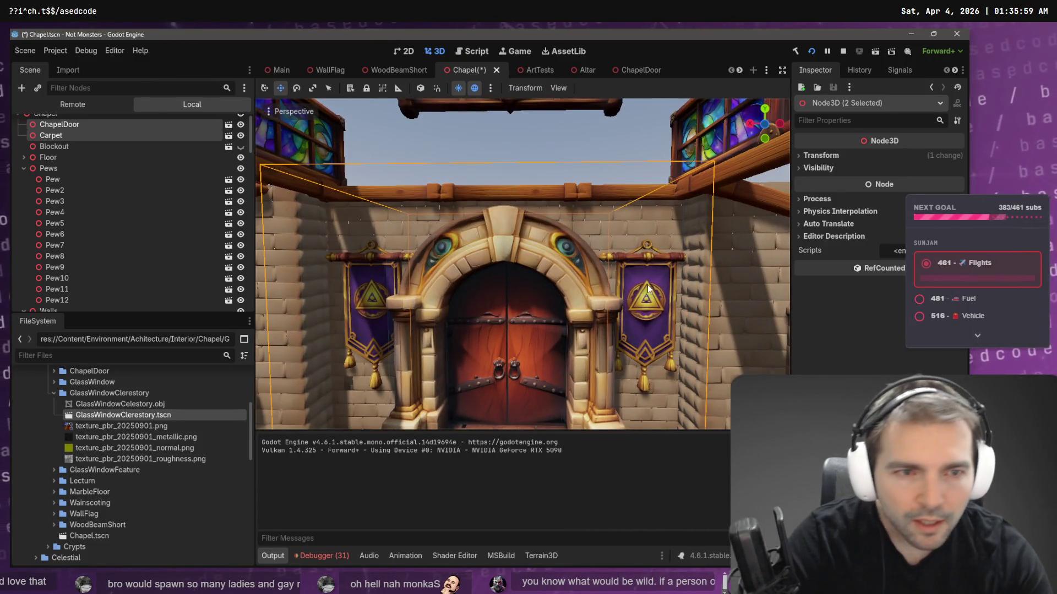
- Shift the WallFlag3 banner right of the door sideways along X
click(647, 290)
mouse_move(583, 319)
mouse_down()
mouse_move(567, 322)
mouse_move(584, 319)
mouse_up()
right_click(585, 319)
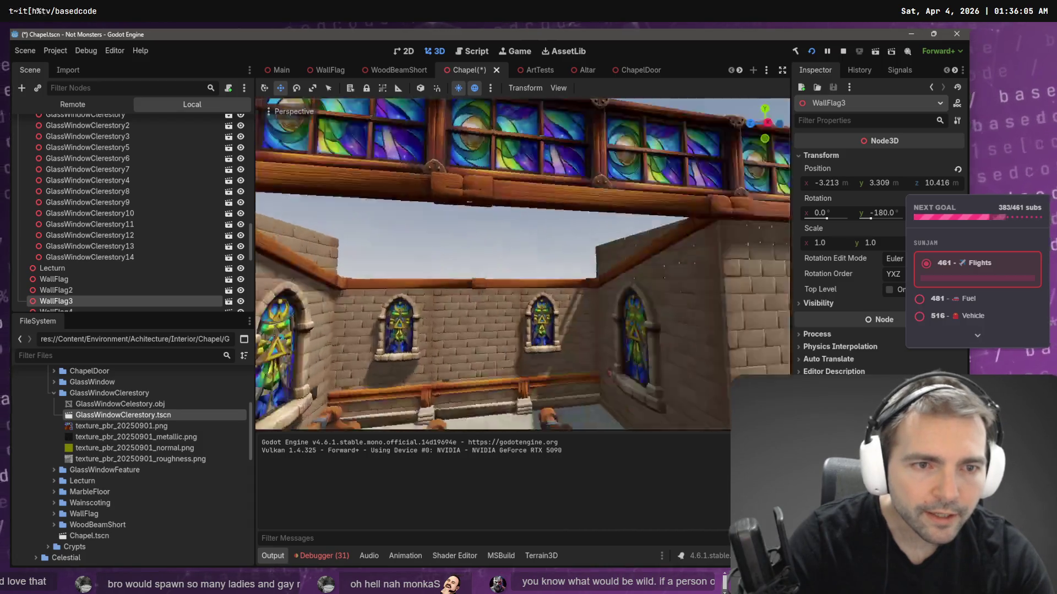
key(f)
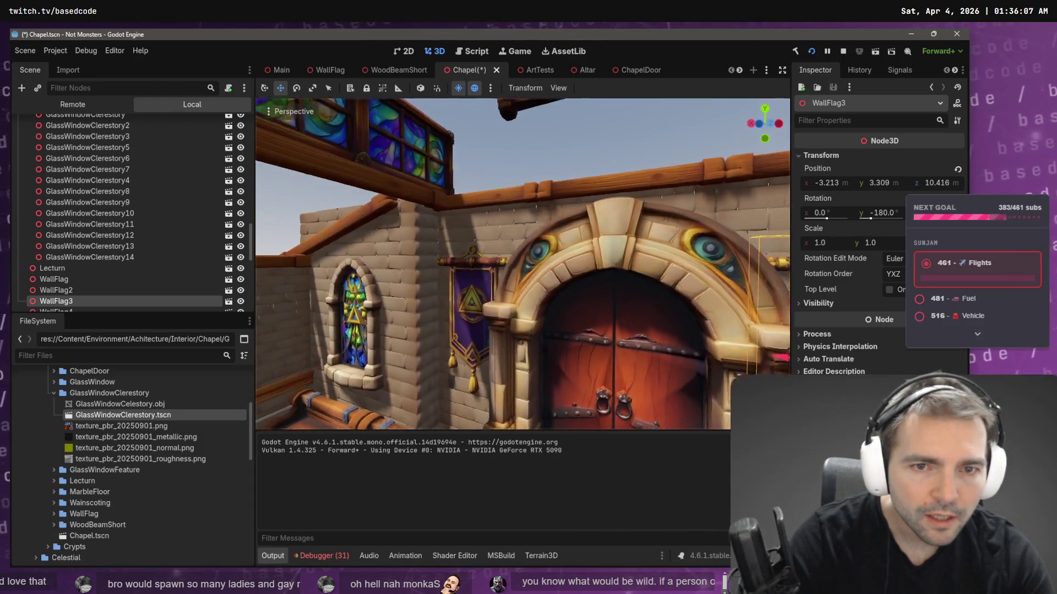
scroll(584, 293, down, 5)
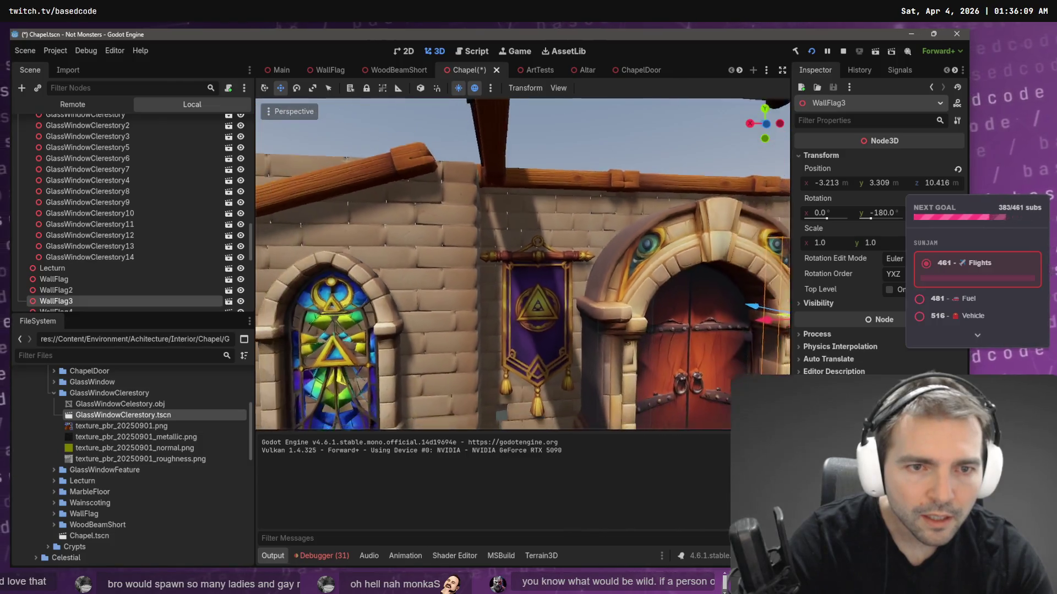
- Raise the WallFlag4 banner left of the door slightly, nudge it sideways, then reselect the door
click(539, 249)
mouse_move(535, 265)
mouse_down()
mouse_move(528, 250)
mouse_move(506, 270)
mouse_up()
drag(477, 307, 644, 292)
scroll(477, 307, down, 5)
click(600, 278)
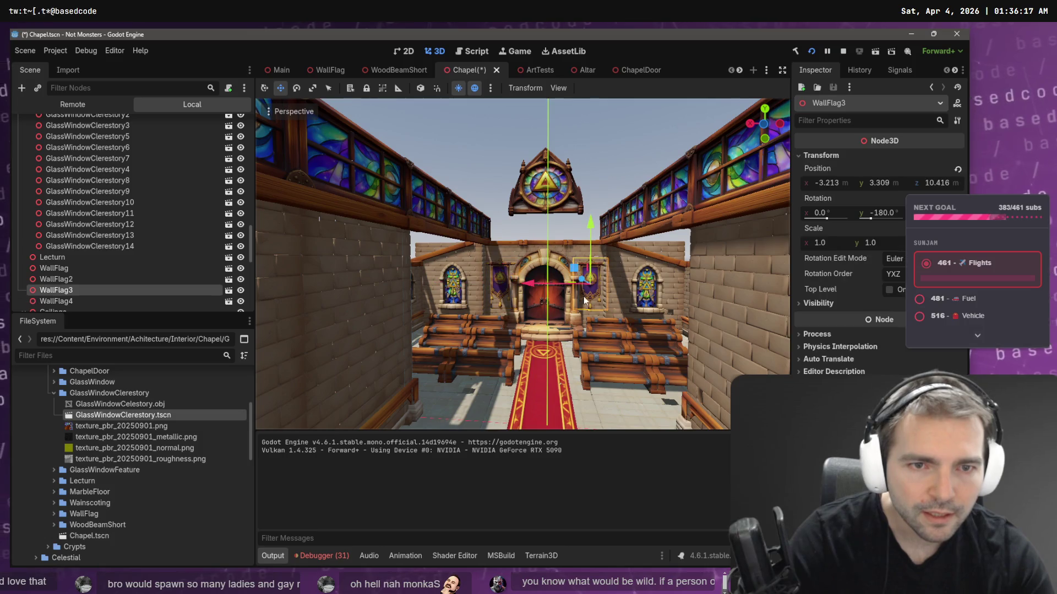
scroll(600, 279, up, 3)
scroll(583, 300, up, 2)
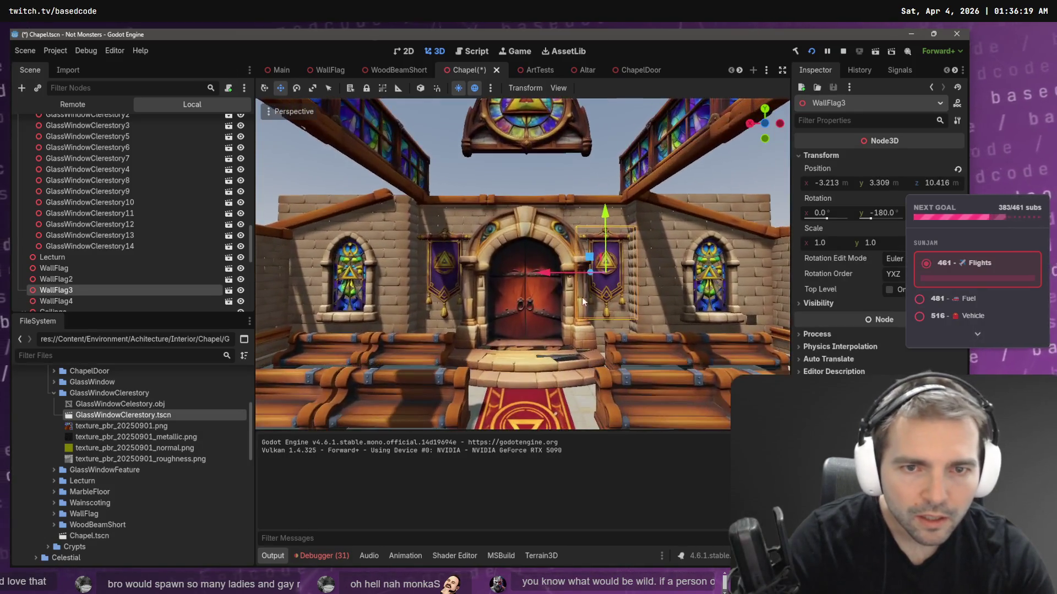
click(539, 269)
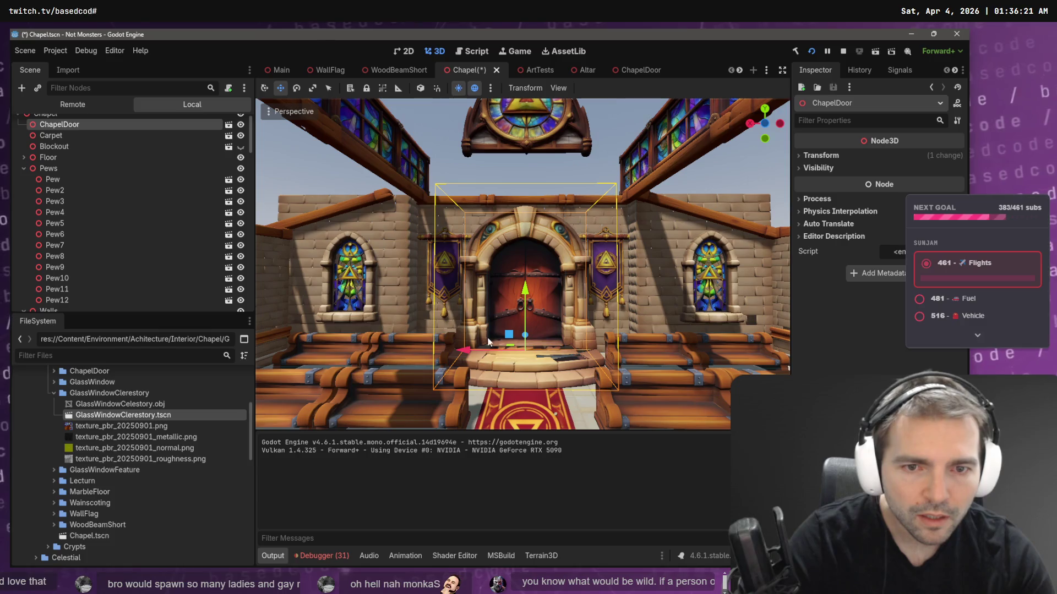
- Nudge ChapelDoor slightly along X, check both banners from the front, and save the scene
drag(466, 349, 470, 348)
scroll(470, 348, up, 3)
scroll(470, 348, up, 5)
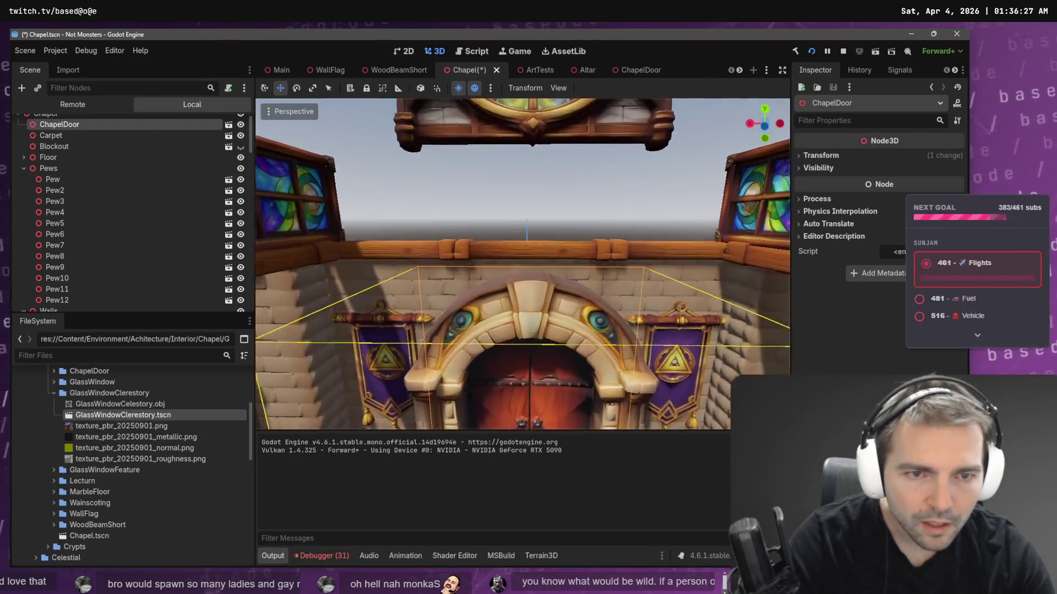
drag(470, 348, 381, 348)
drag(482, 293, 482, 292)
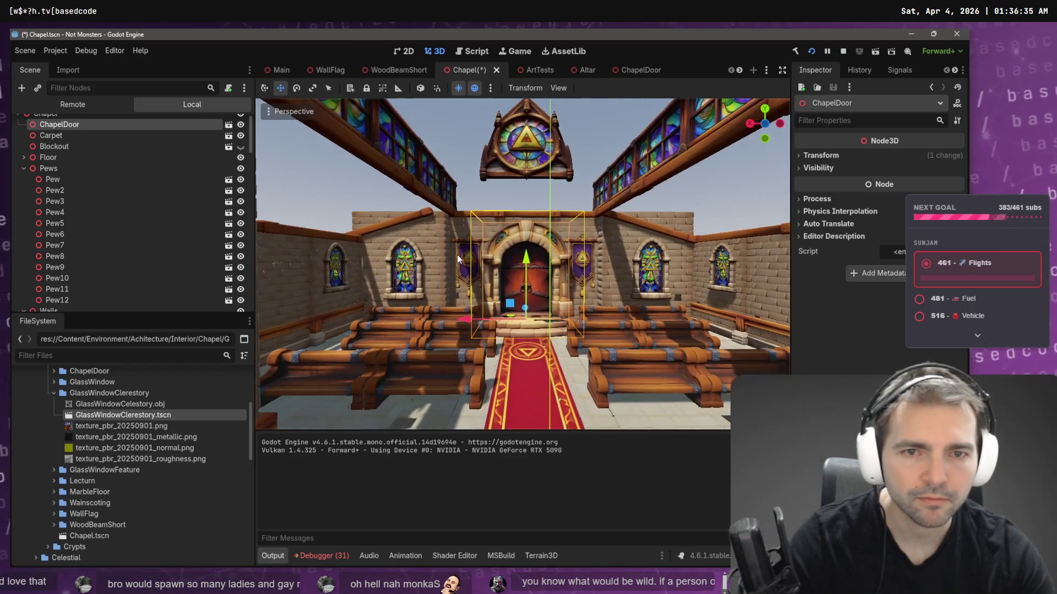
click(466, 258)
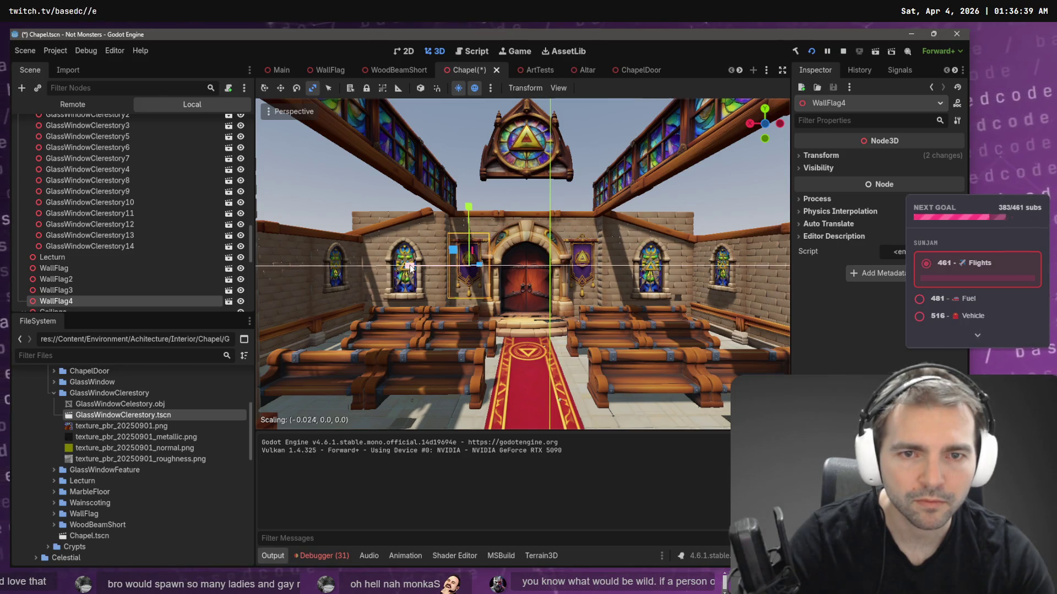
click(579, 247)
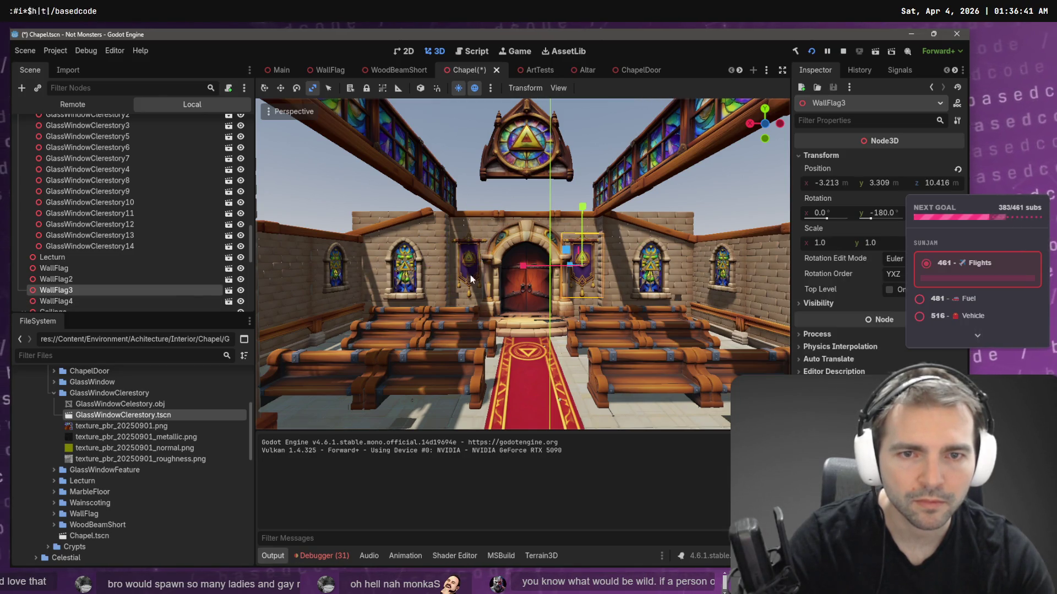
key(ctrl+s)
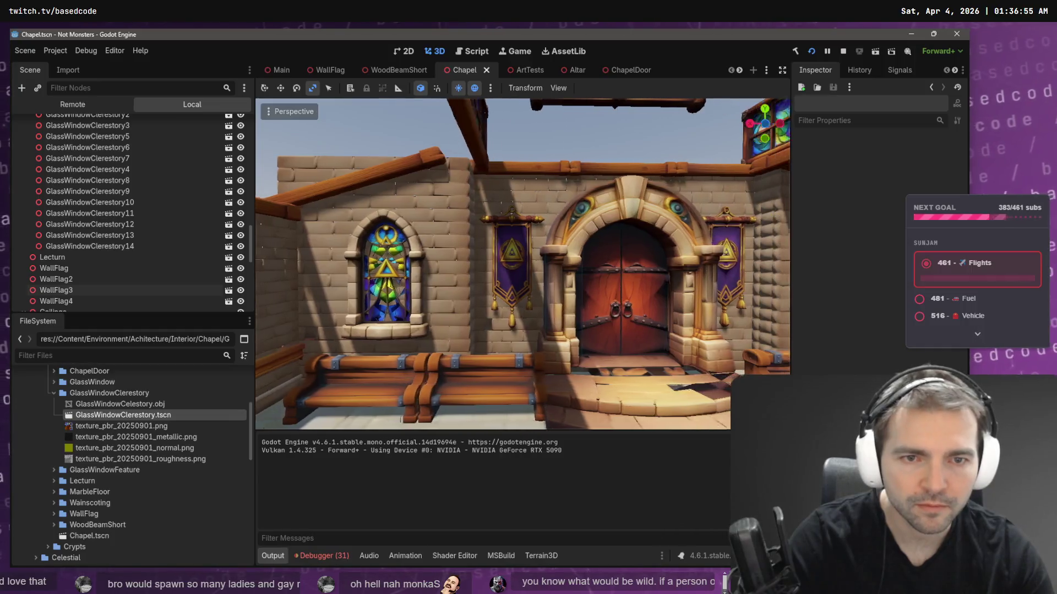
- Slide the stone wall panel right of the door sideways in several small X nudges
key(s)
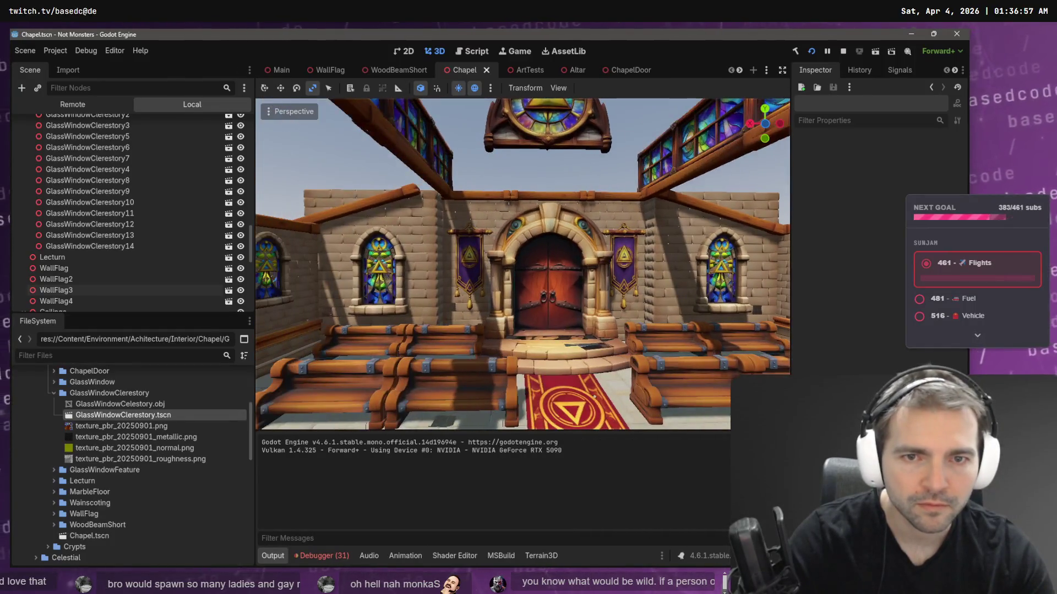
click(620, 233)
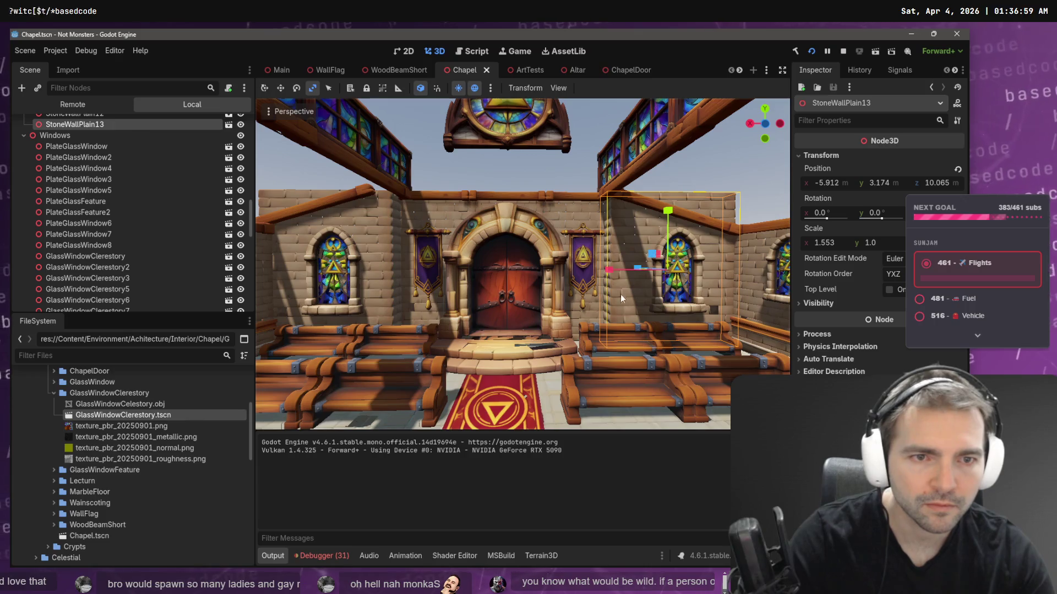
drag(614, 274, 612, 272)
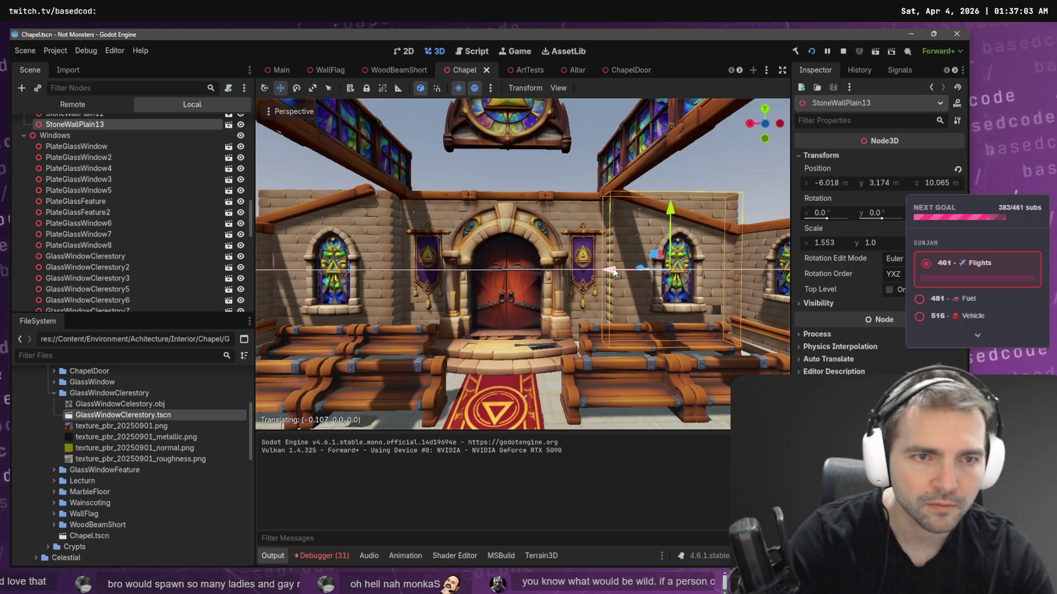
drag(614, 271, 613, 271)
key(w)
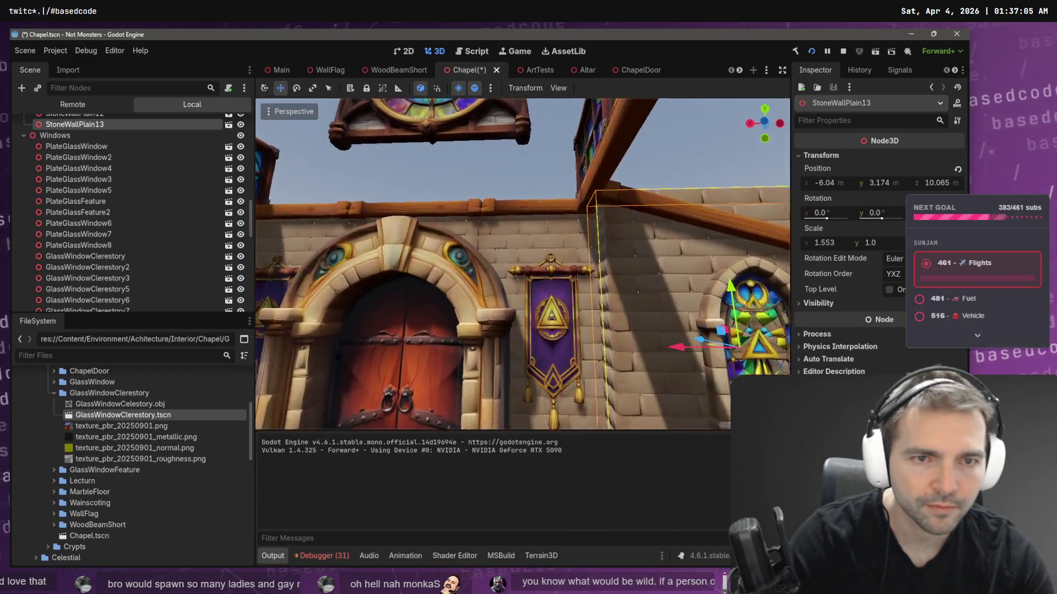
key(s)
mouse_move(572, 365)
mouse_down()
mouse_move(596, 362)
mouse_move(580, 364)
mouse_up()
key(s)
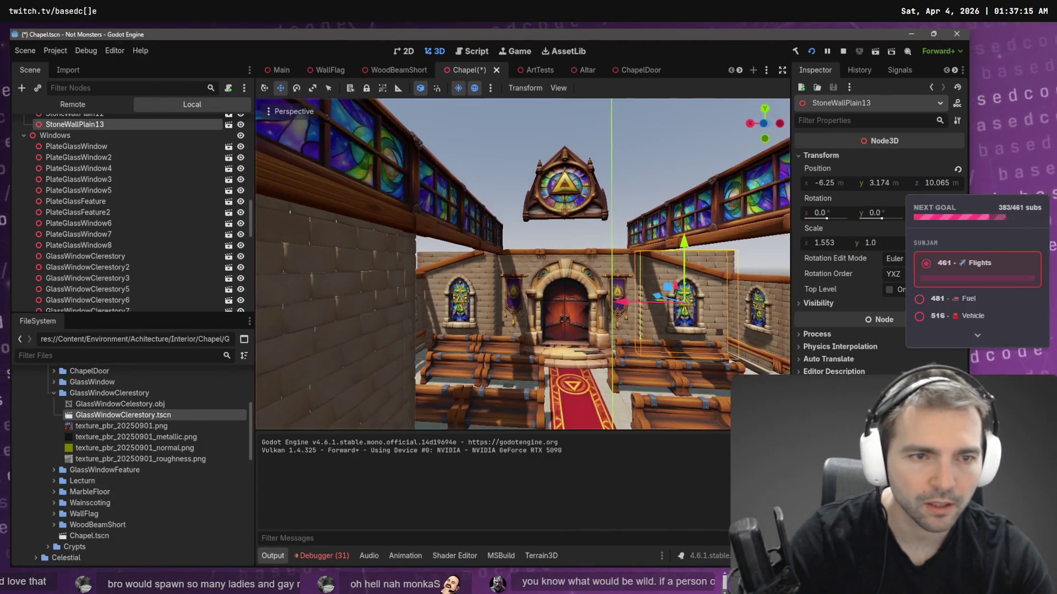
key(d)
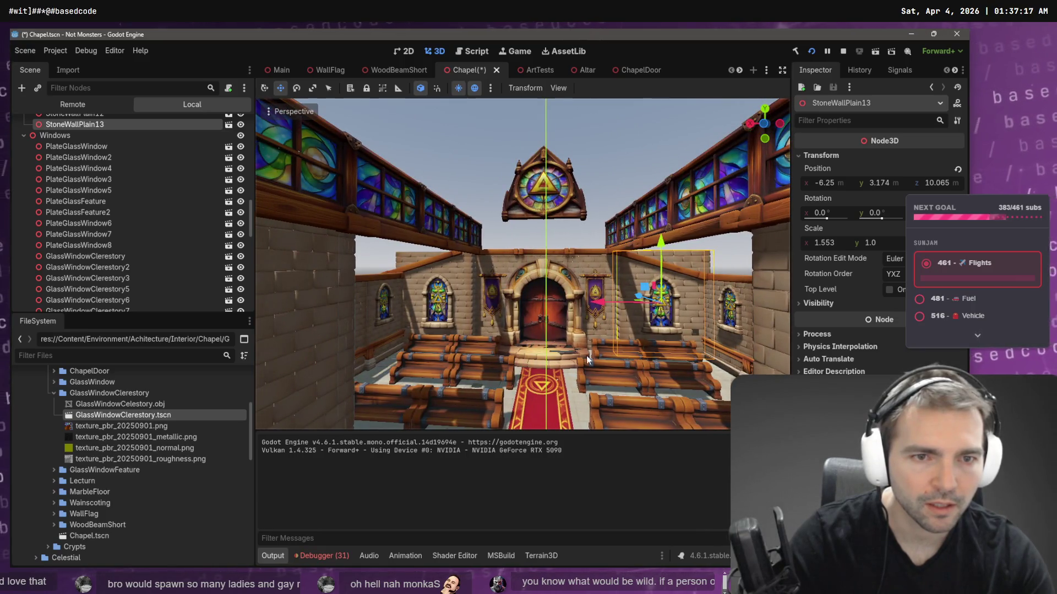
- Undo two moves, redo one, and re-slide the right wall panel sideways
key(ctrl+z)
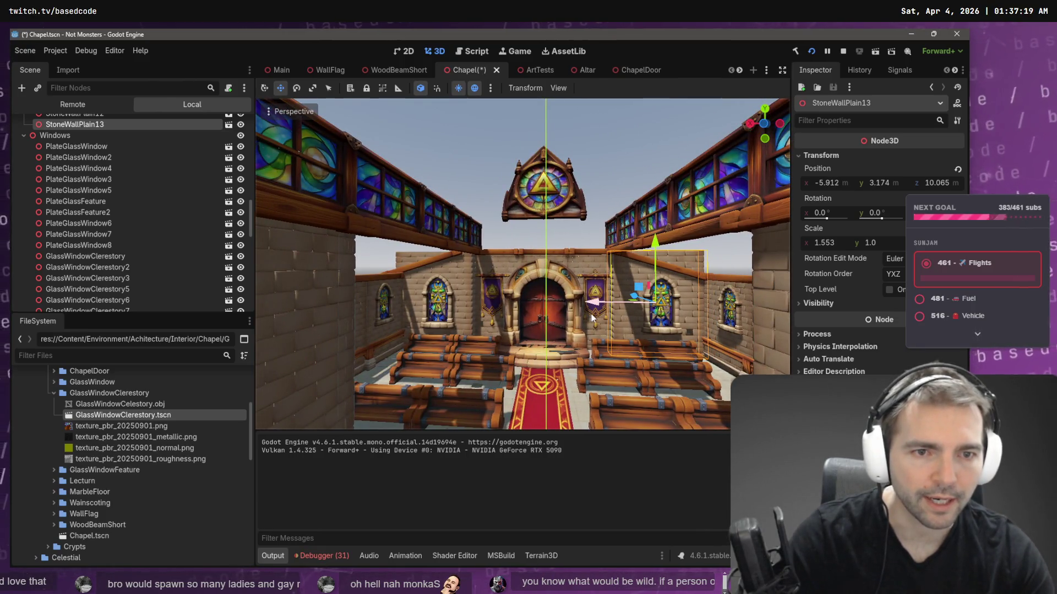
key(ctrl+z)
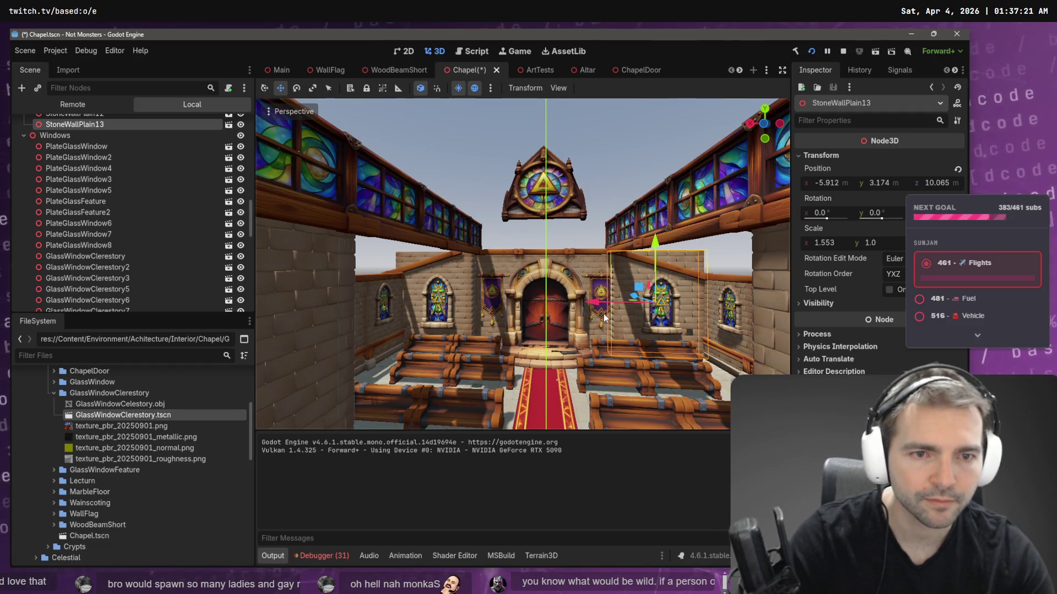
key(ctrl+shift+z)
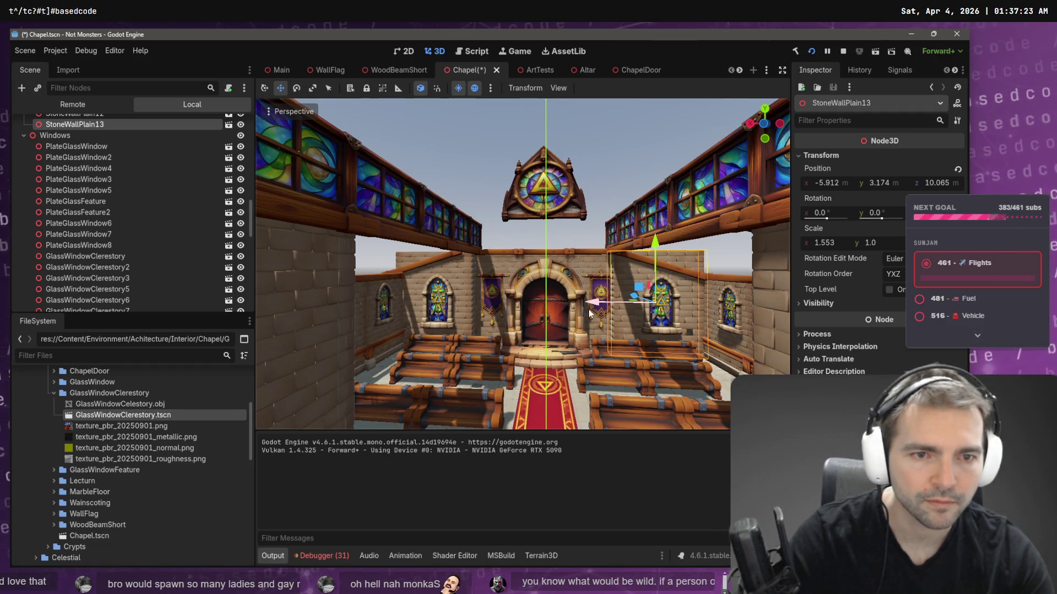
drag(595, 303, 599, 304)
- Nudge the left wall panel and another panel beside the door sideways, then deselect
click(462, 277)
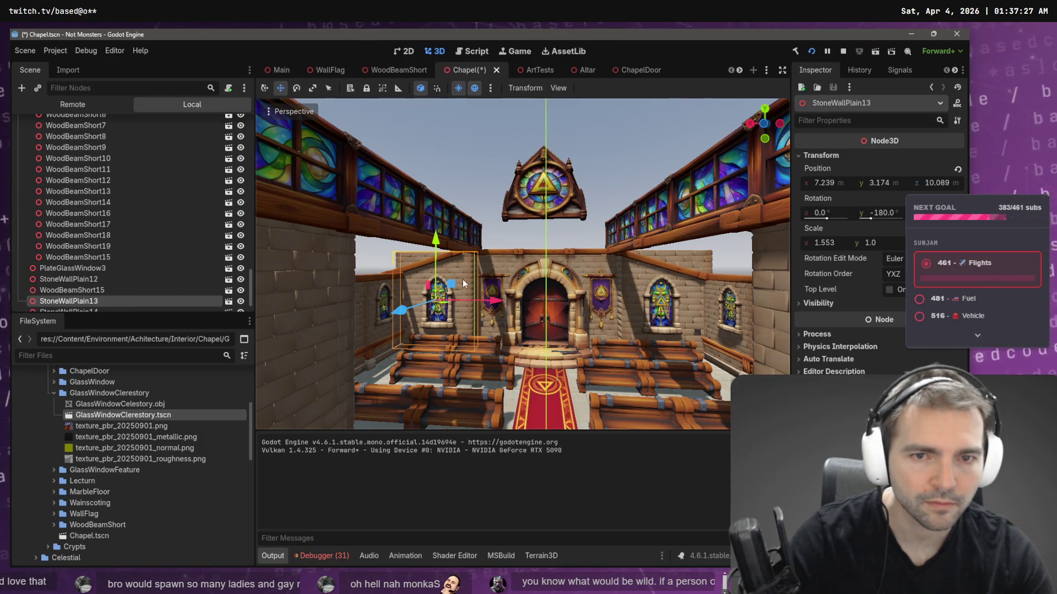
key(f)
key(d)
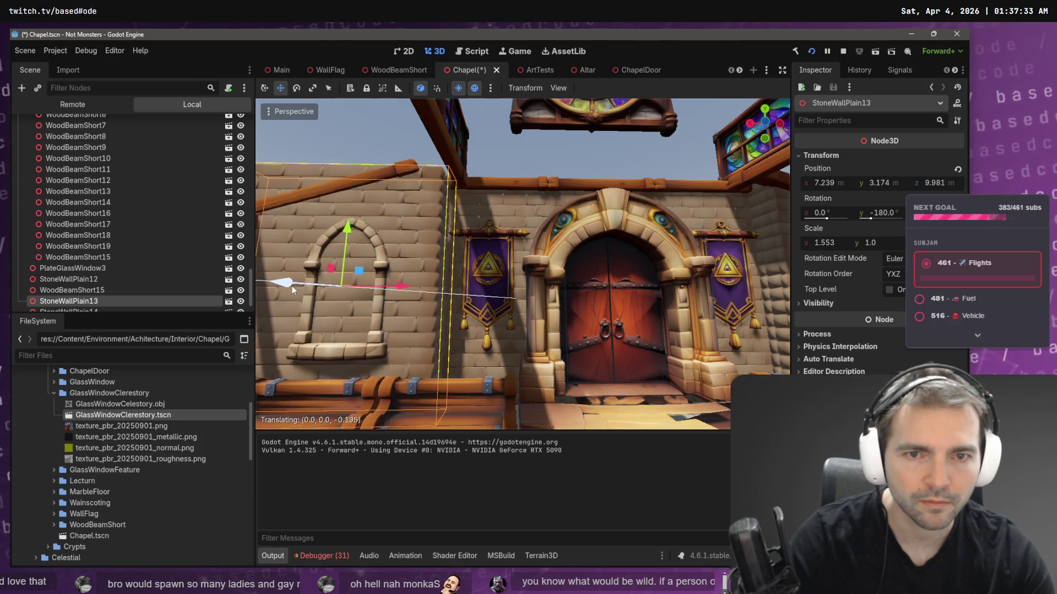
drag(410, 288, 408, 288)
key(d)
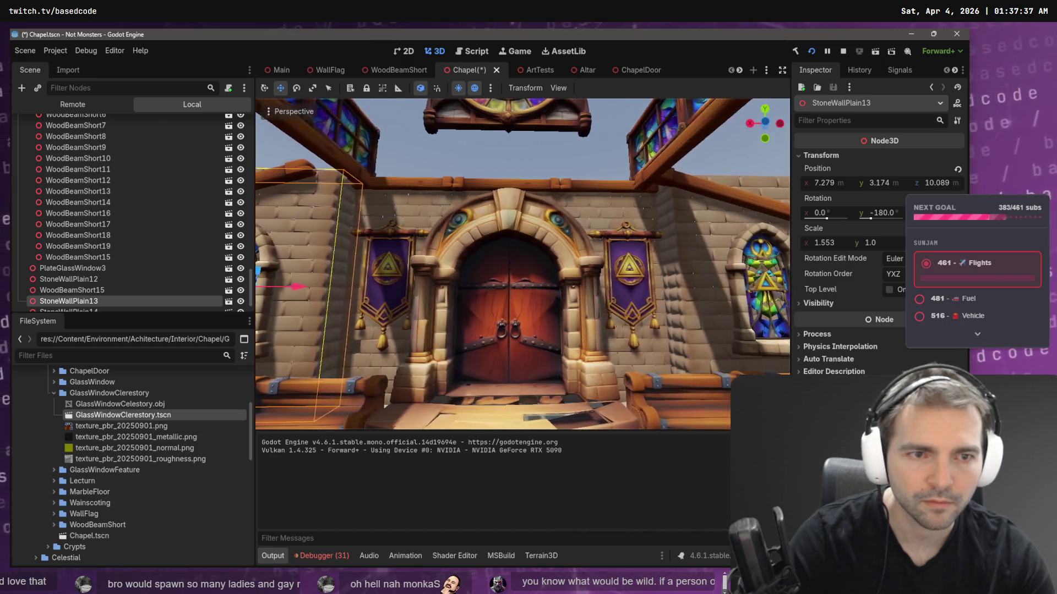
click(628, 252)
drag(607, 289, 611, 294)
click(478, 166)
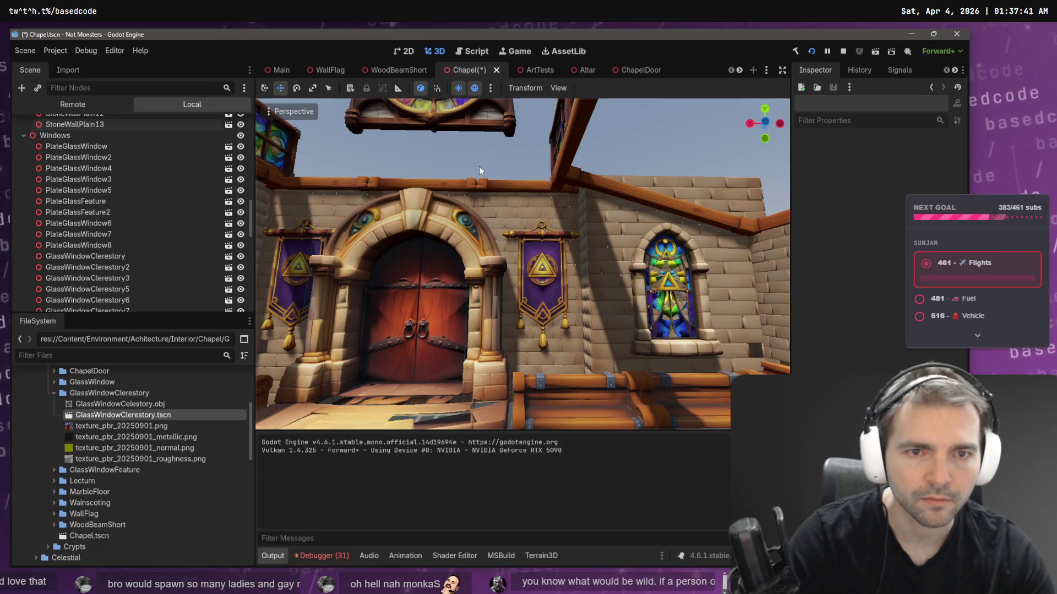
- Save the scene, then nudge the WallFlag3 banner slightly along X
key(s)
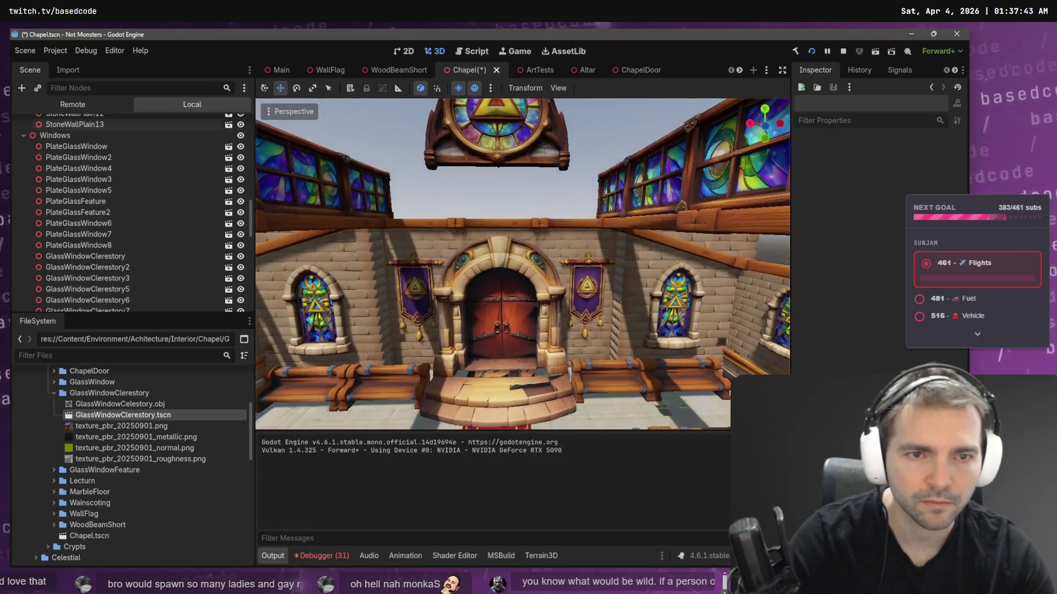
key(ctrl+s)
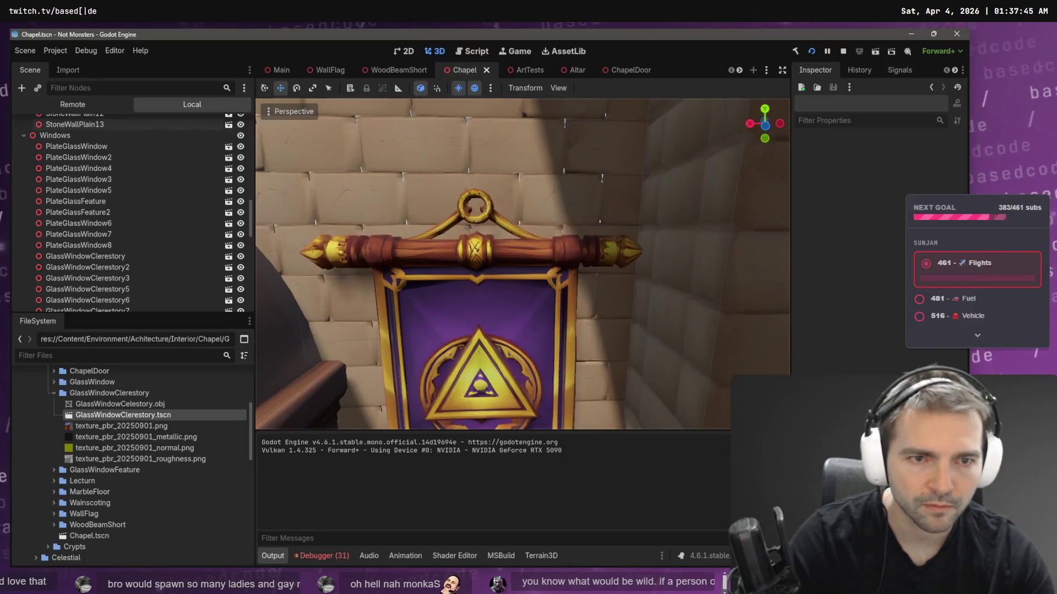
key(s)
click(581, 279)
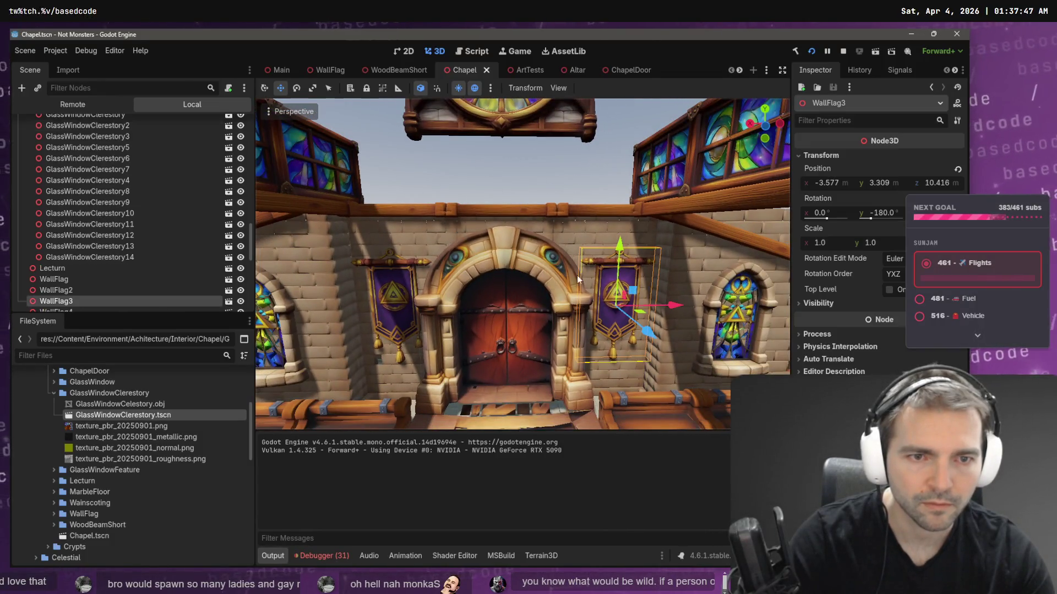
drag(674, 306, 672, 306)
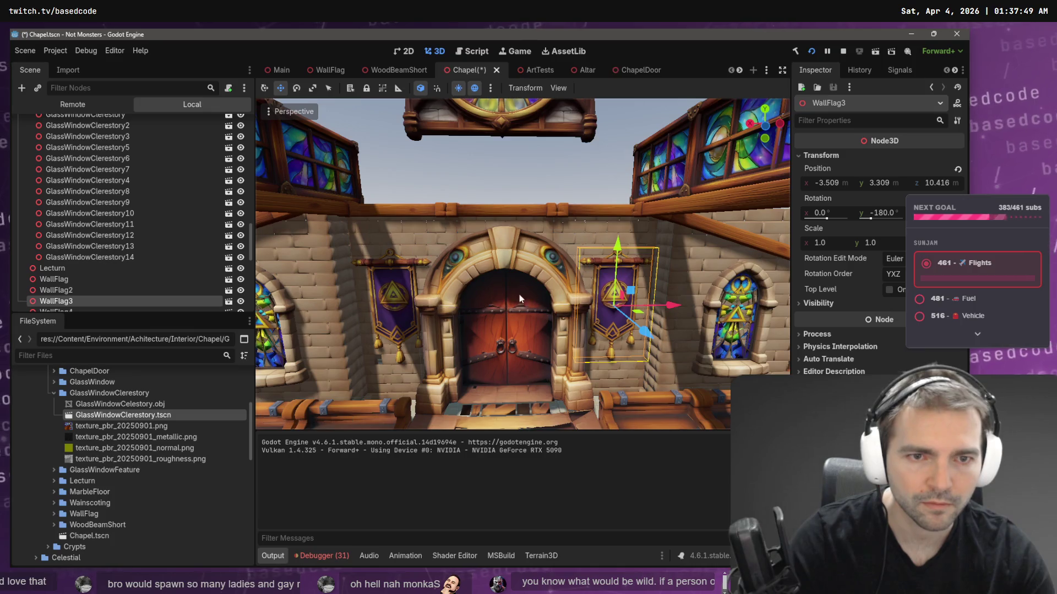
- Frame the WallFlag4 banner, shift it slightly right, and save the Chapel scene
click(411, 263)
drag(451, 203, 452, 292)
drag(418, 190, 455, 191)
key(f)
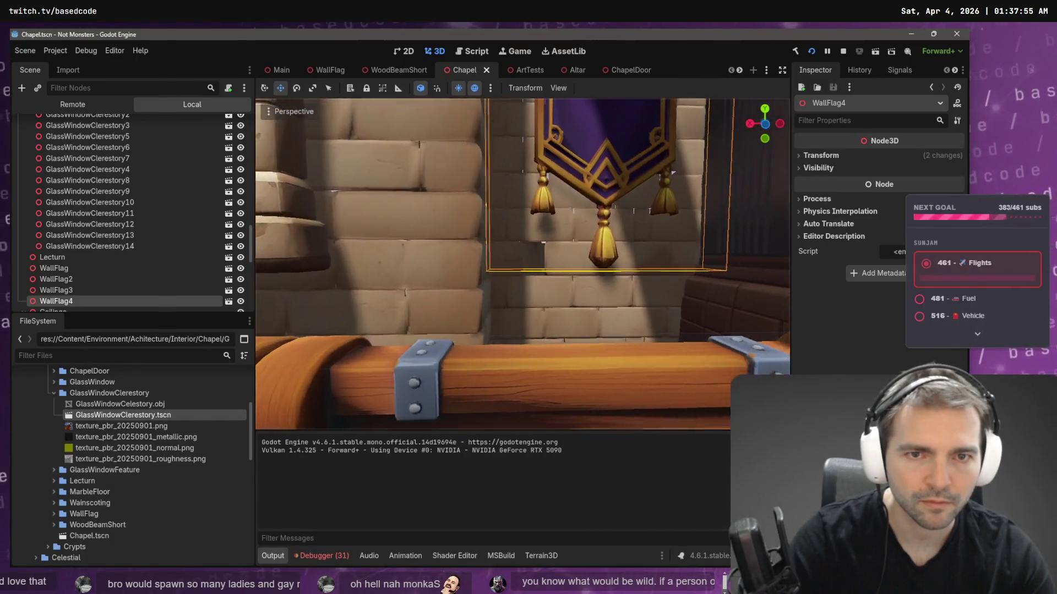
mouse_move(484, 292)
mouse_down()
mouse_move(468, 283)
mouse_move(484, 292)
mouse_up()
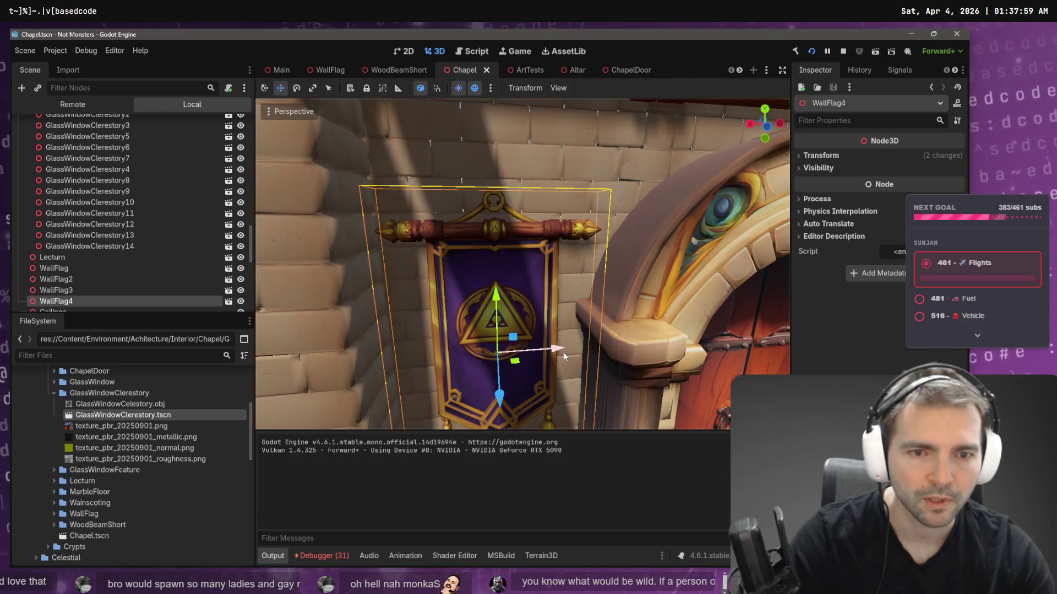
drag(563, 354, 565, 353)
key(ctrl+s)
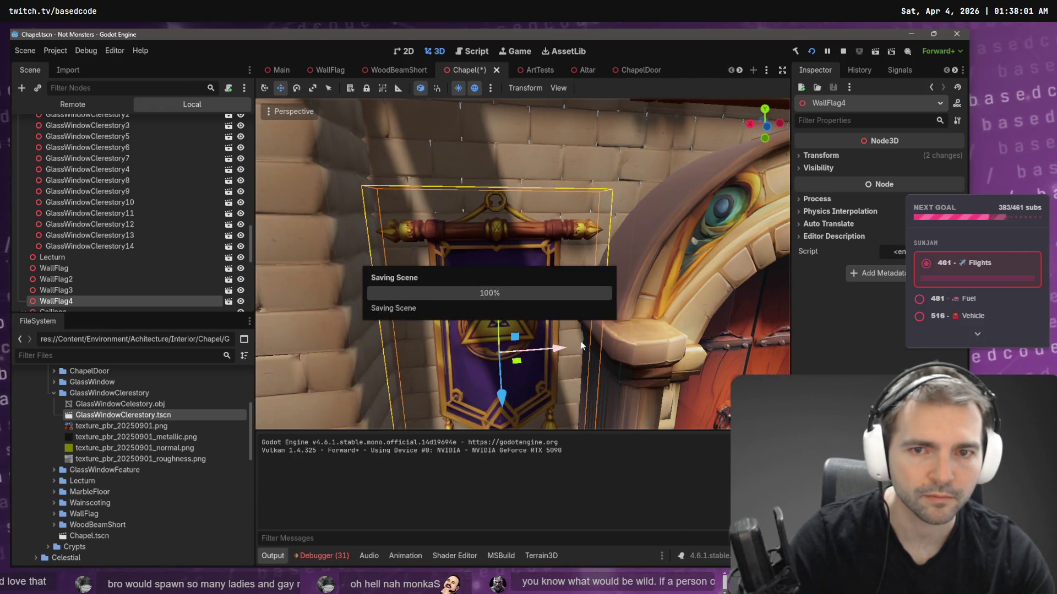
scroll(604, 333, down, 10)
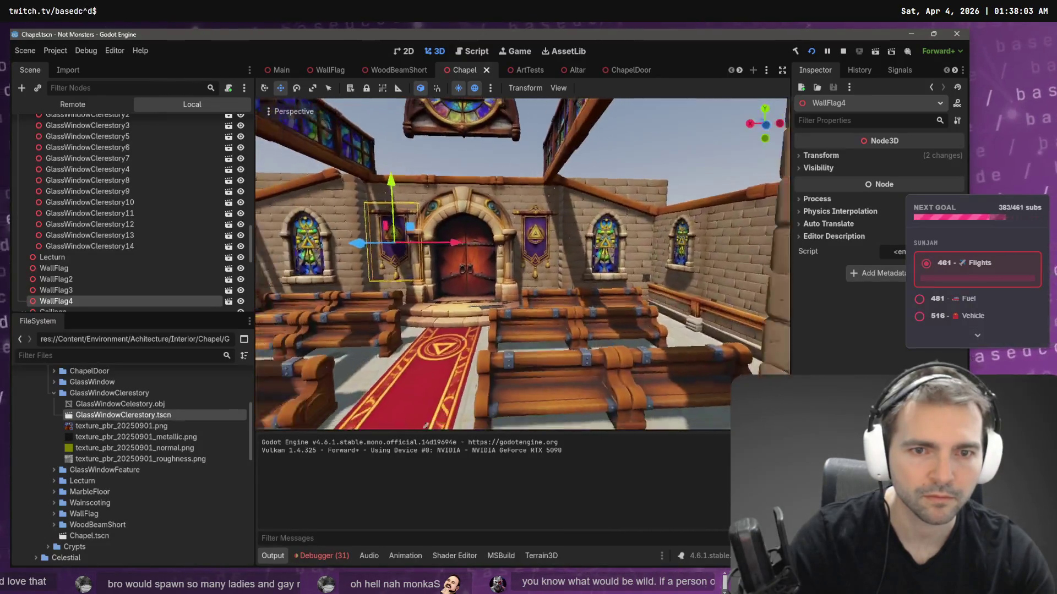
- Deselect, then fly past the left wall window, rose window and overview facing the door
click(539, 209)
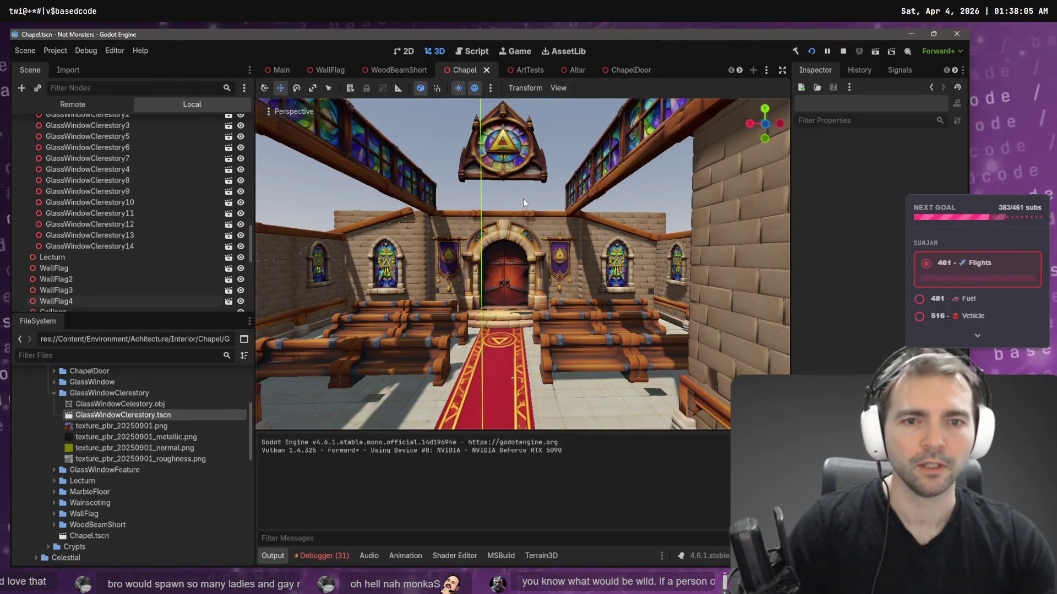
scroll(522, 199, up, 3)
key(w)
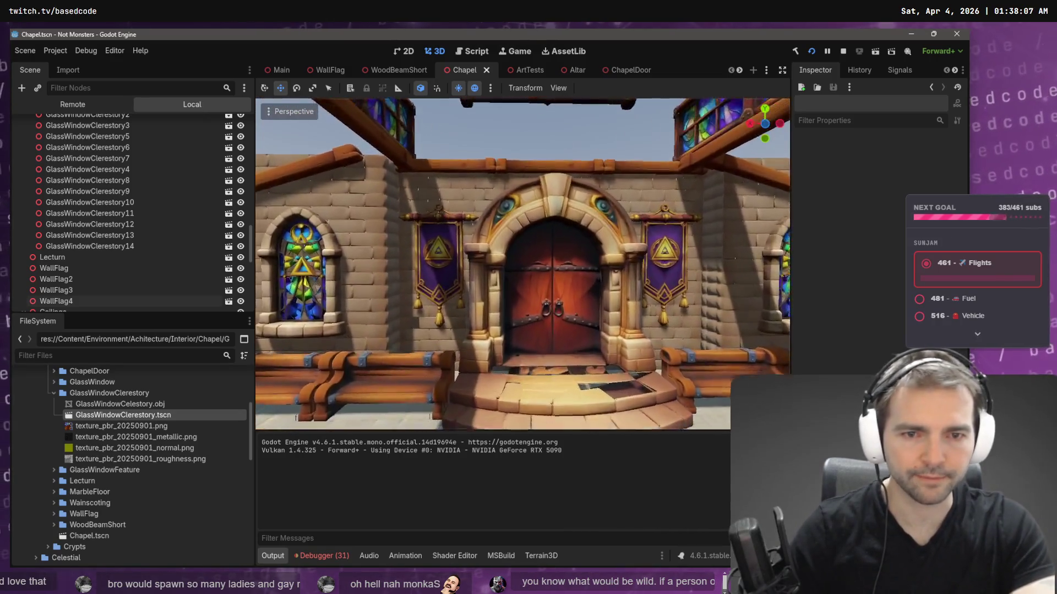
key(s)
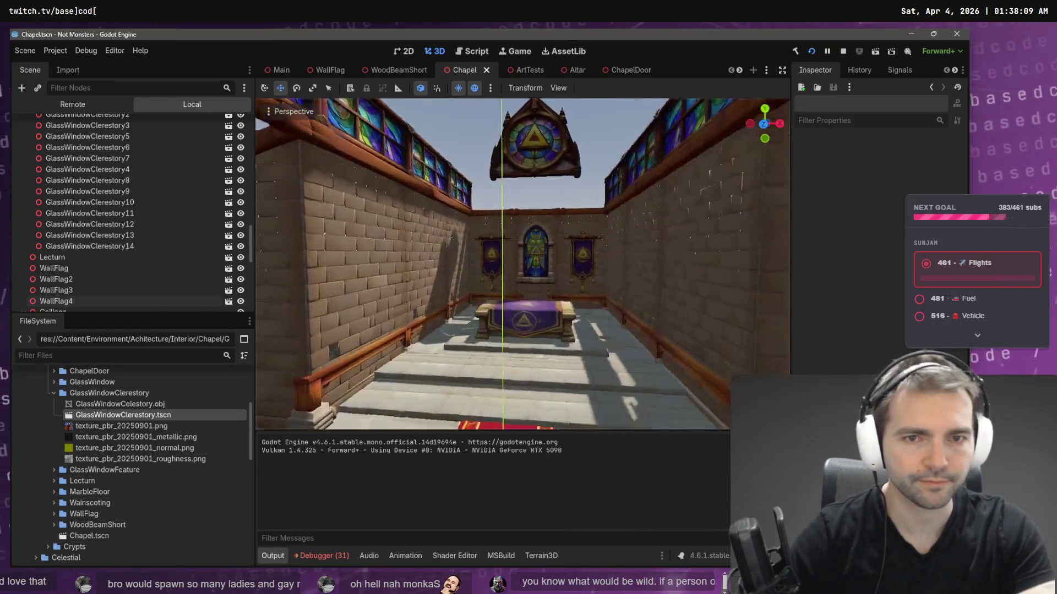
key(s)
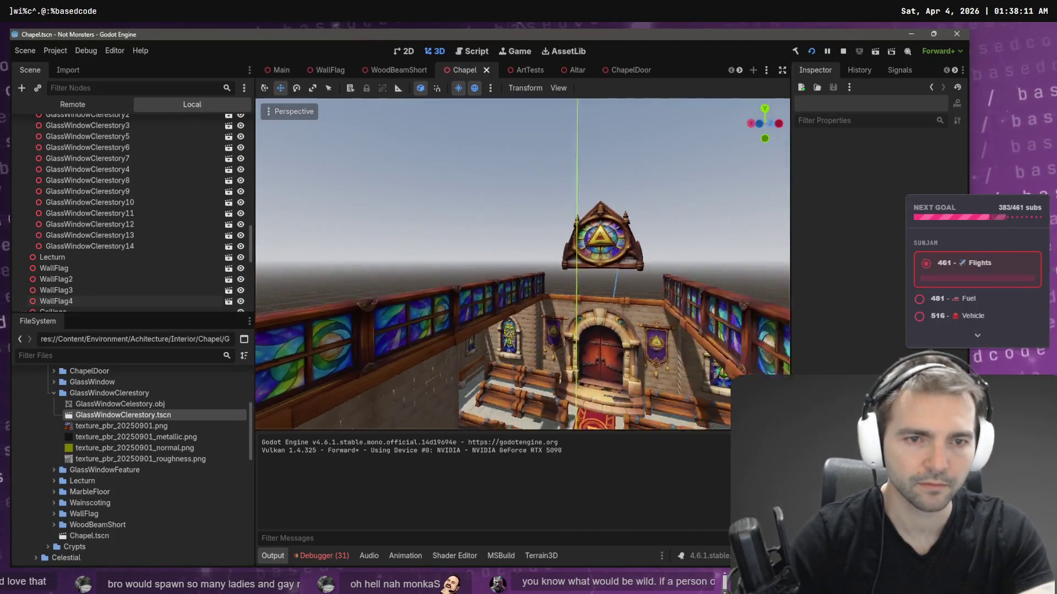
key(w)
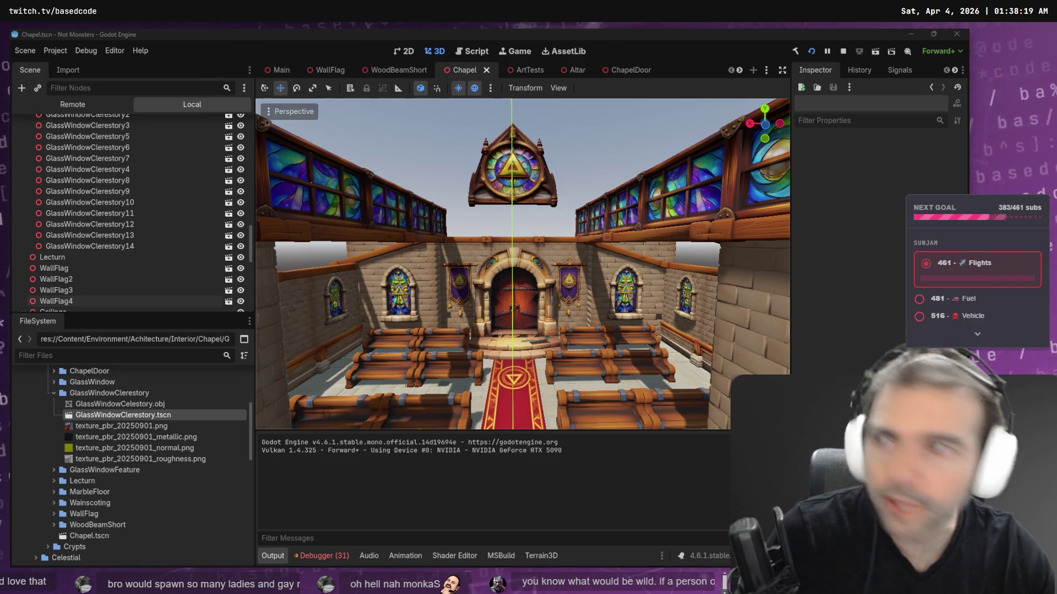
- Fly up to the altar and back down the red-carpet aisle, then switch to ChatGPT
right_click(504, 213)
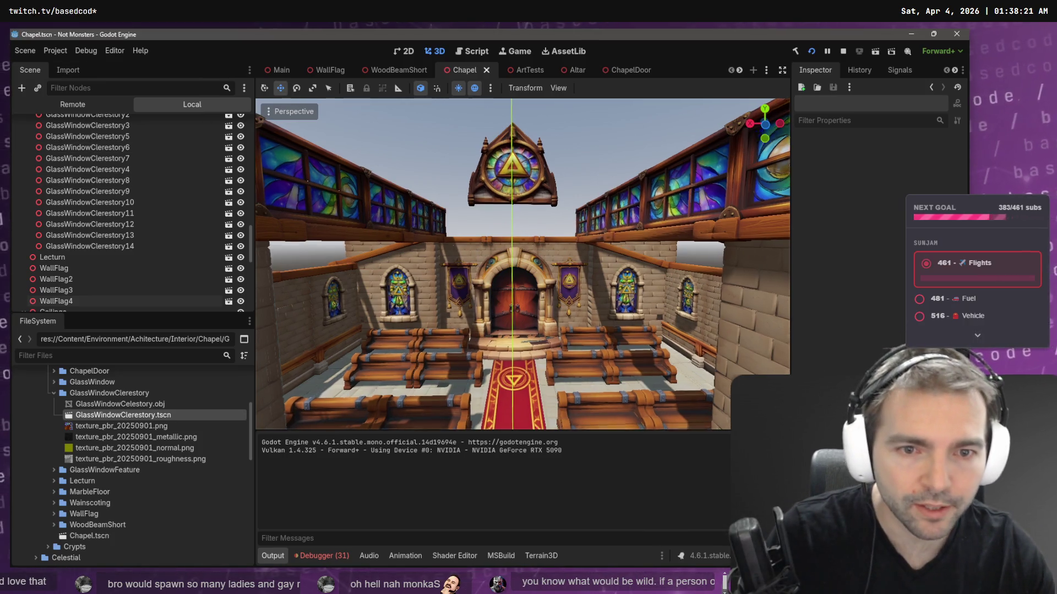
key(w)
key(w)
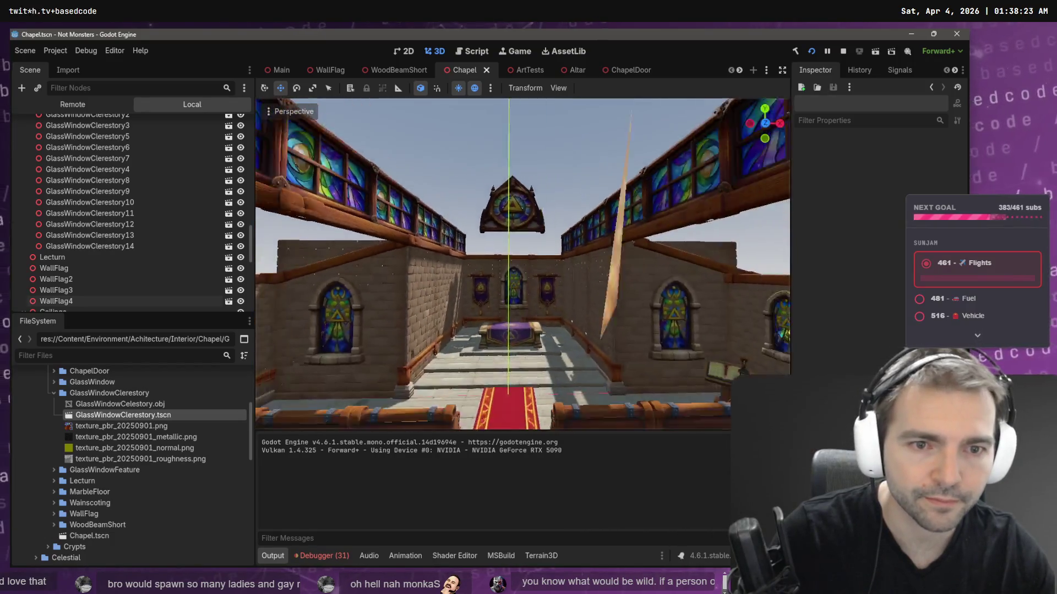
key(w)
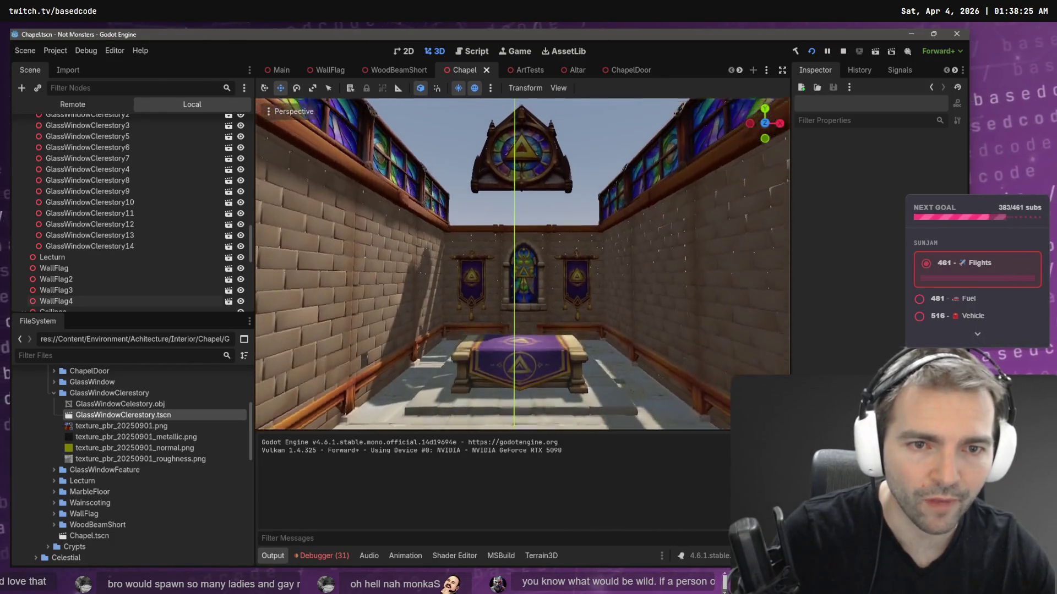
right_click(570, 230)
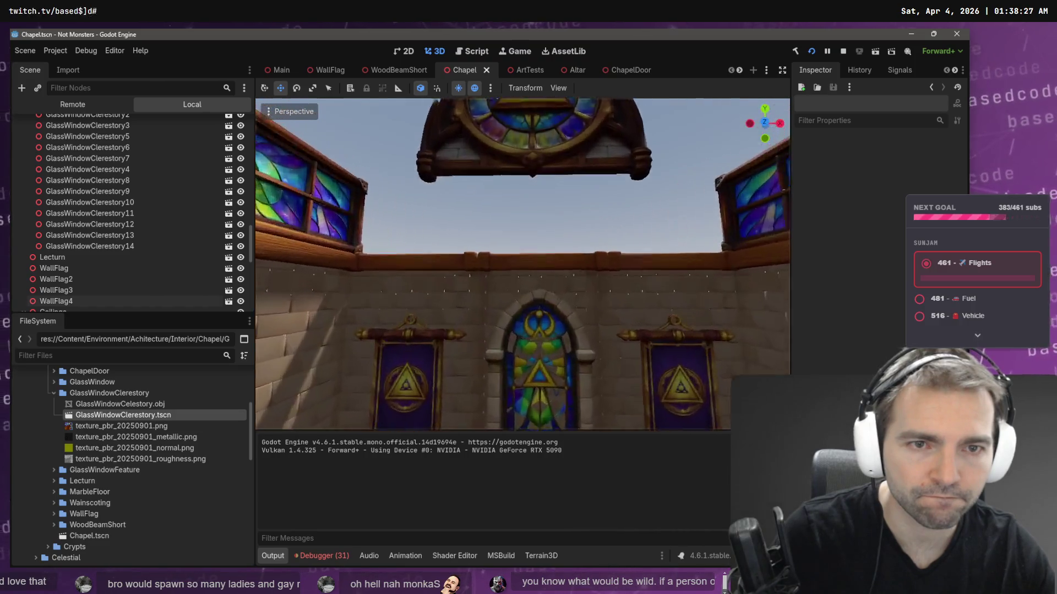
key(w)
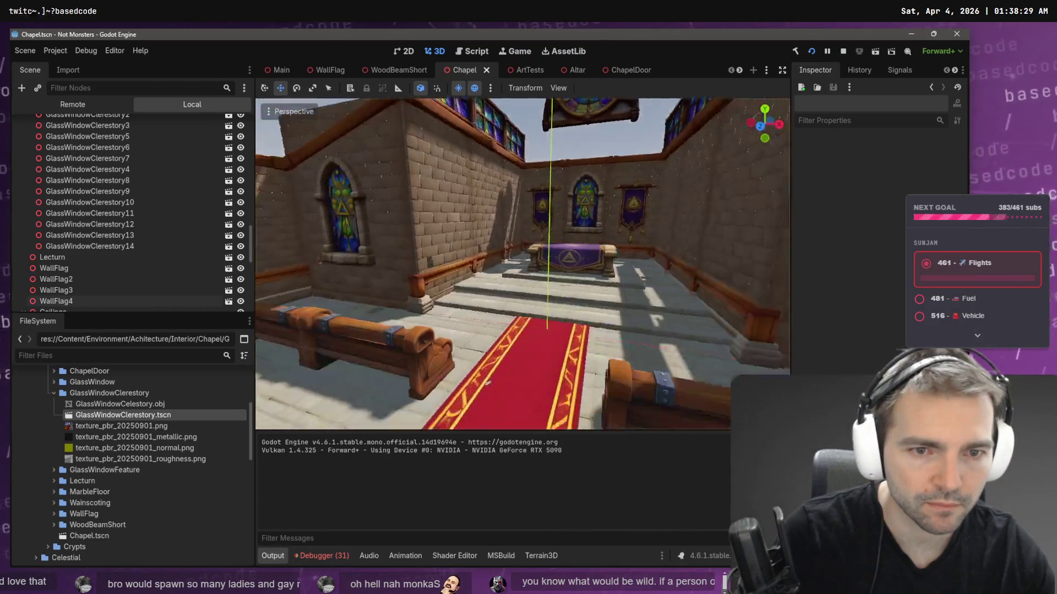
key(s)
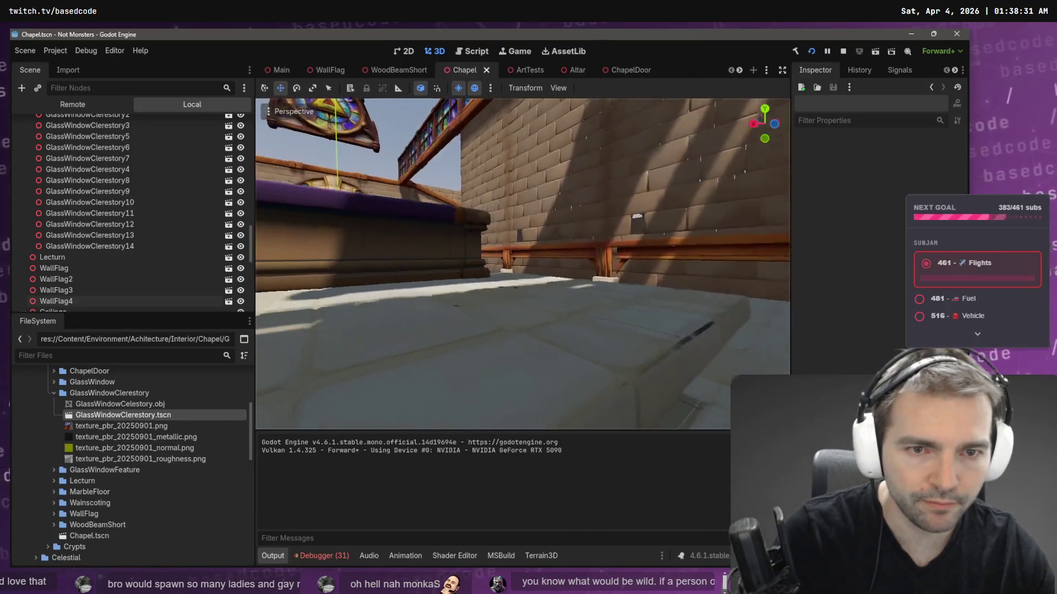
key(w)
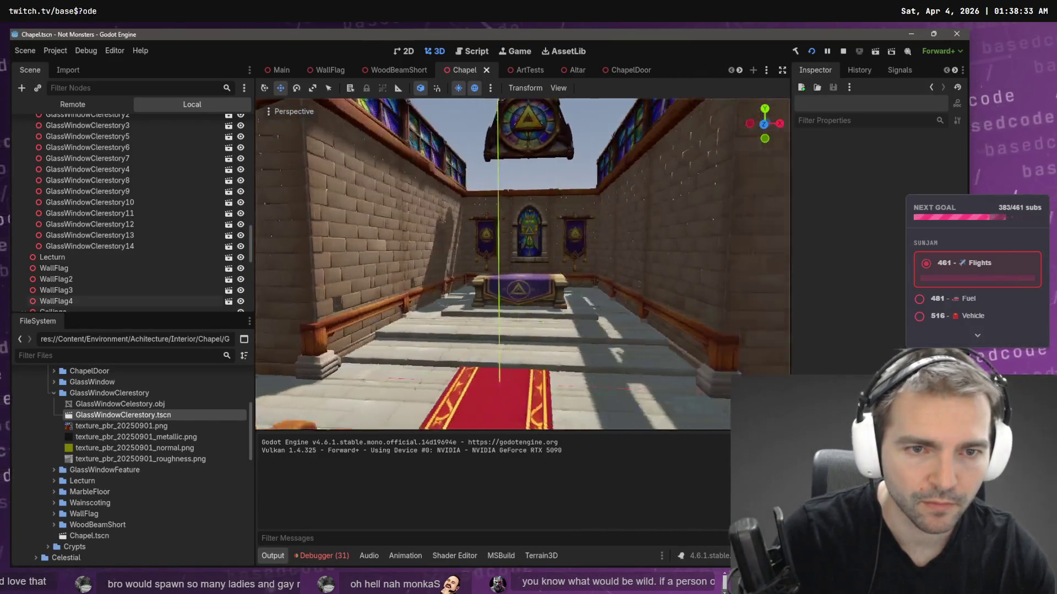
key(s)
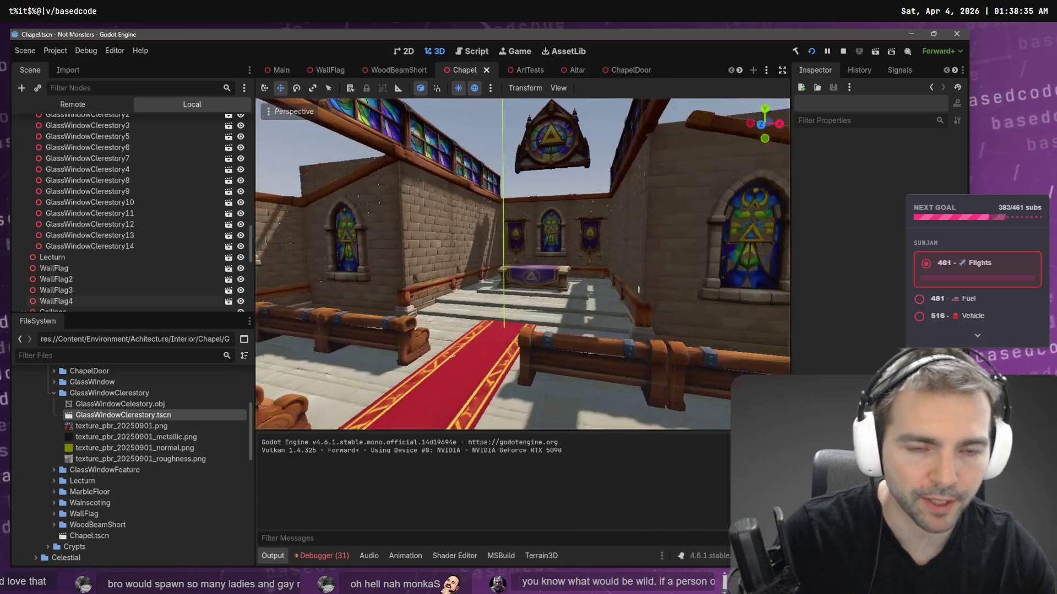
key(s)
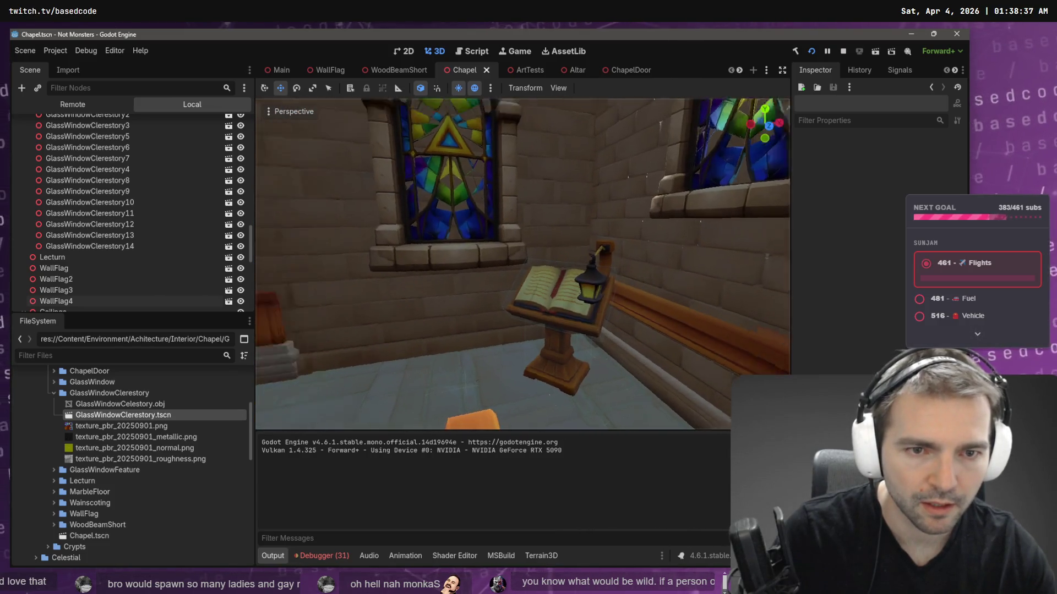
key(s)
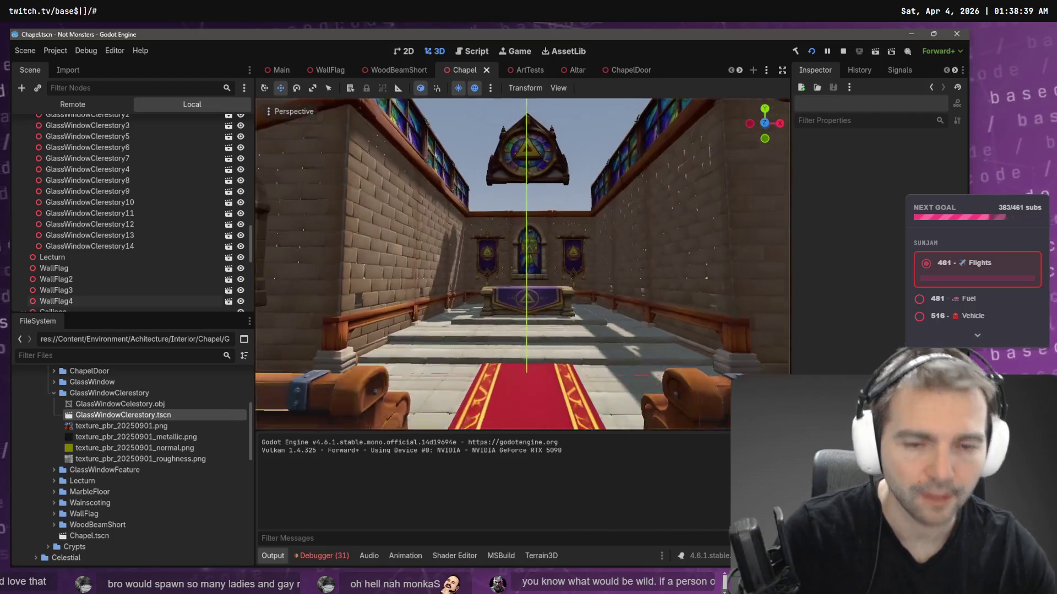
key(s)
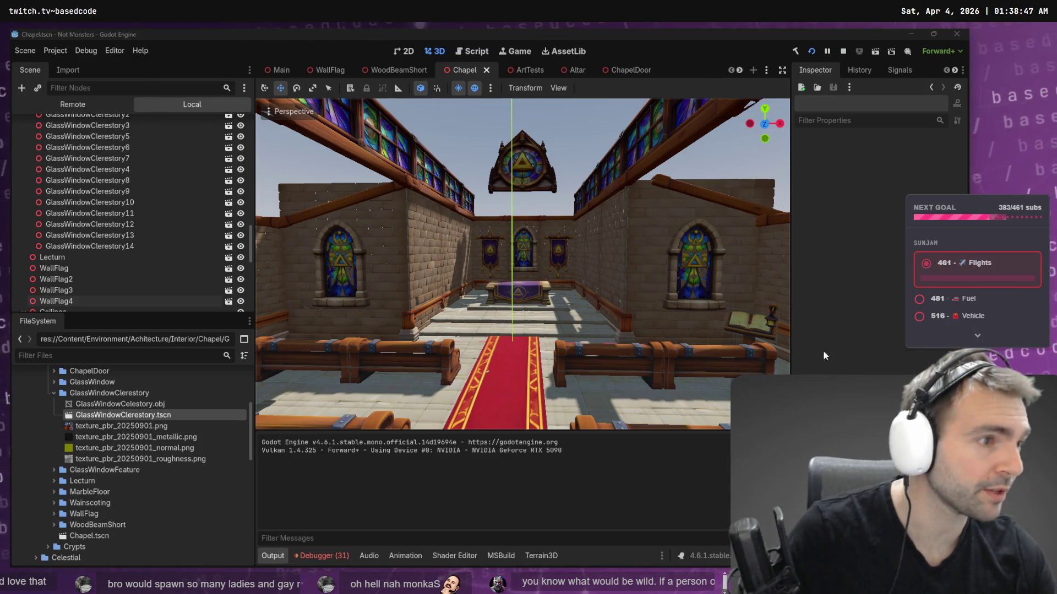
key(alt+Tab)
scroll(717, 456, up, 2)
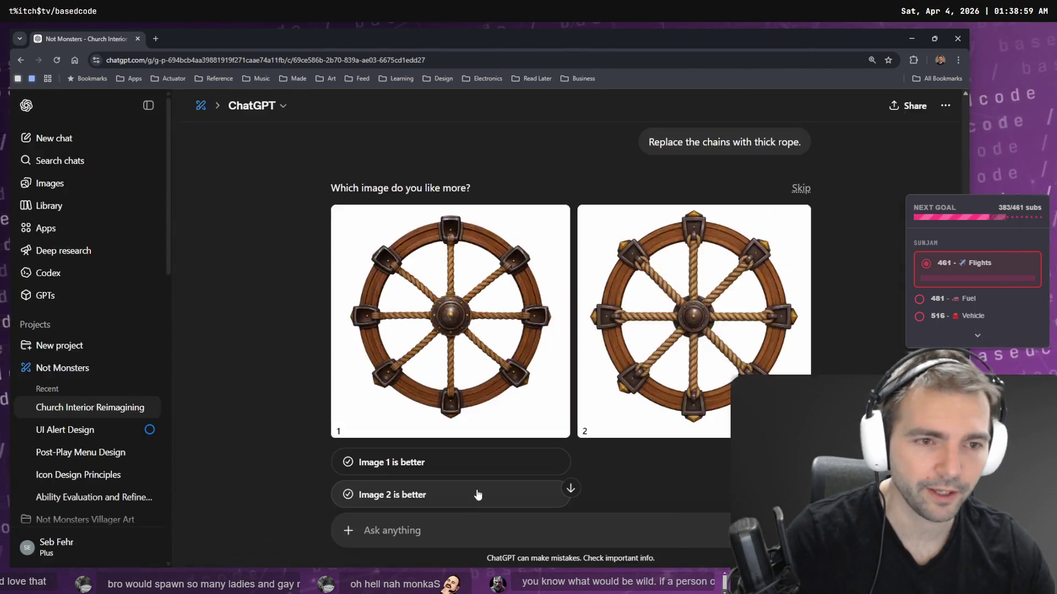
- Mark Image 2 as the better rope-wheel image and dictate 'Half the number of ropes.'
click(478, 495)
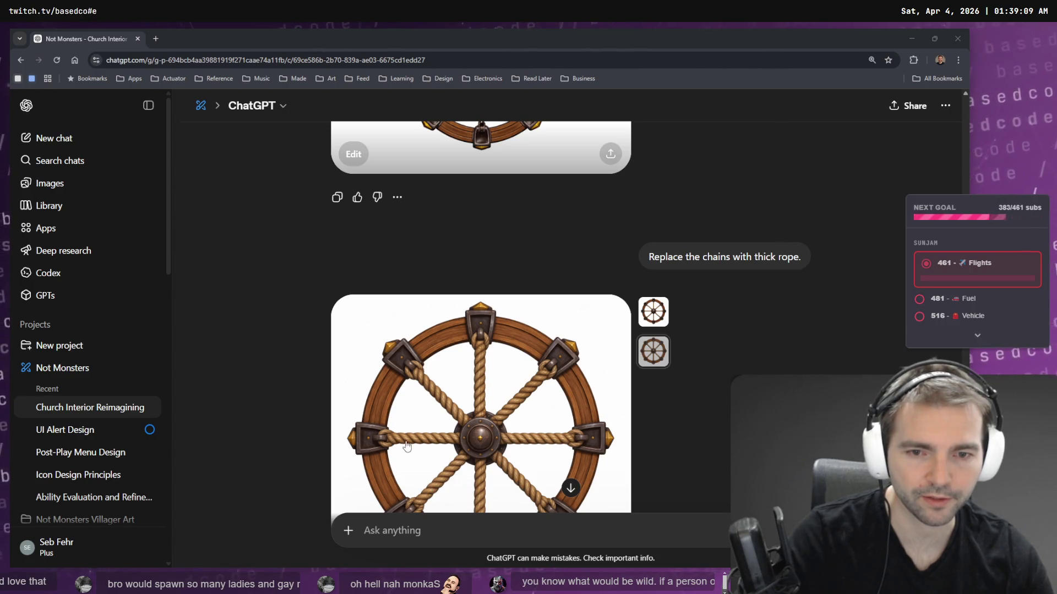
key(super+h)
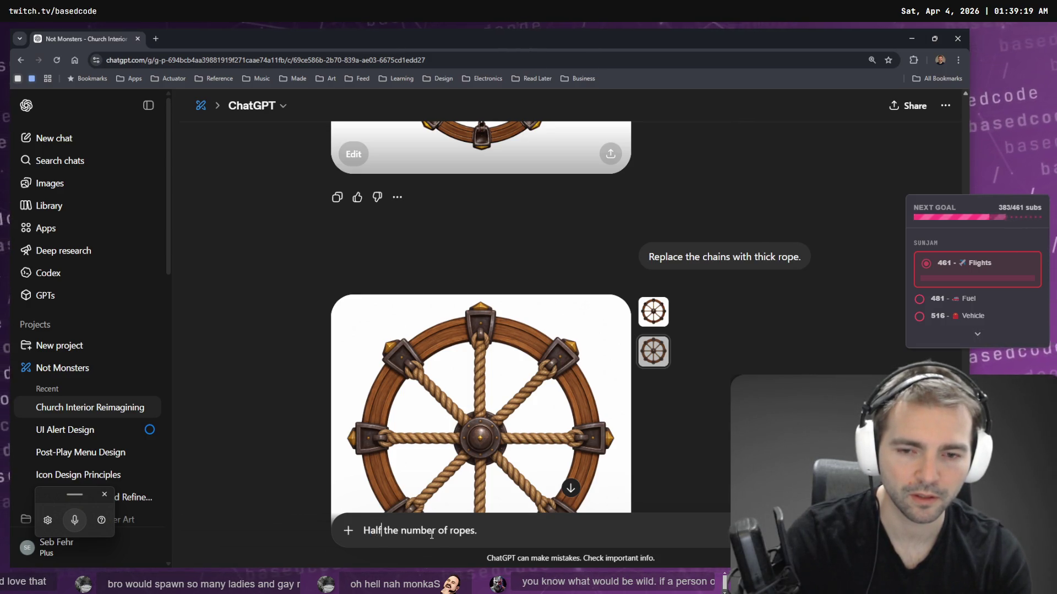
- Correct the prompt to 'Halve the number of ropes', send it, and return to Godot
text(Halve)
key(Return)
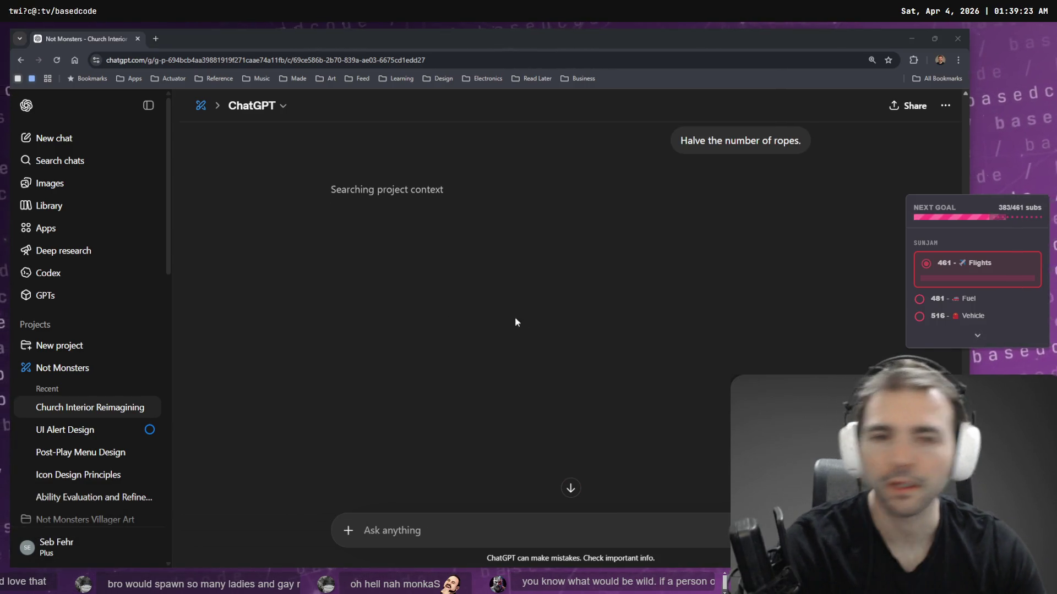
key(alt+Tab)
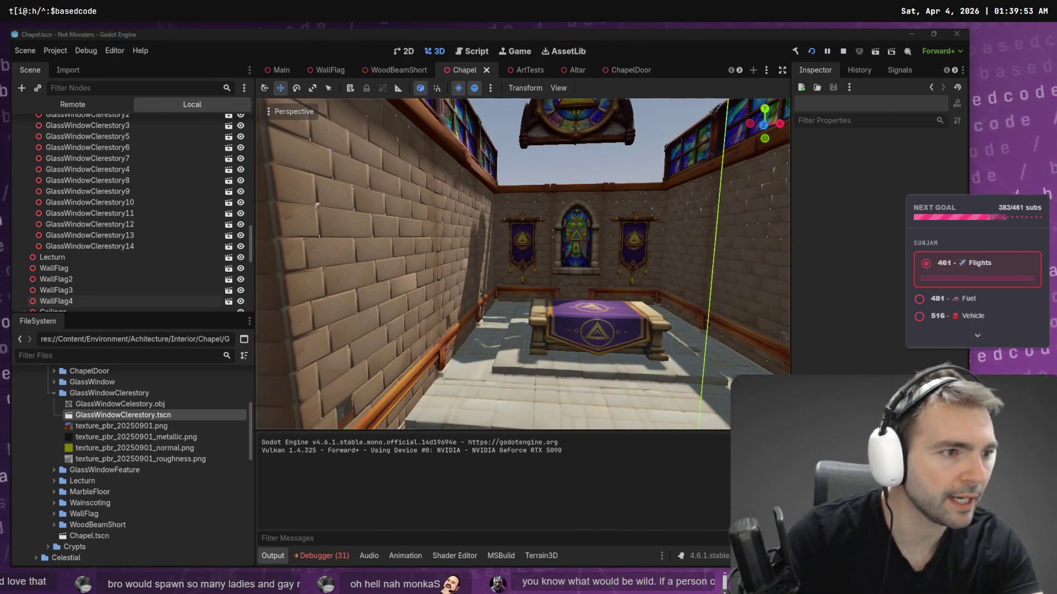
- Select the chapel interior image inside the Frame on the Not Monster board, then compare with Godot
key(alt+Tab)
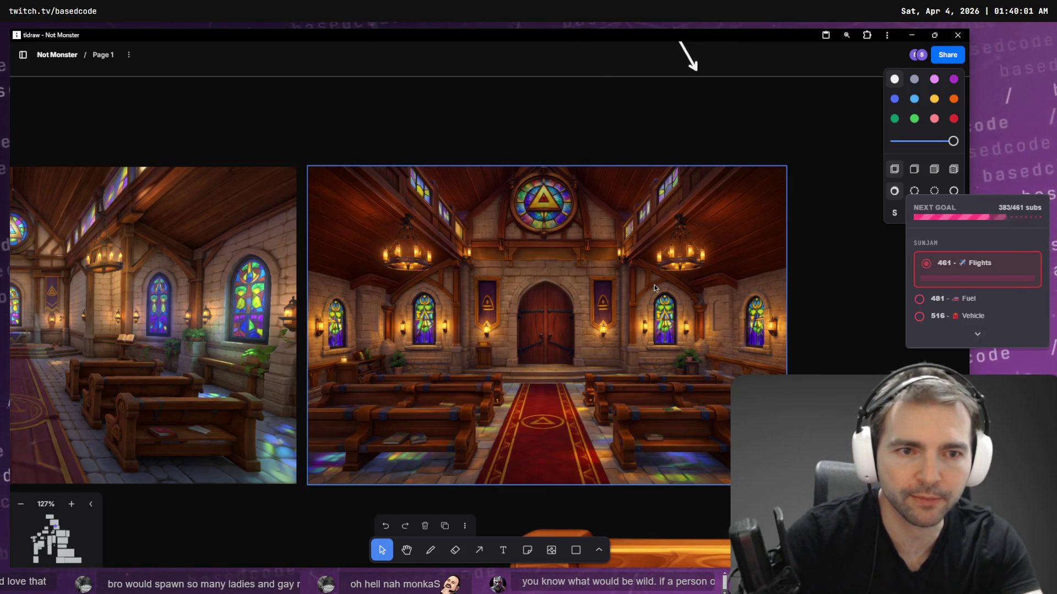
key(shift+Tab)
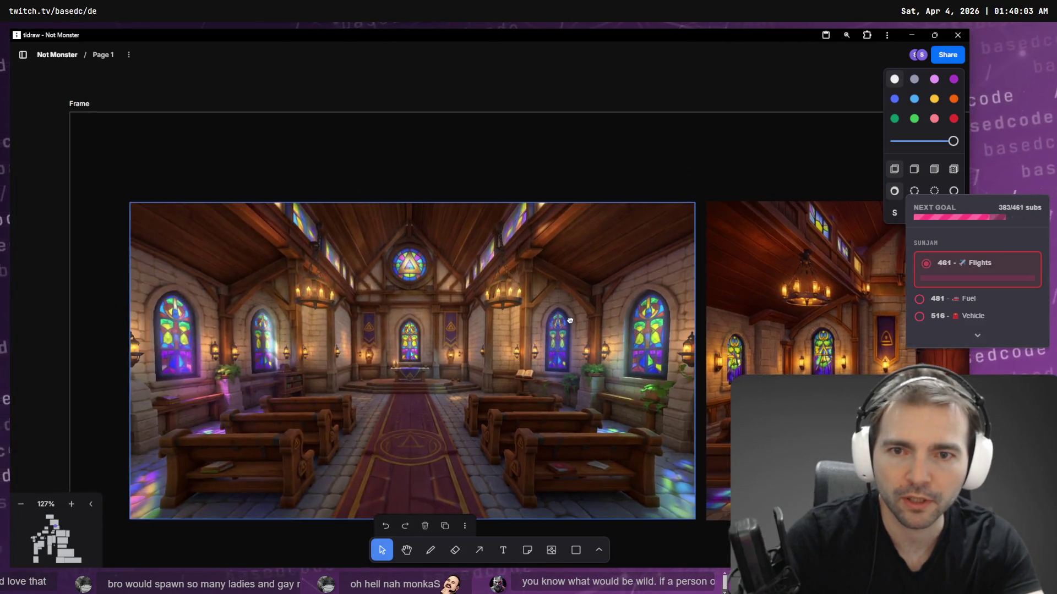
scroll(491, 308, right, 5)
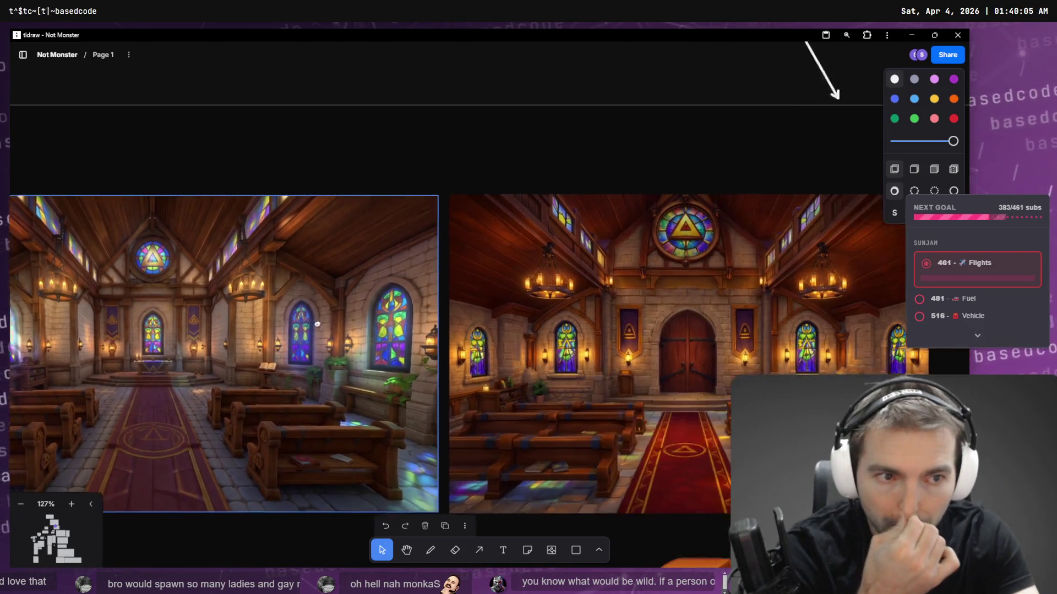
key(shift+Tab)
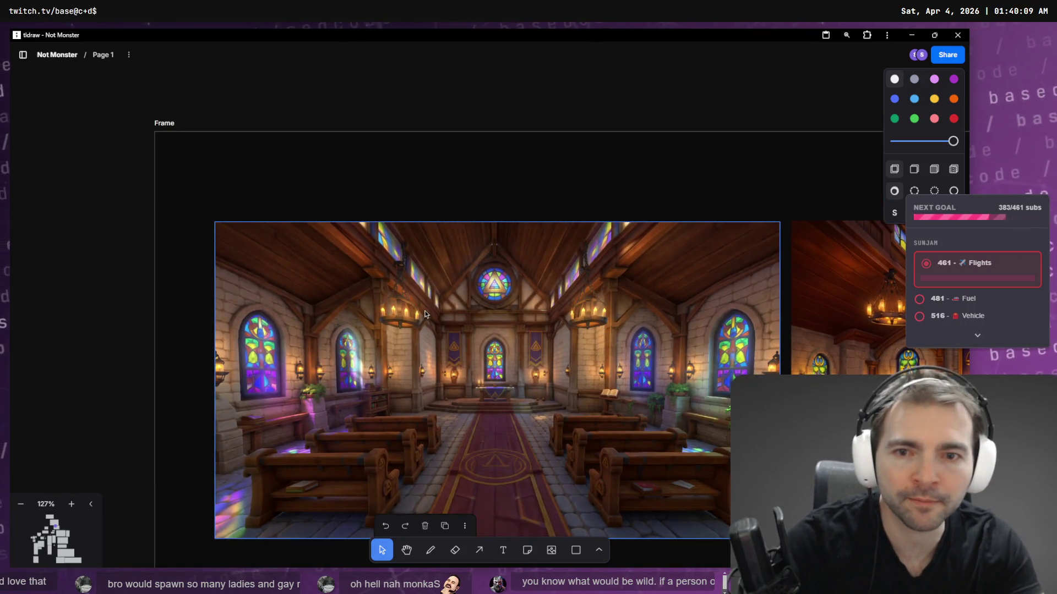
key(alt+Tab)
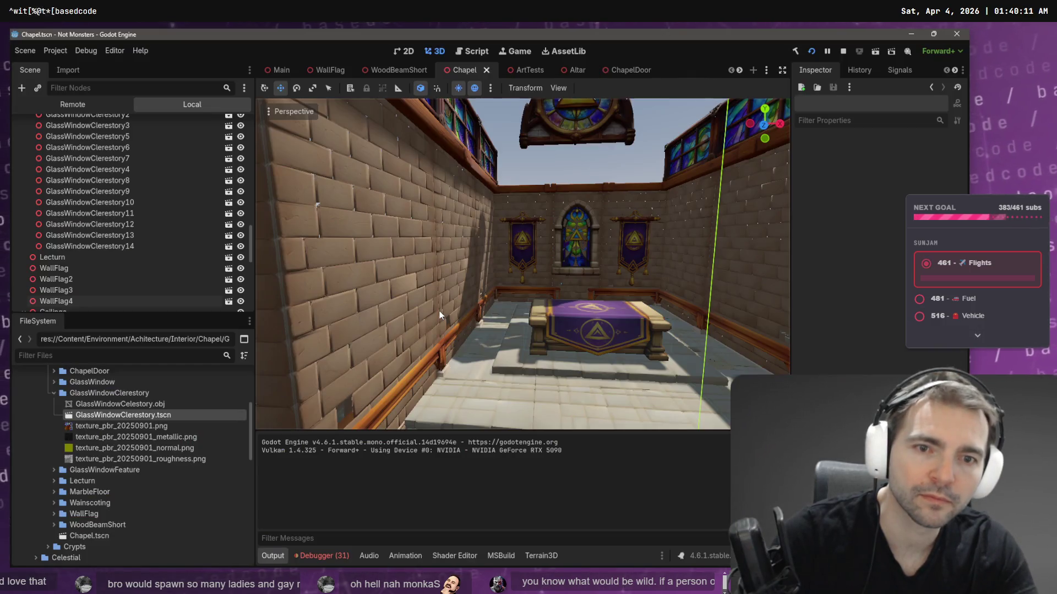
- Compare the halved-rope wheel image with the Godot chapel and tldraw board, then start voice typing
key(alt+Tab)
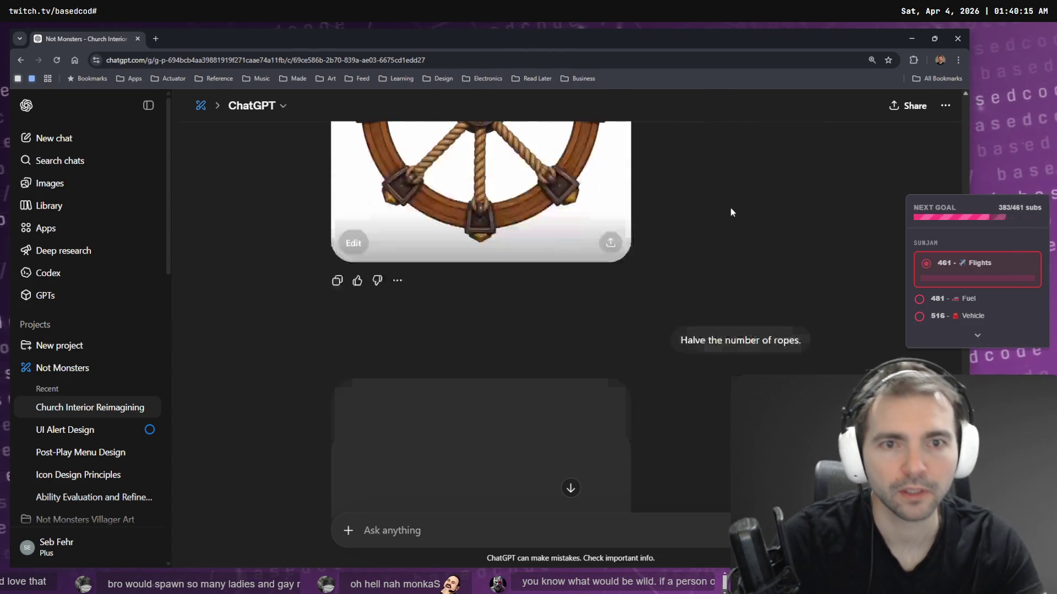
key(alt+Tab)
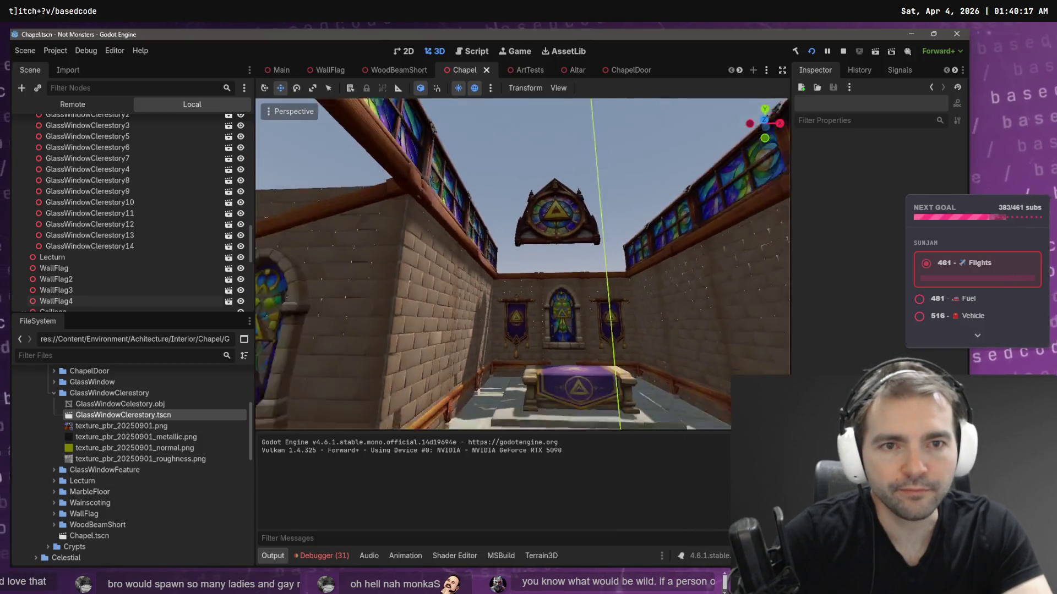
key(alt+Tab)
key(alt+Tab)
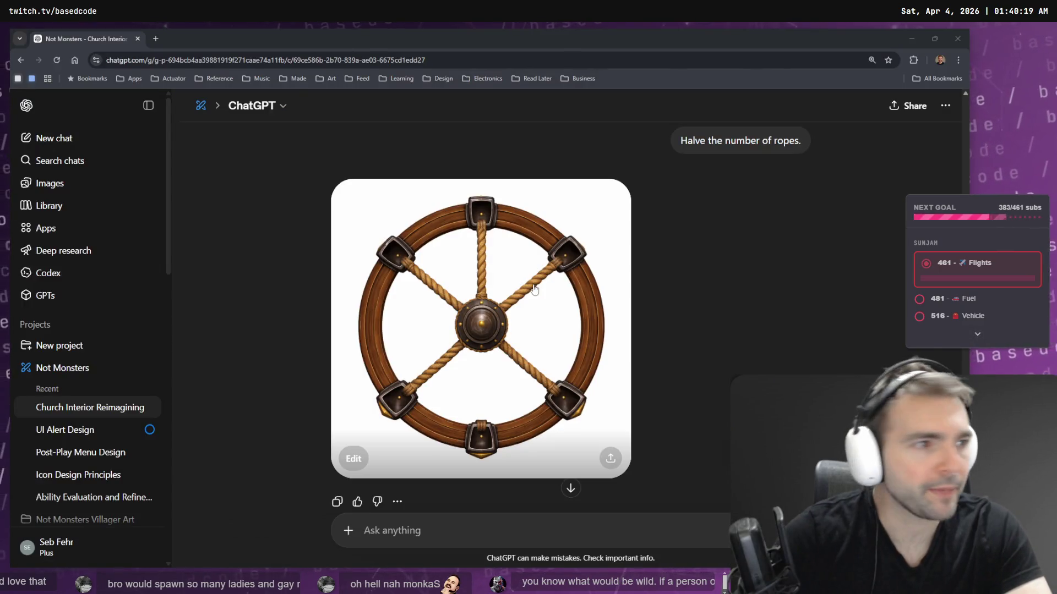
key(alt+Tab)
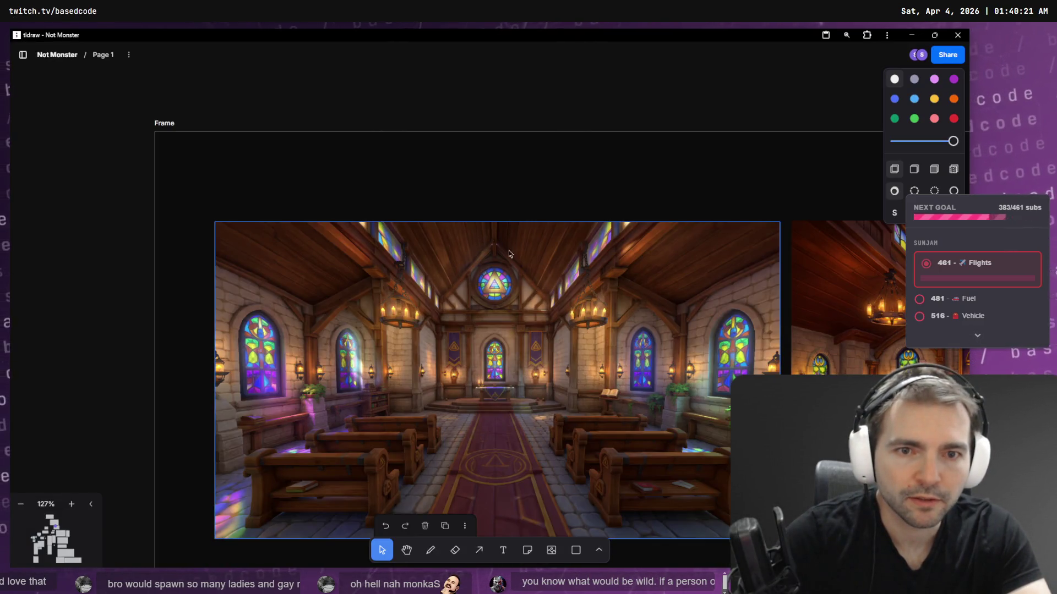
key(alt+Tab)
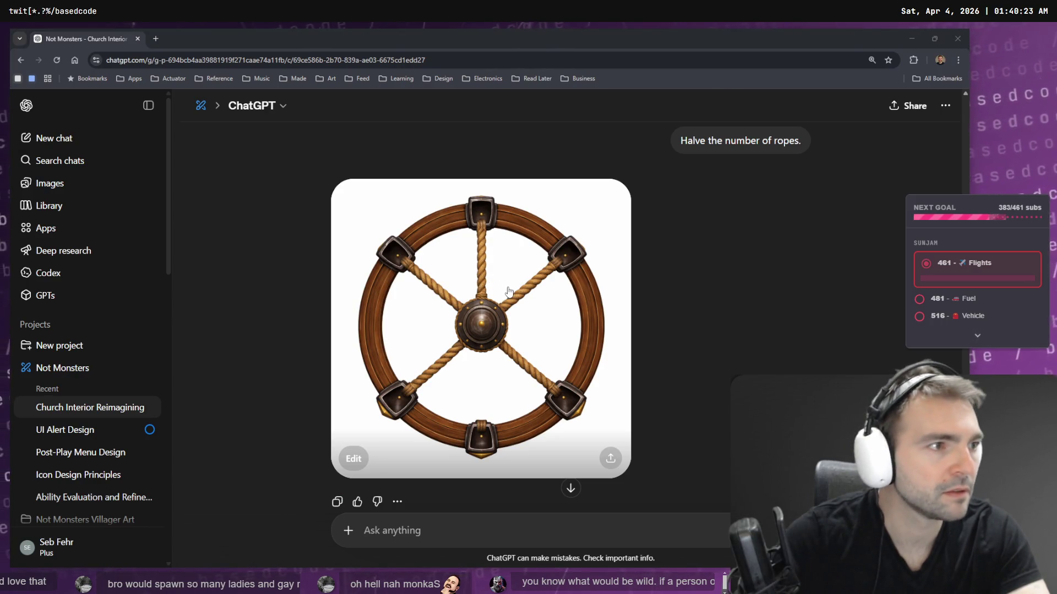
key(alt+Tab)
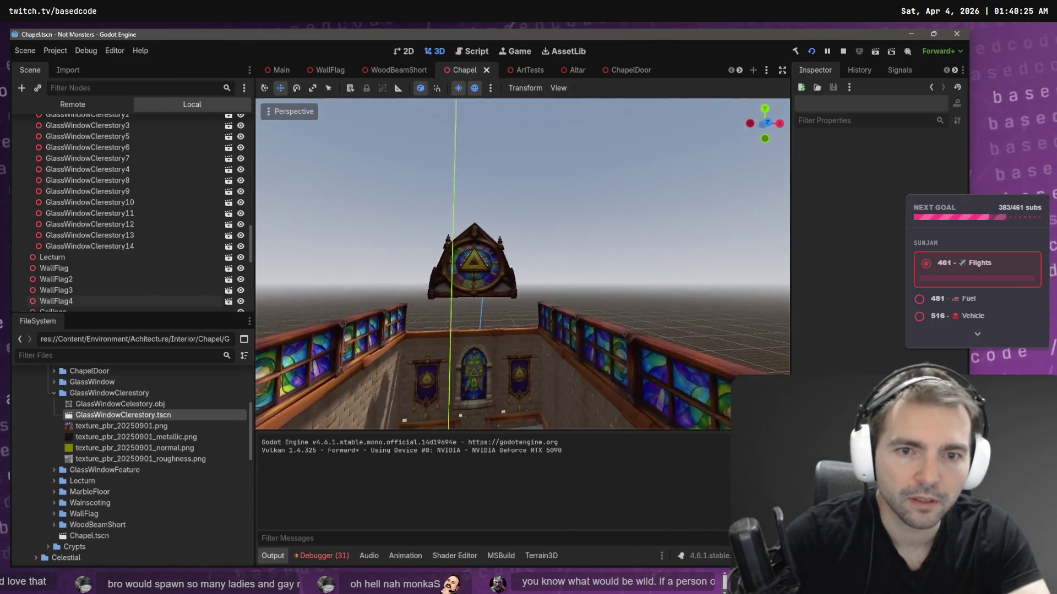
key(alt+Tab)
key(alt+Tab)
key(alt+Tab)
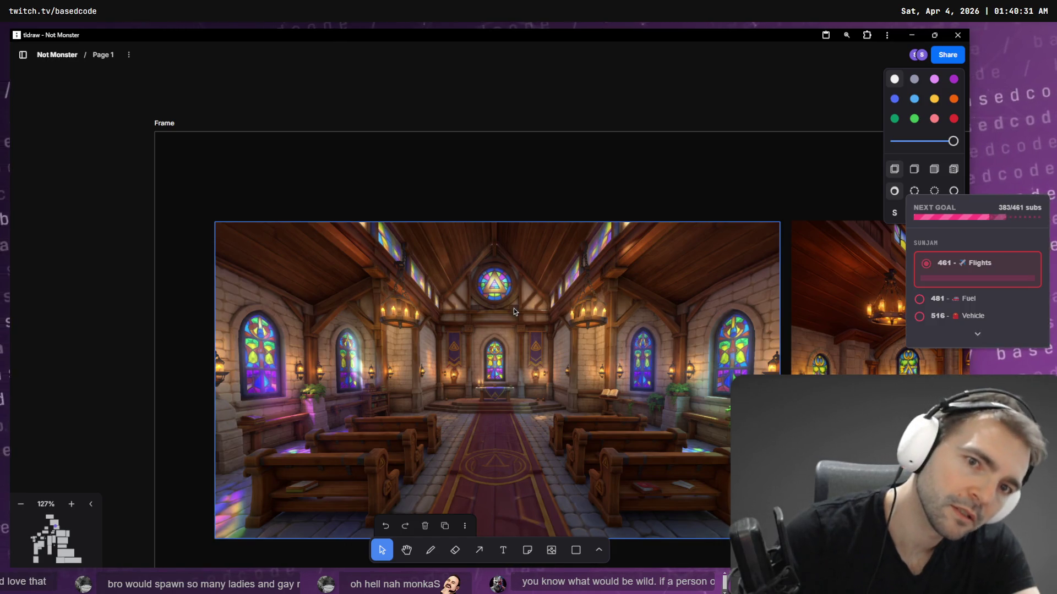
key(alt+Tab)
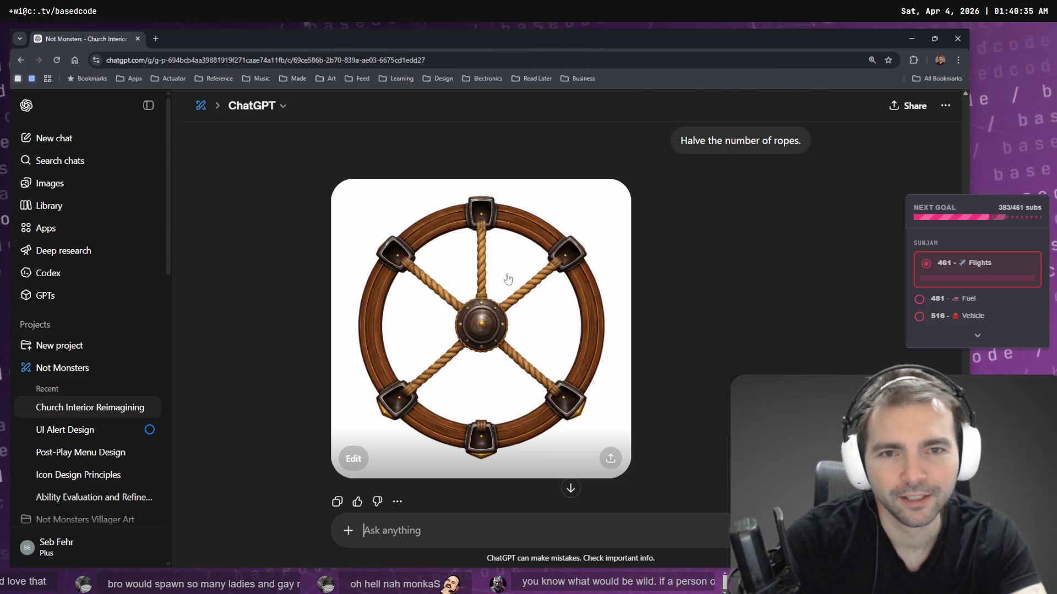
key(super+h)
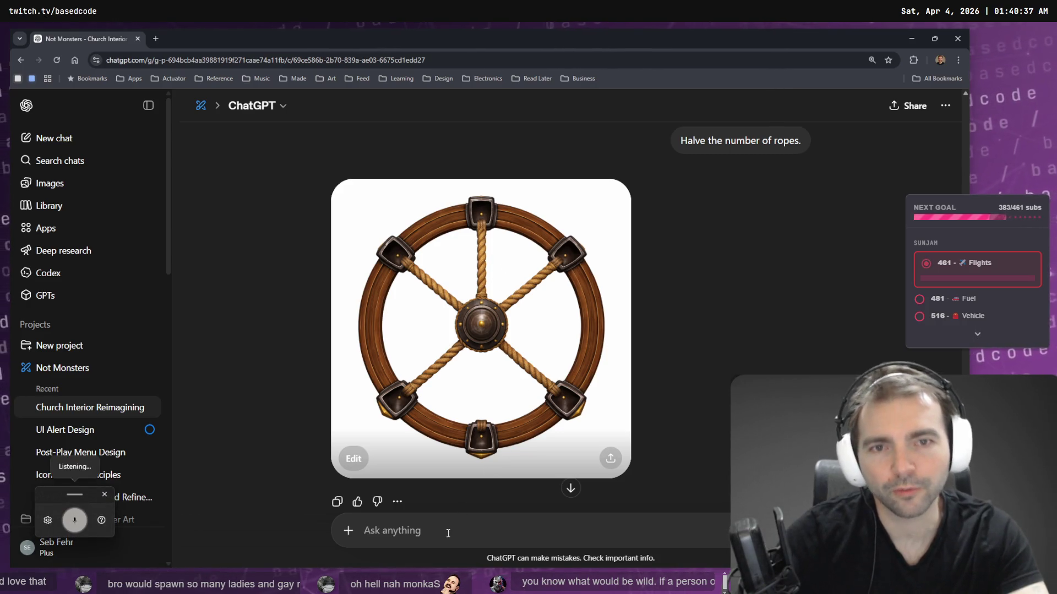
- Edit the earlier 'Halve the number of ropes' message and discard the dictated 'remove the topmost rope' prompt
text(remove the topmost rope)
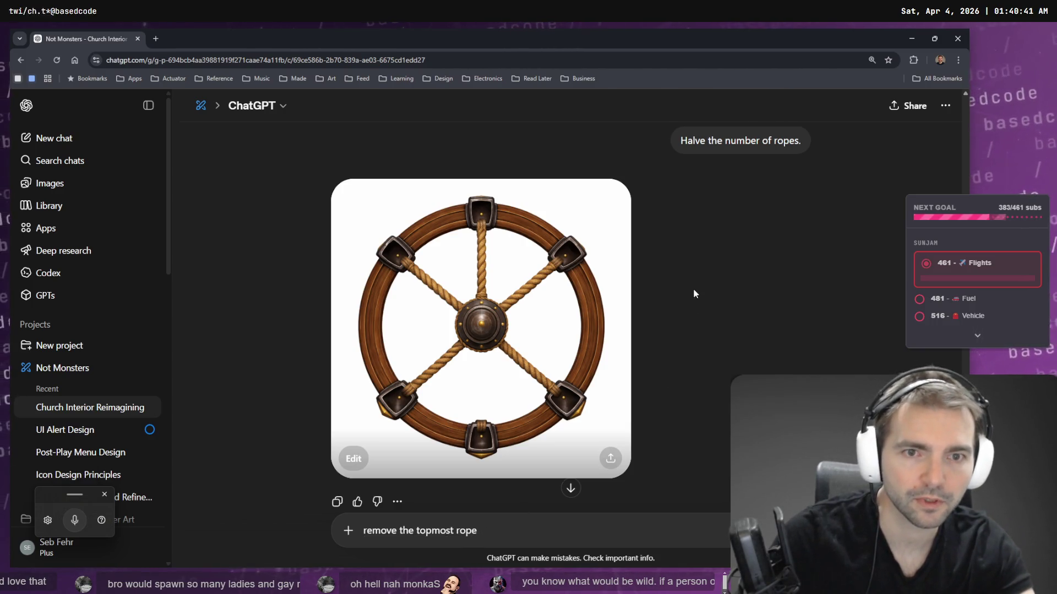
scroll(693, 289, up, 6)
scroll(722, 356, down, 2)
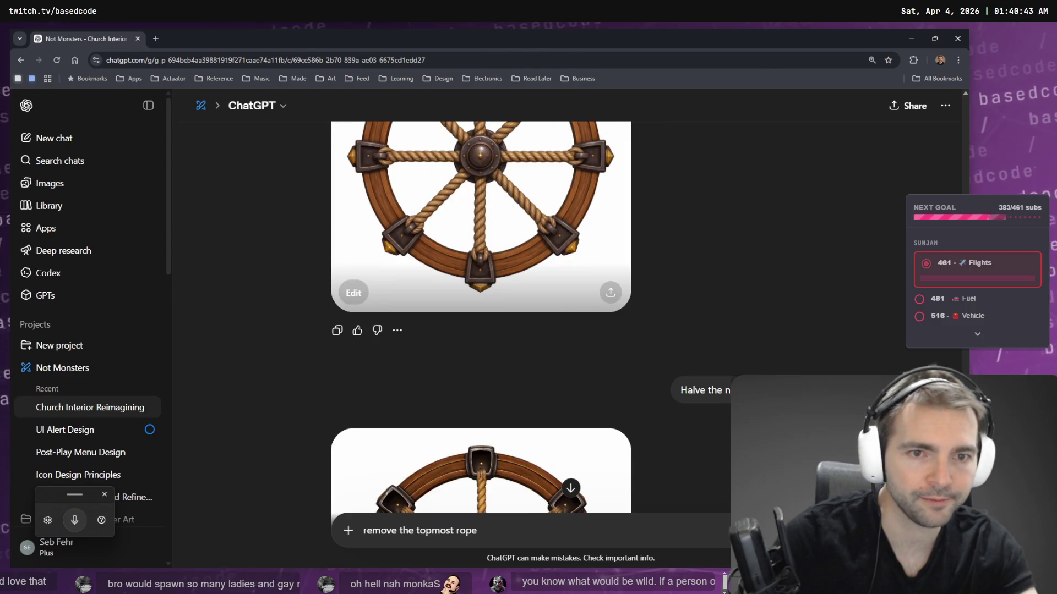
click(870, 414)
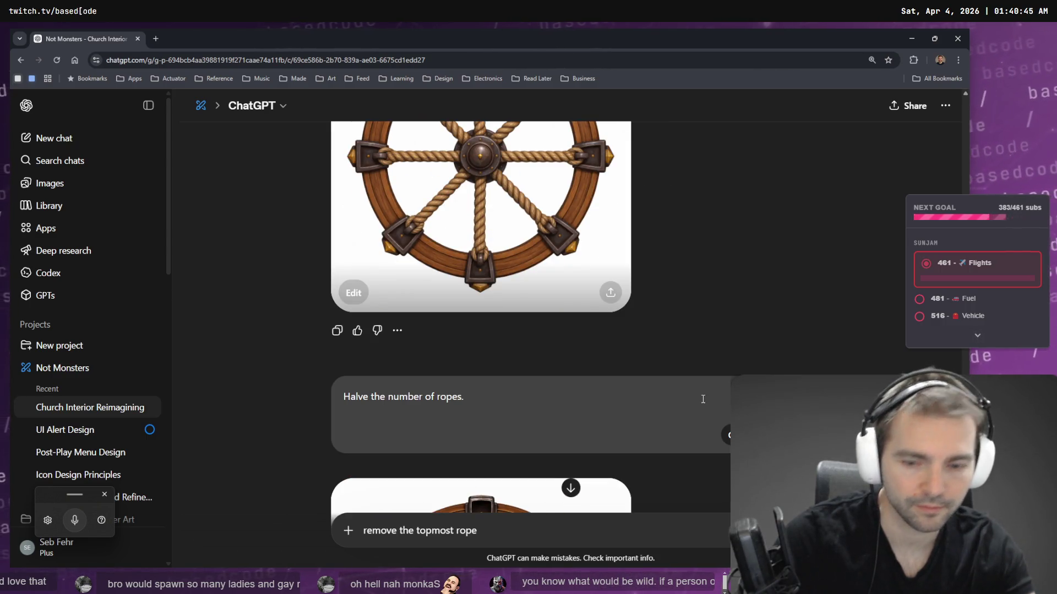
key(ctrl+super)
scroll(665, 353, up, 3)
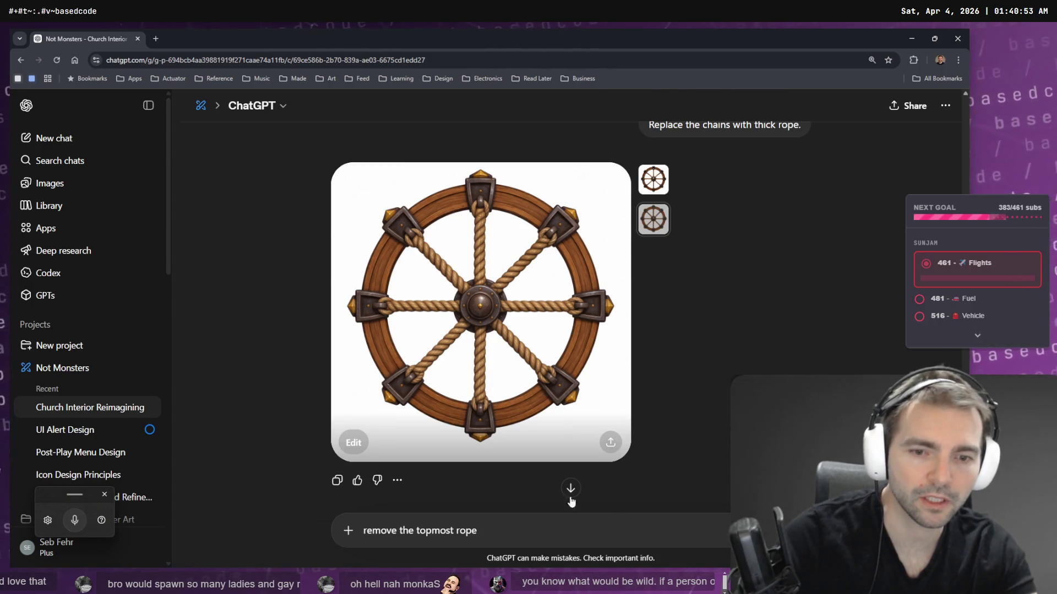
key(ctrl+a)
key(BackSpace)
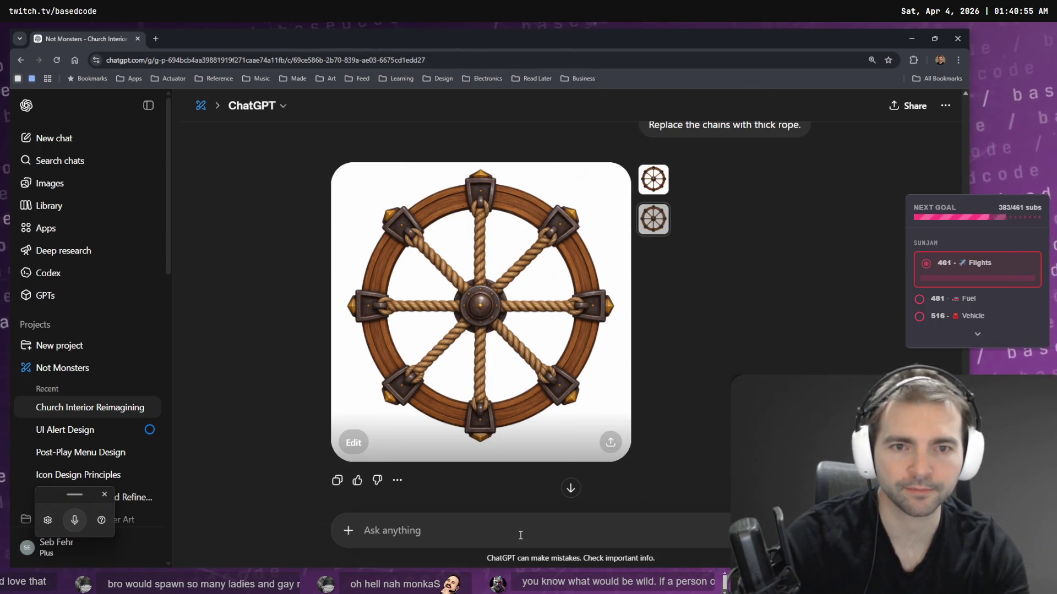
- Send the edited message 'Change the perspective to Directly Front on. Add the candles back to the chandelier'
key(ctrl+super)
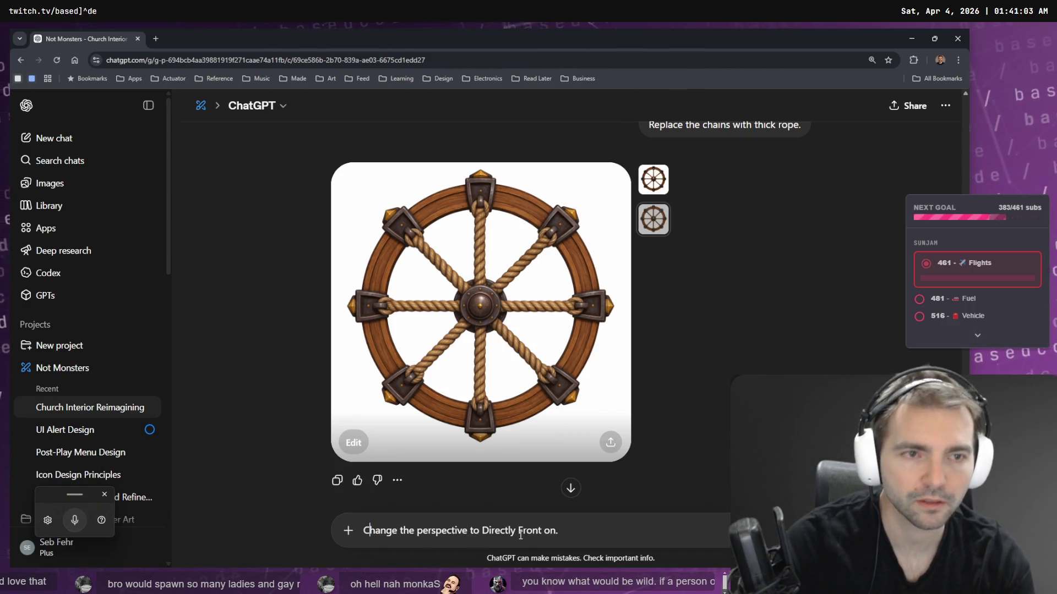
scroll(777, 250, up, 10)
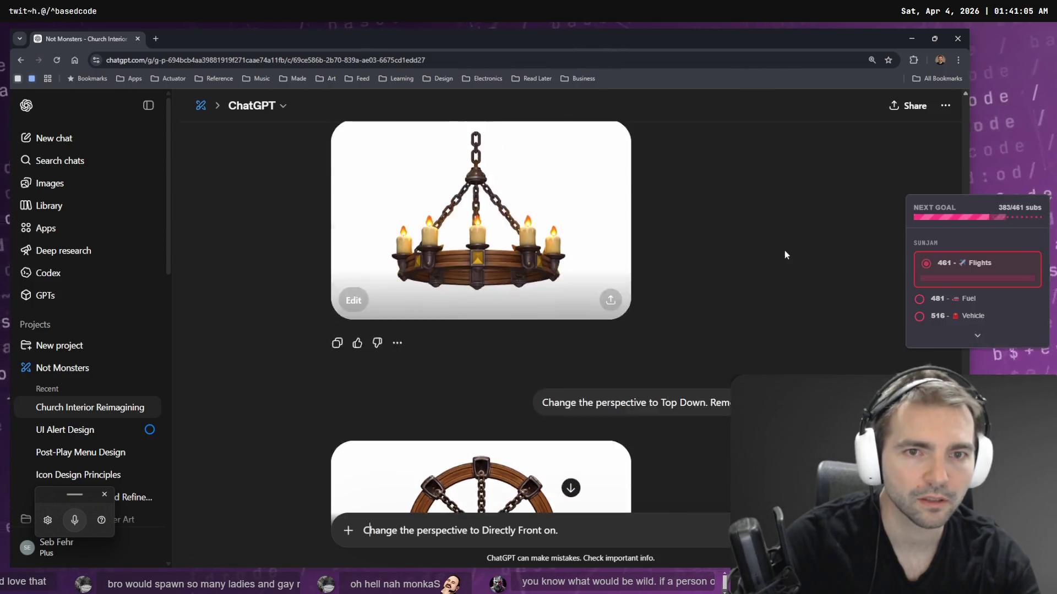
scroll(784, 250, down, 15)
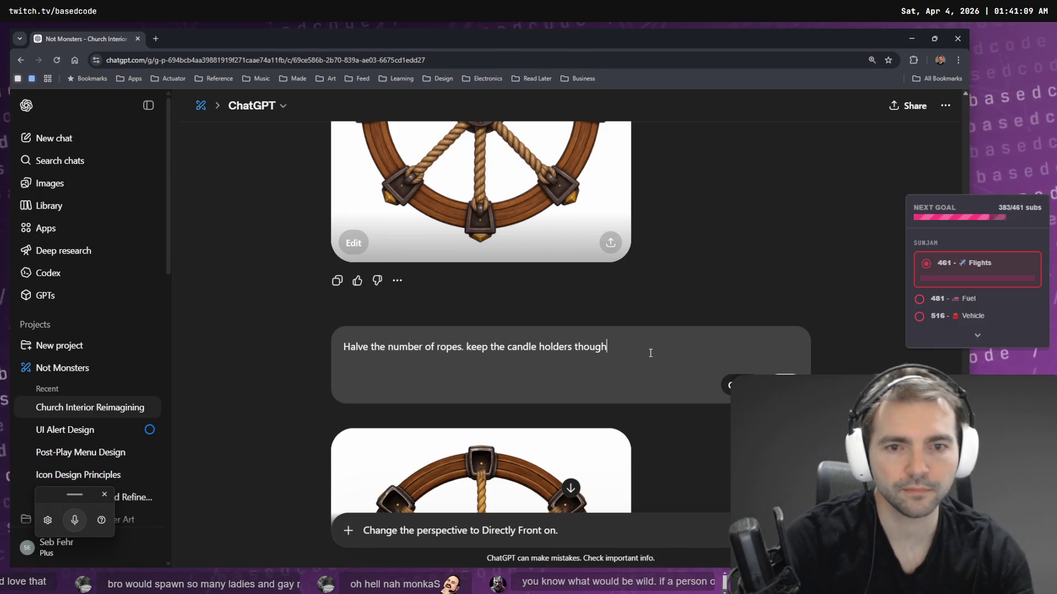
scroll(695, 448, down, 5)
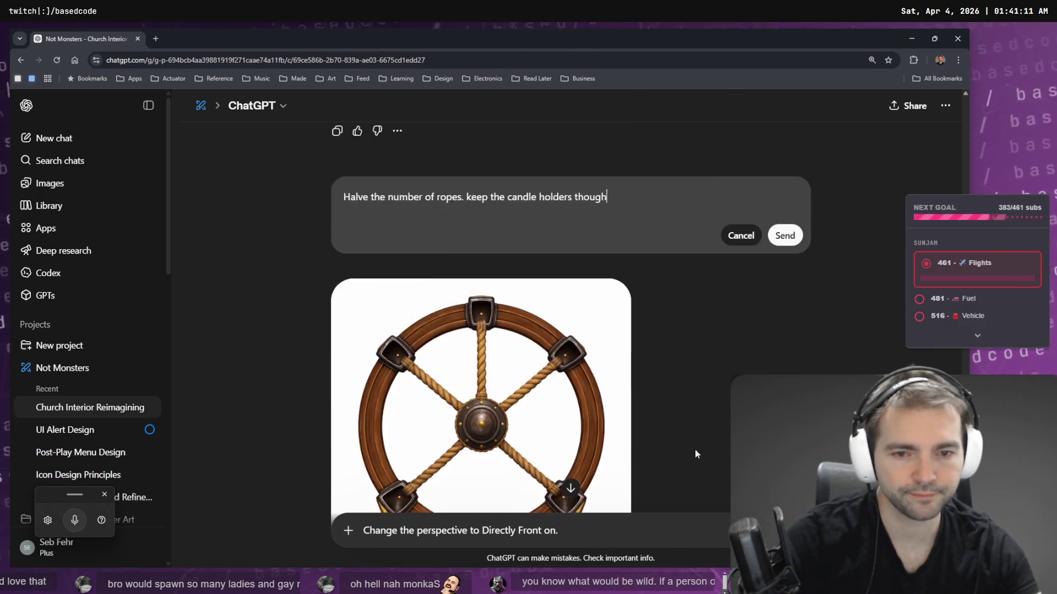
scroll(697, 451, up, 1)
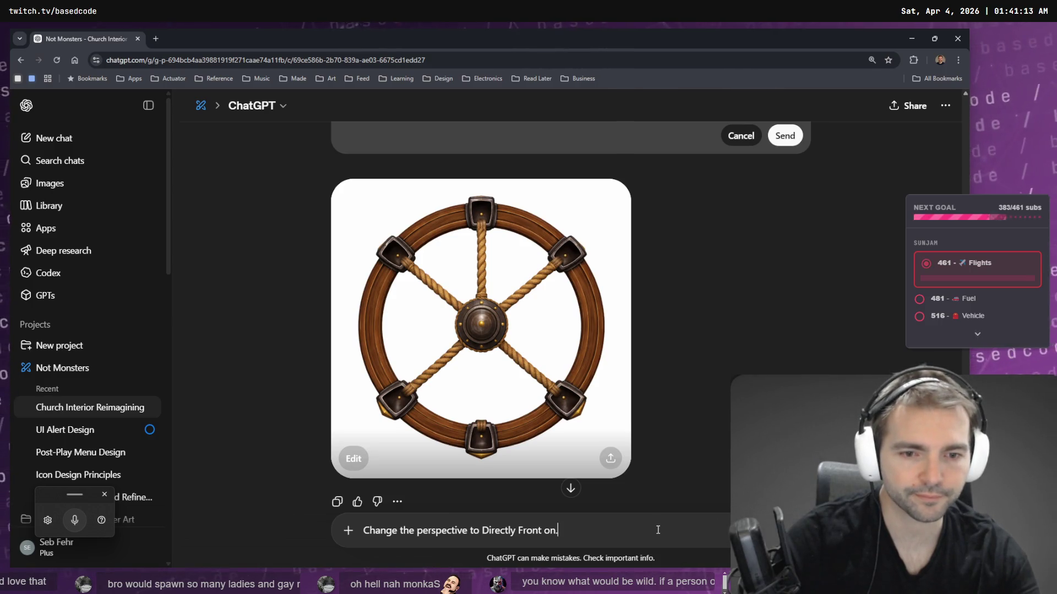
key(ctrl+a)
key(BackSpace)
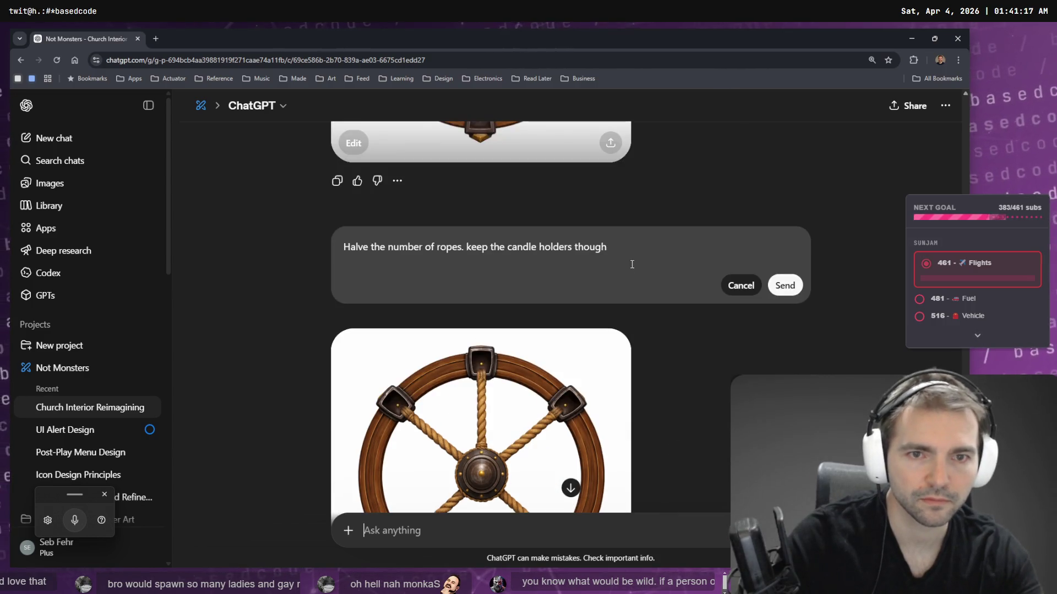
click(636, 238)
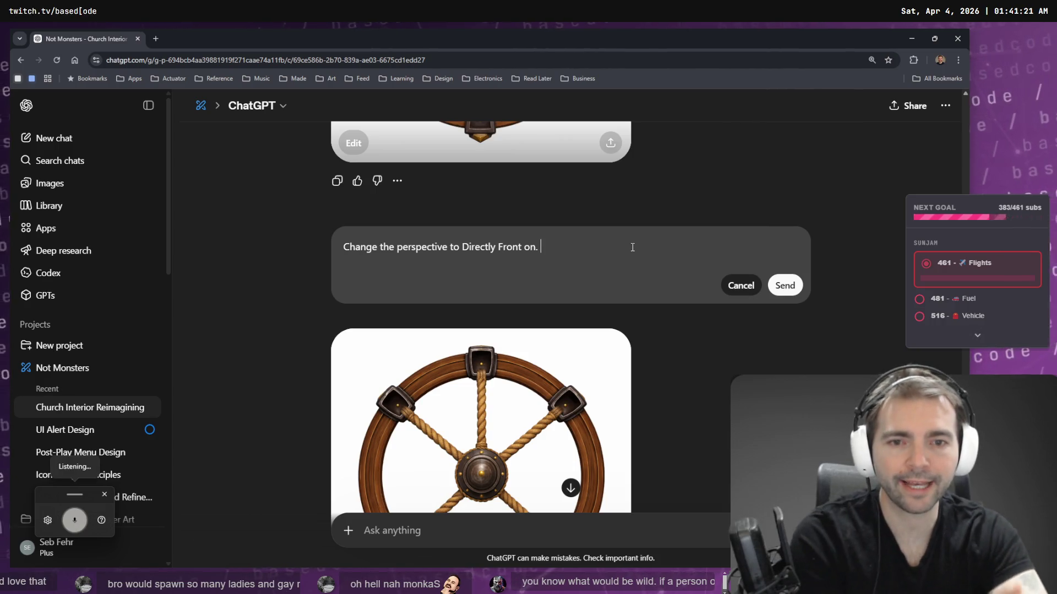
text(add the candles back to the)
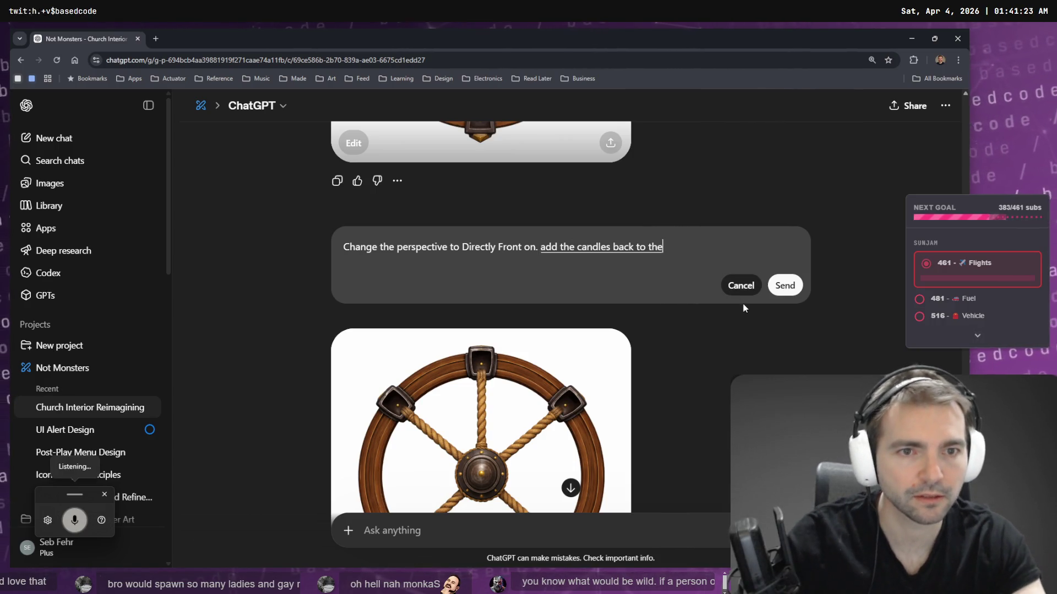
text( chandelierA)
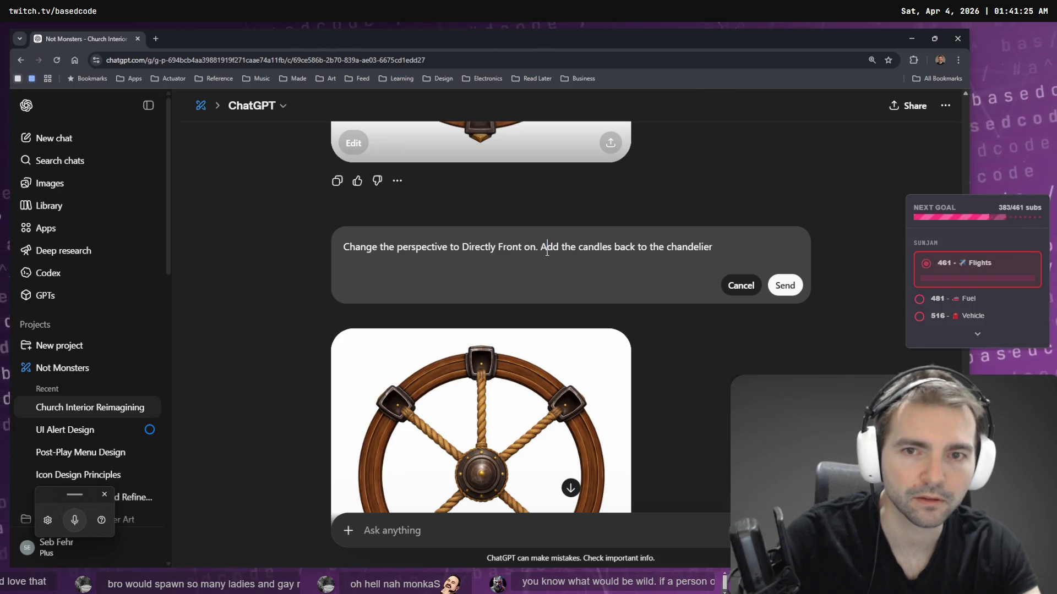
click(789, 285)
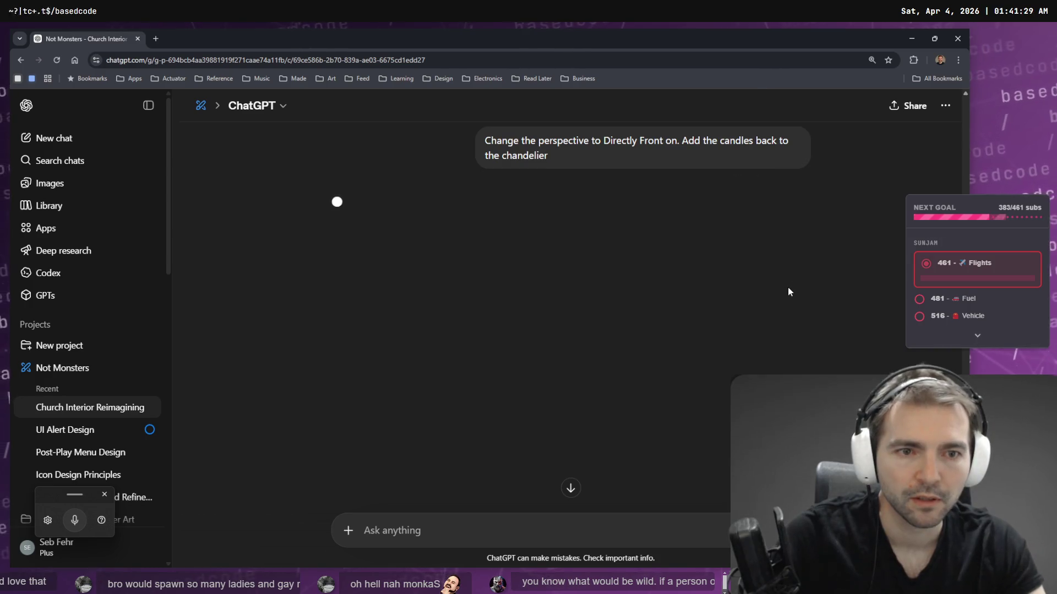
- View the eight-rope wheel image full size, then pan tldraw to the right-hand chapel reference
scroll(748, 295, up, 3)
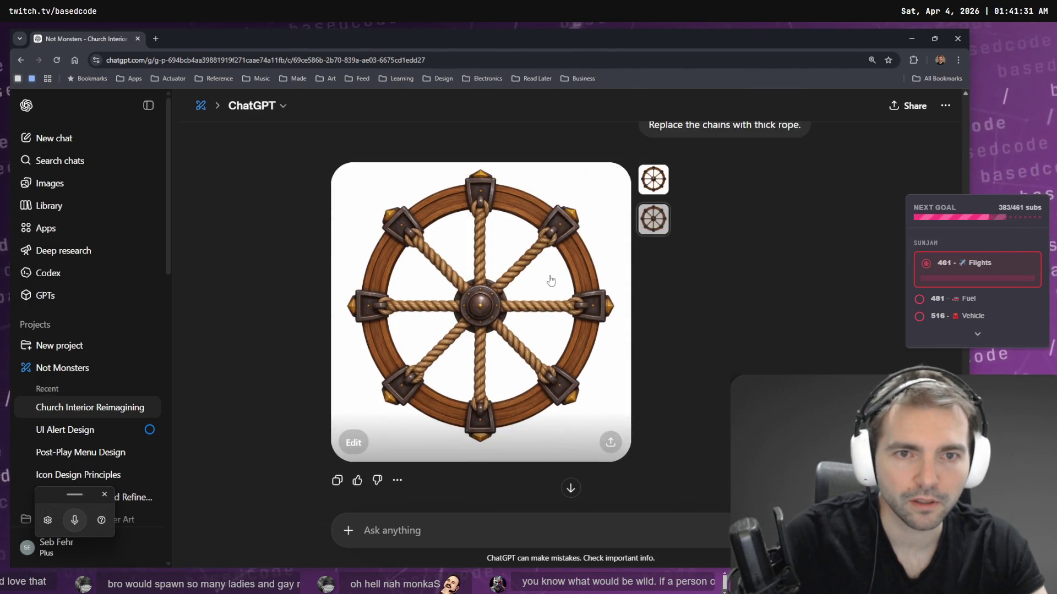
click(548, 279)
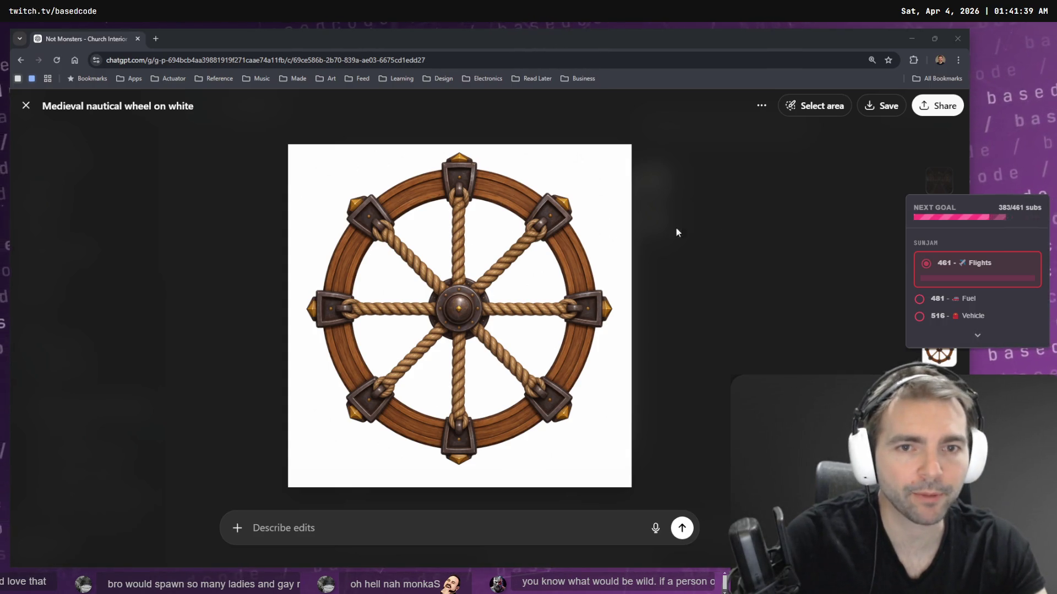
key(alt+Tab)
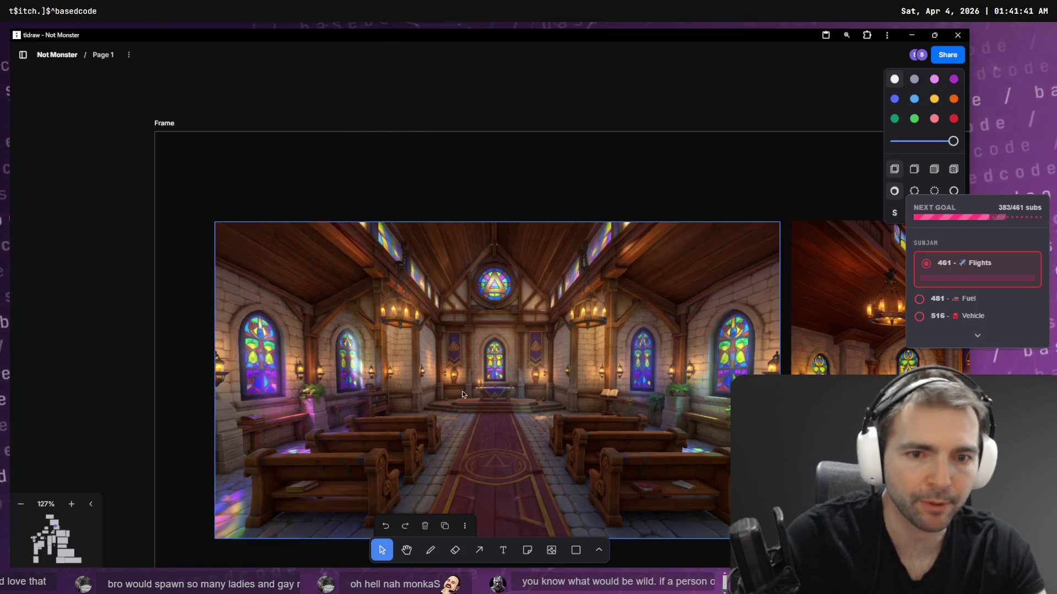
scroll(854, 364, right, 10)
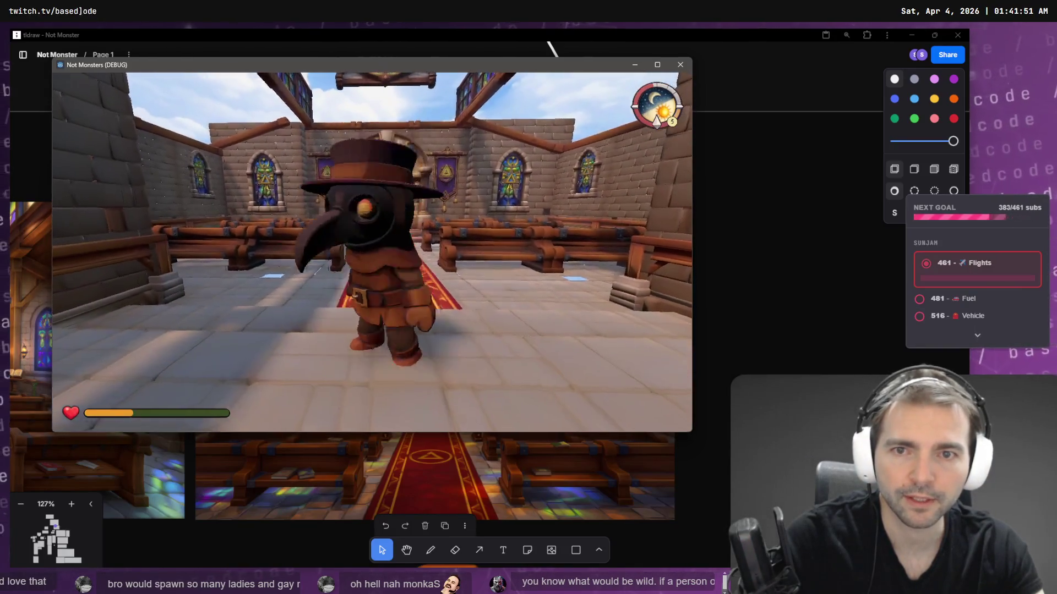
- Walk the character briefly in the chapel and glance over the ChatGPT conversation
key(w)
key(s)
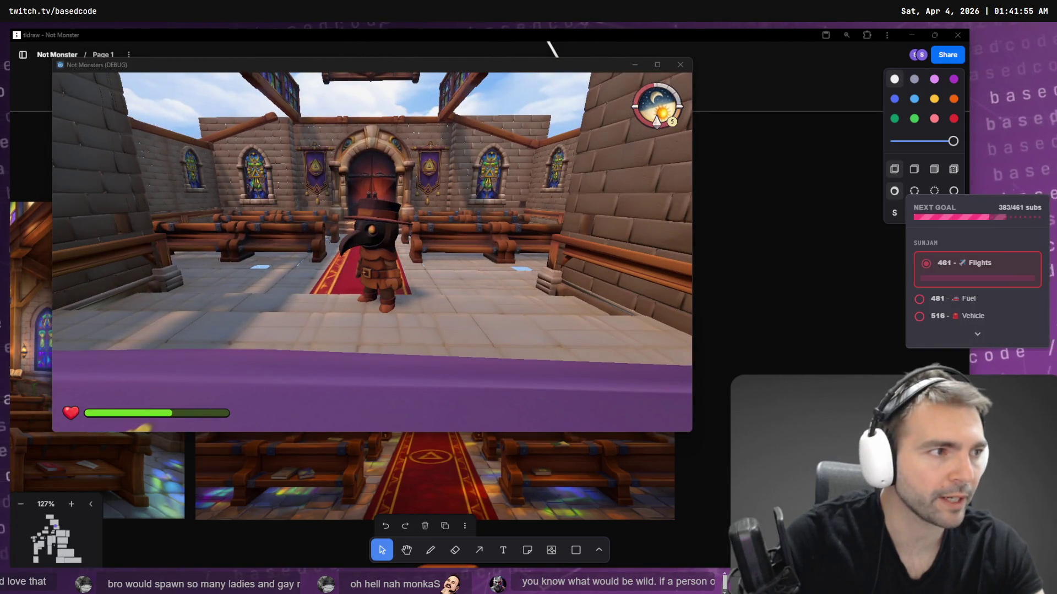
key(alt+Tab)
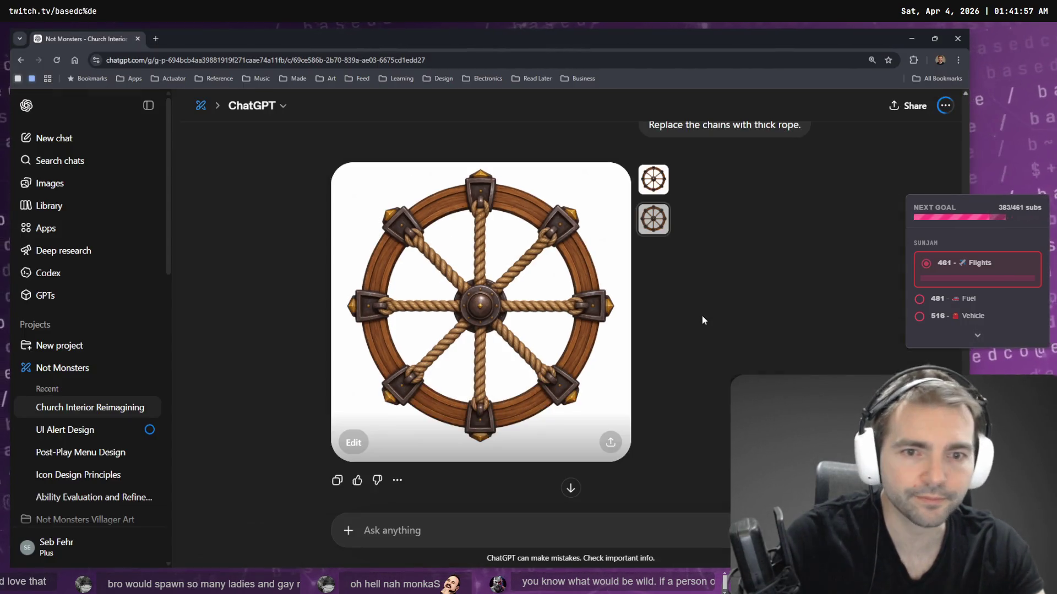
scroll(702, 315, down, 10)
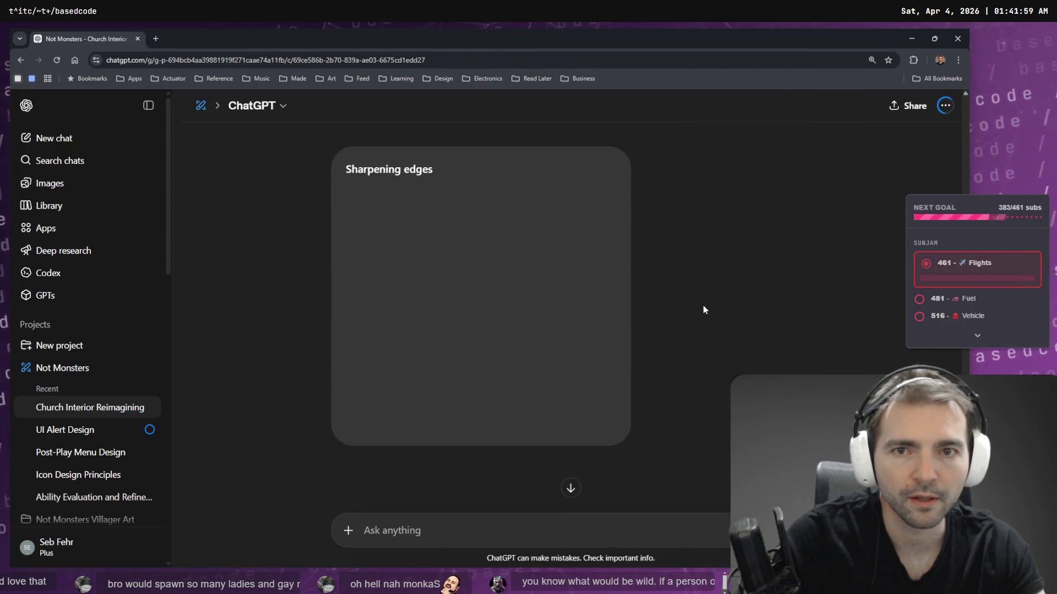
scroll(702, 304, up, 3)
scroll(701, 305, down, 5)
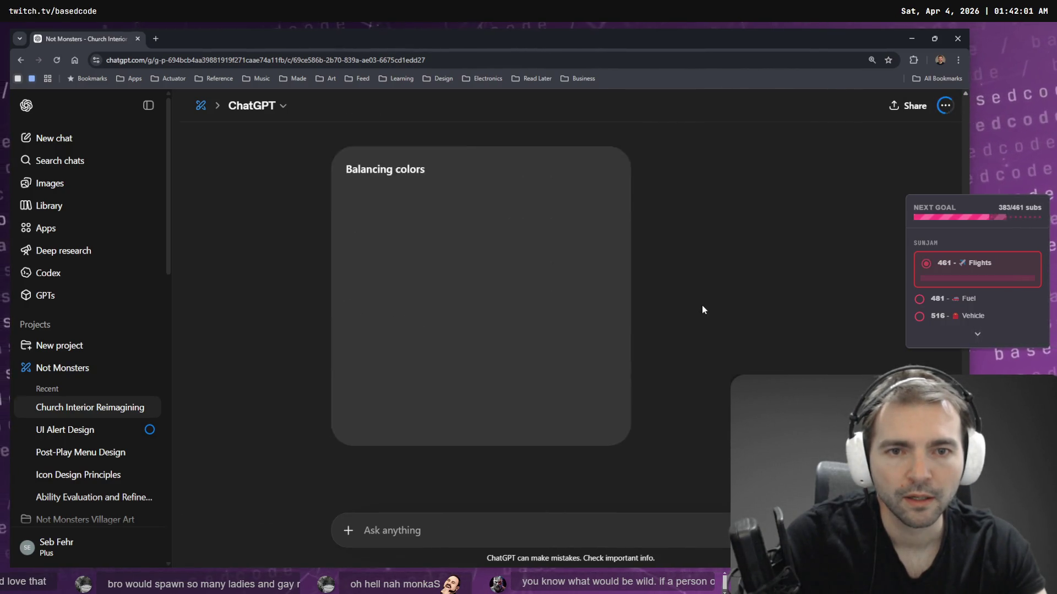
scroll(701, 305, up, 3)
key(alt+Tab)
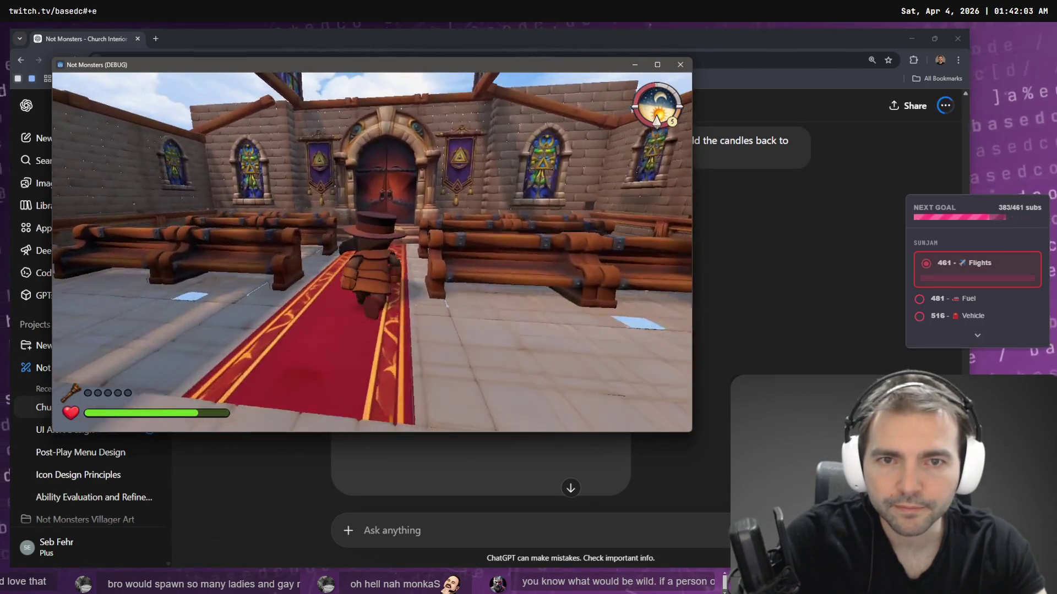
- Run up the aisle, hop onto the altar, and walk among the pews by the stained glass
key(w)
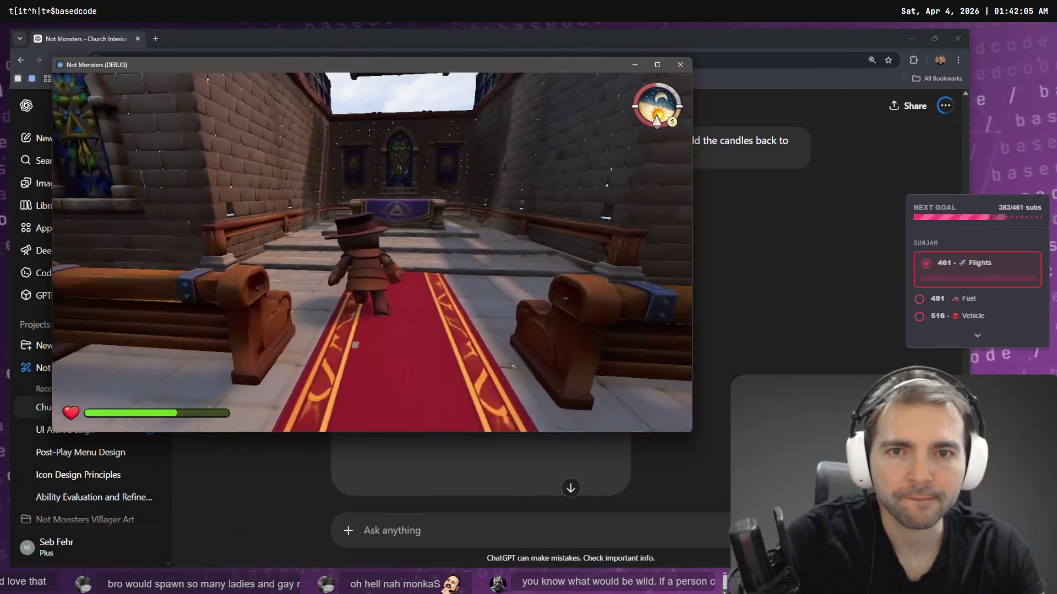
key(space)
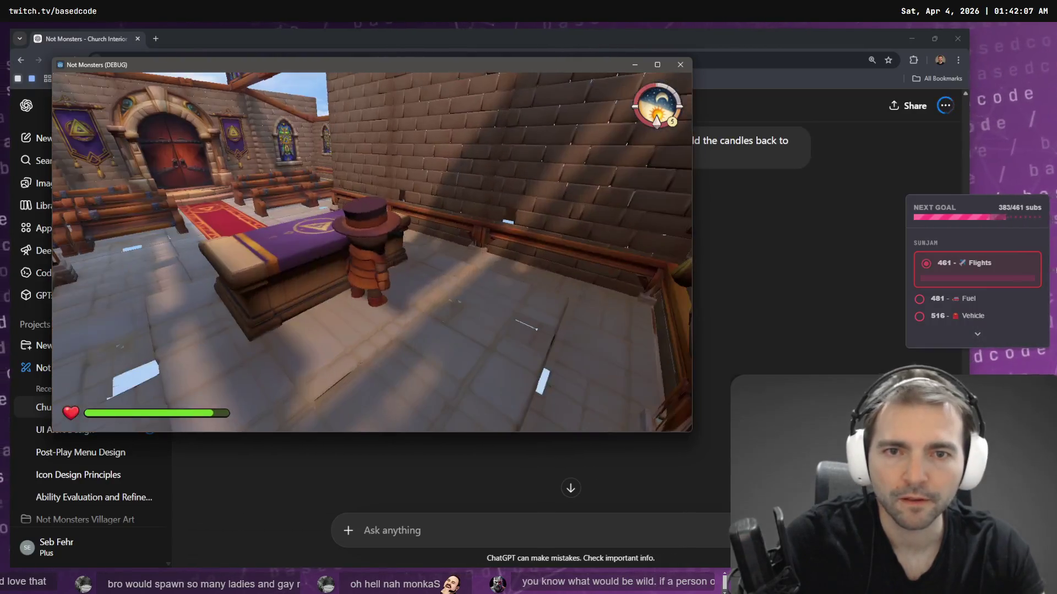
key(w)
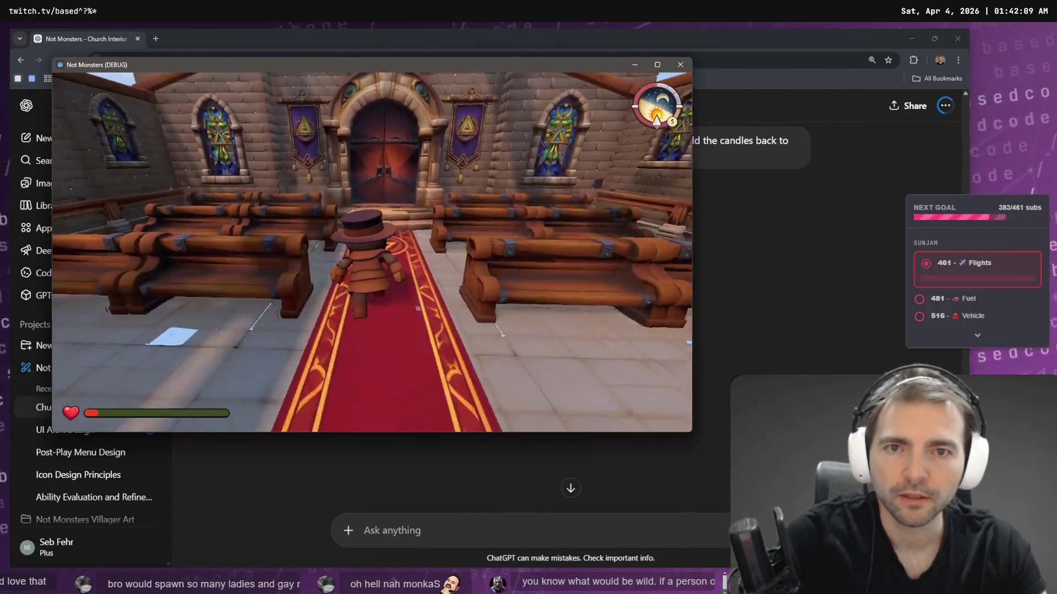
key(s)
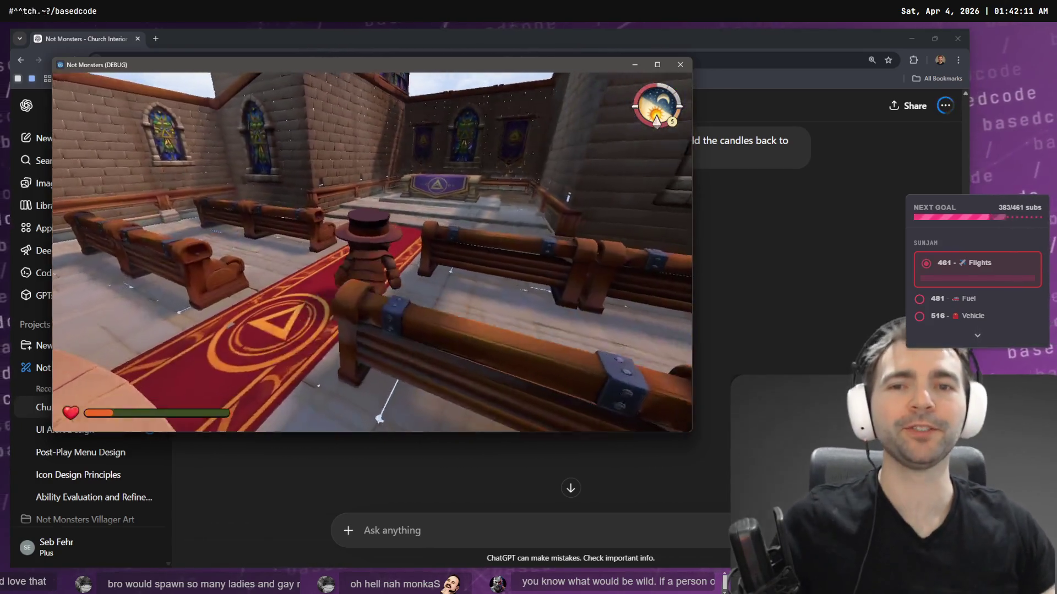
key(w)
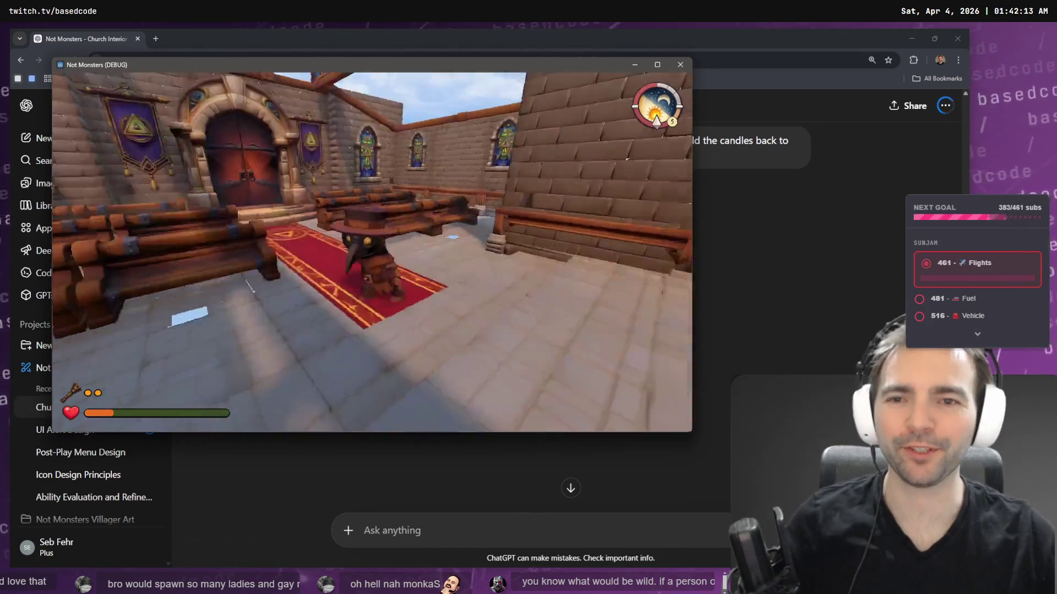
key(s)
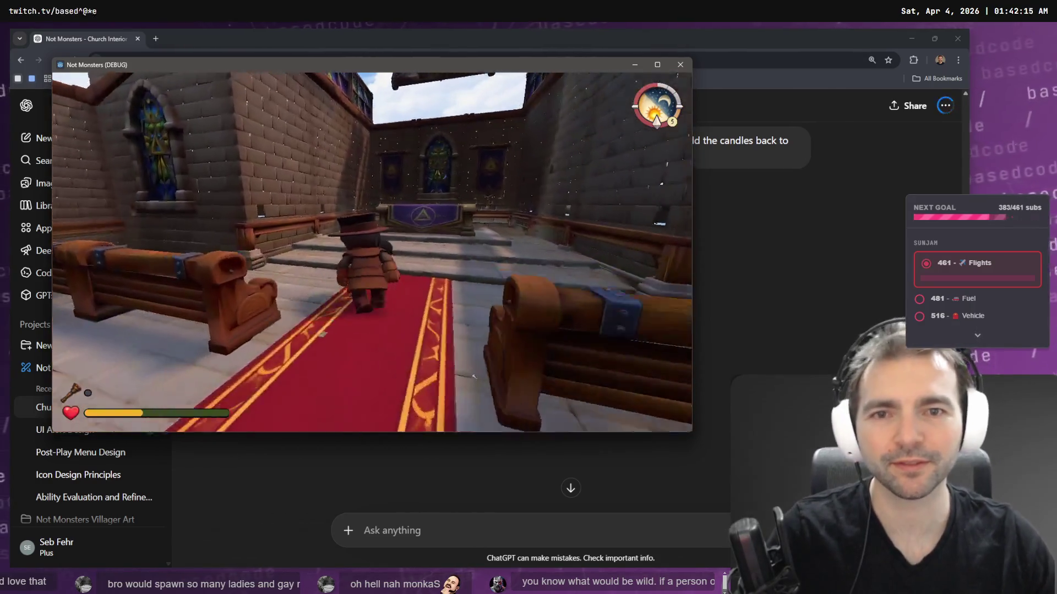
key(w)
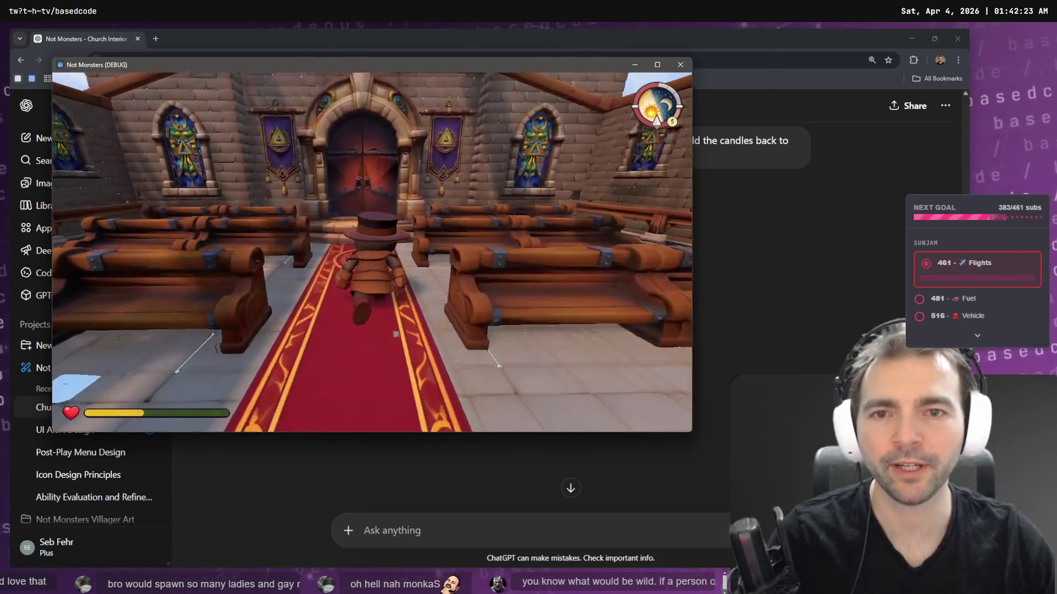
key(w)
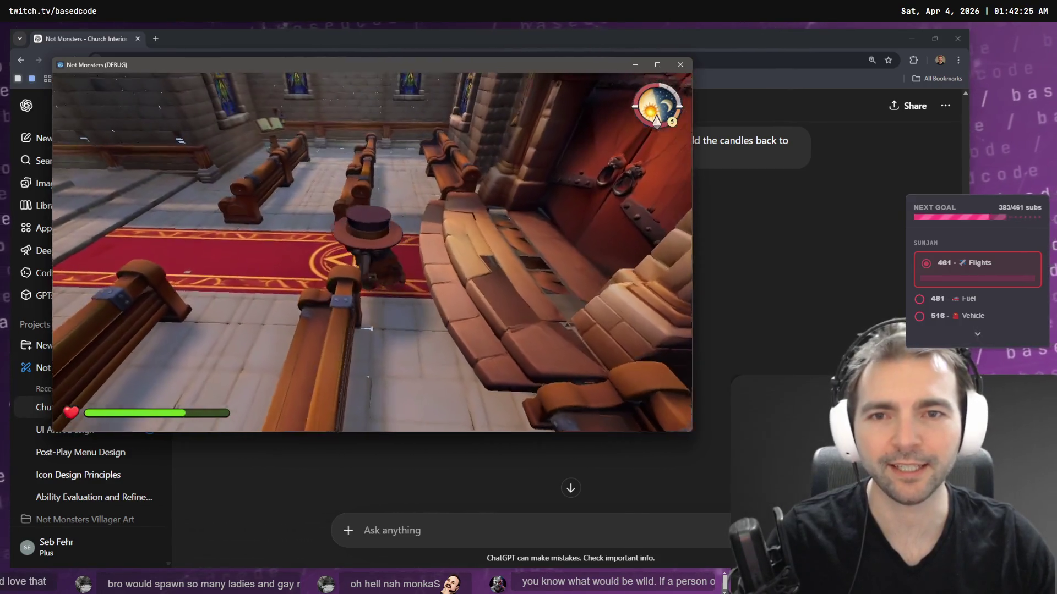
key(w)
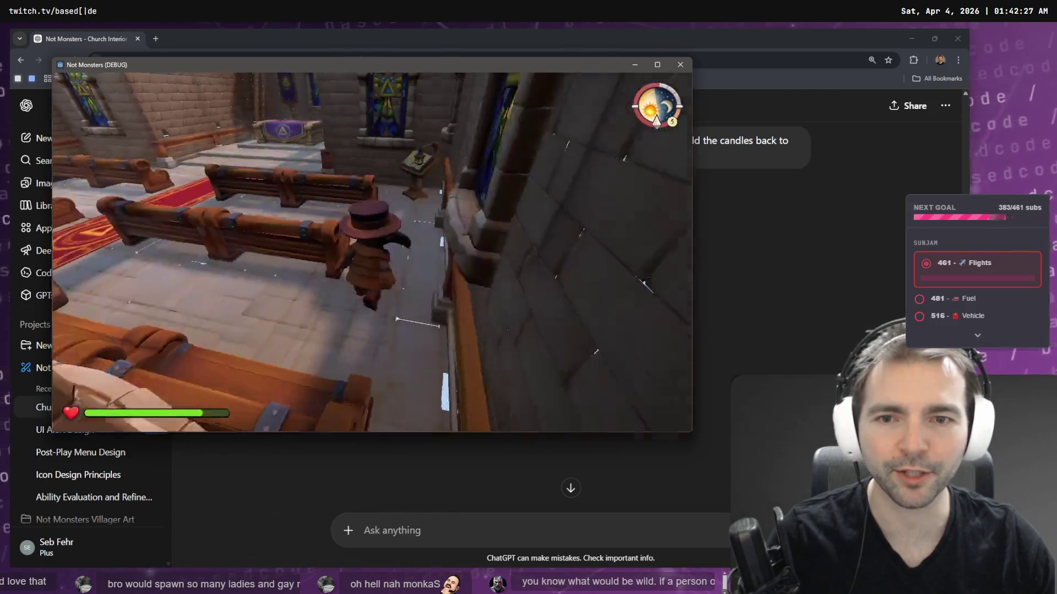
key(w)
key(w)
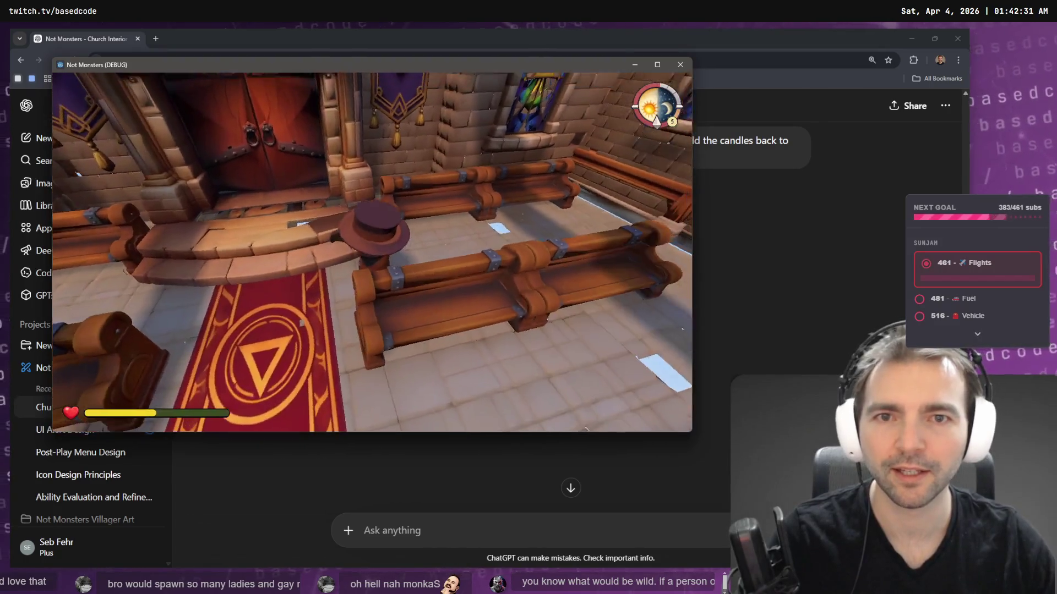
key(w)
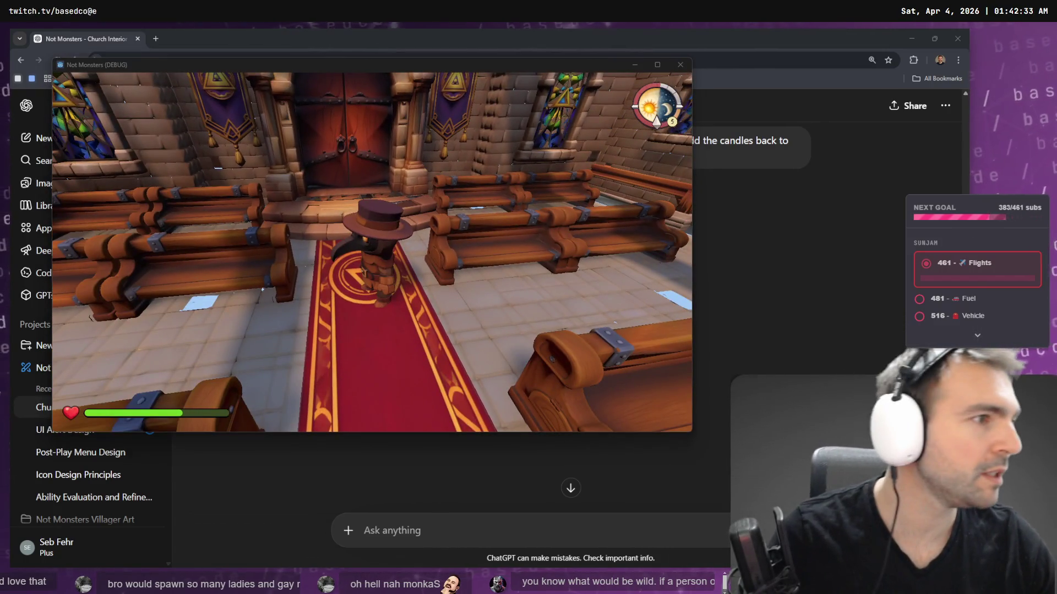
- Compare the in-game chapel doors and carpet against the tldraw church reference images
key(alt+Tab)
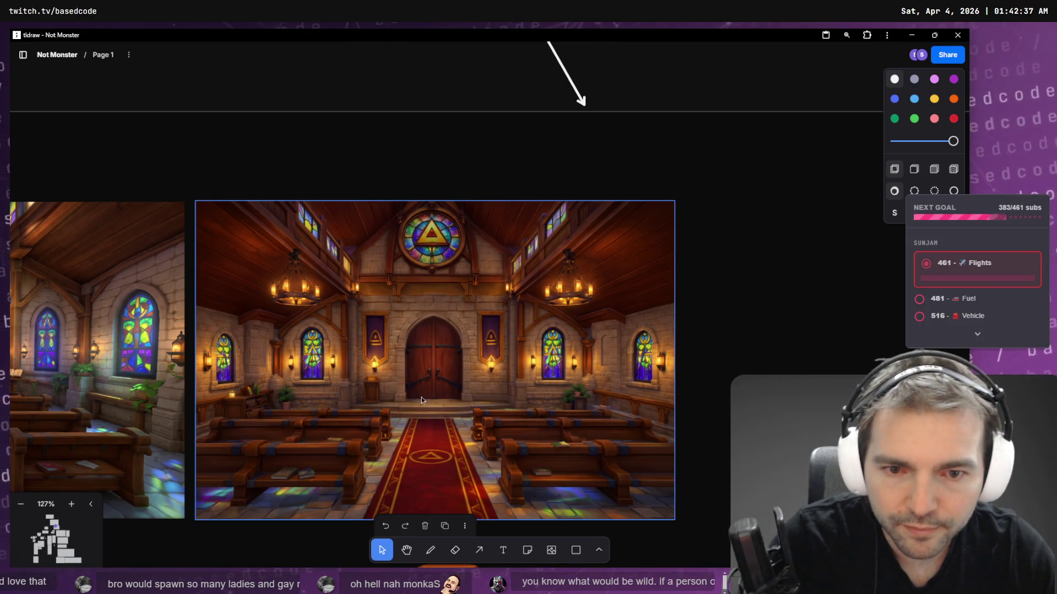
key(alt+Tab)
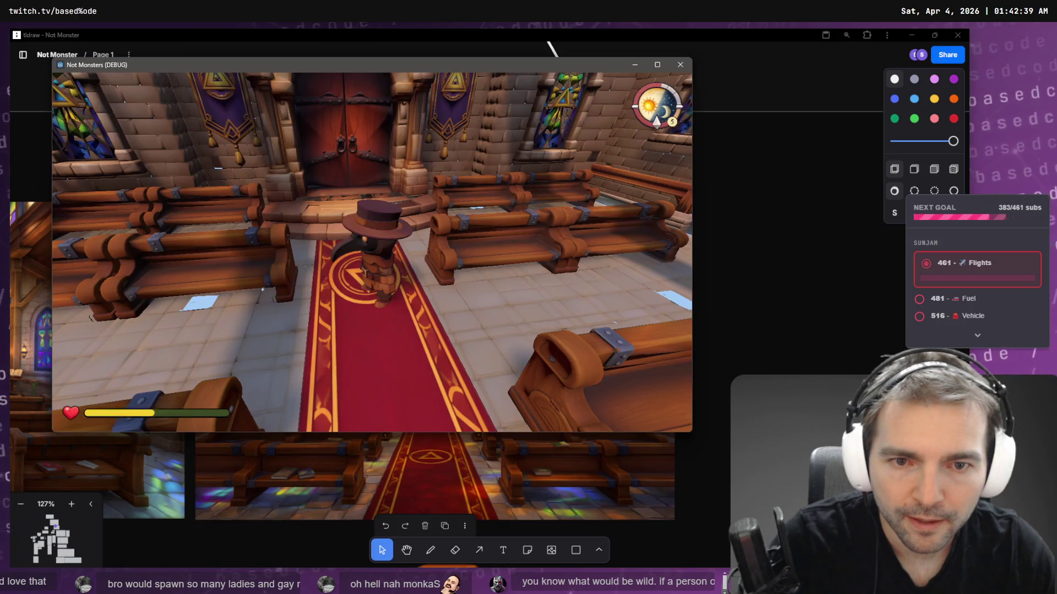
key(w)
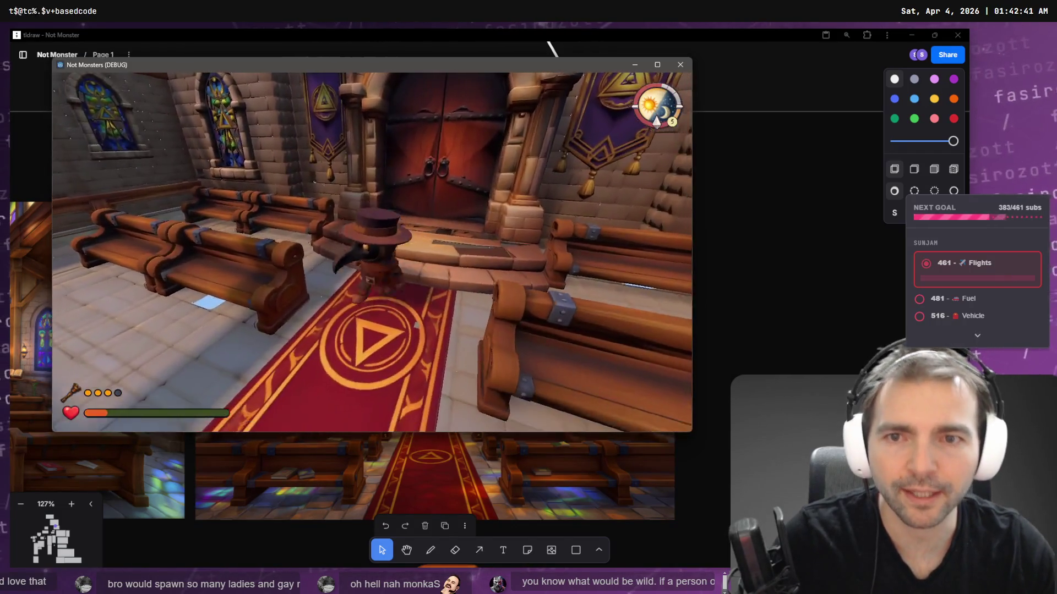
key(alt+Tab)
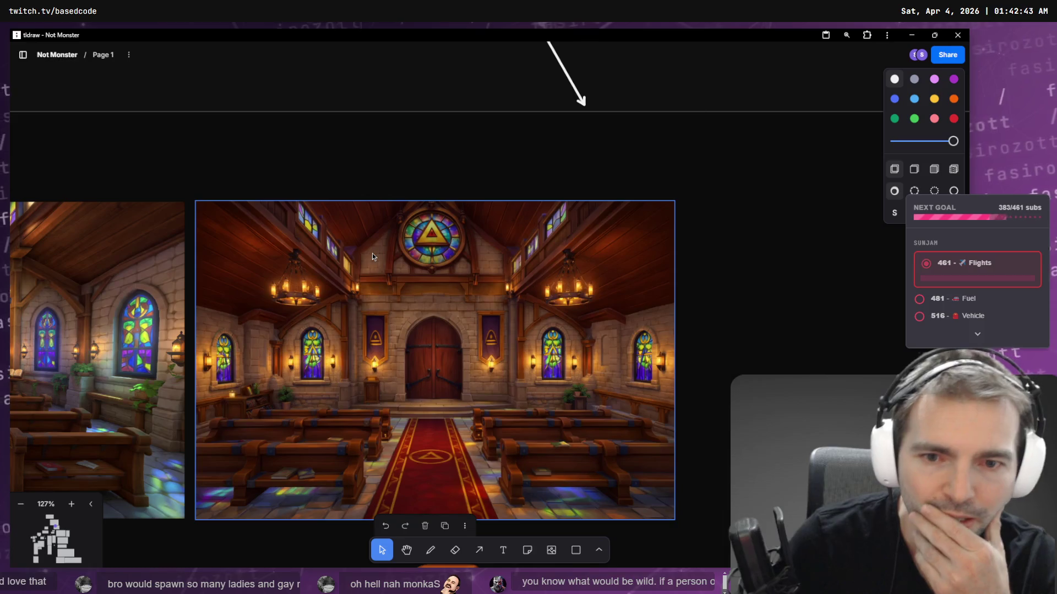
key(alt+Tab)
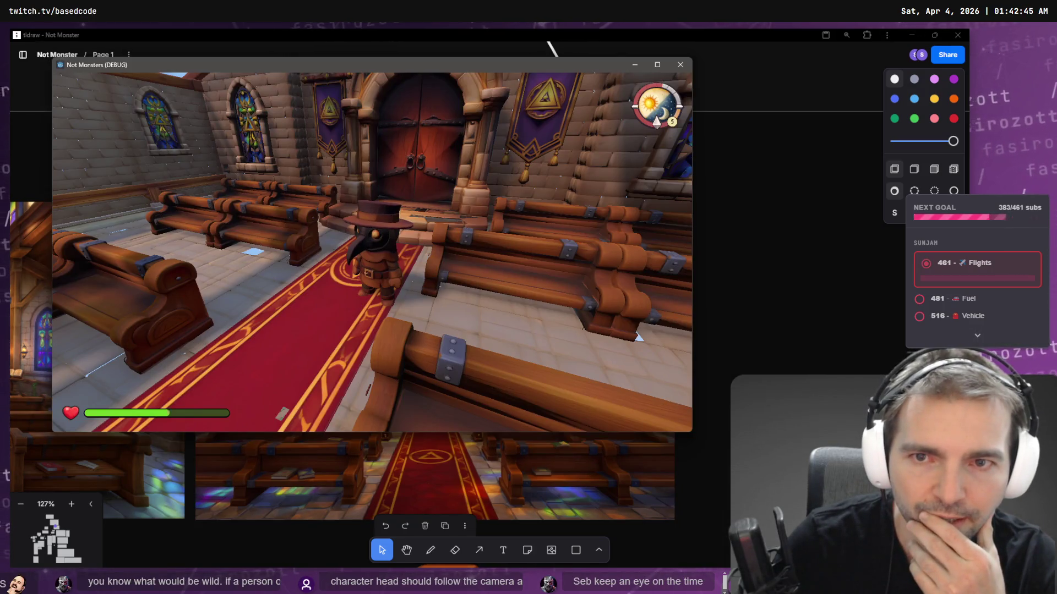
key(alt+Tab)
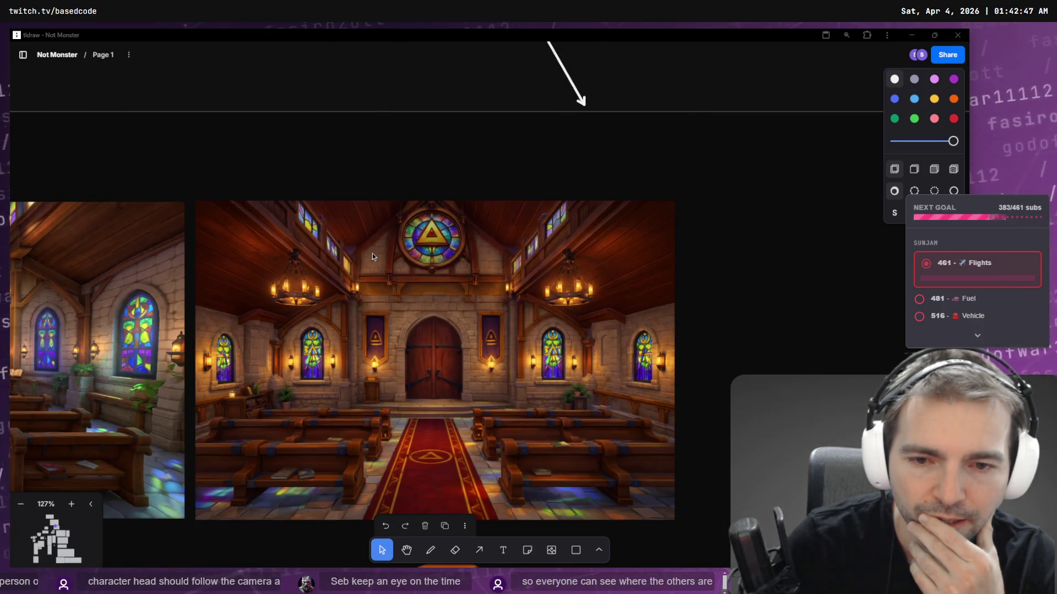
key(alt+Tab)
key(w)
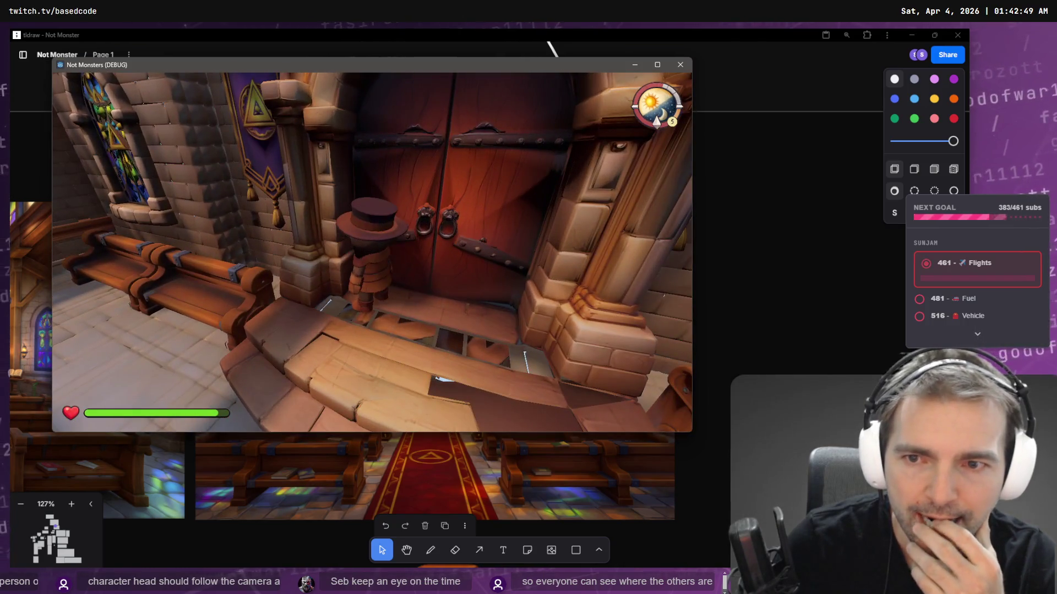
key(s)
key(s)
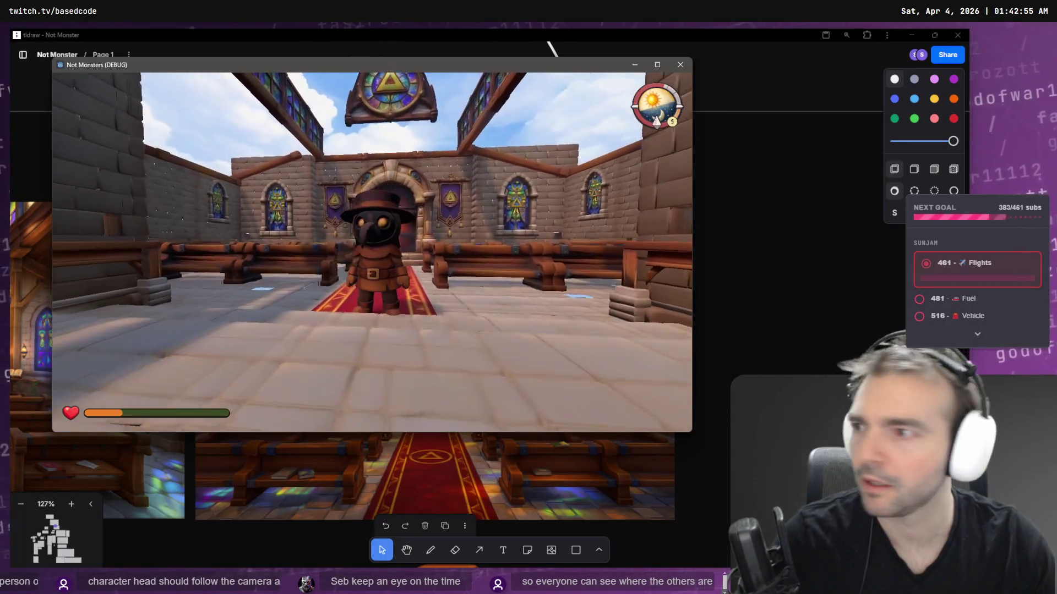
- Pause the game and leave the match to return to the main menu
key(Escape)
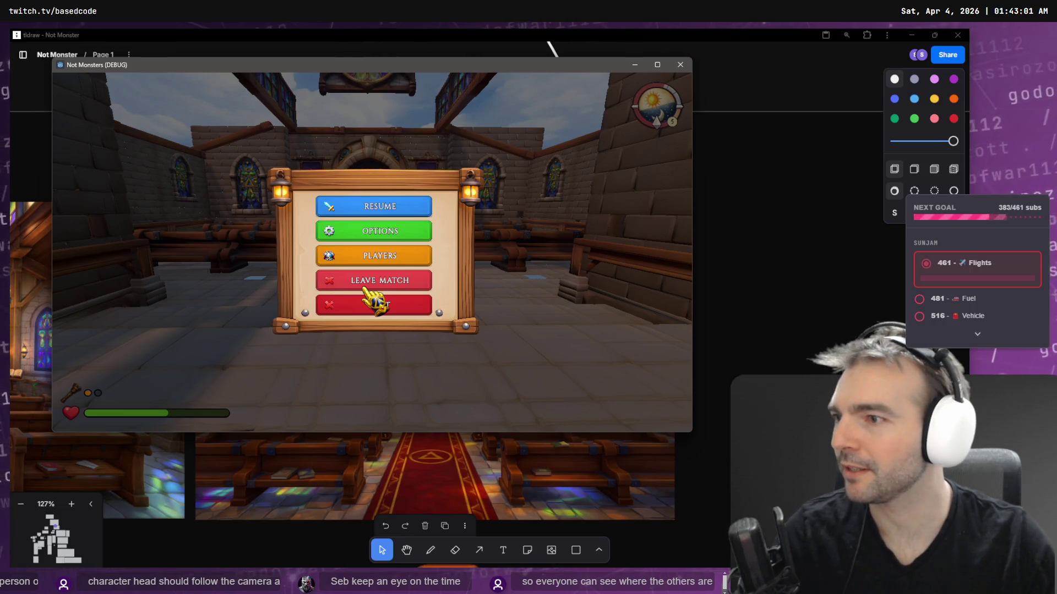
key(Escape)
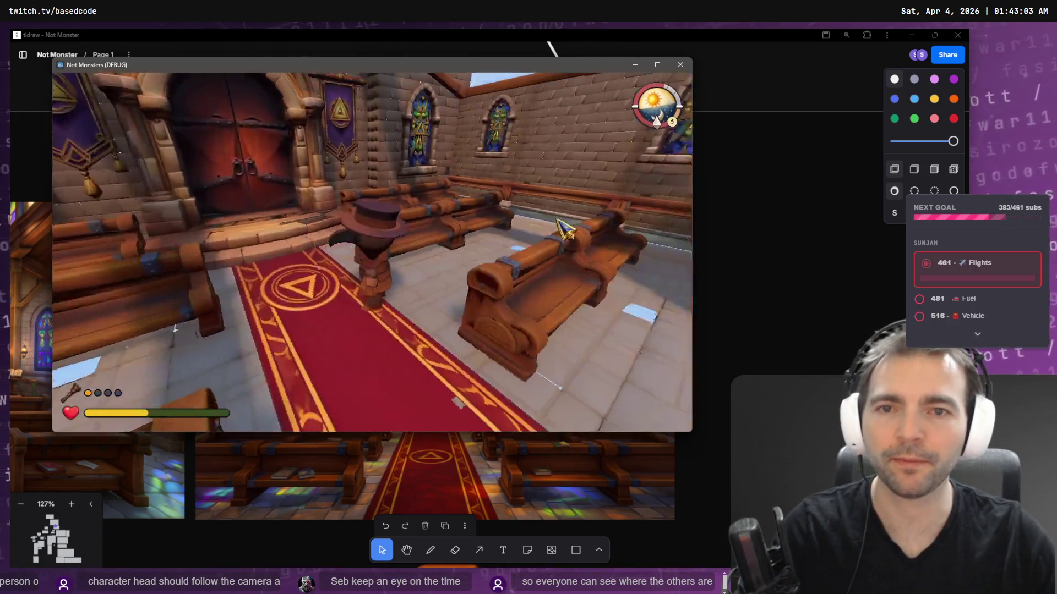
key(Escape)
click(380, 278)
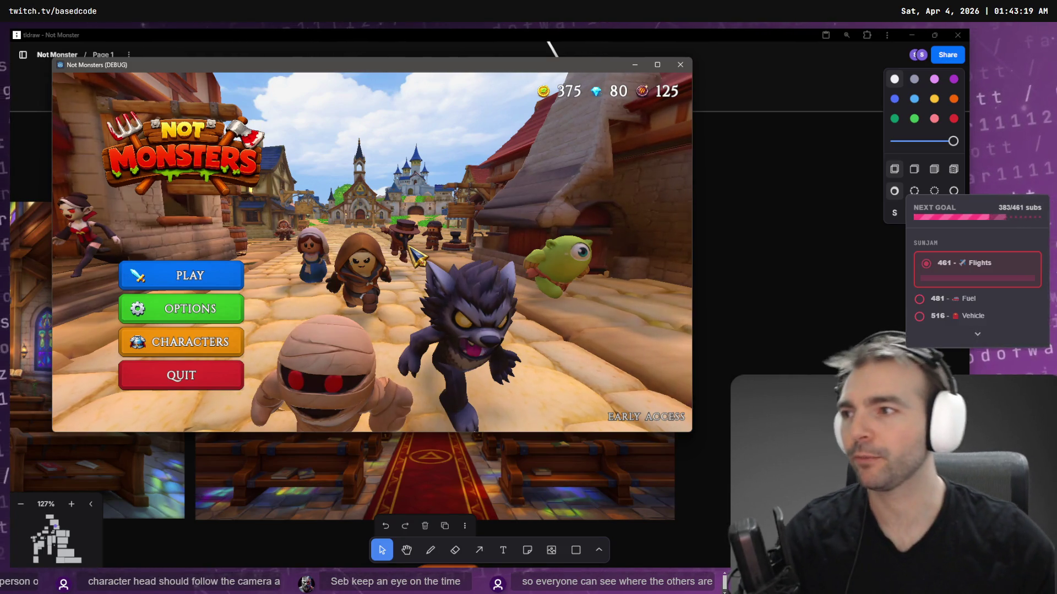
- Select the plague-doctor character and host an online game to load the chapel level
click(199, 273)
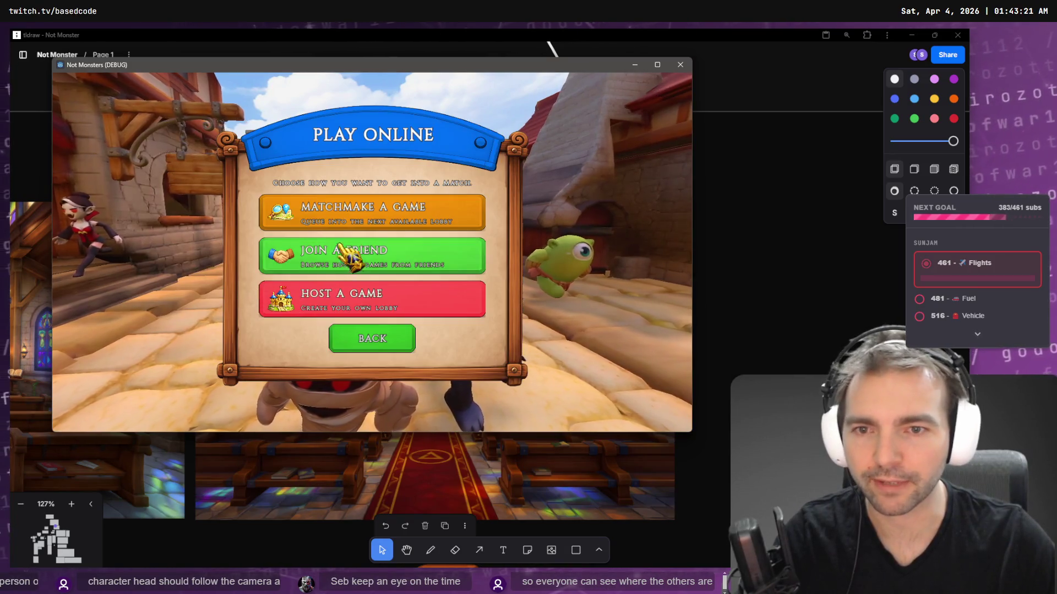
click(358, 306)
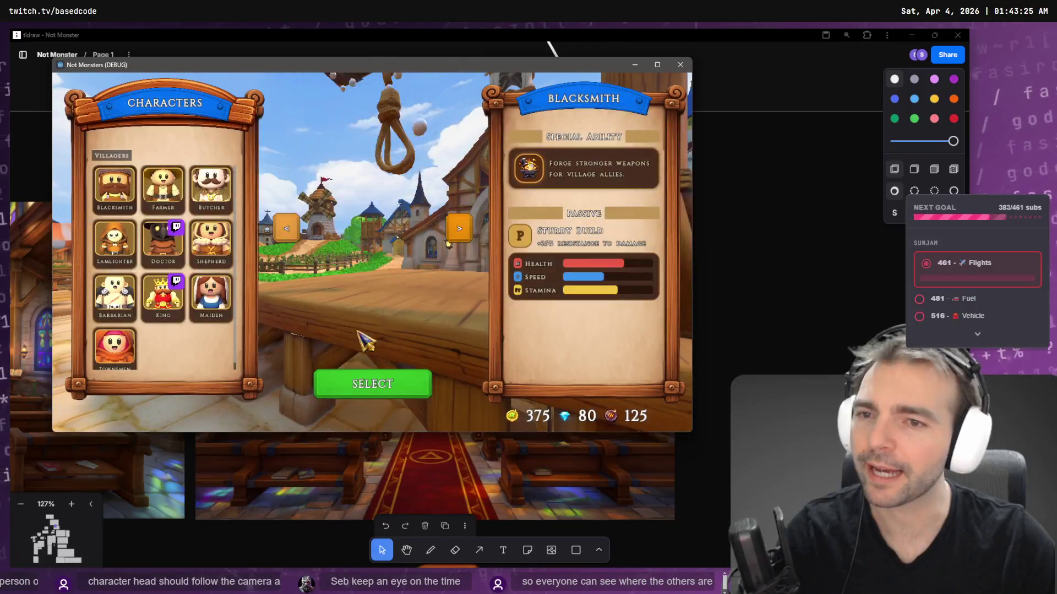
click(374, 385)
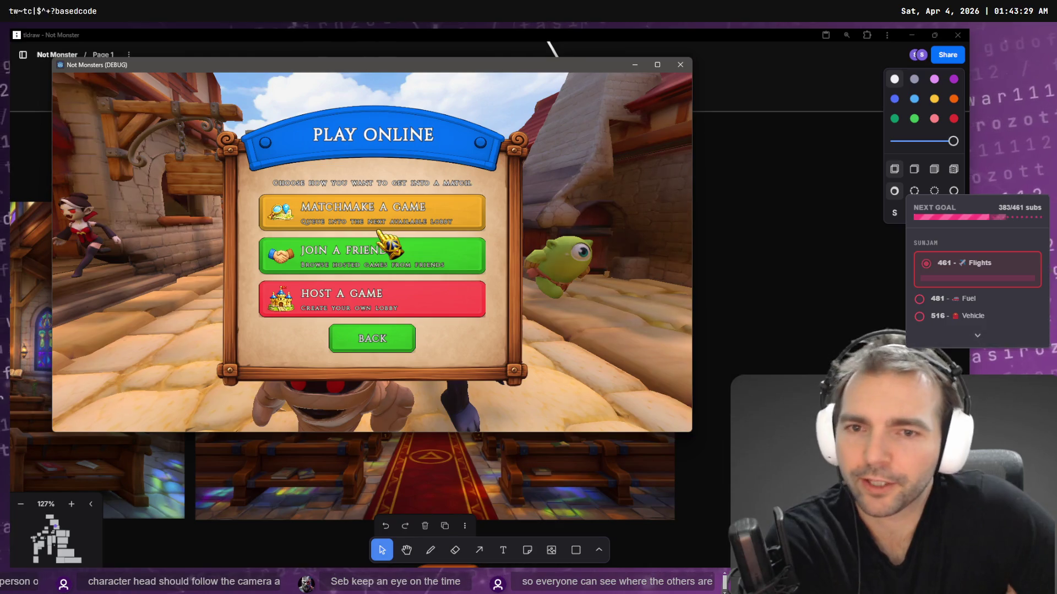
click(390, 303)
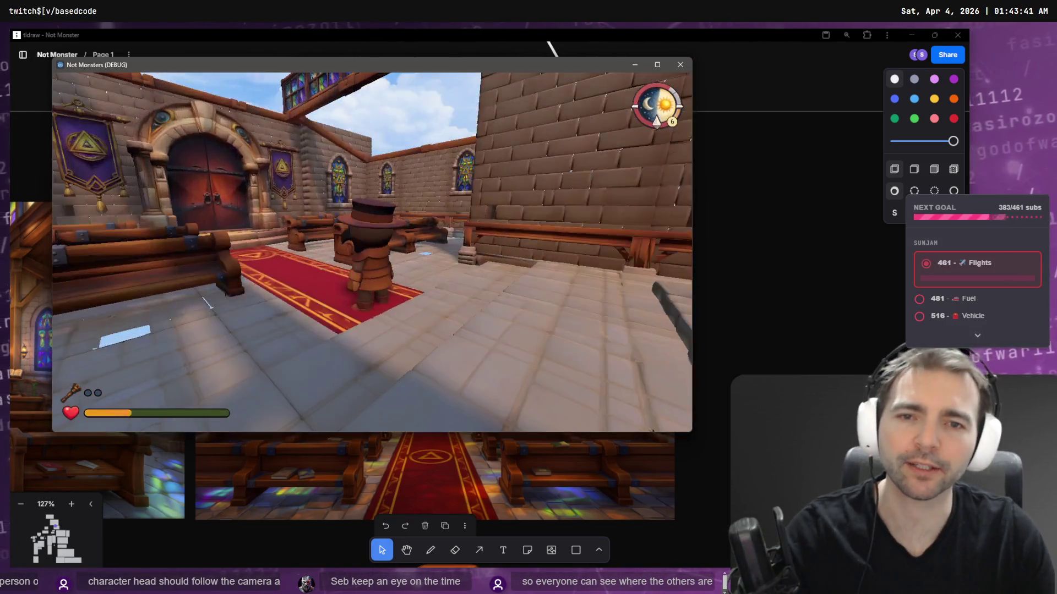
- Walk the character up the aisle, among the pews and down the red carpet, then close the game
key(w)
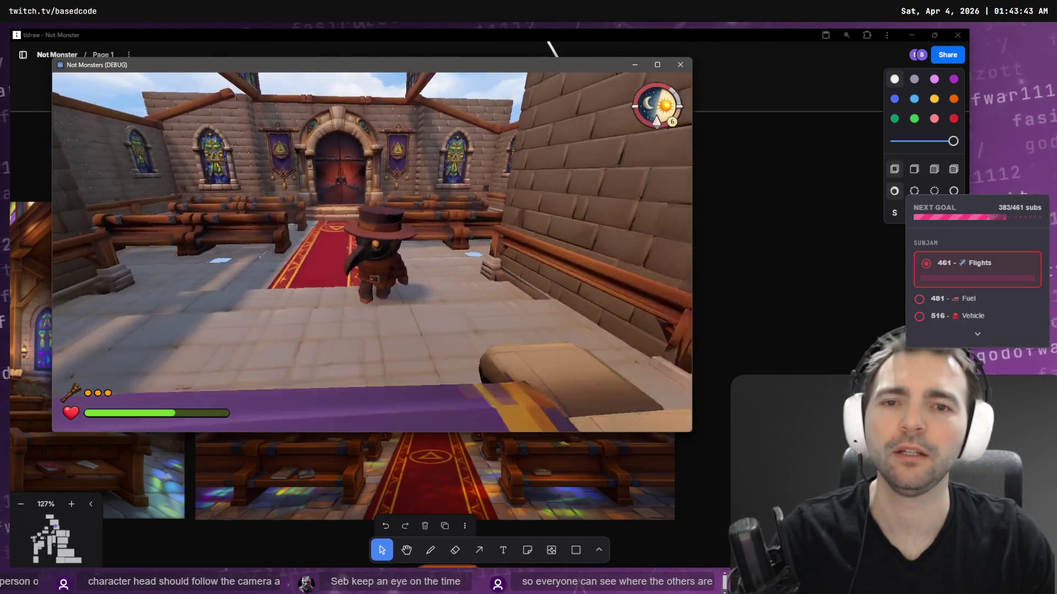
key(w)
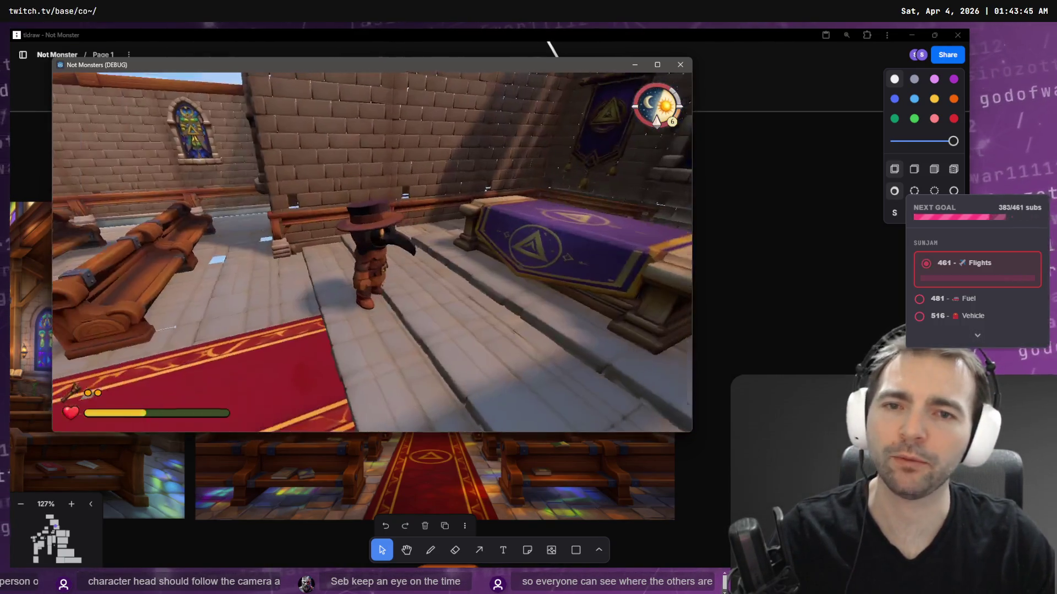
key(w)
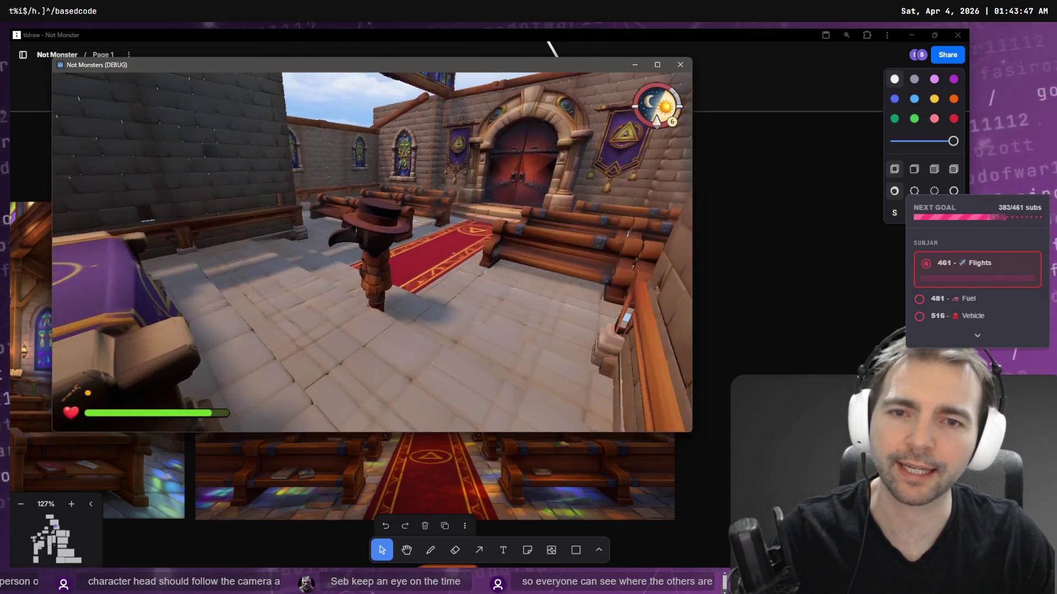
key(w)
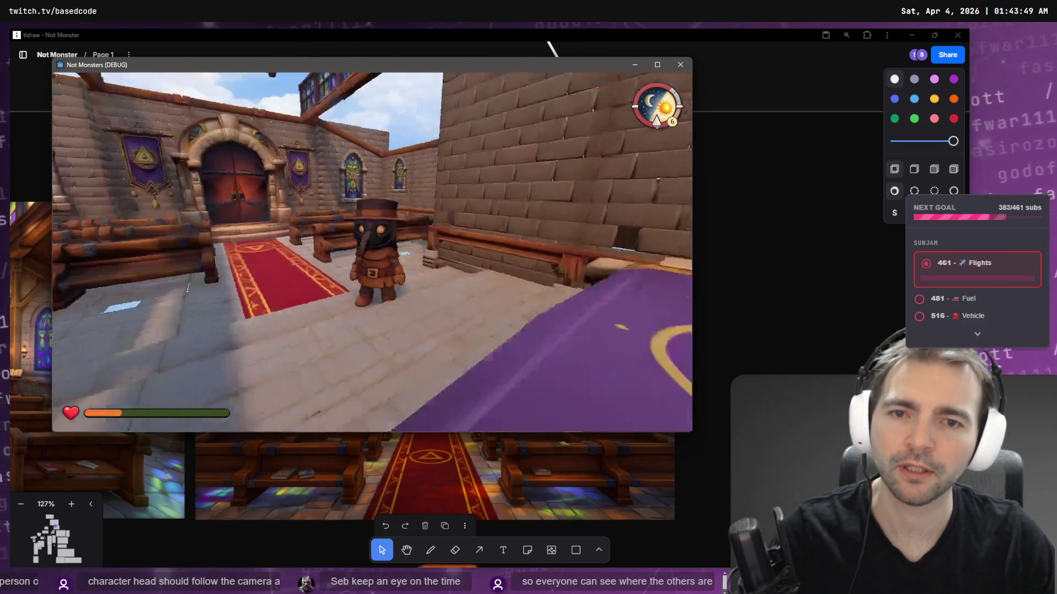
key(w)
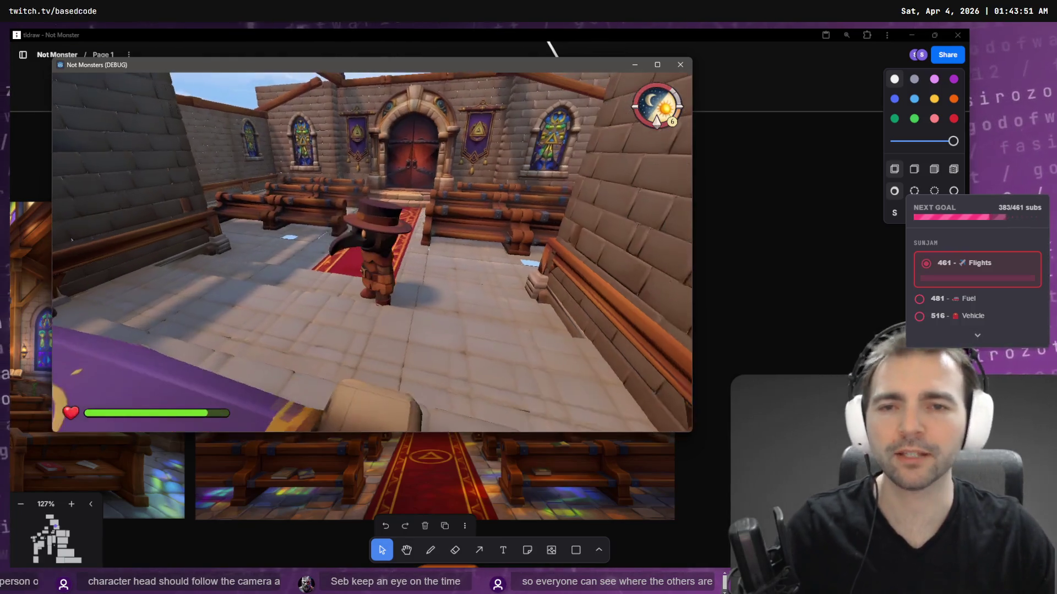
key(w)
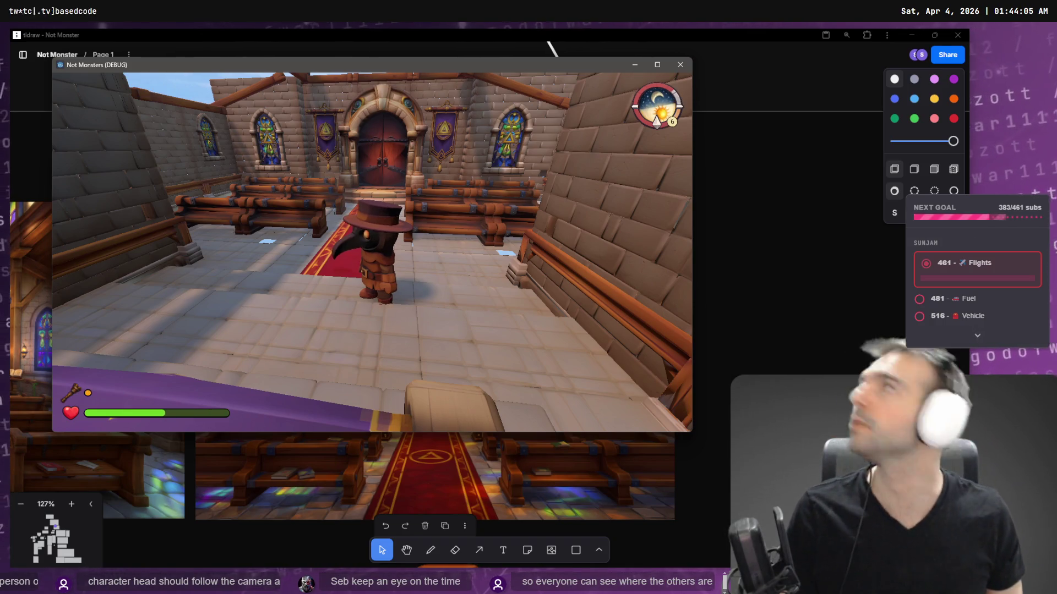
key(w)
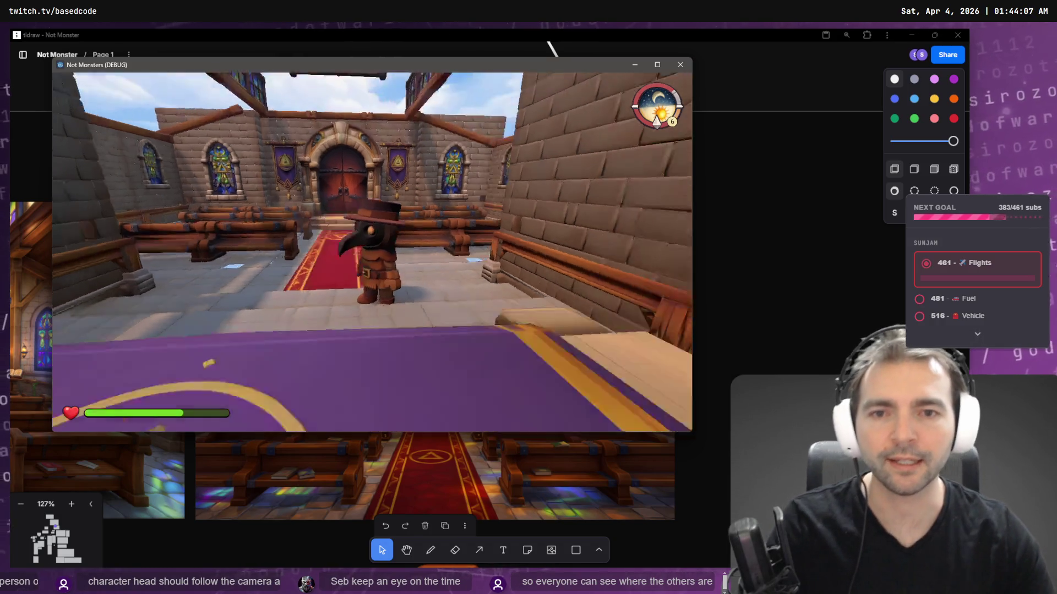
key(w)
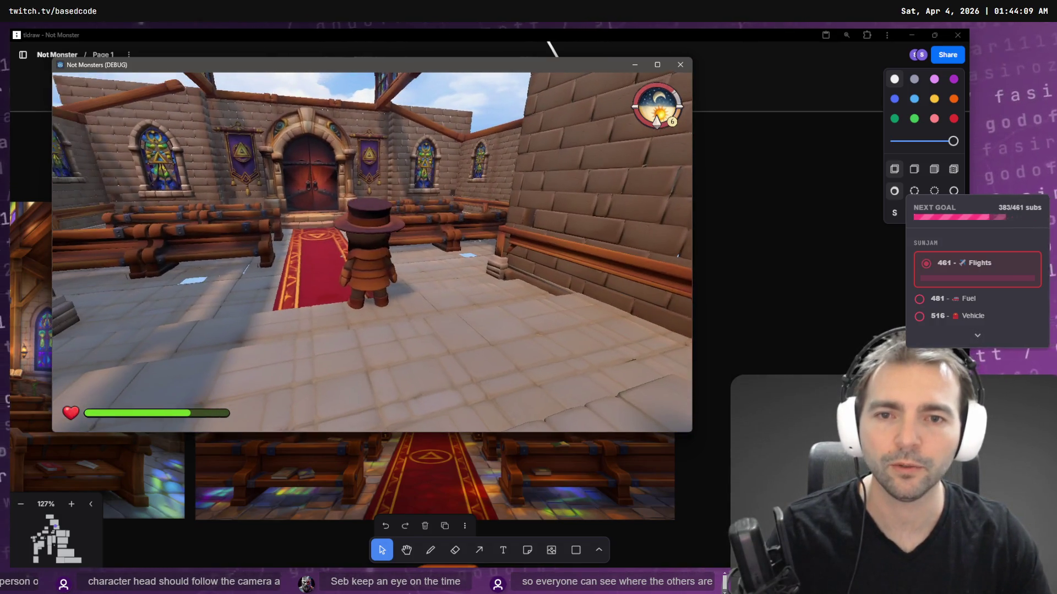
key(w)
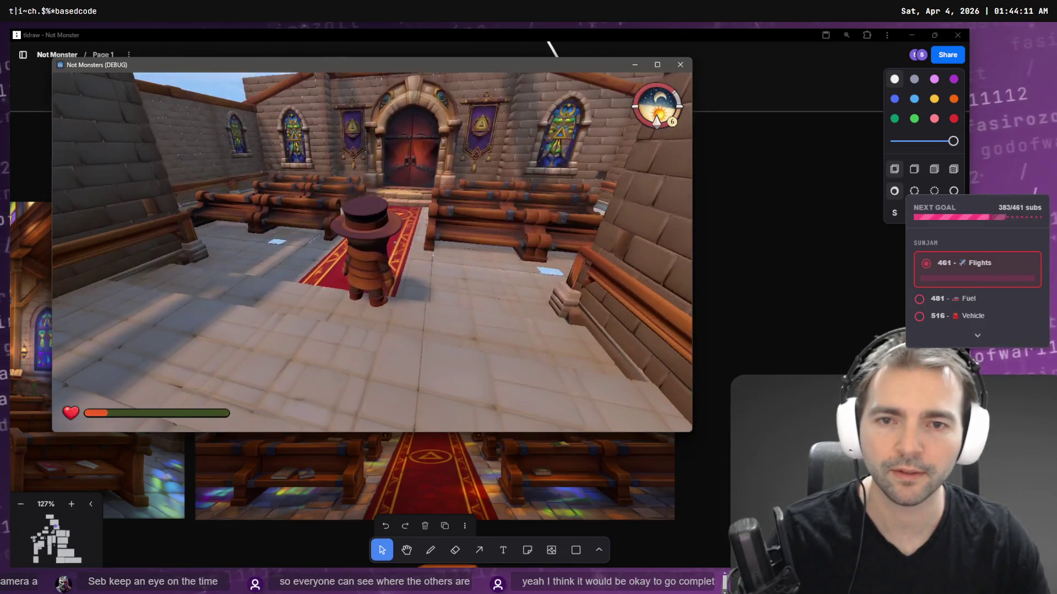
key(w)
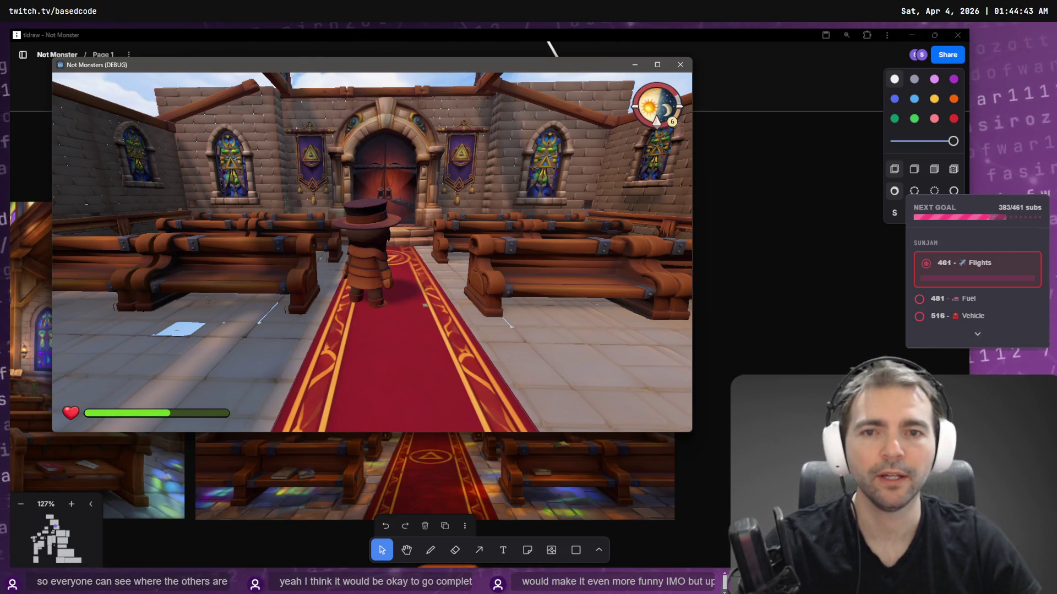
key(alt+F4)
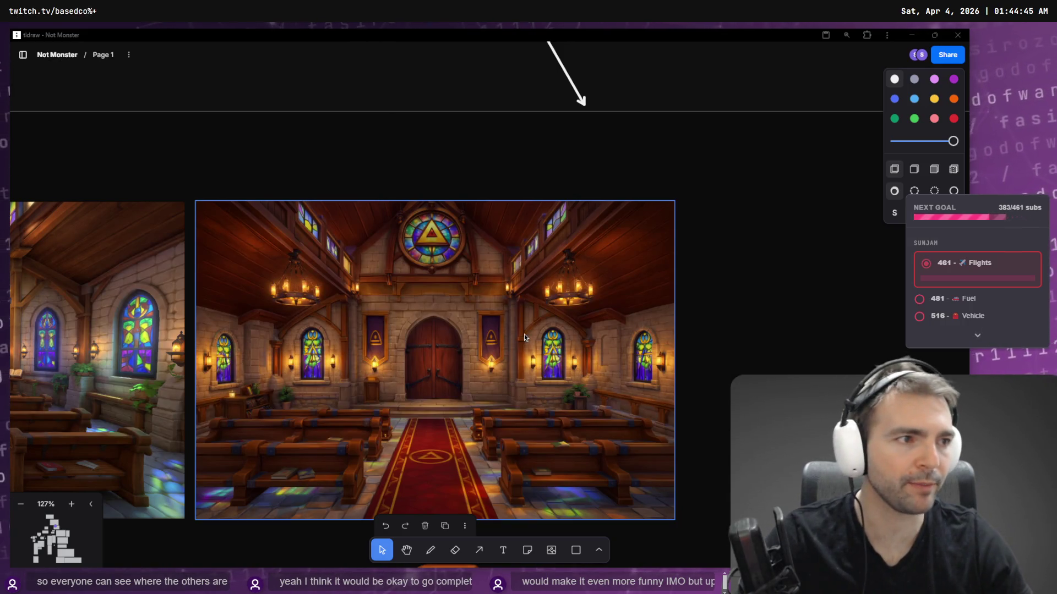
- Dictate and send 'remove all of the candles.' for the front-on chandelier, then return to tldraw
key(alt+Tab)
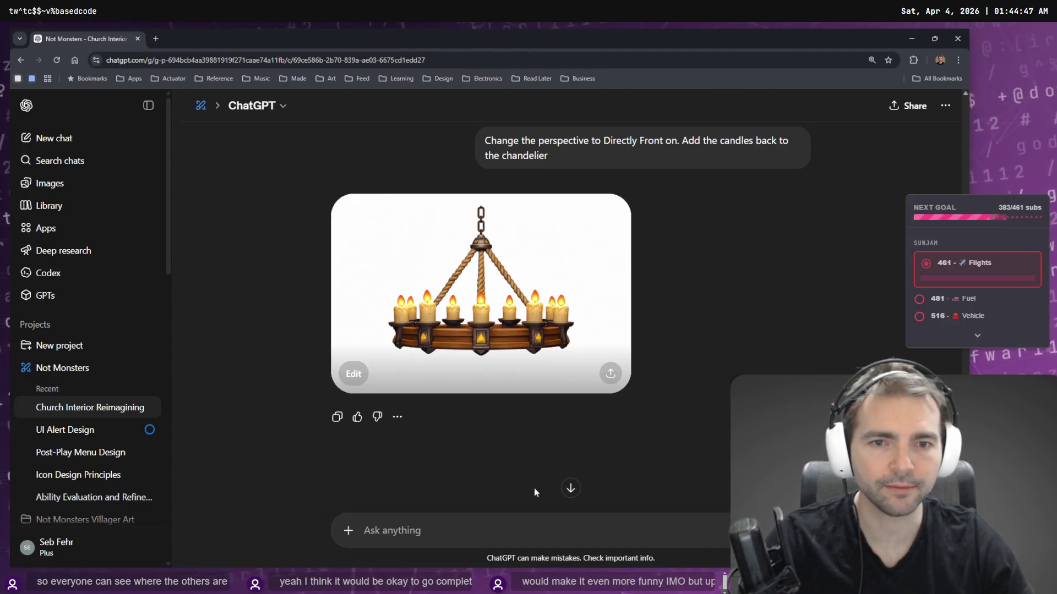
key(super+h)
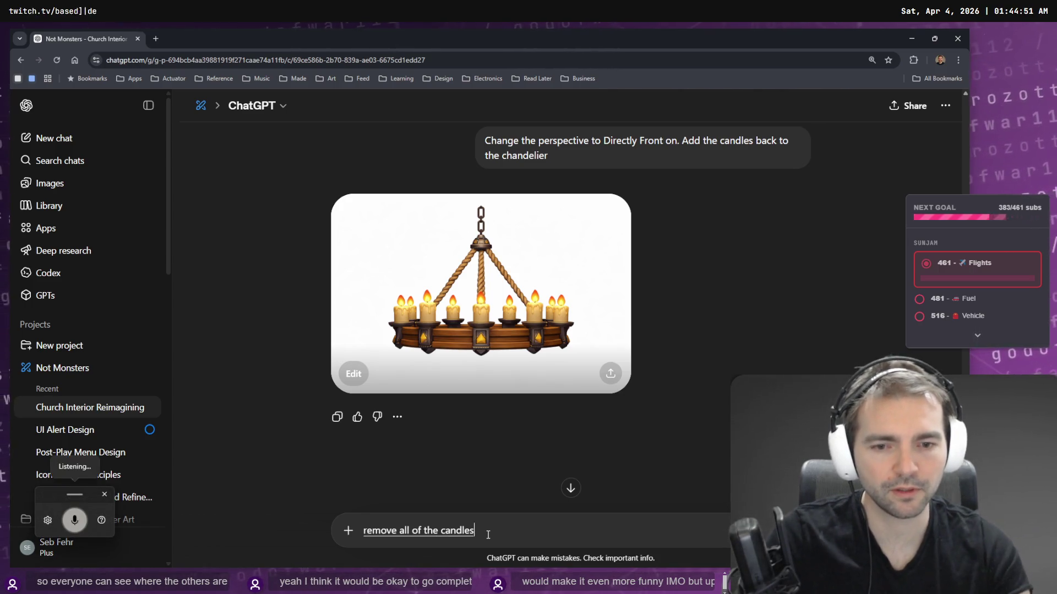
key(Return)
scroll(674, 272, up, 10)
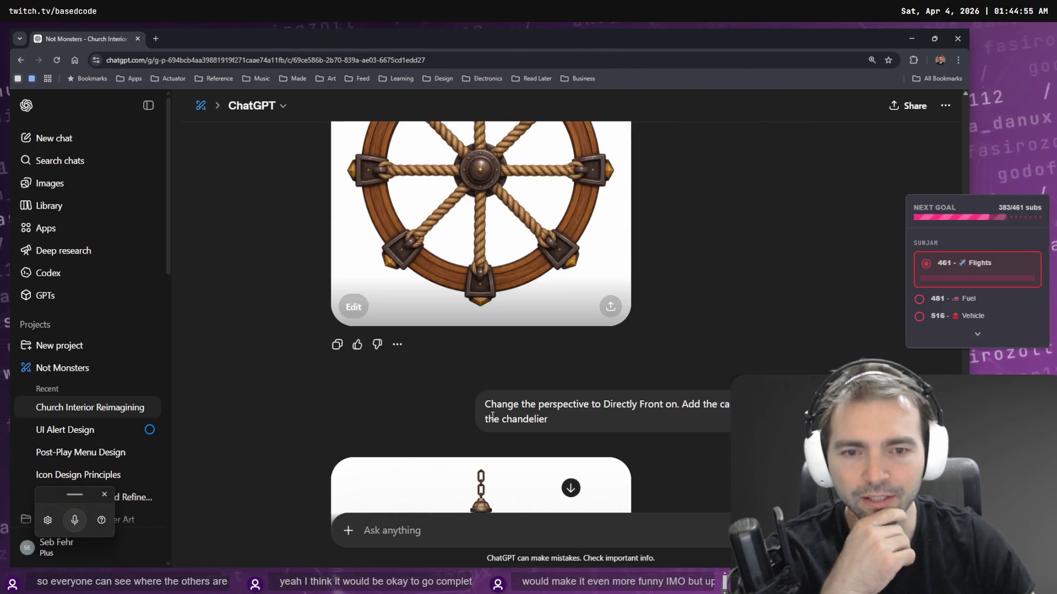
scroll(620, 338, down, 3)
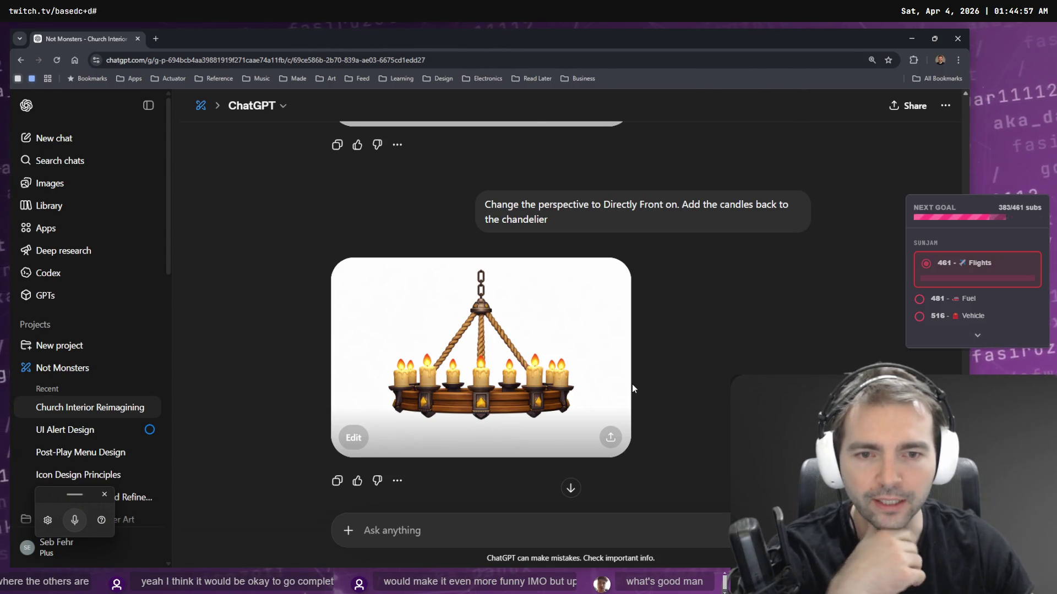
scroll(632, 381, up, 6)
scroll(636, 382, down, 3)
scroll(677, 366, down, 3)
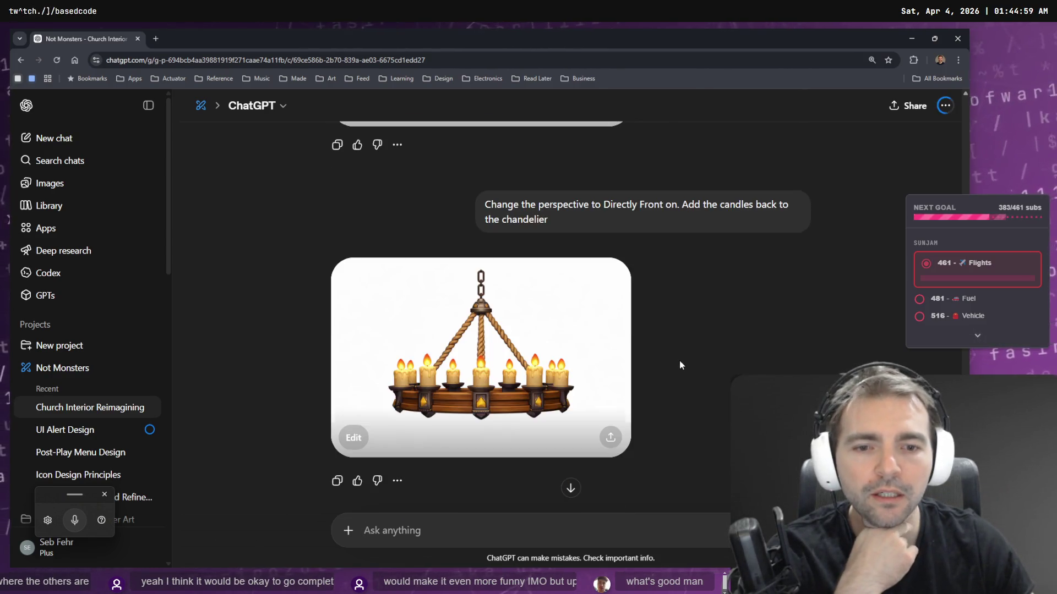
scroll(696, 302, up, 1)
scroll(690, 275, up, 4)
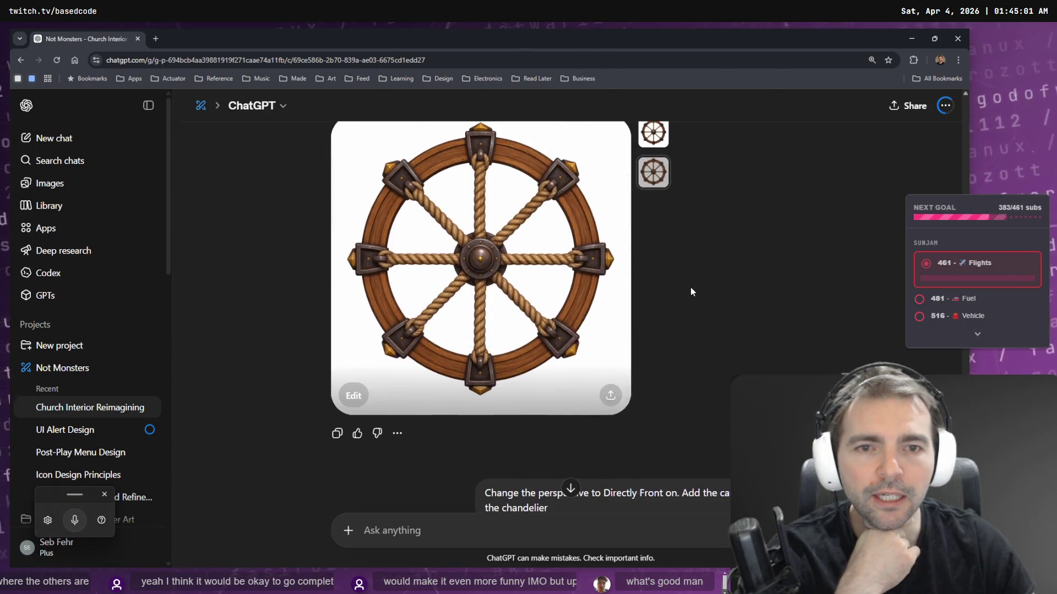
scroll(702, 256, down, 5)
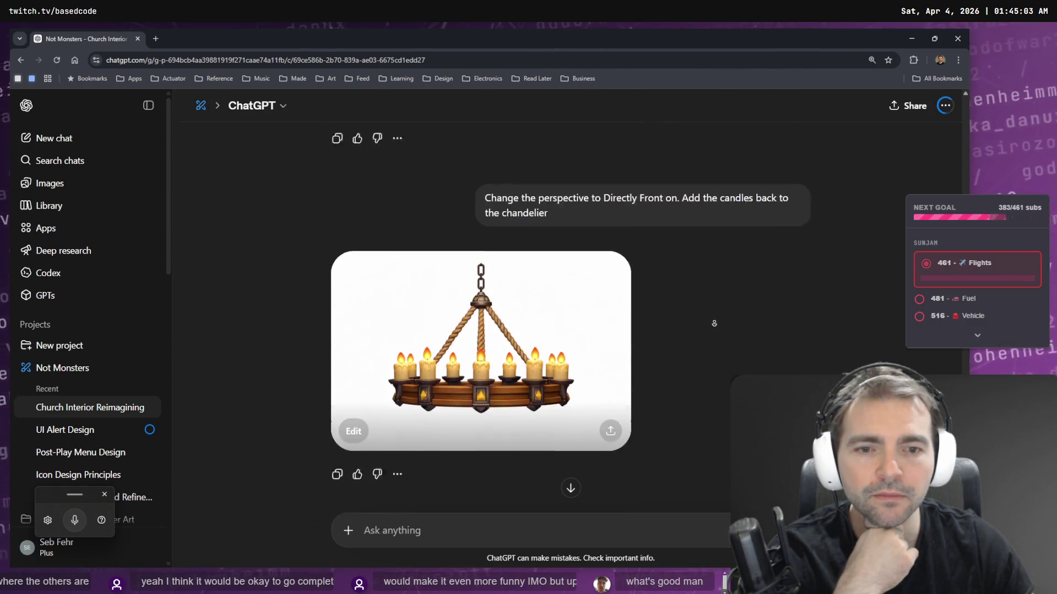
scroll(697, 265, up, 5)
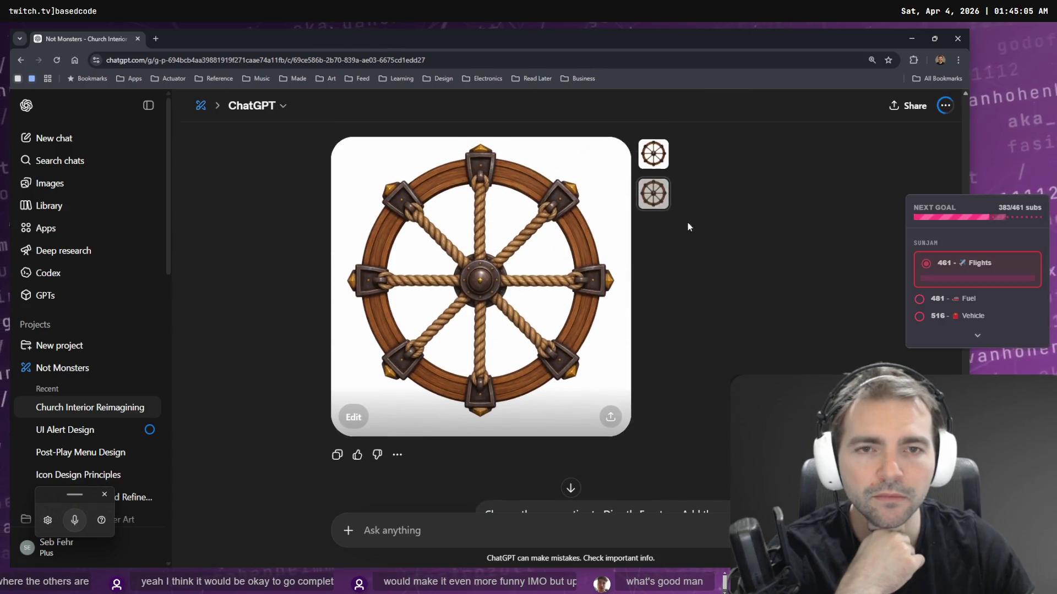
scroll(662, 266, down, 7)
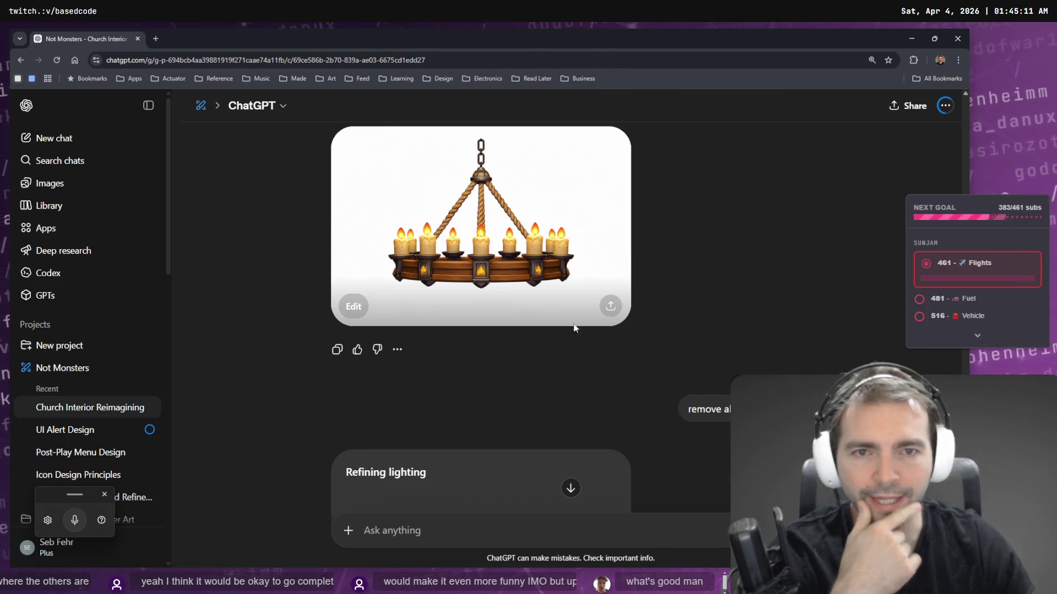
scroll(757, 337, down, 3)
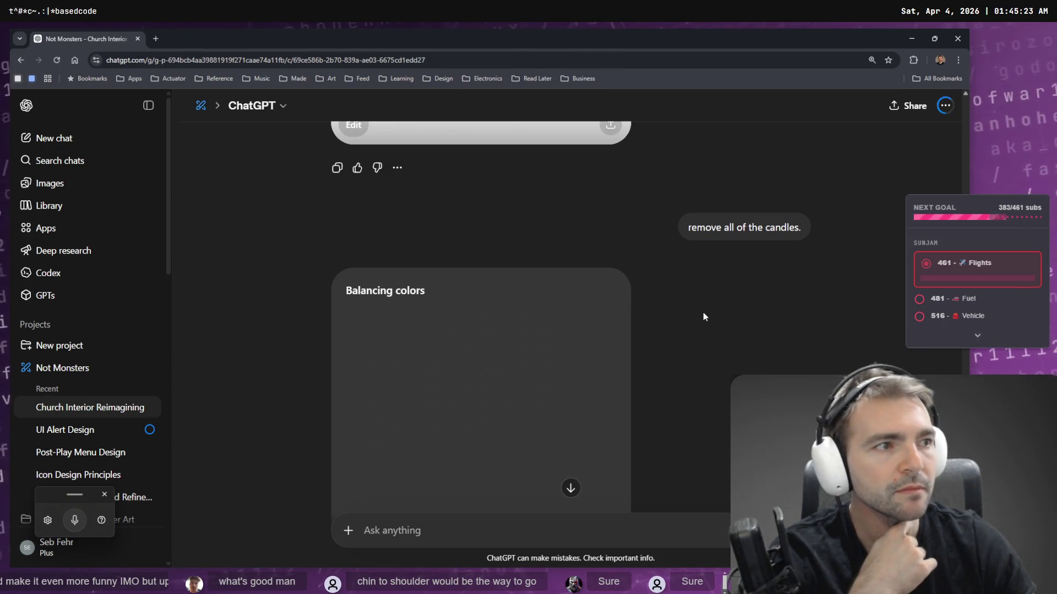
scroll(587, 257, down, 5)
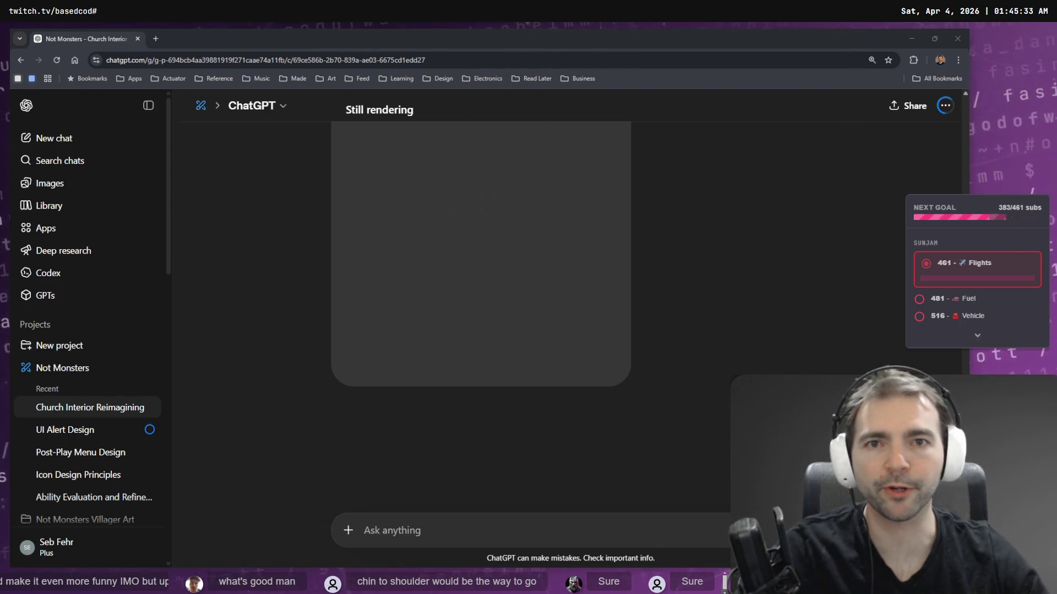
scroll(829, 362, up, 5)
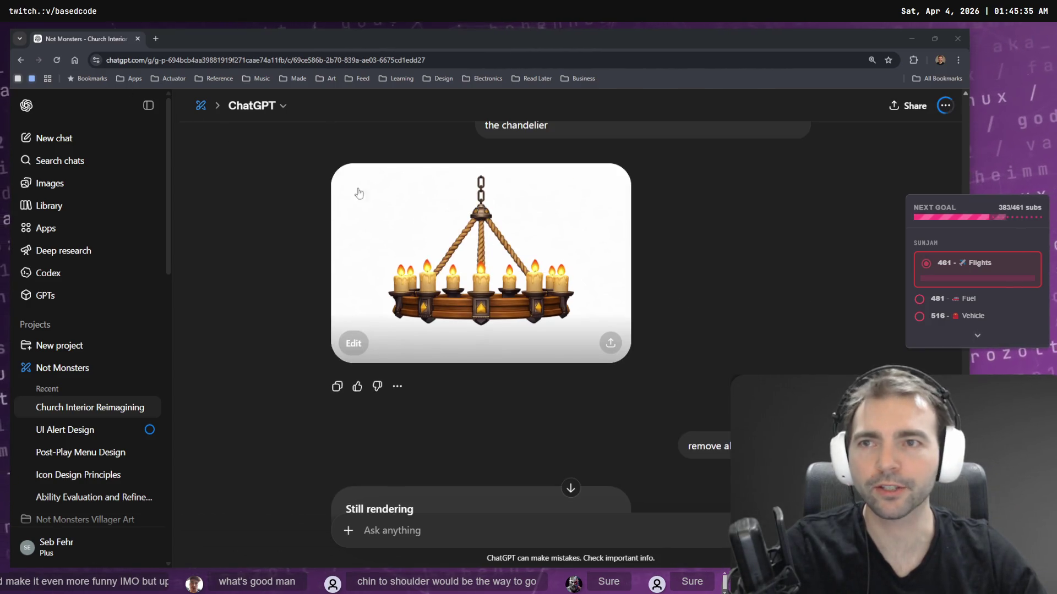
key(alt+Tab)
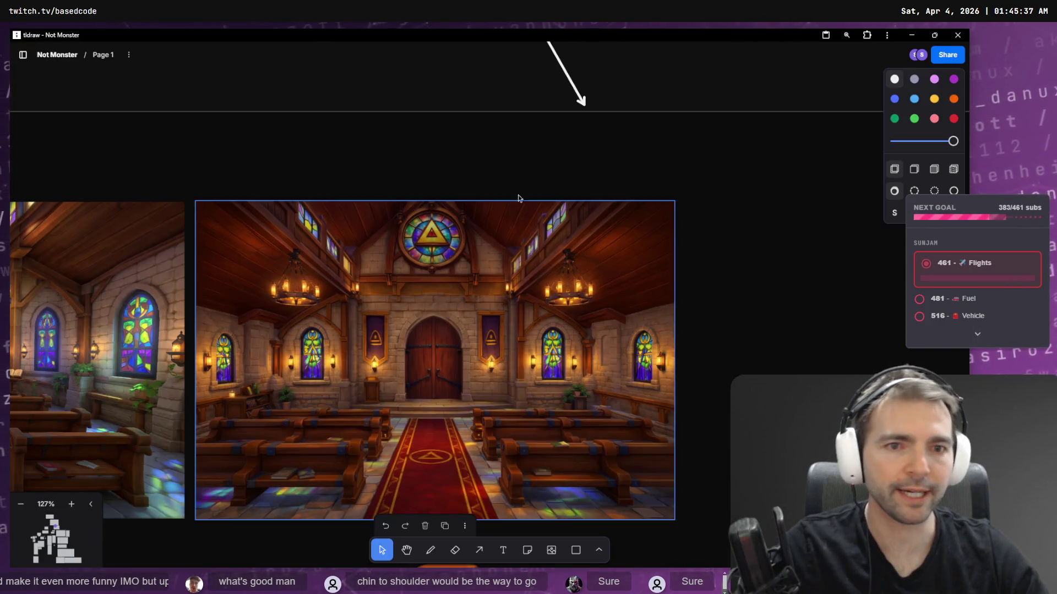
- Duplicate the 'Glowing eyes for monsters' note and retype it as 'Head movement with camear look'
scroll(425, 196, down, 10)
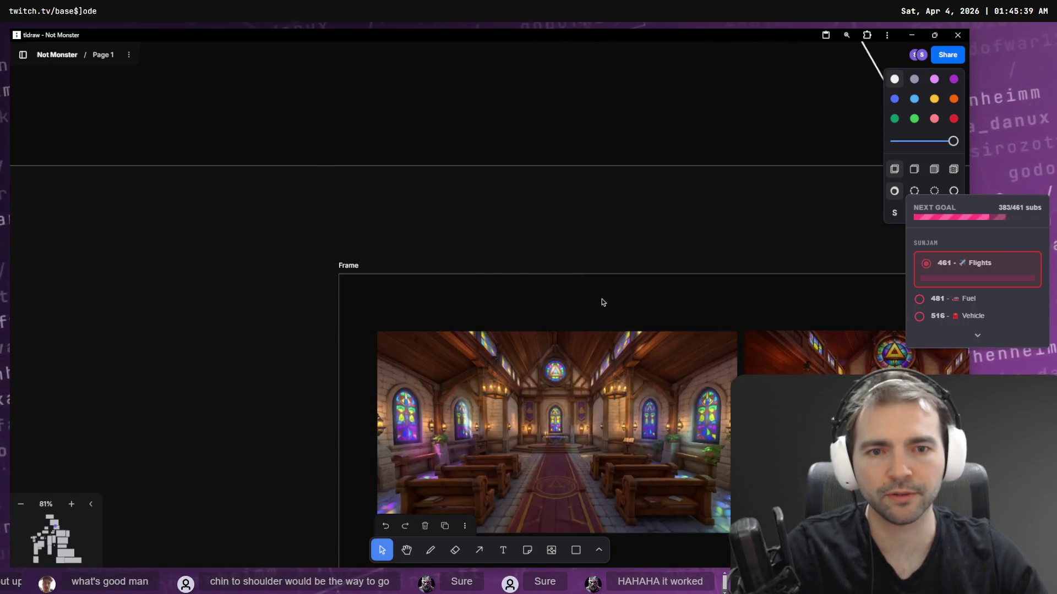
scroll(290, 263, down, 5)
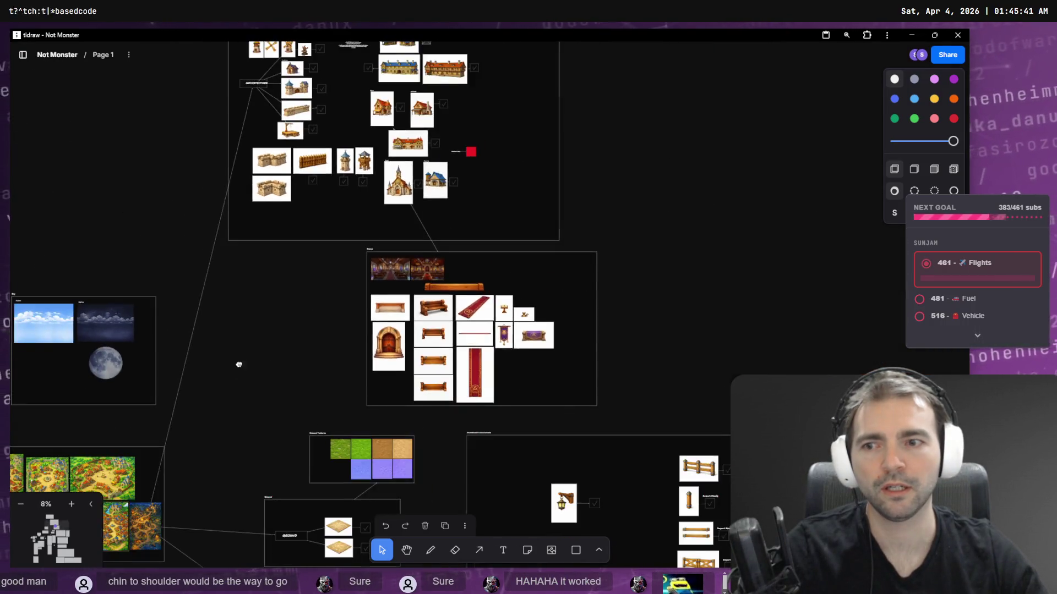
scroll(330, 319, up, 5)
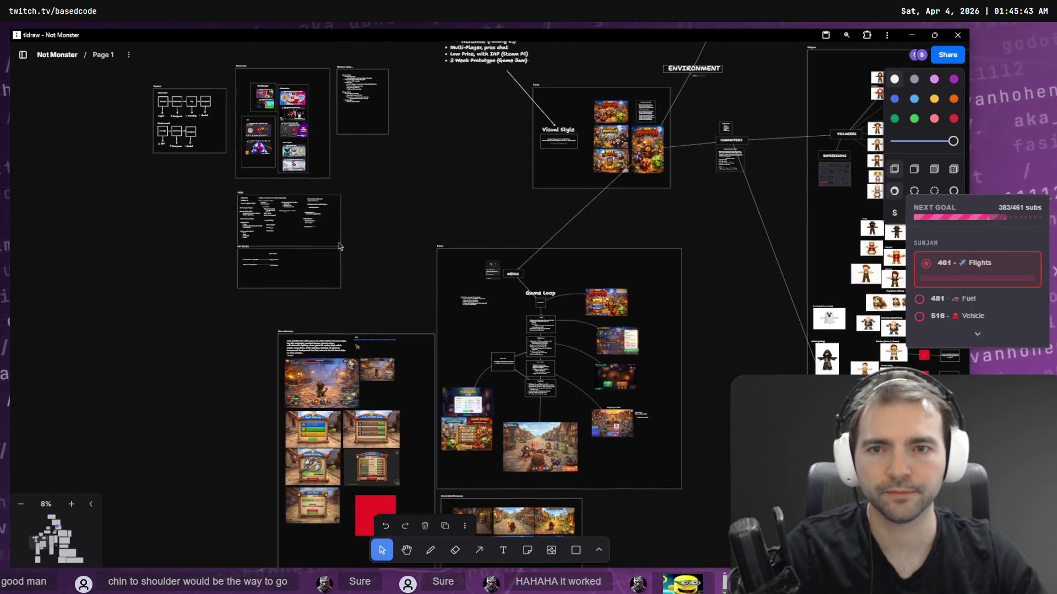
scroll(275, 208, up, 5)
scroll(275, 207, up, 10)
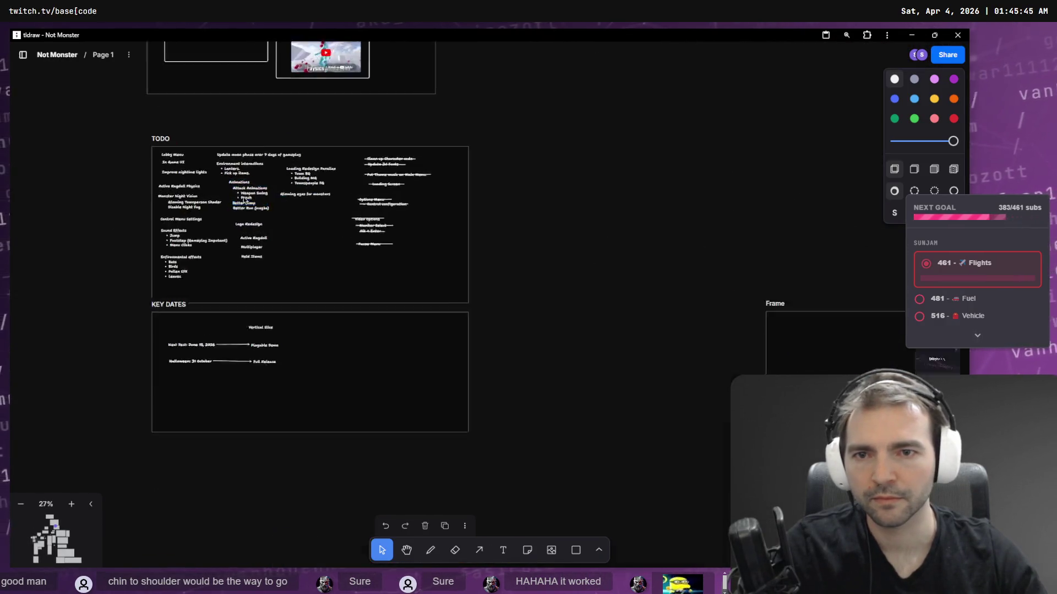
scroll(292, 218, up, 8)
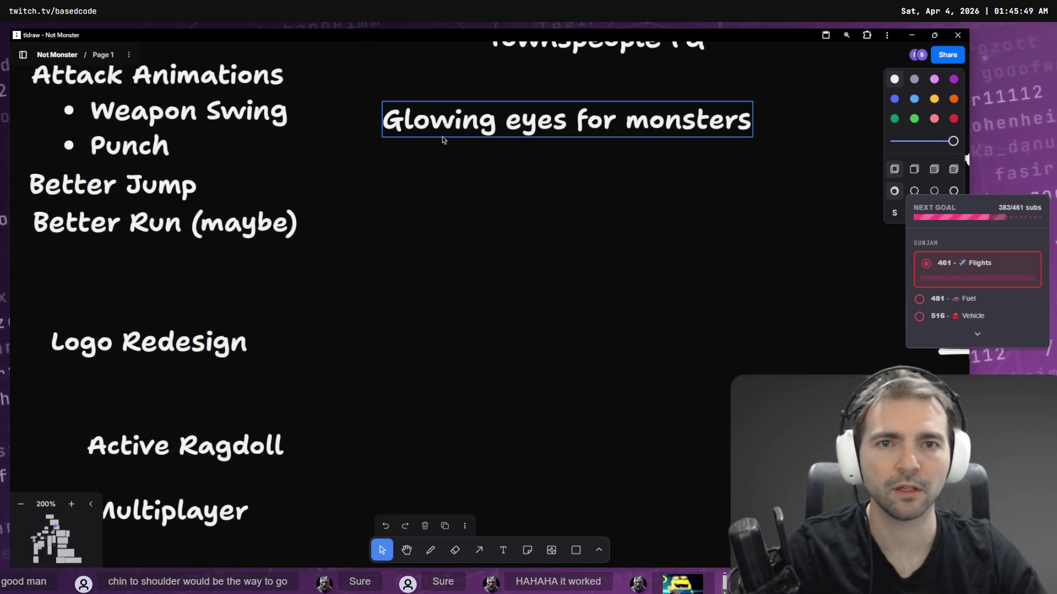
drag(435, 114, 415, 248)
double_click(415, 248)
text(He)
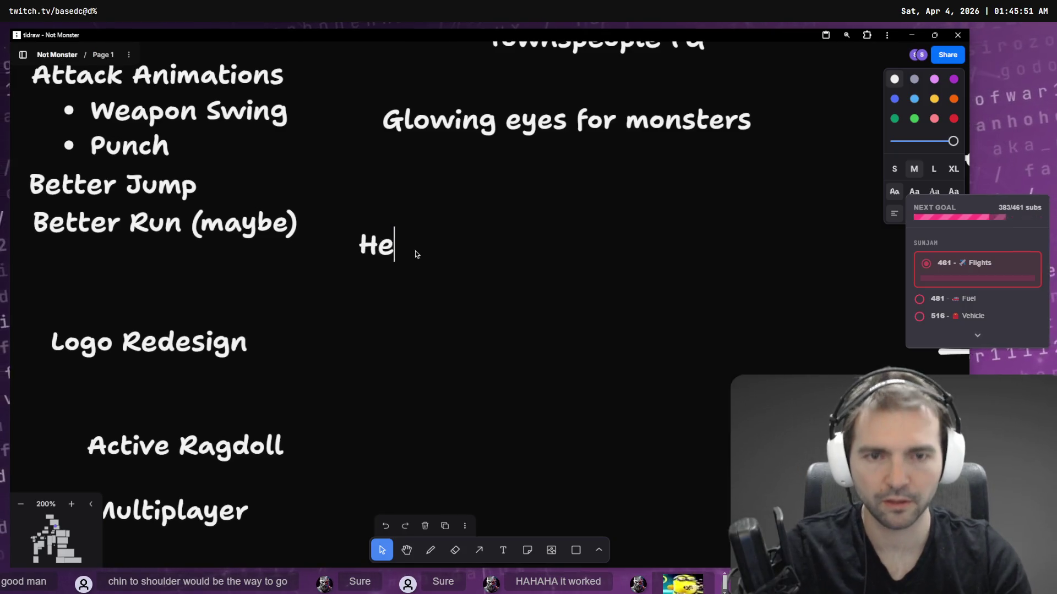
text(ad movement with camear look)
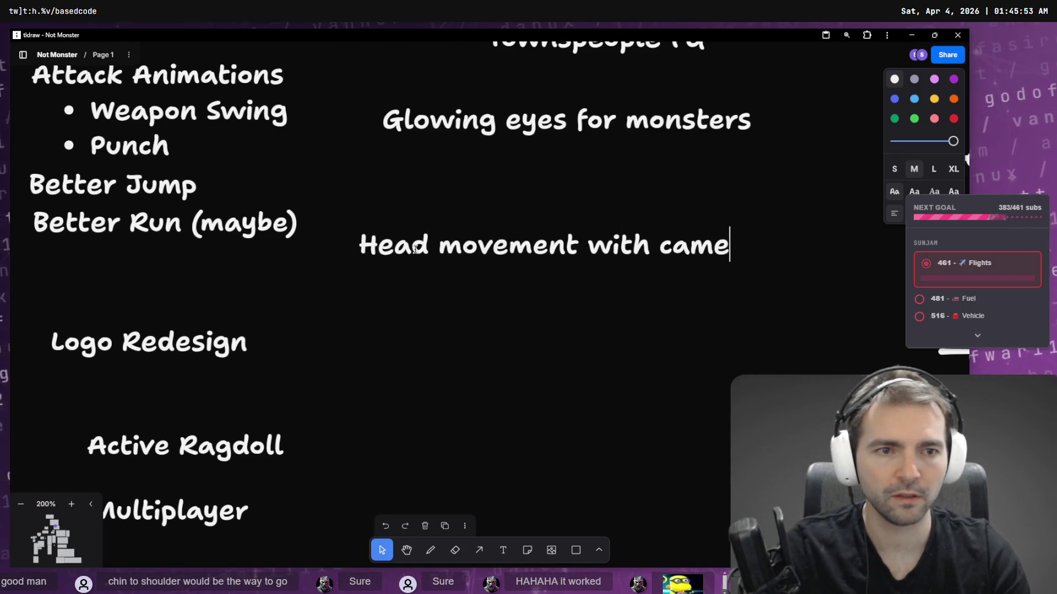
key(Escape)
- Move the 'Head movement with camear look' note up directly beneath 'Glowing eyes for monsters'
scroll(605, 286, down, 2)
drag(699, 262, 394, 385)
scroll(394, 386, down, 5)
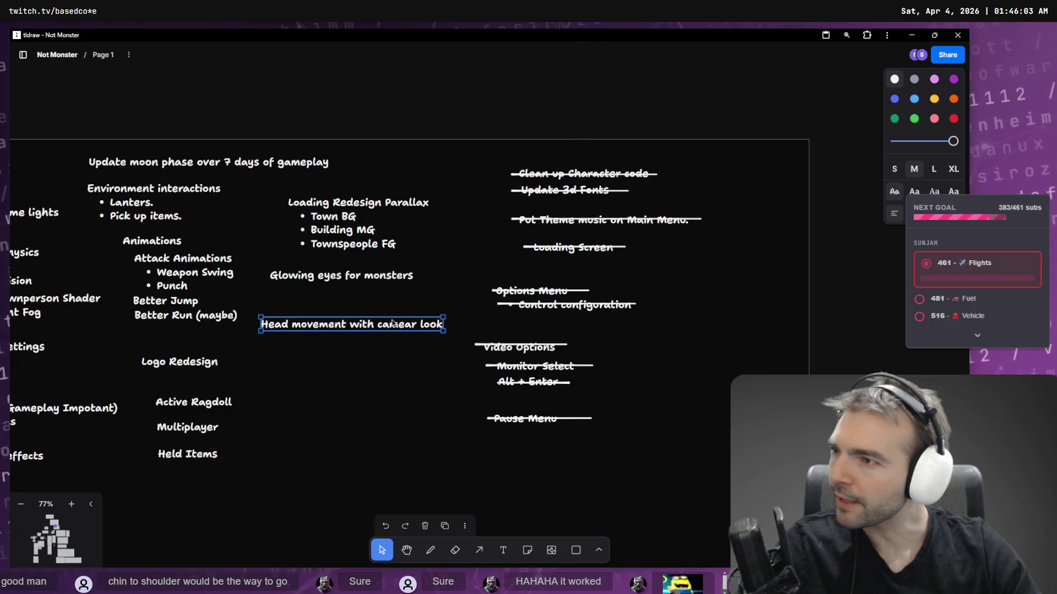
click(397, 378)
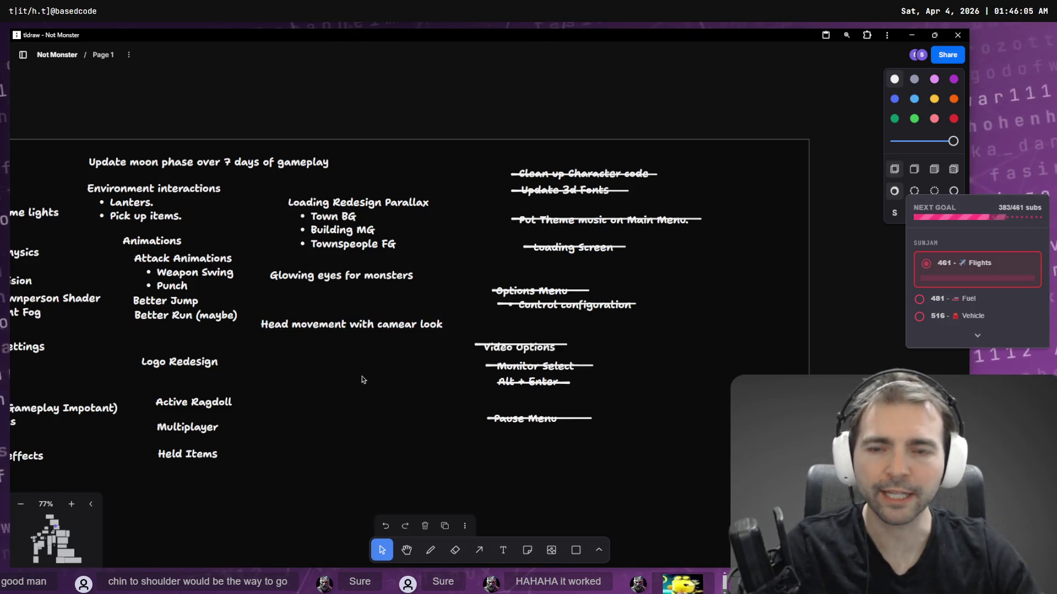
drag(368, 324, 372, 302)
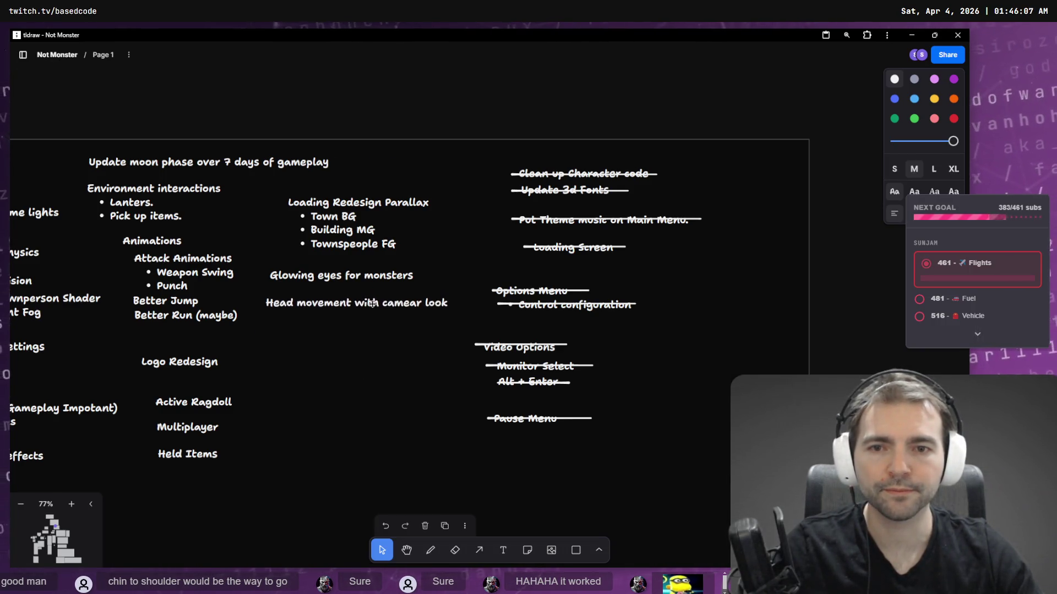
- Pan across the Visual Style frame to review the board before heading back to ChatGPT
scroll(367, 307, down, 5)
scroll(407, 440, down, 10)
drag(290, 321, 176, 349)
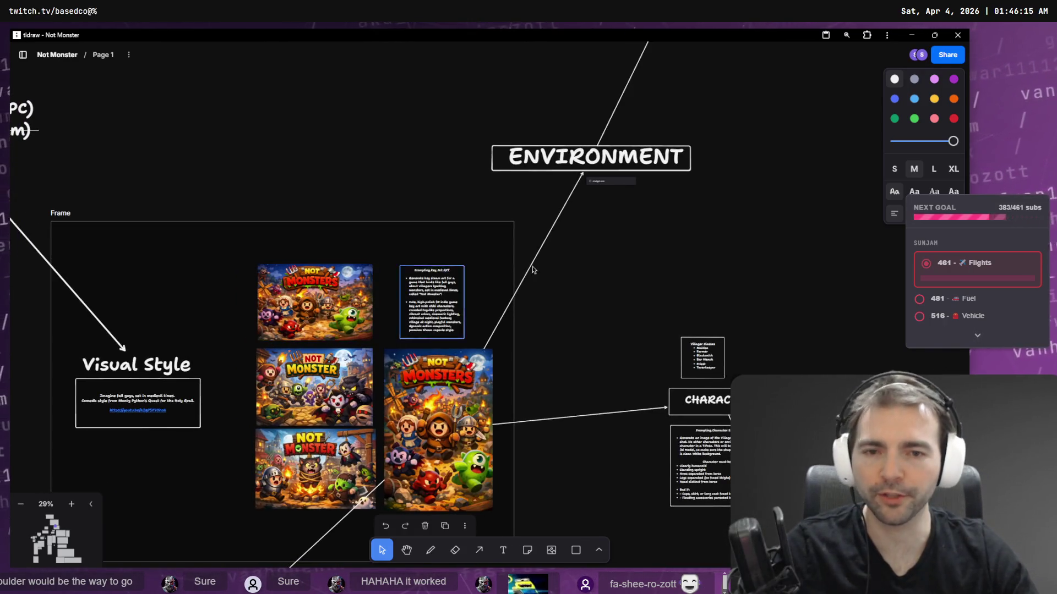
scroll(490, 231, down, 10)
scroll(412, 437, up, 10)
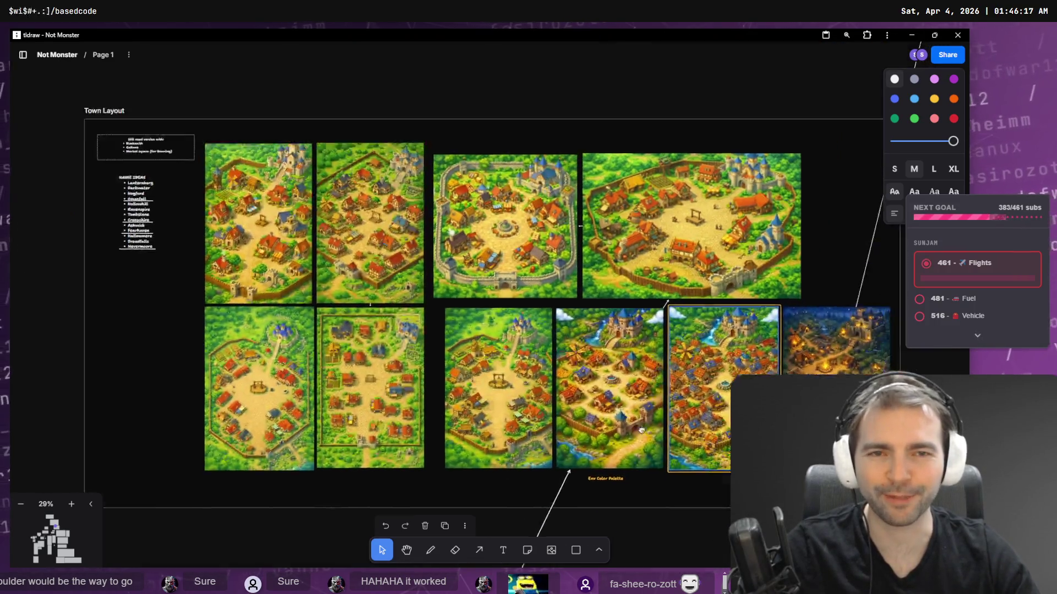
scroll(355, 519, down, 10)
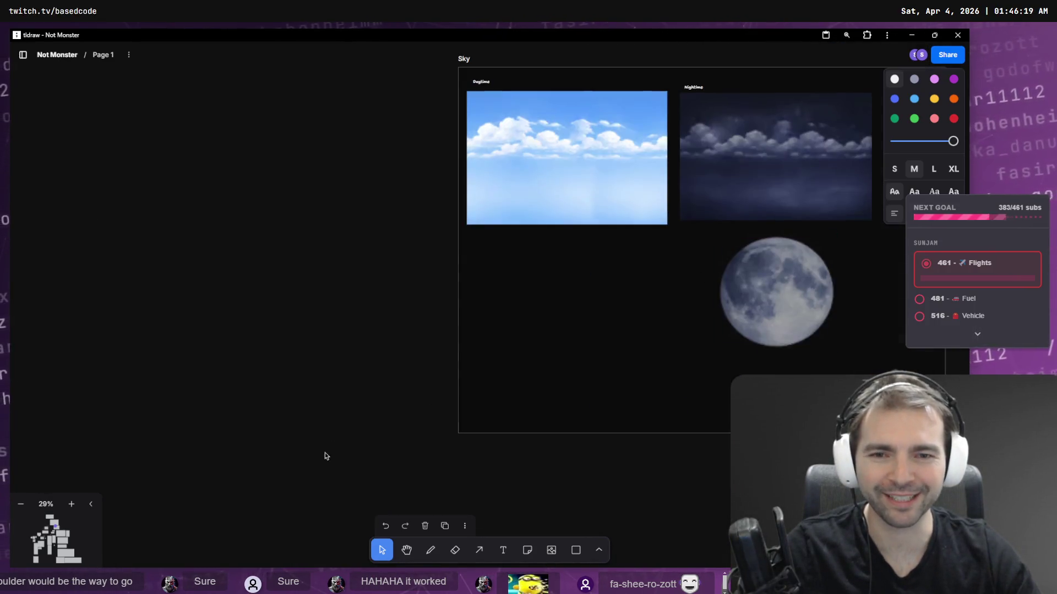
scroll(196, 520, up, 10)
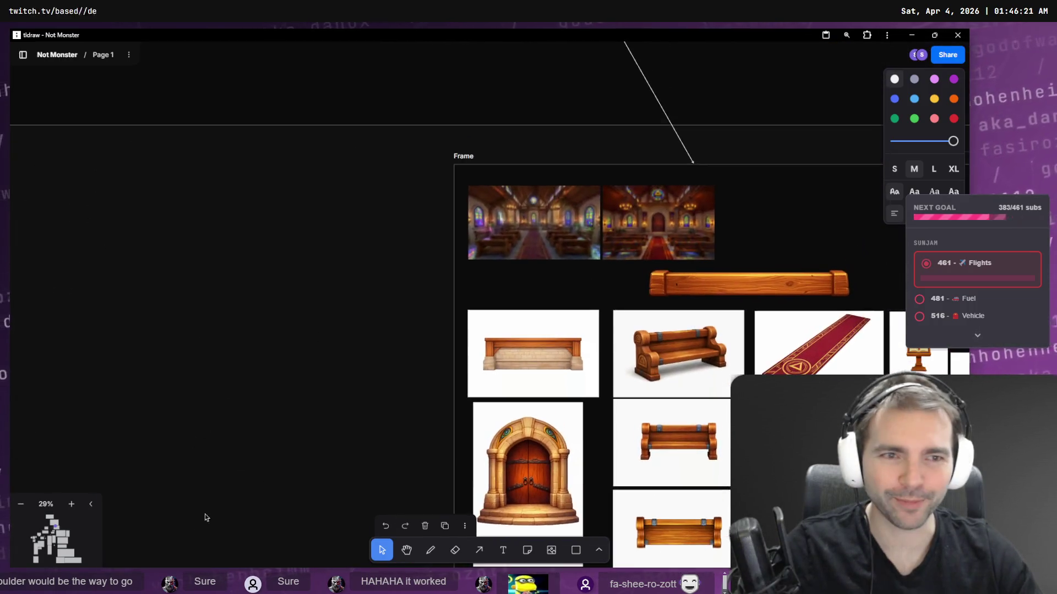
scroll(496, 342, down, 5)
scroll(495, 342, right, 8)
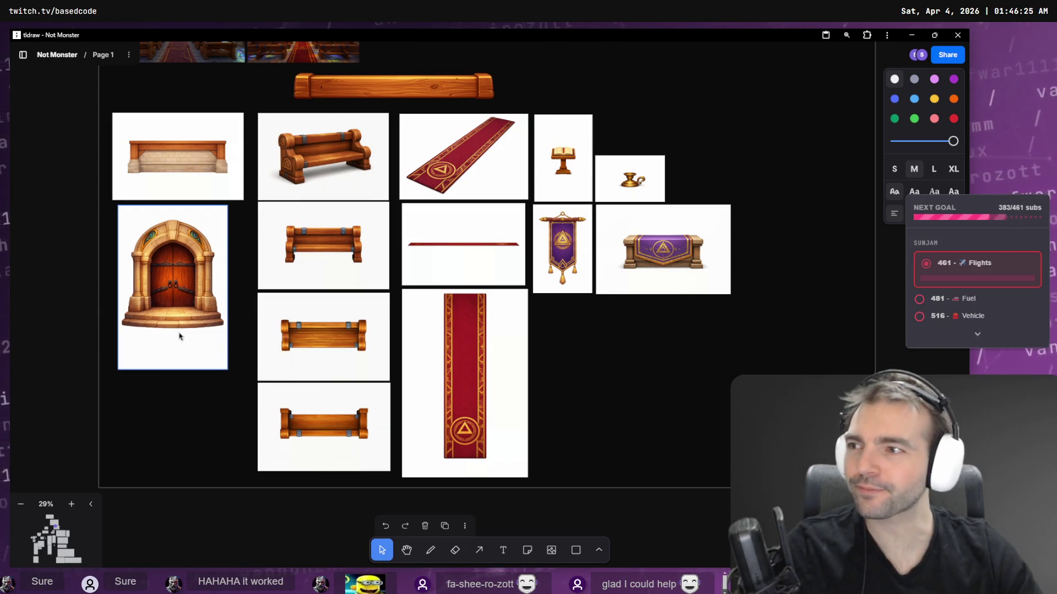
key(alt+Tab)
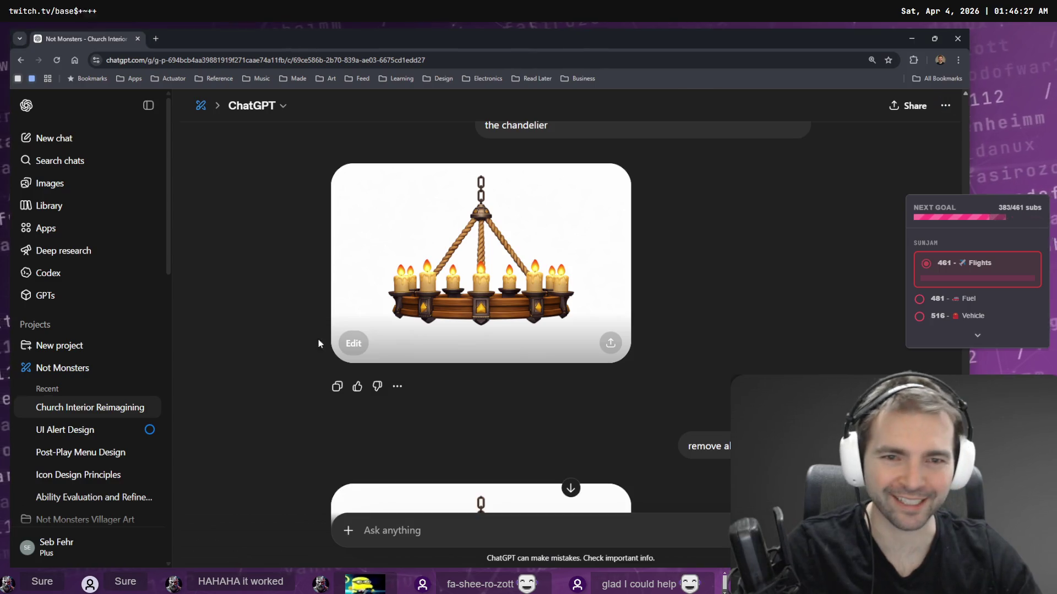
- Dictate the prompt 'Change the camera's perspective to Top Down. Keep just 4 ropes.' into ChatGPT
scroll(489, 351, down, 5)
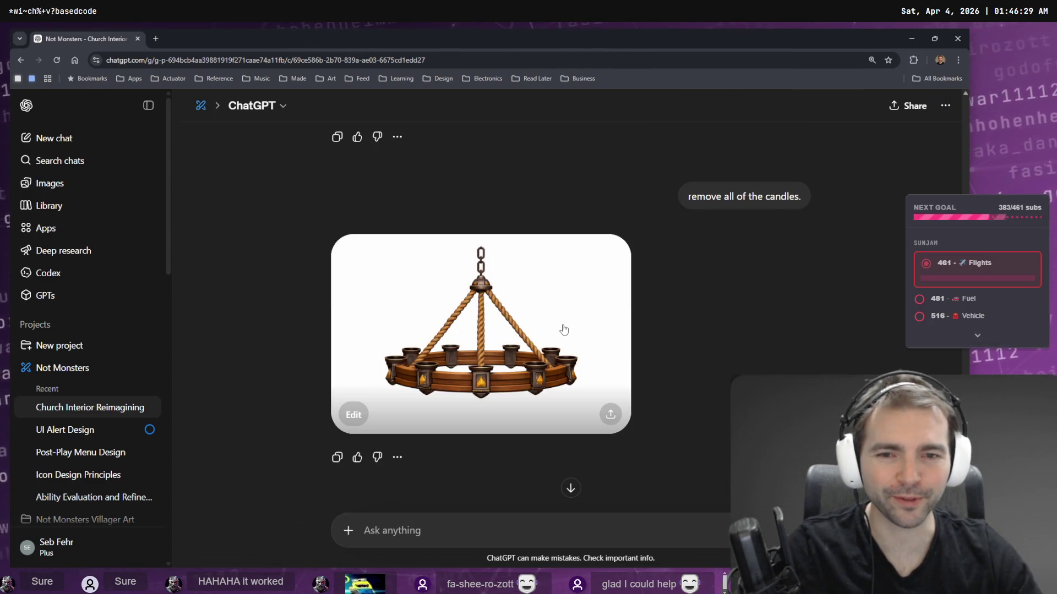
scroll(577, 364, up, 4)
scroll(495, 353, down, 5)
scroll(487, 286, up, 4)
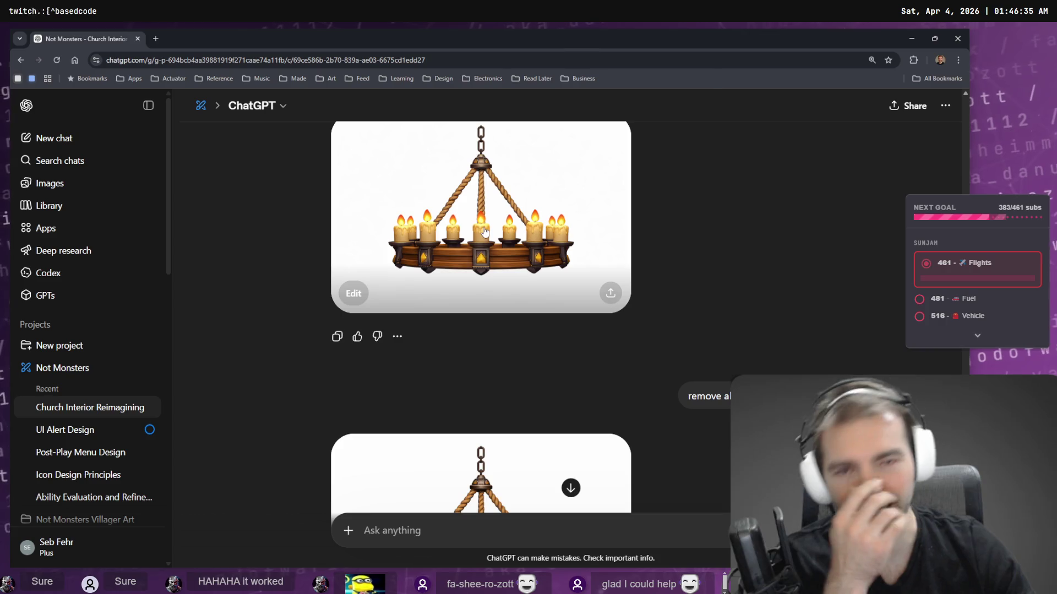
scroll(490, 242, down, 5)
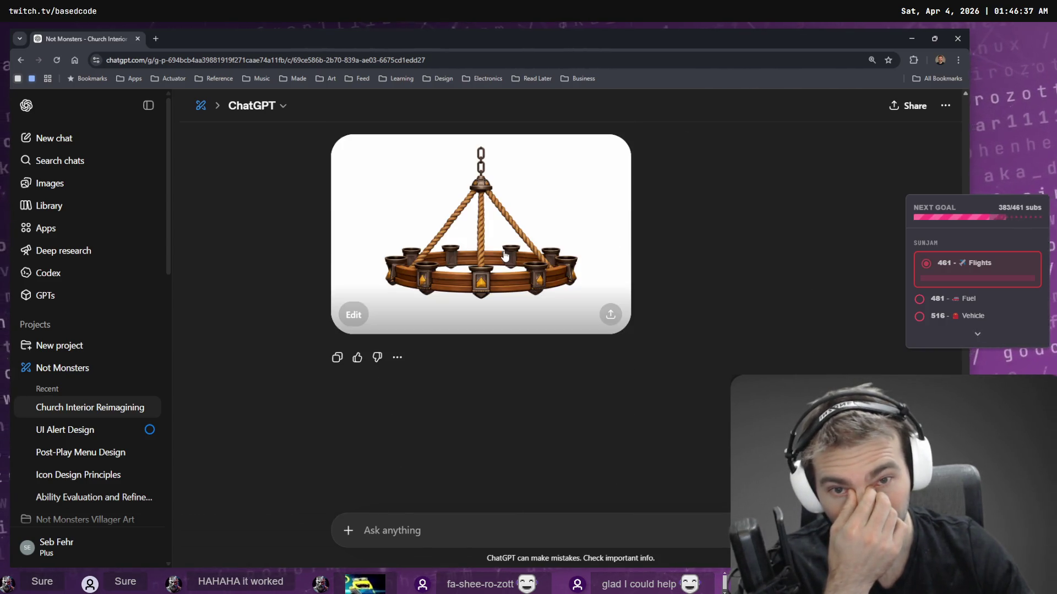
scroll(509, 289, up, 5)
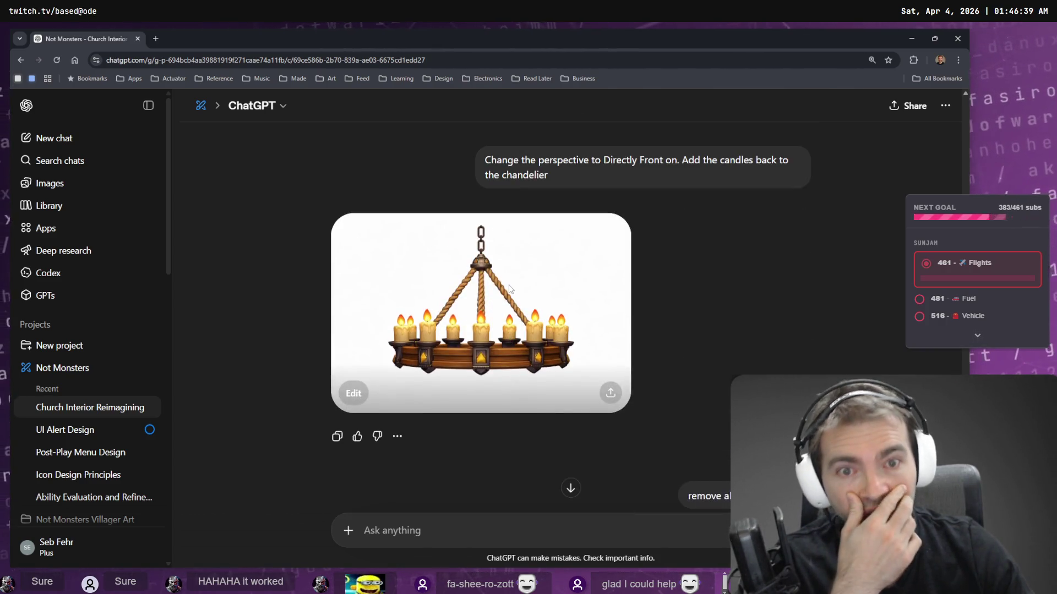
scroll(515, 290, down, 5)
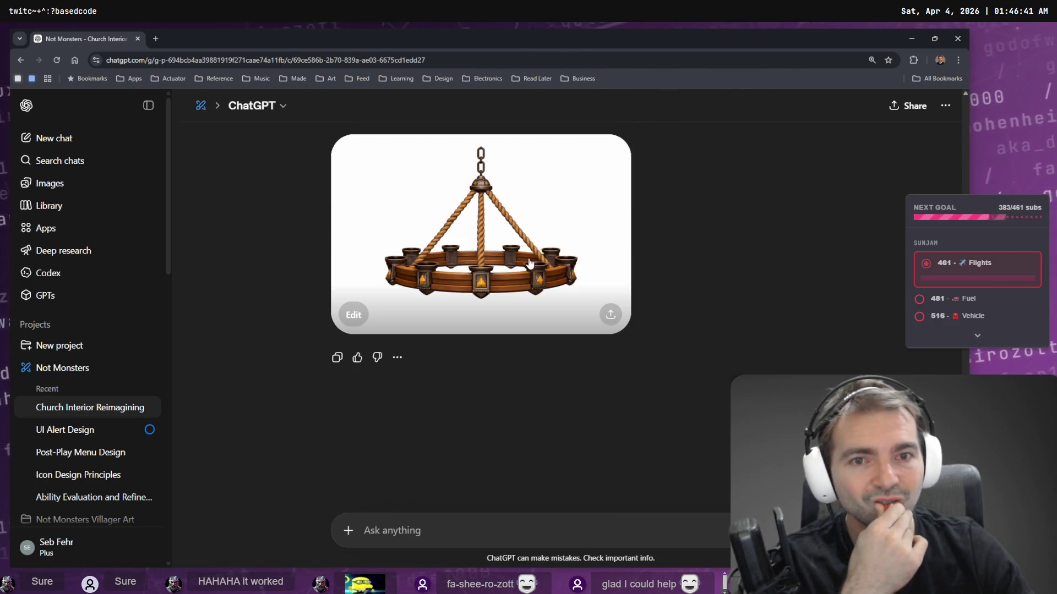
click(456, 533)
key(super+h)
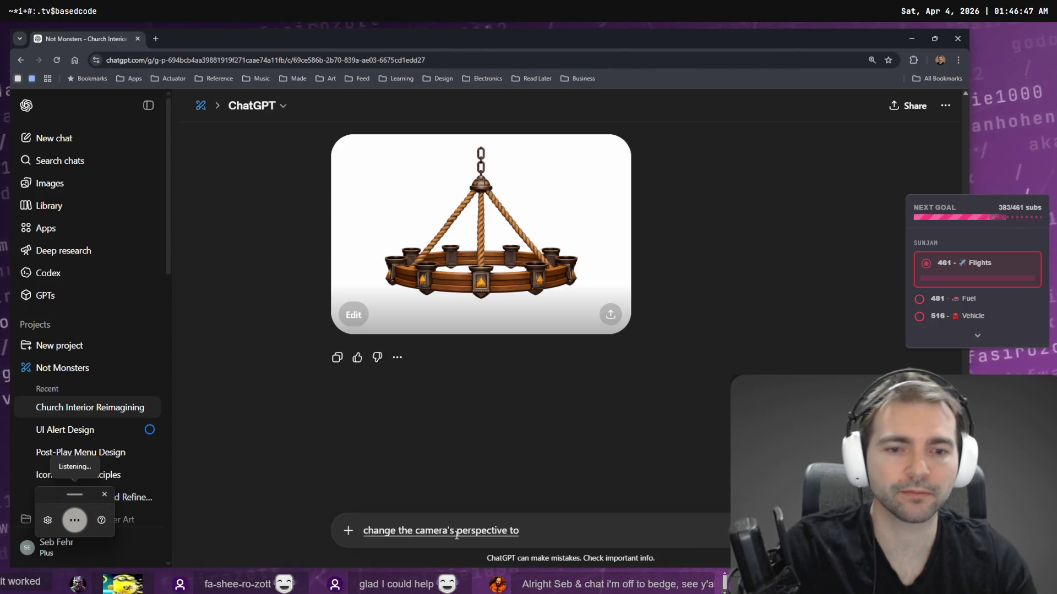
key(super+h)
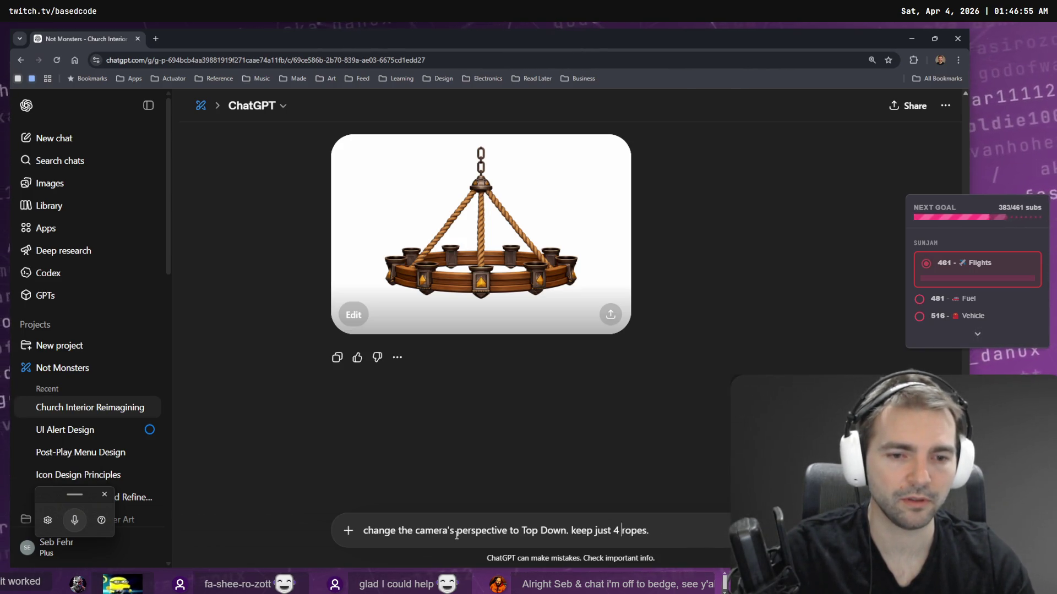
- Capitalize 'Keep' and 'Change' in the prompt and send it to ChatGPT
key(Delete)
text(K)
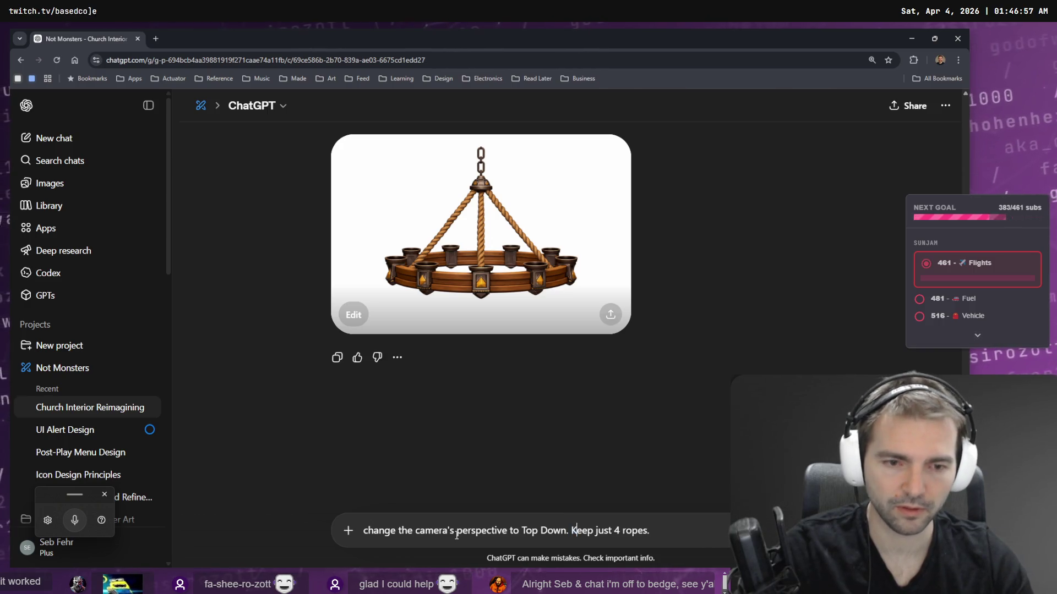
key(Delete)
text(C)
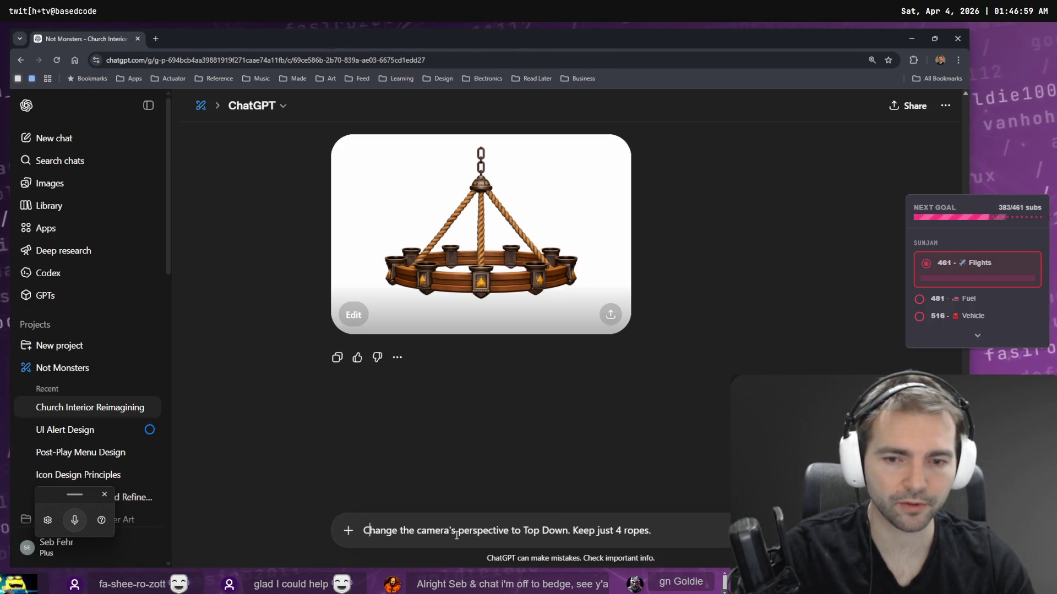
key(Return)
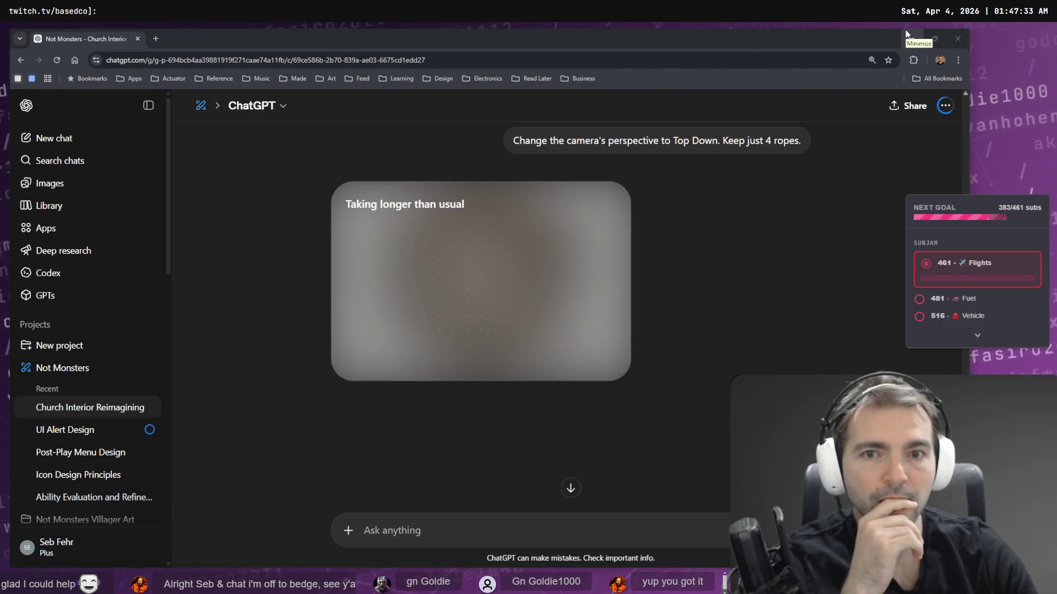
click(908, 36)
- Make the church assets frame taller and move it to the right
scroll(599, 433, up, 5)
scroll(571, 373, down, 4)
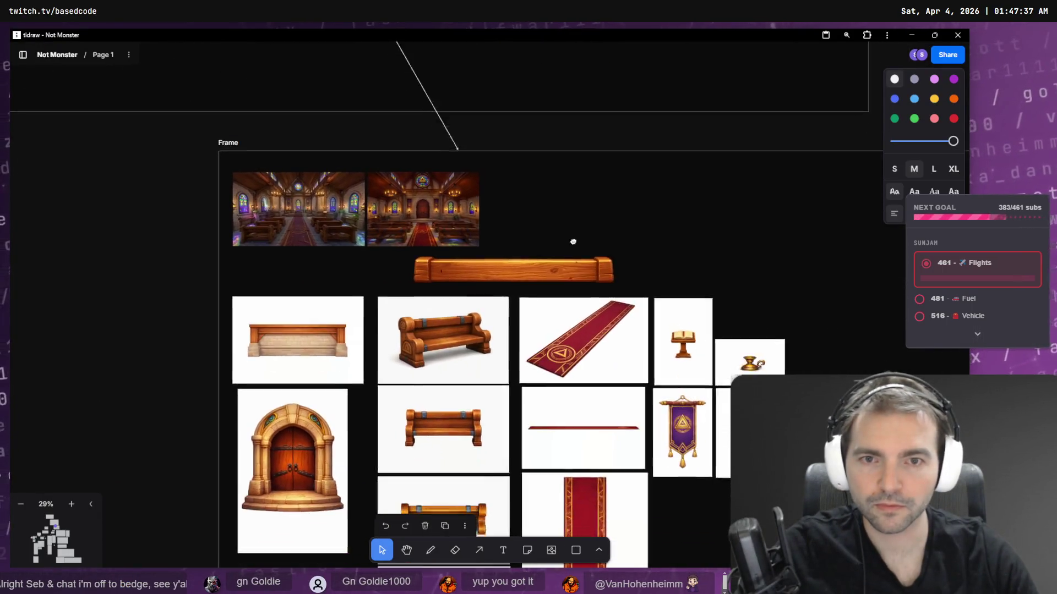
scroll(378, 215, down, 10)
scroll(376, 225, down, 2)
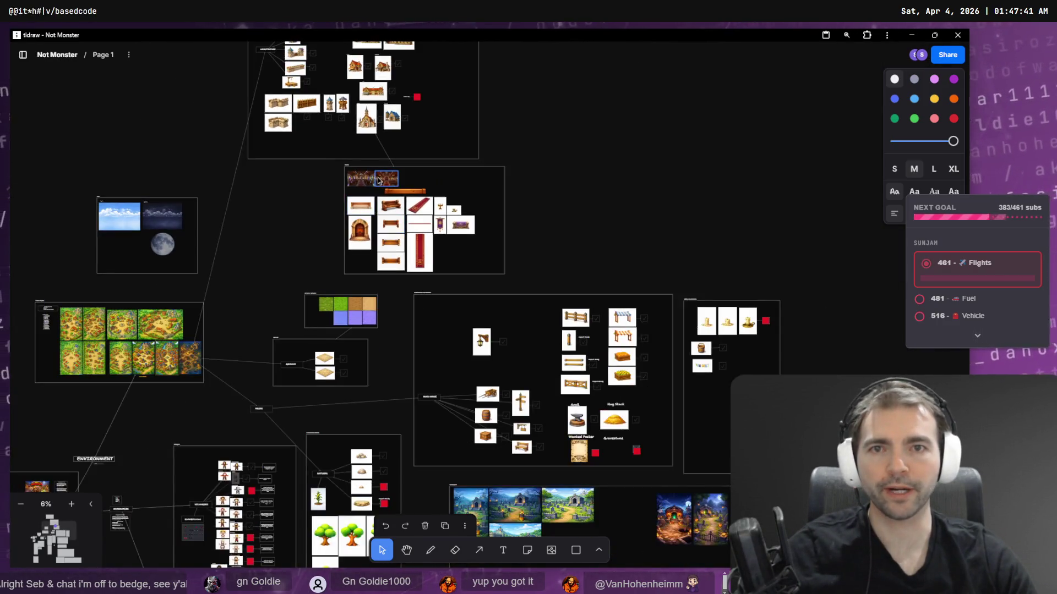
click(429, 256)
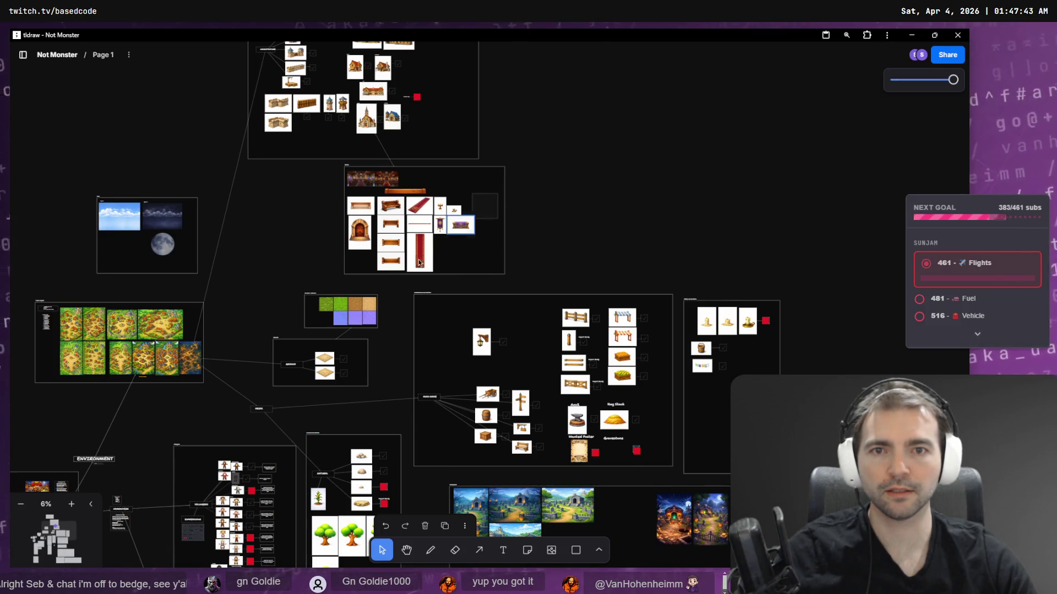
scroll(368, 238, up, 5)
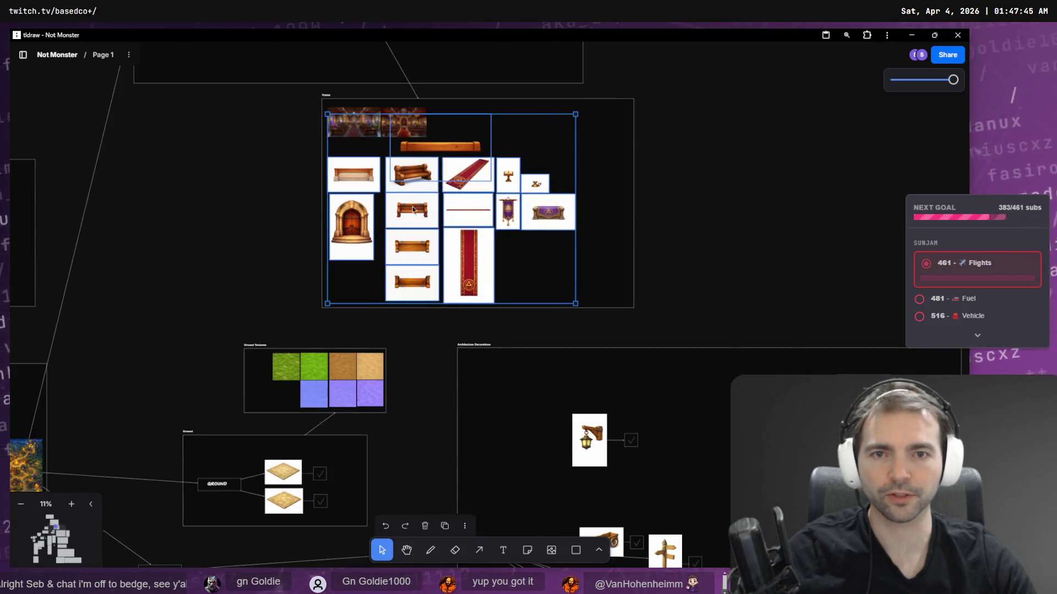
click(624, 292)
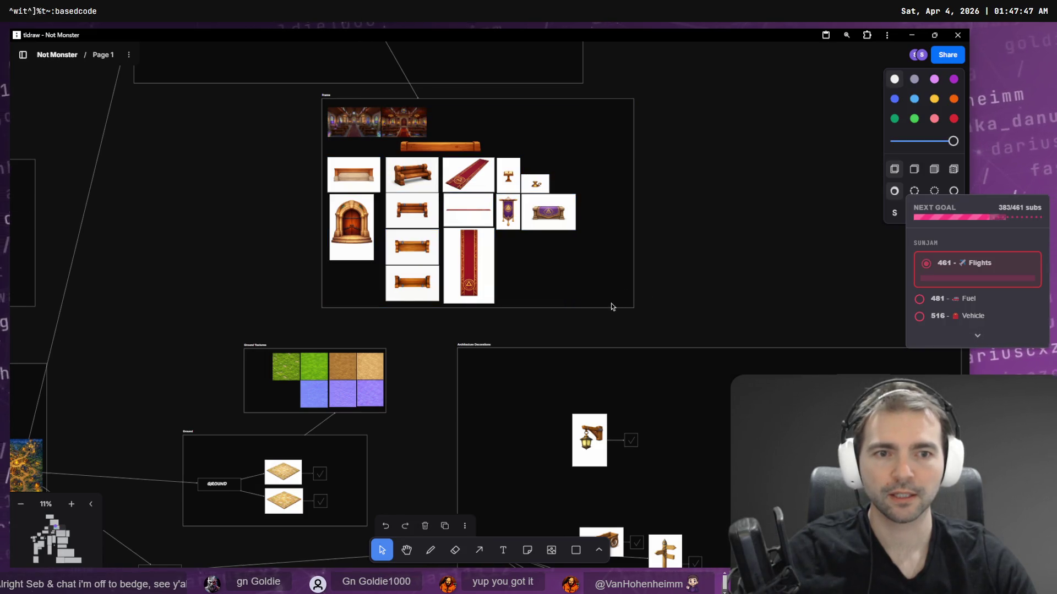
click(610, 305)
drag(547, 309, 547, 324)
mouse_move(605, 155)
mouse_down()
mouse_move(377, 318)
mouse_move(540, 184)
mouse_move(498, 163)
mouse_move(874, 145)
mouse_move(881, 127)
mouse_move(893, 243)
mouse_move(884, 199)
mouse_up()
- Shift the prop images down inside the chapel props frame
scroll(881, 166, up, 8)
scroll(610, 400, down, 5)
mouse_move(619, 348)
mouse_down()
mouse_move(745, 229)
mouse_move(553, 414)
mouse_up()
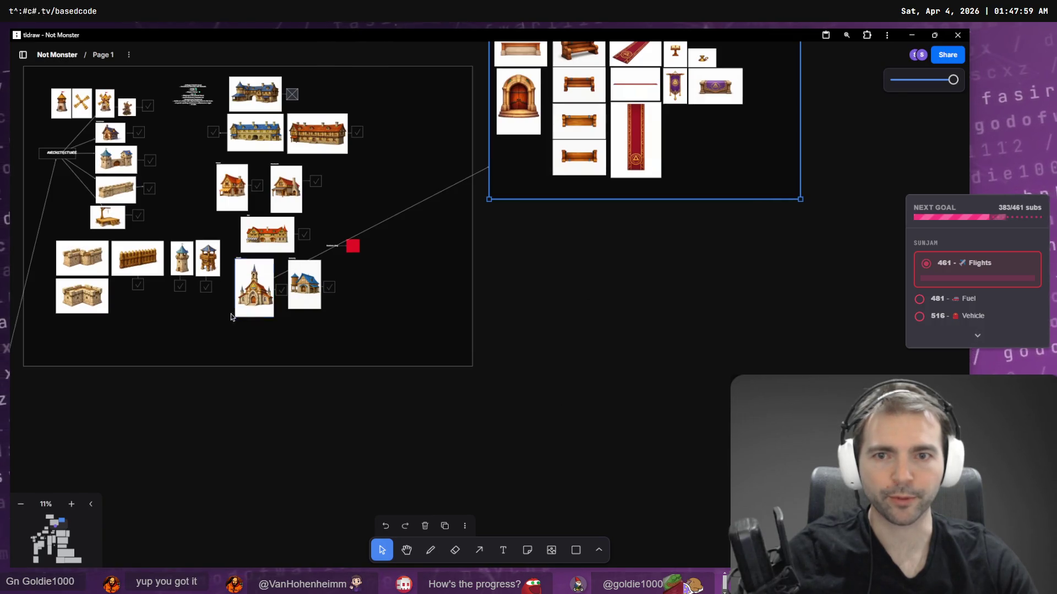
mouse_move(512, 272)
mouse_down()
mouse_move(603, 378)
mouse_move(529, 368)
mouse_up()
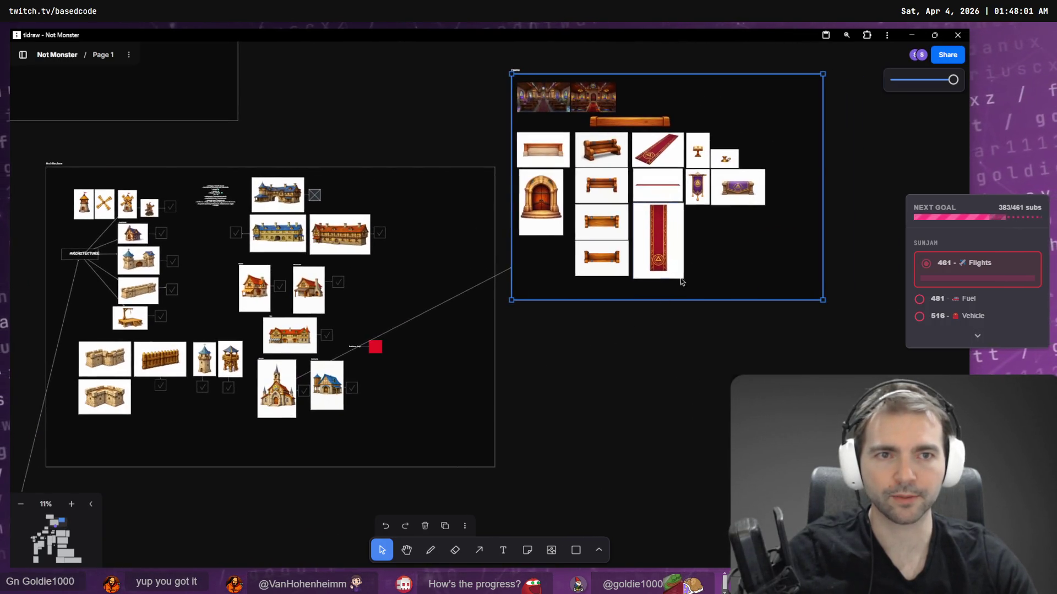
click(534, 158)
mouse_move(788, 279)
mouse_down()
mouse_move(743, 209)
mouse_move(576, 91)
mouse_move(518, 88)
mouse_up()
drag(546, 147, 551, 170)
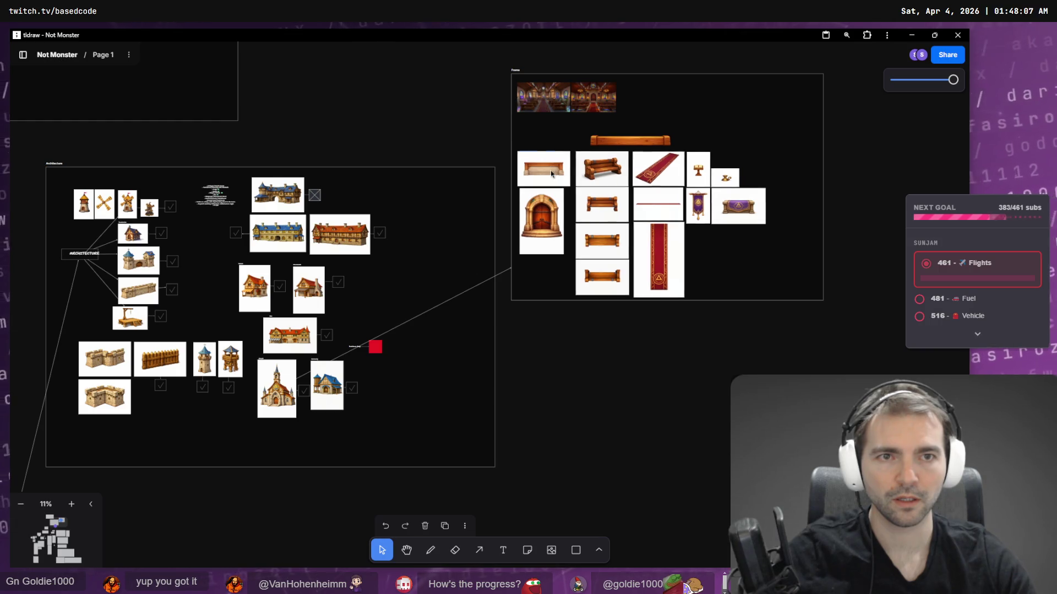
- Enlarge both church interior images and move the long bench below the purple altar
click(550, 98)
click(613, 110)
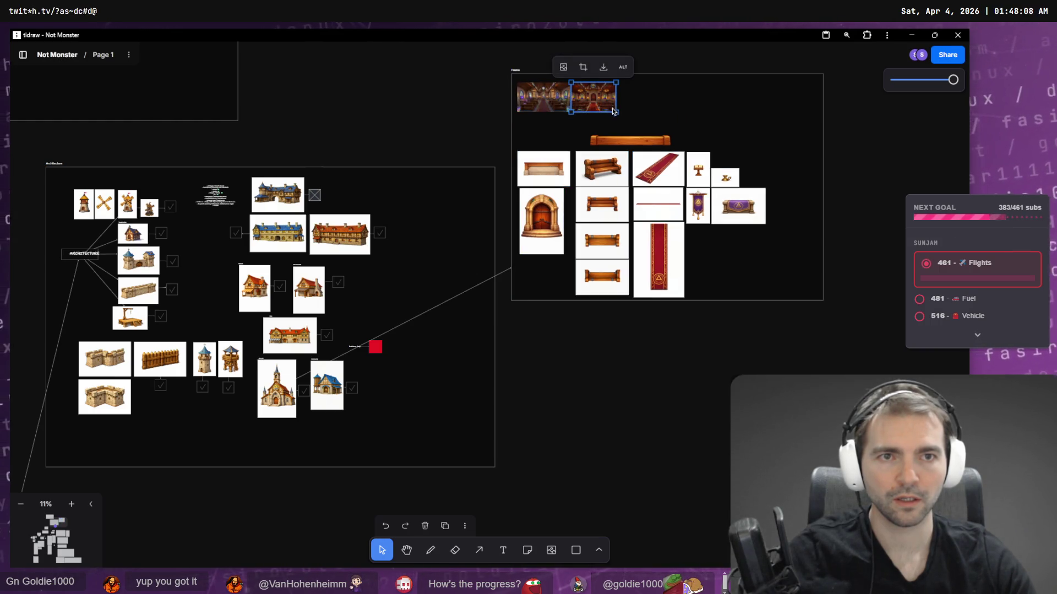
shift+click(559, 109)
mouse_move(617, 114)
mouse_down()
mouse_move(738, 138)
mouse_move(726, 145)
mouse_up()
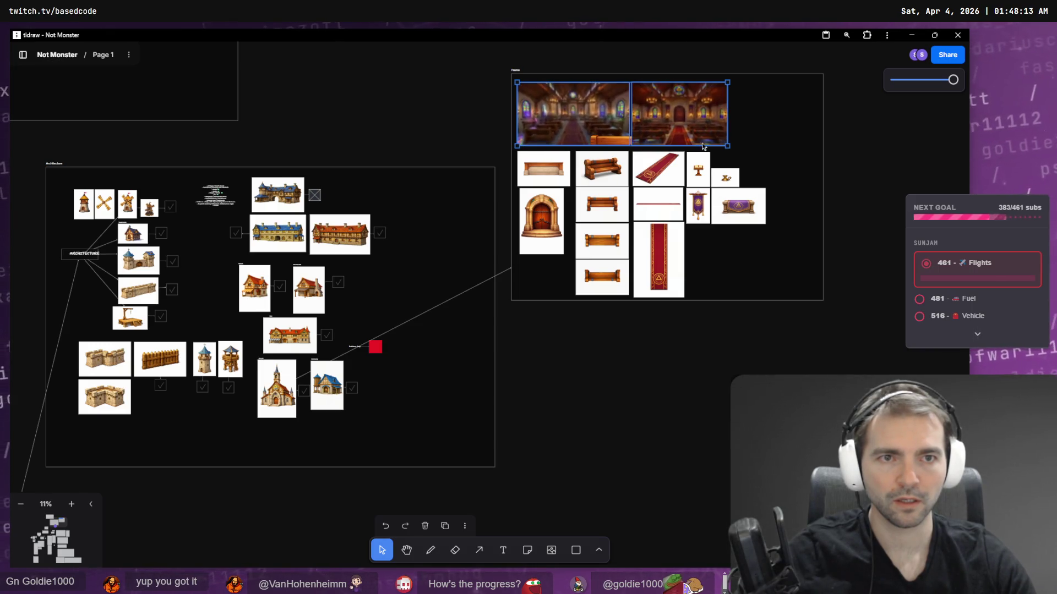
mouse_move(609, 143)
mouse_down()
mouse_move(733, 253)
mouse_move(697, 238)
mouse_move(707, 236)
mouse_up()
click(741, 129)
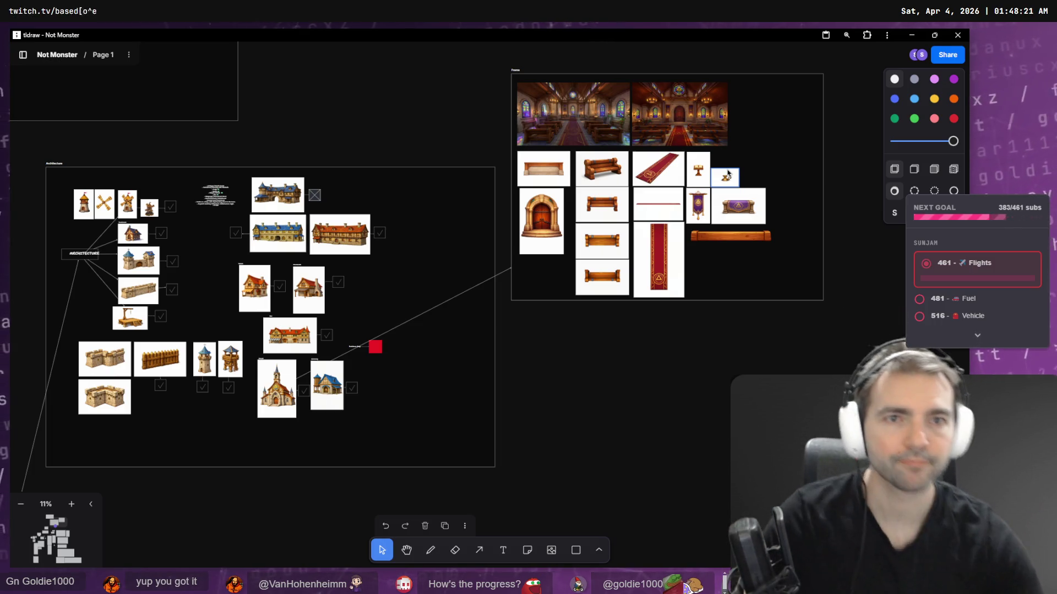
key(alt+Tab)
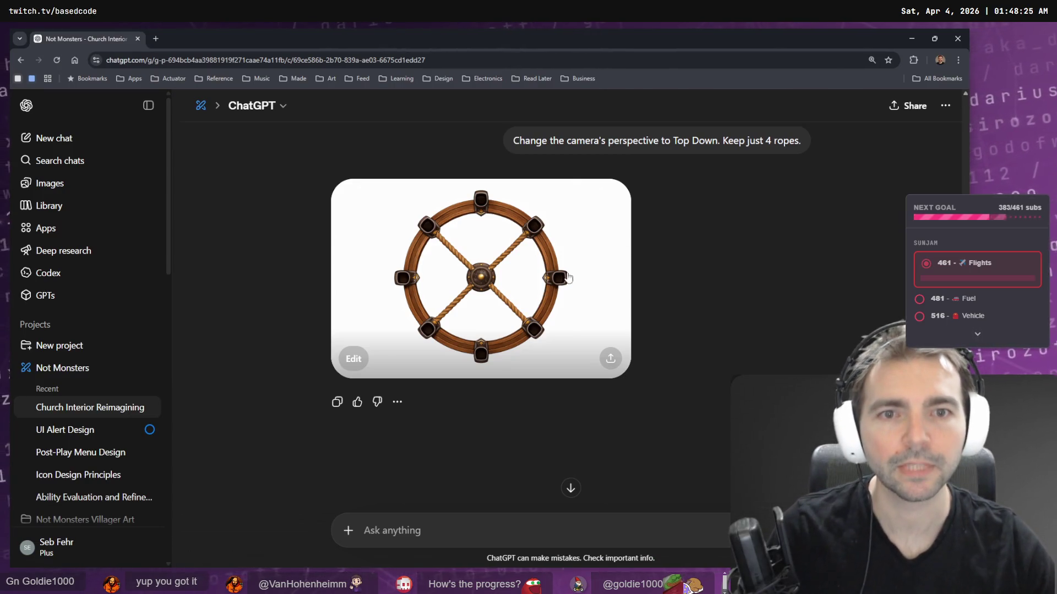
- Dictate a request to redraw the top-down chandelier straight front-on with no perspective
scroll(610, 264, up, 5)
scroll(611, 264, down, 4)
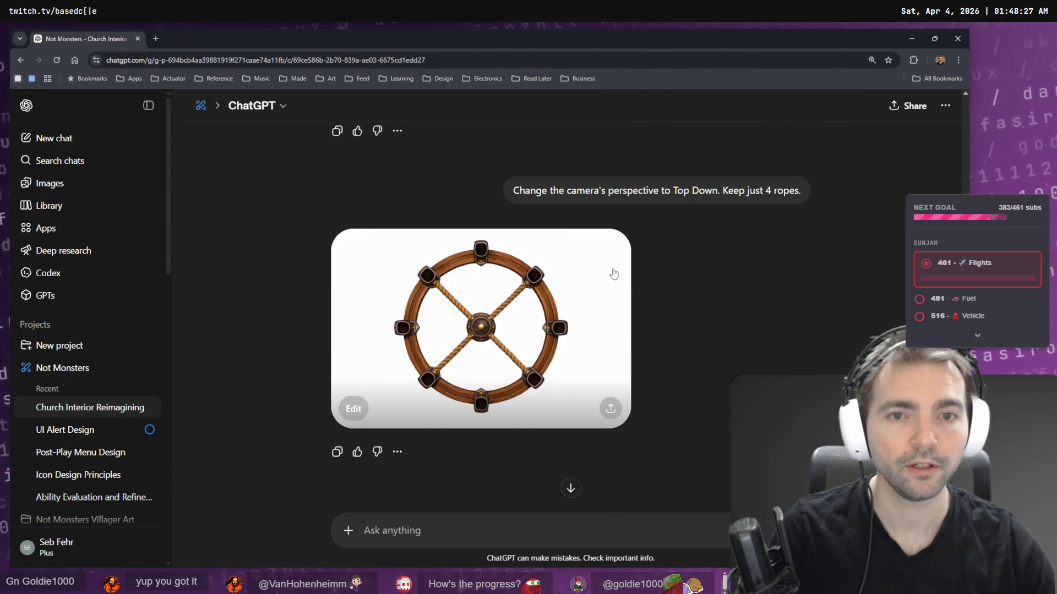
scroll(547, 372, up, 6)
scroll(544, 352, down, 7)
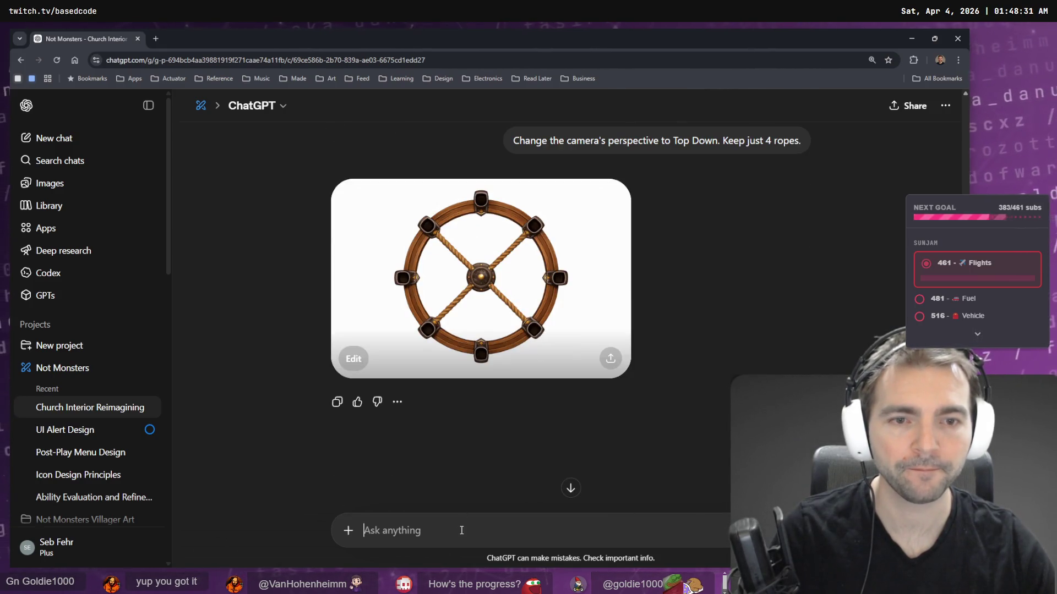
scroll(652, 176, up, 6)
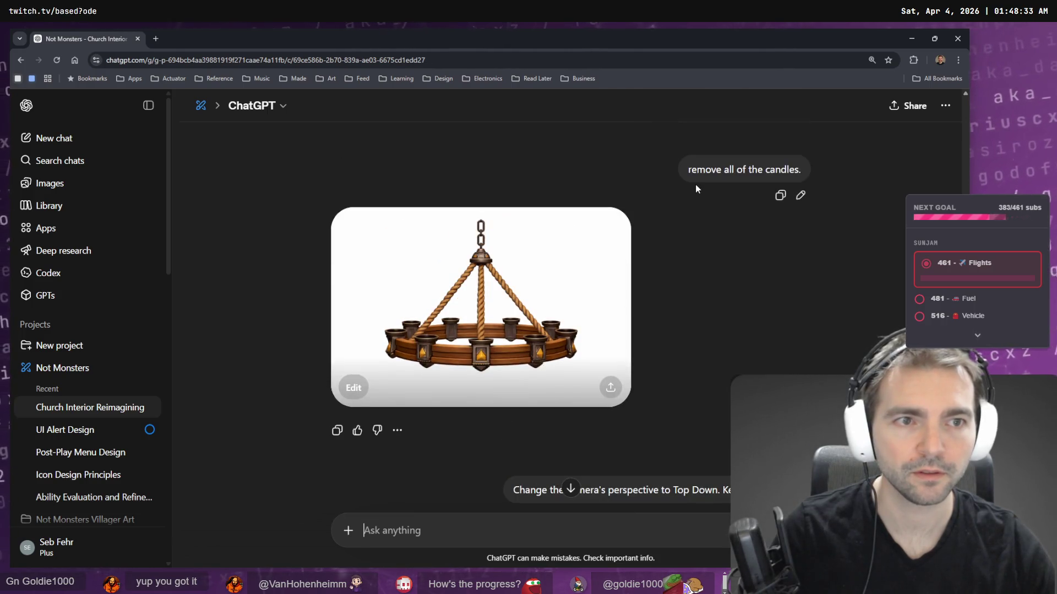
scroll(686, 242, down, 5)
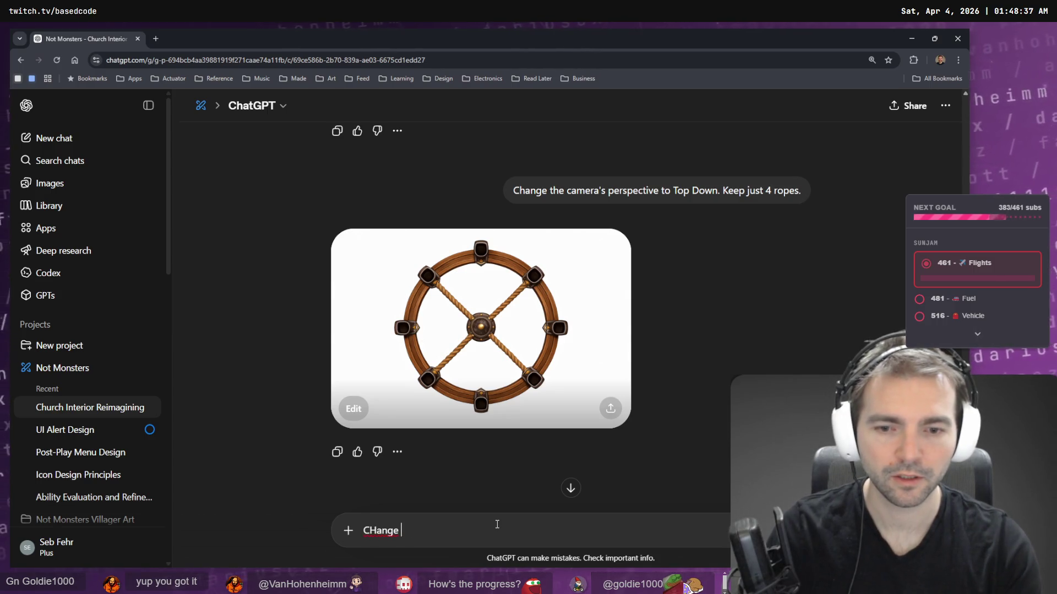
key(BackSpace)
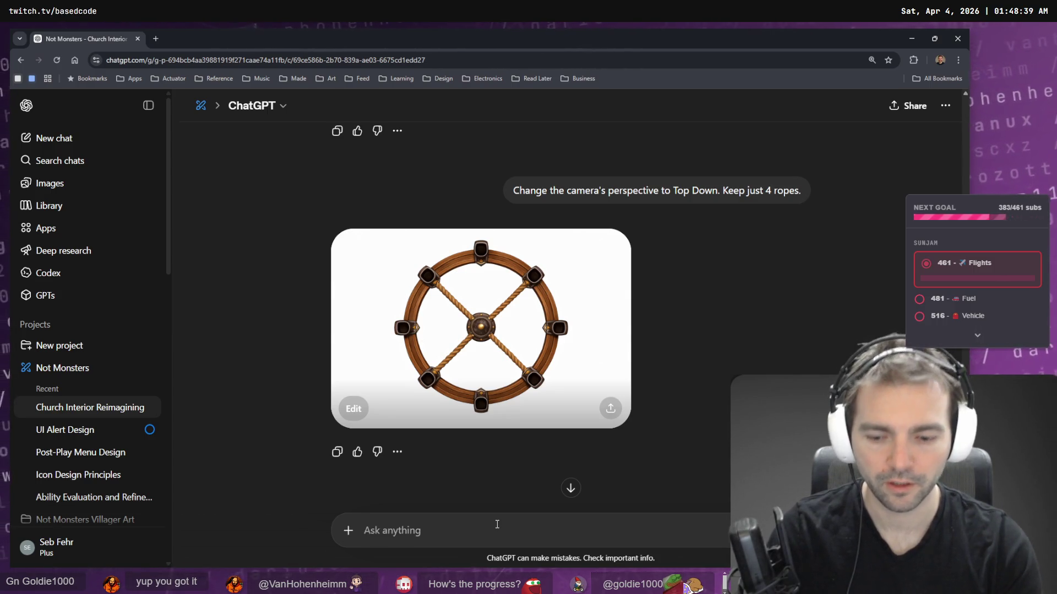
key(super+h)
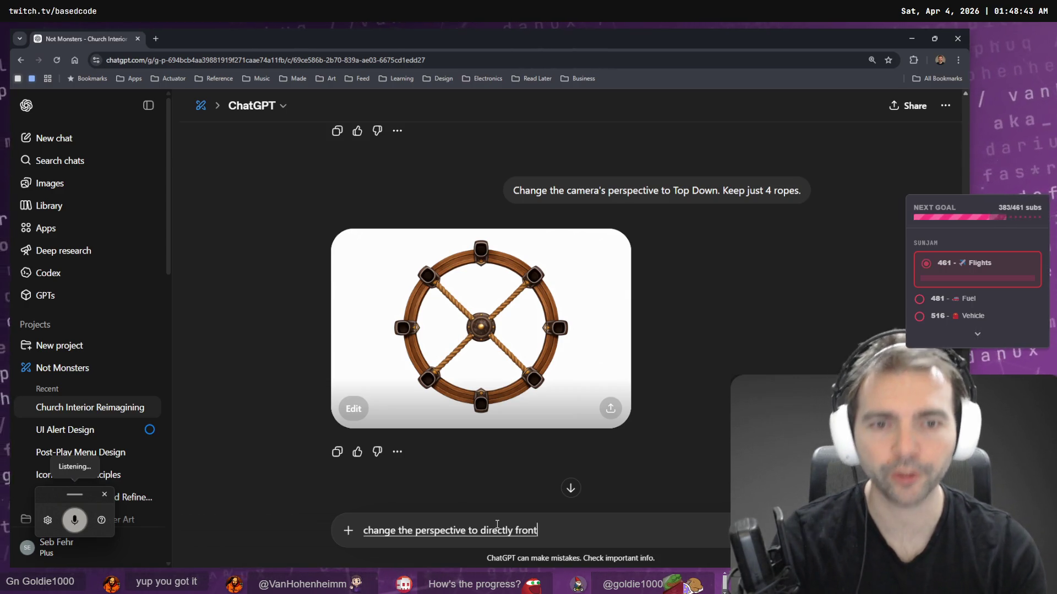
key(super+h)
- Replace 'perspective' with 'angle', ask for a completely orthographic projection, and send
key(ctrl+shift+Left)
text(angle)
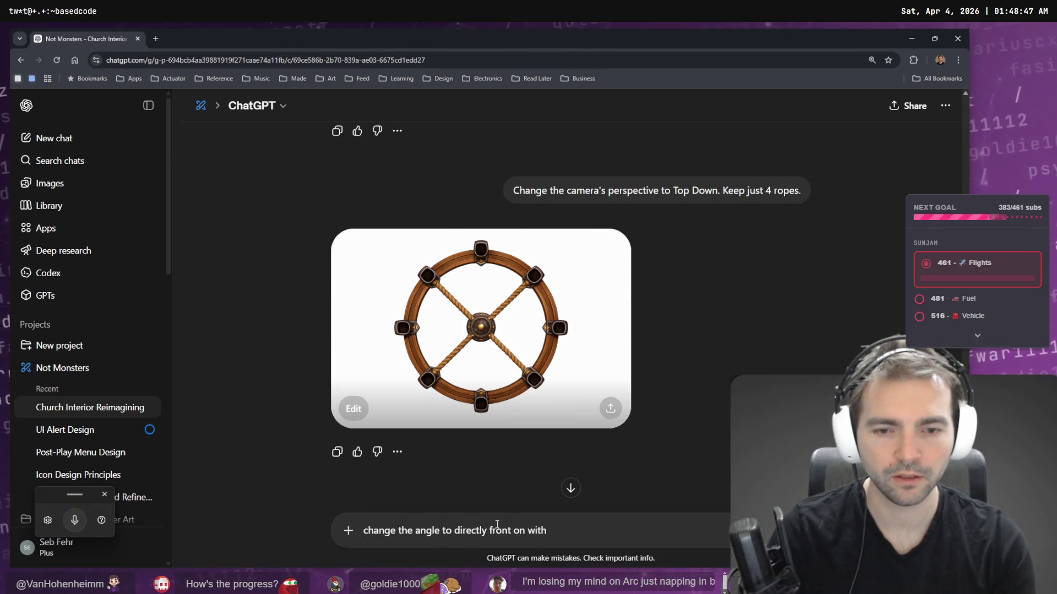
key(super+h)
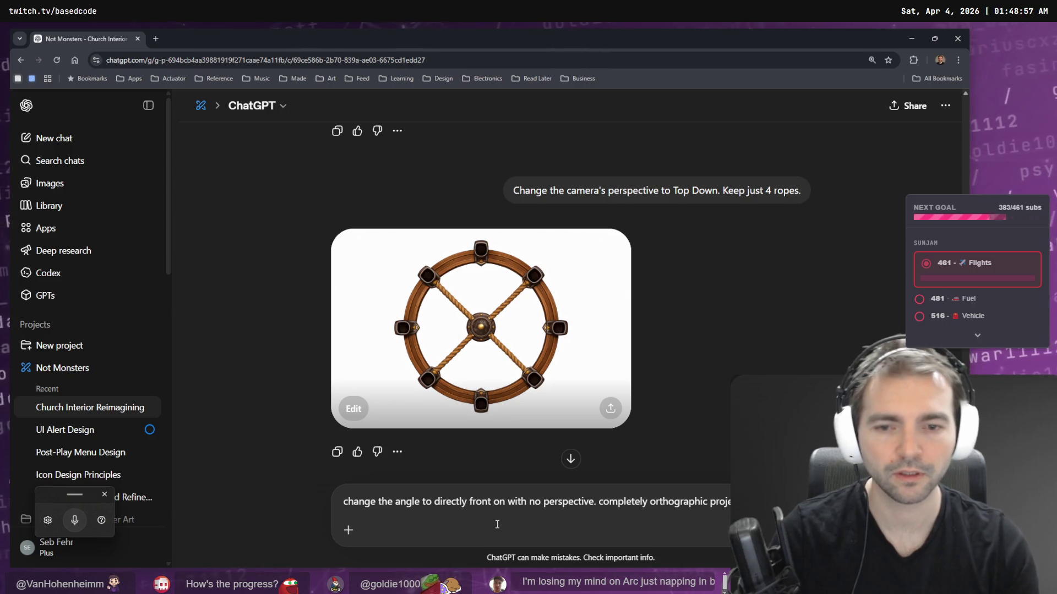
key(Return)
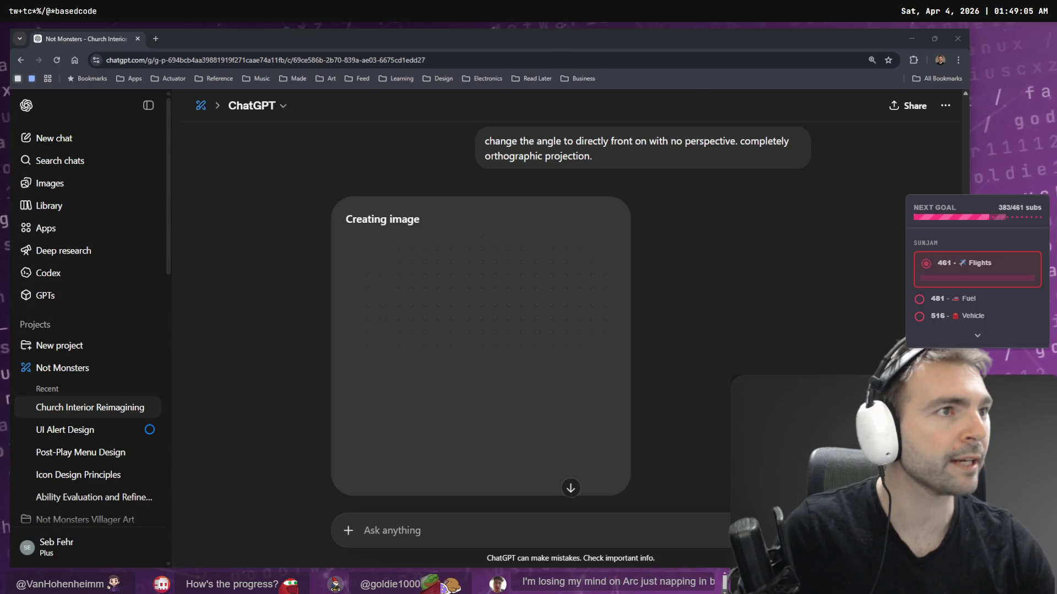
key(super+h)
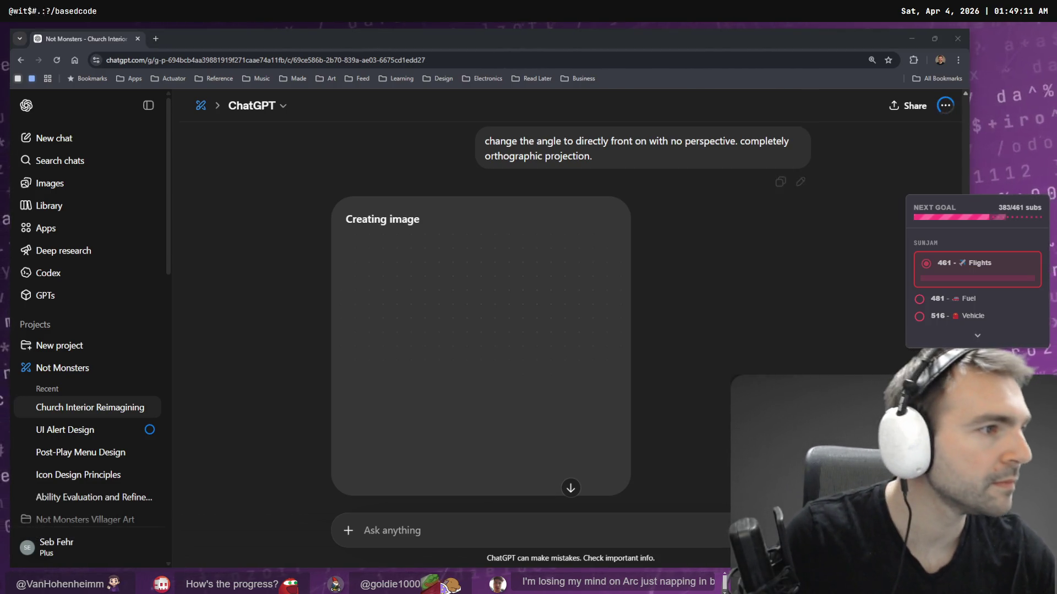
key(alt+Tab)
- Fly the Godot camera past the arched door, clerestory windows, pews and altar
key(w)
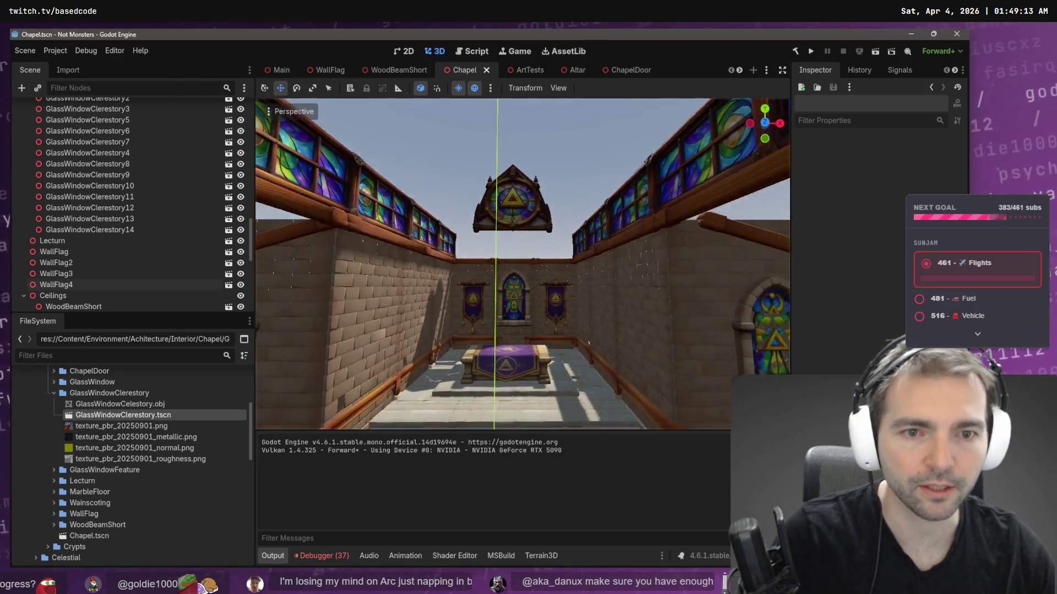
key(s)
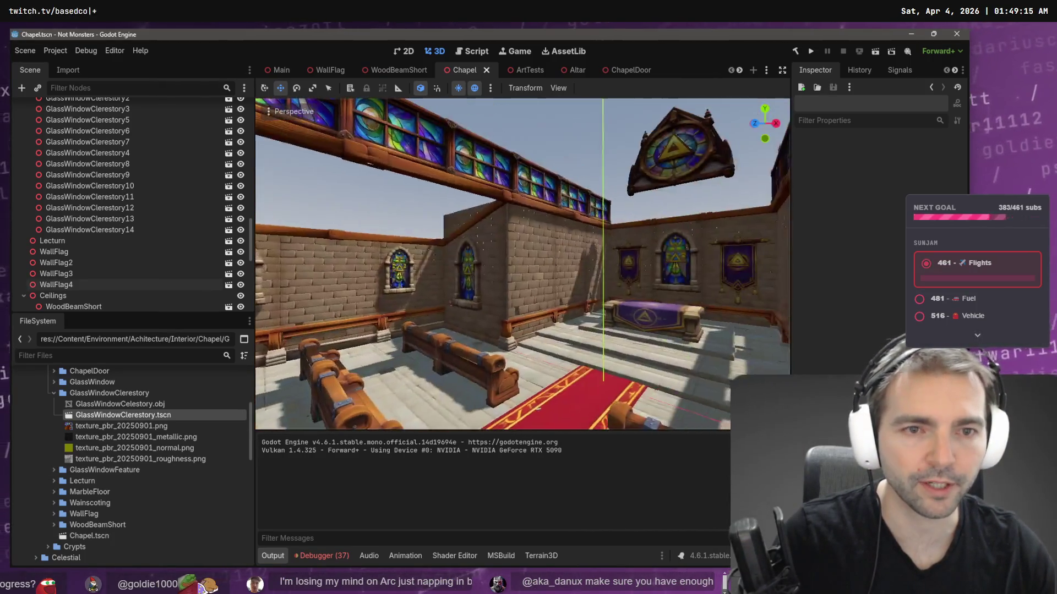
key(a)
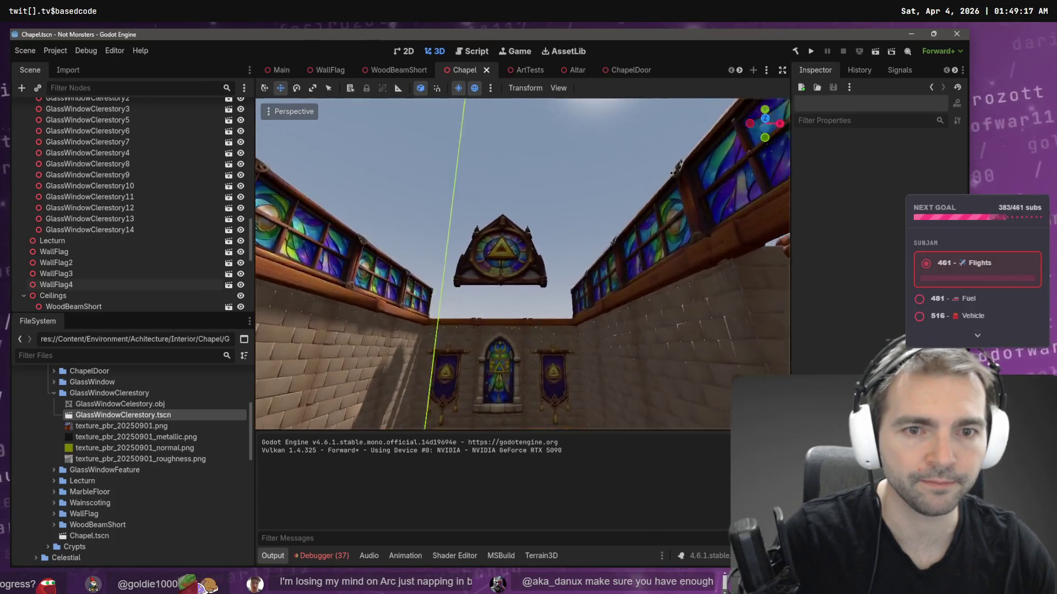
key(w)
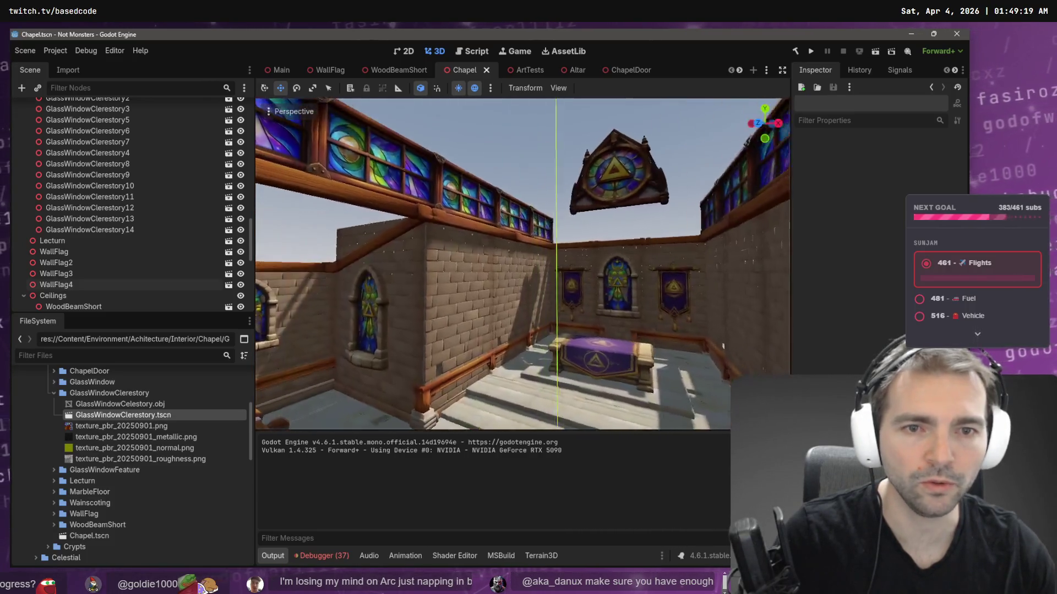
key(s)
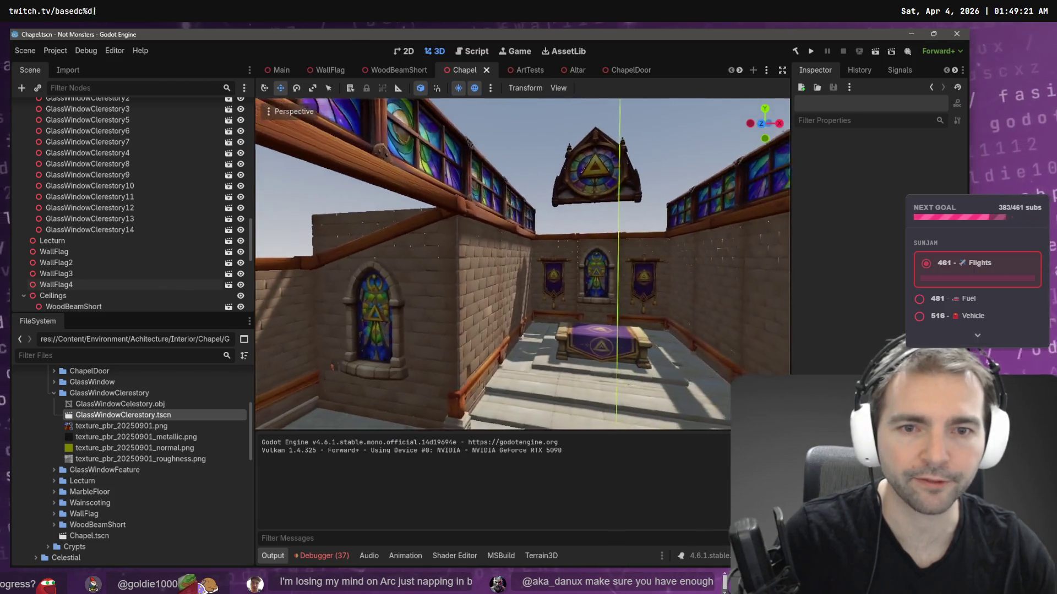
key(alt+Tab)
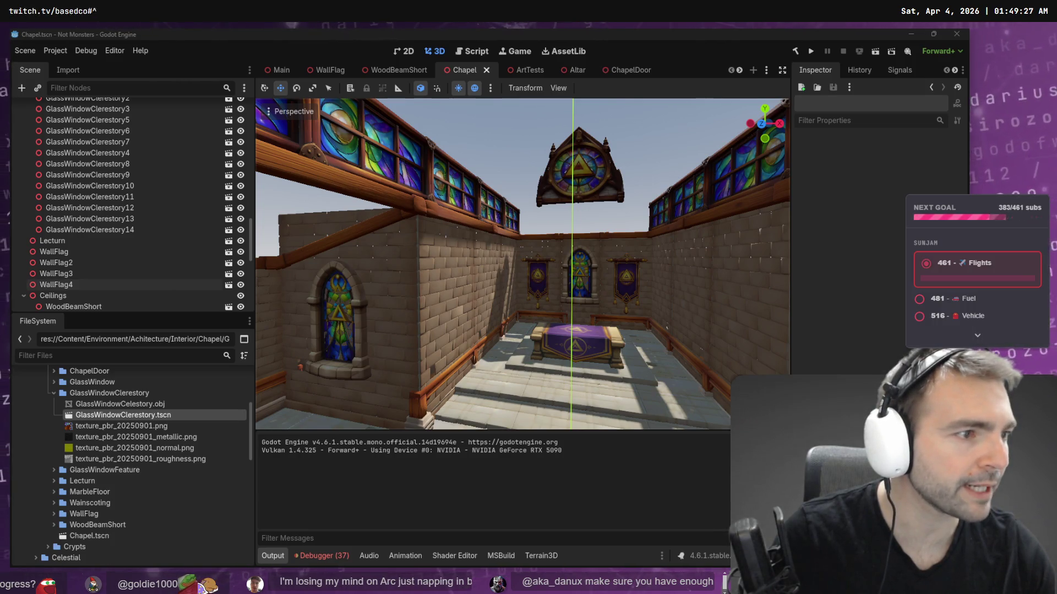
key(alt+Tab)
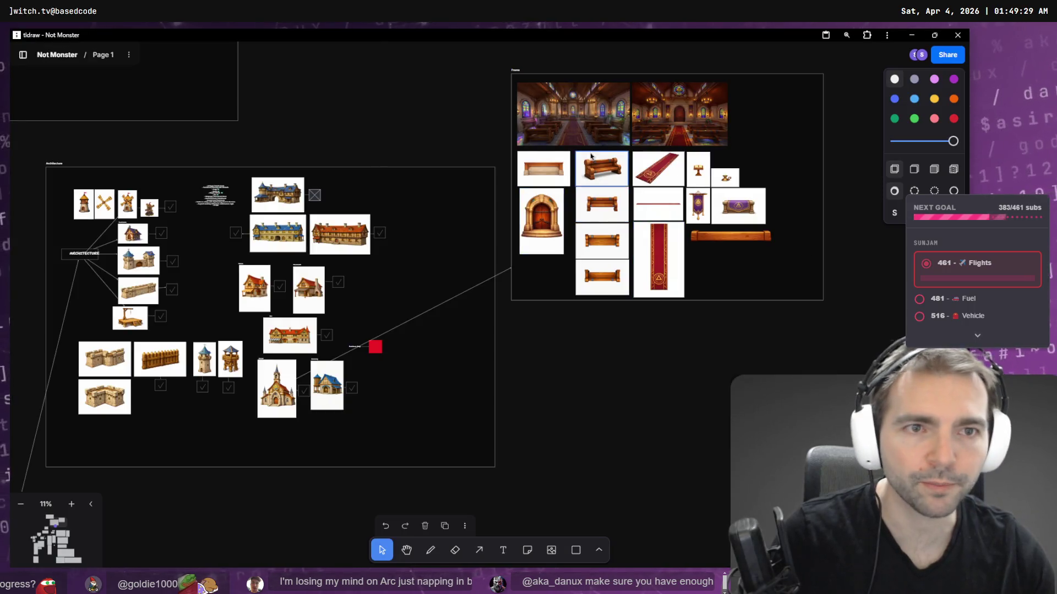
- Zoom the canvas to about 87% on the first church interior image
scroll(524, 215, up, 5)
scroll(522, 228, up, 8)
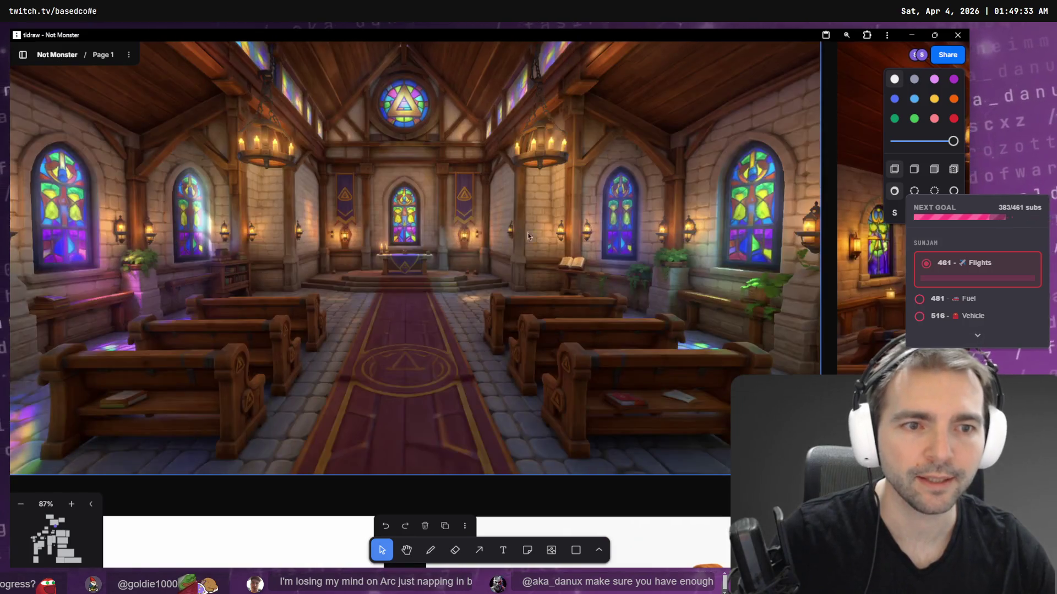
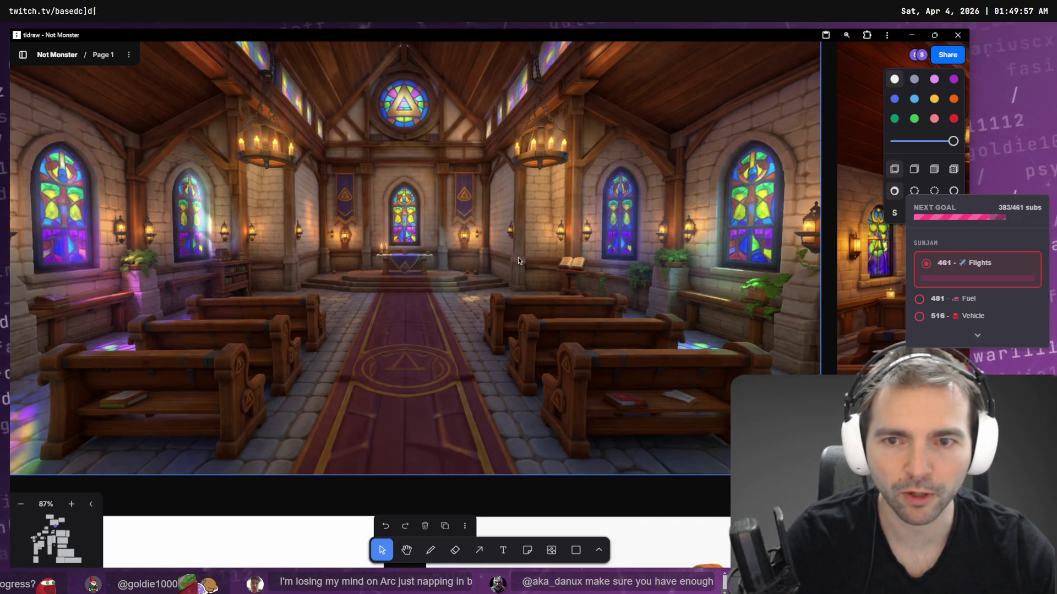
- Compare the Godot chapel scene against the tldraw concept art
key(alt+Tab)
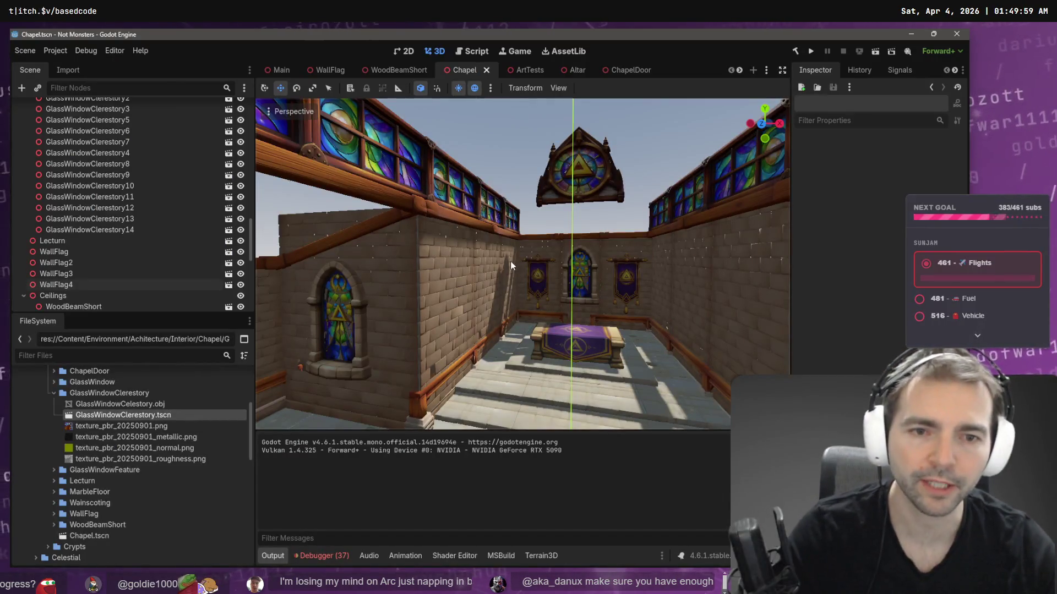
key(alt+Tab)
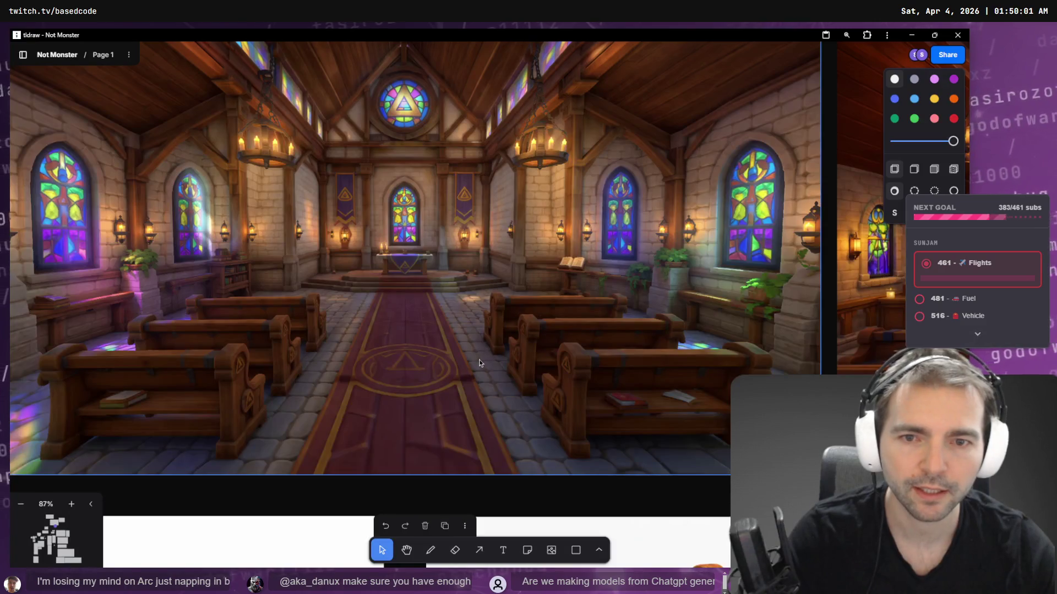
key(alt+Tab)
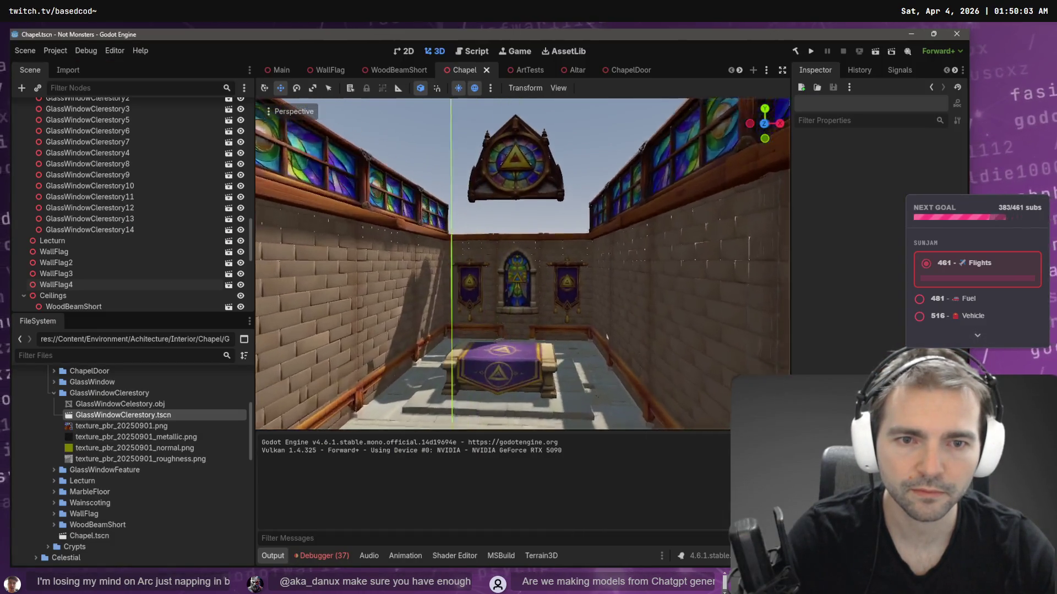
- Fly past the wall windows, pews and altar, recheck the art, and select the left Wainscoting rail
key(w)
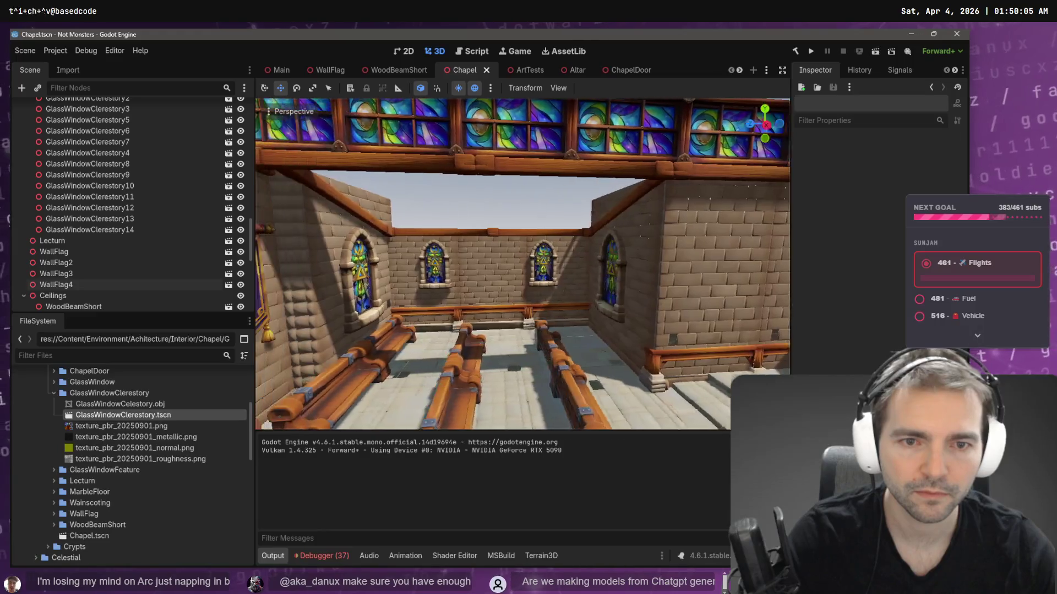
key(w)
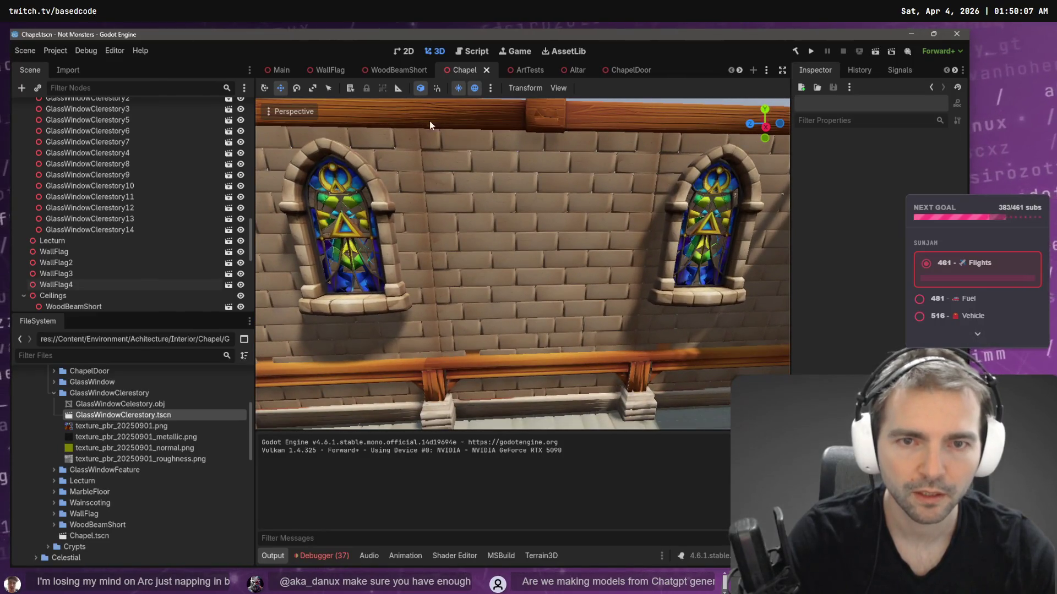
key(s)
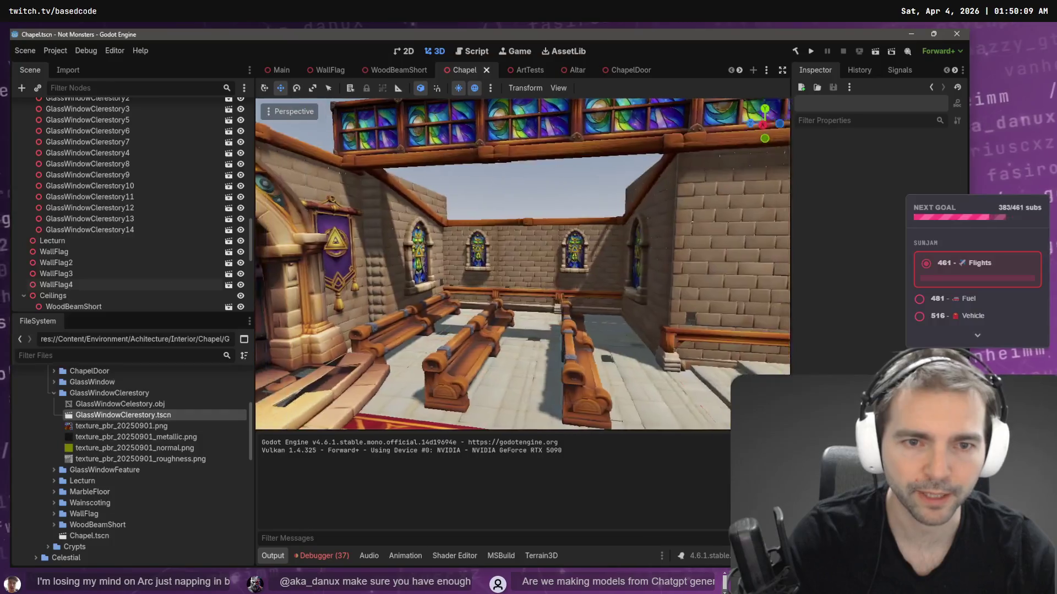
key(d)
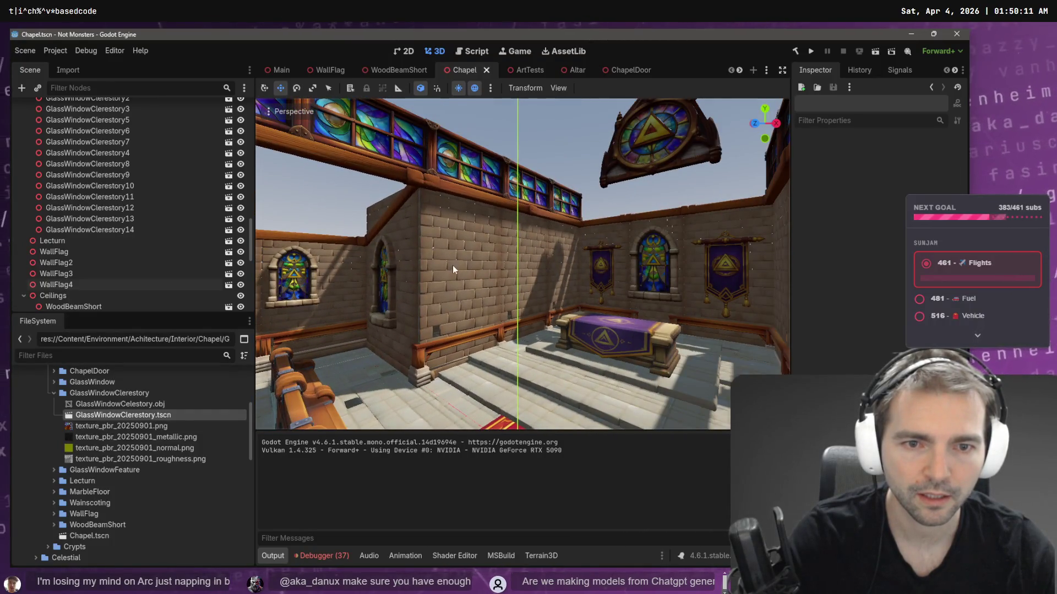
key(alt+Tab)
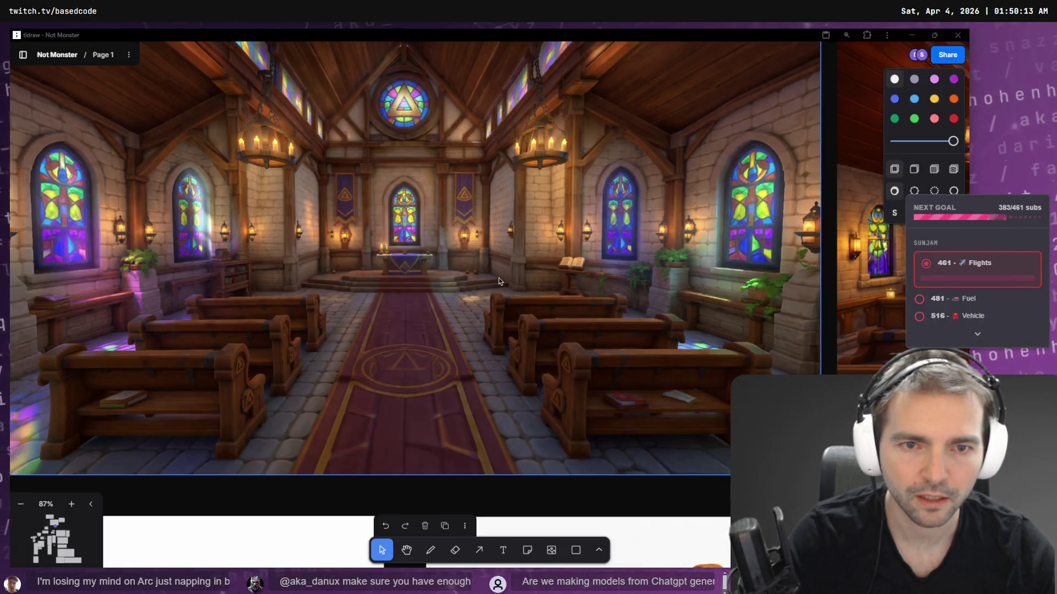
key(alt+Tab)
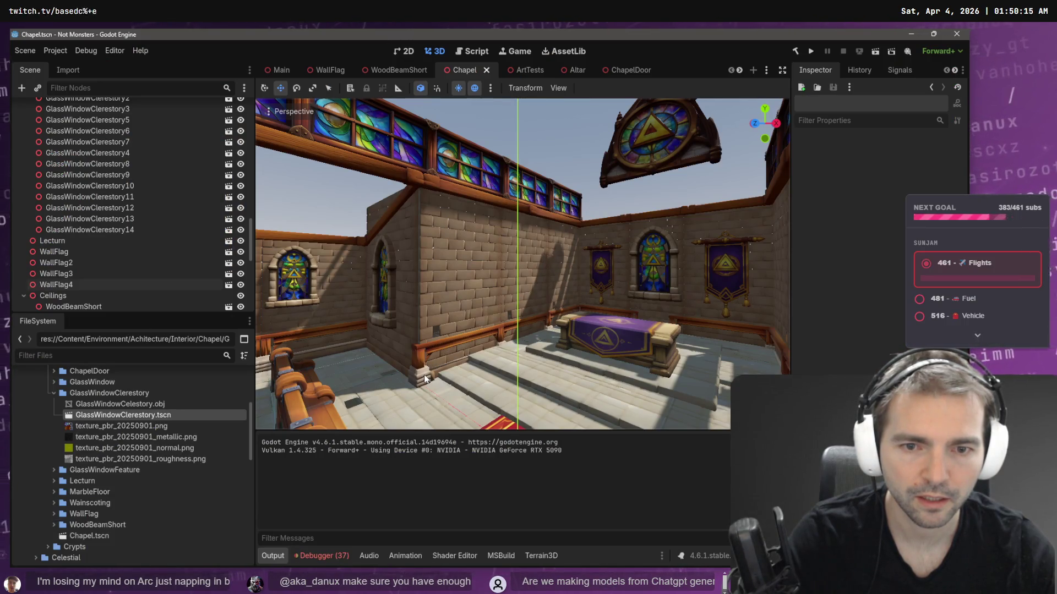
click(425, 379)
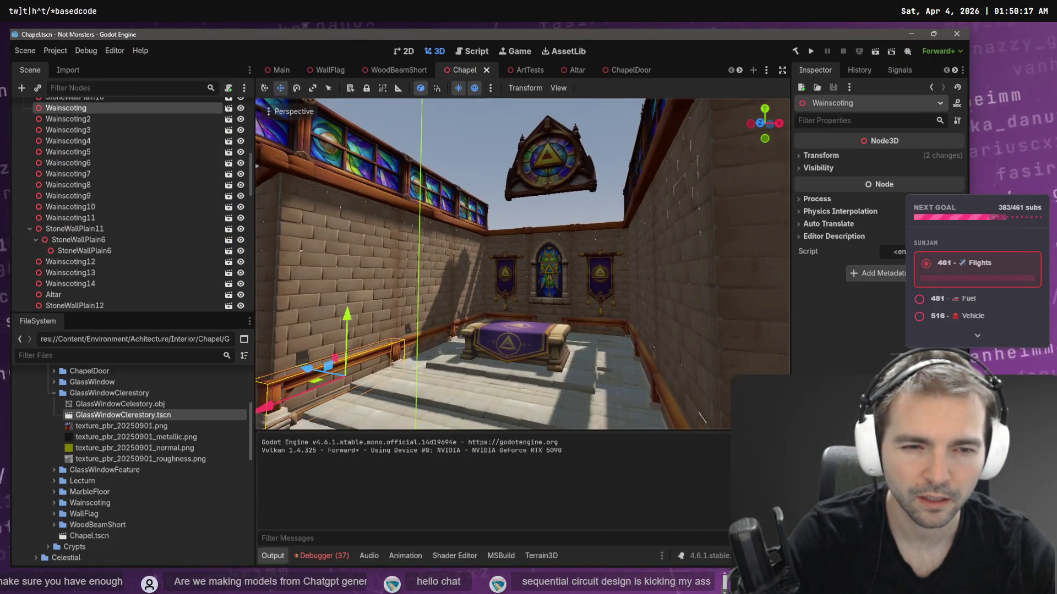
- Flip between the chapel concept art and the Godot scene to compare them
key(alt+Tab)
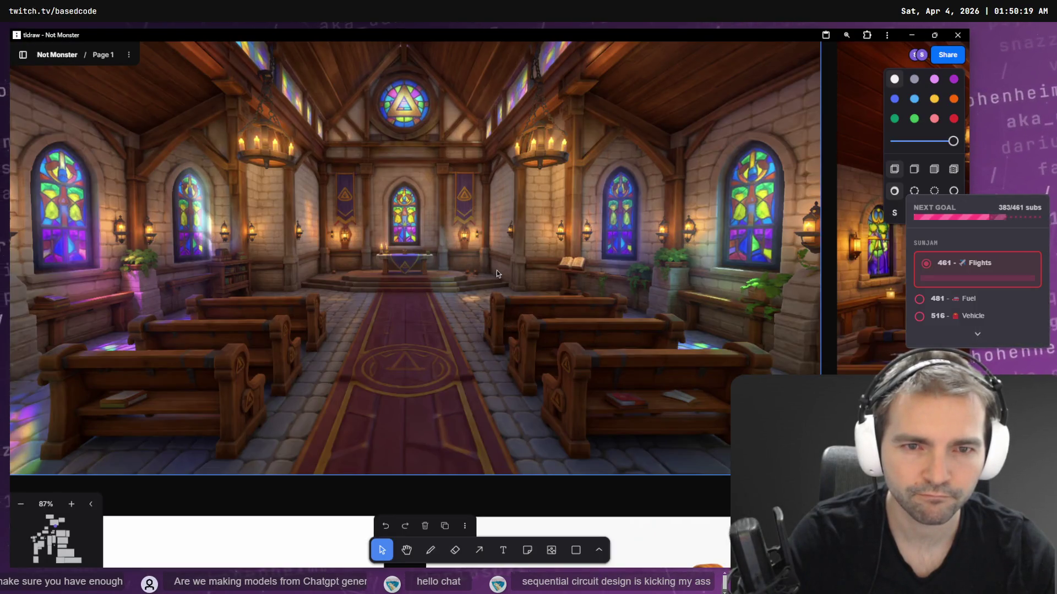
key(alt+Tab)
key(alt+Tab)
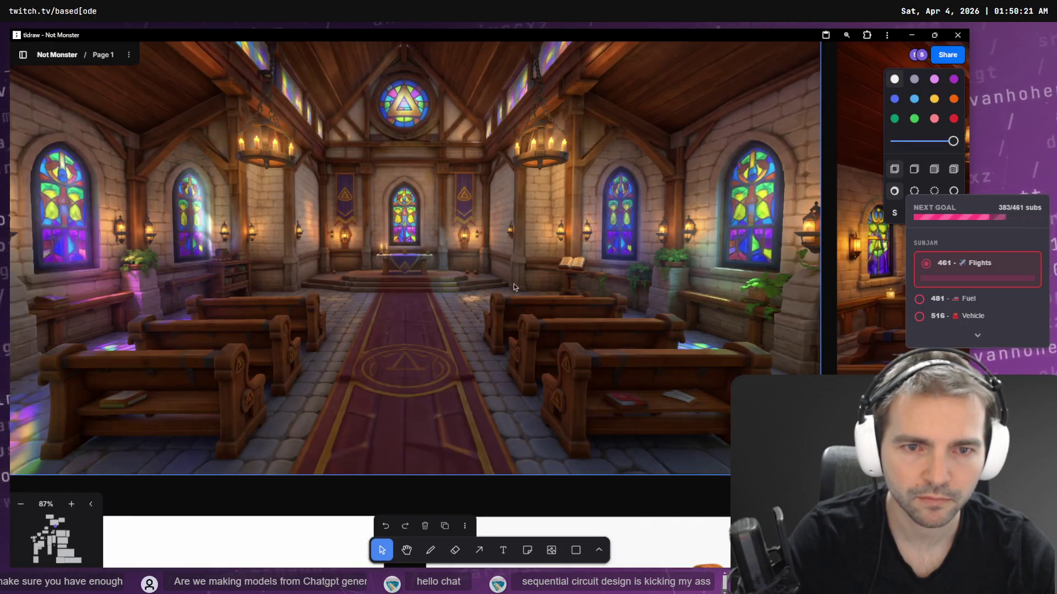
key(alt+Tab)
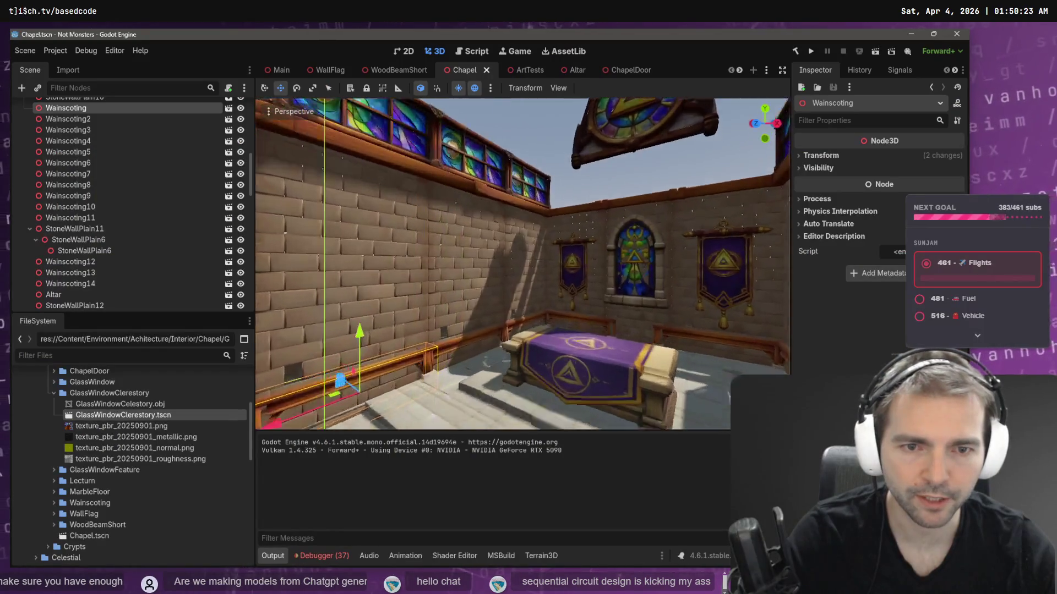
- Select Wainscoting3 near the altar and fly toward the side-wall windows, then check the concept art
click(472, 314)
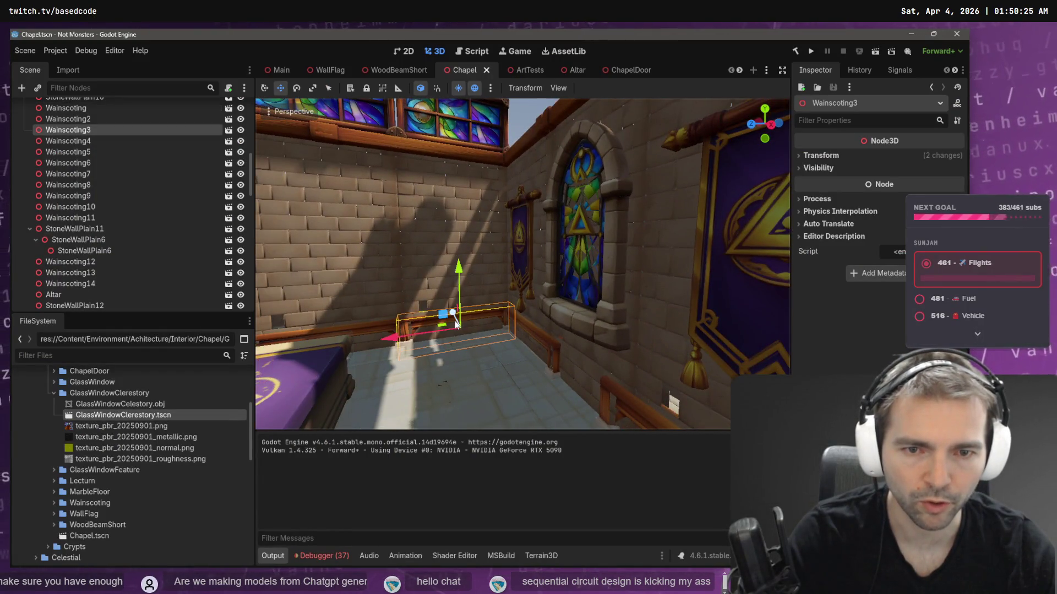
key(w)
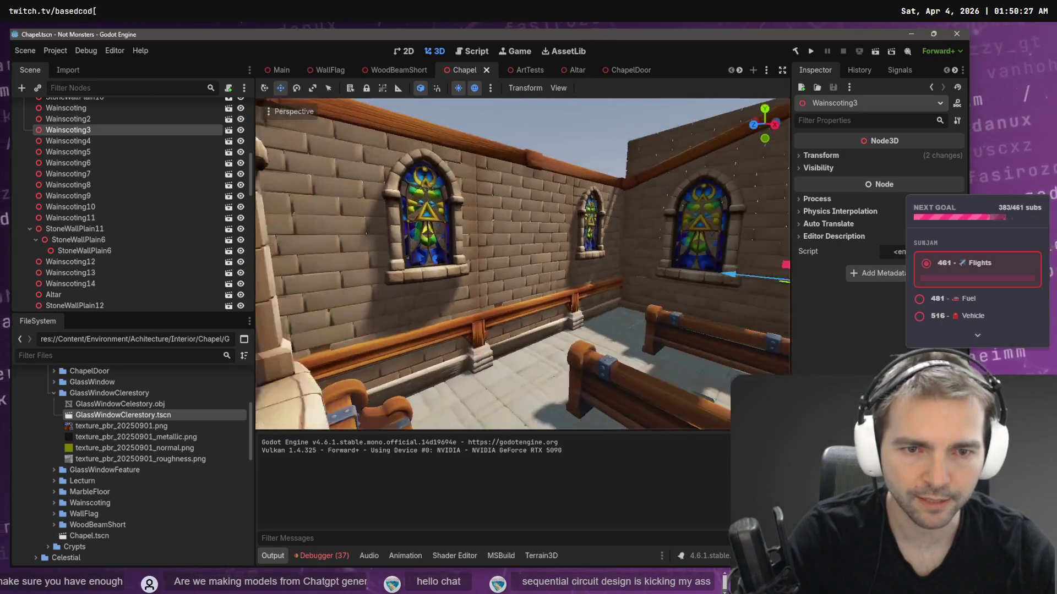
key(w)
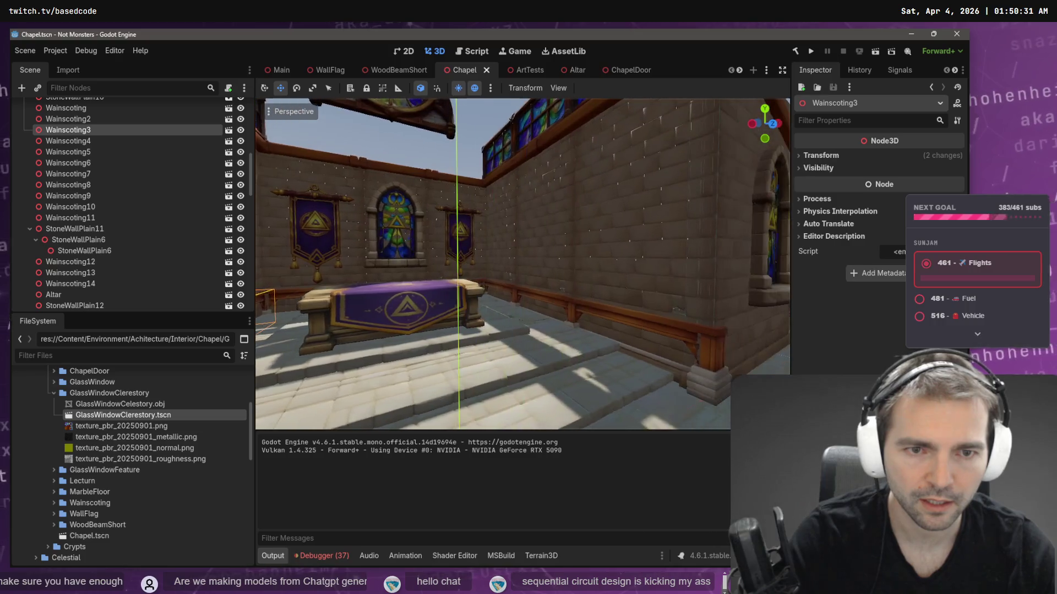
key(alt+Tab)
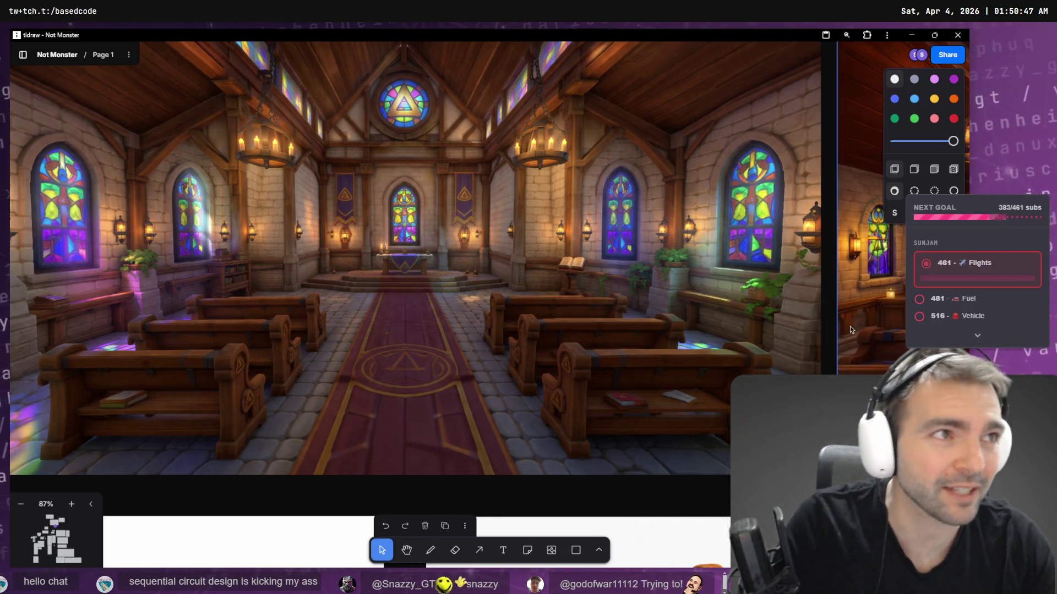
key(alt+Tab)
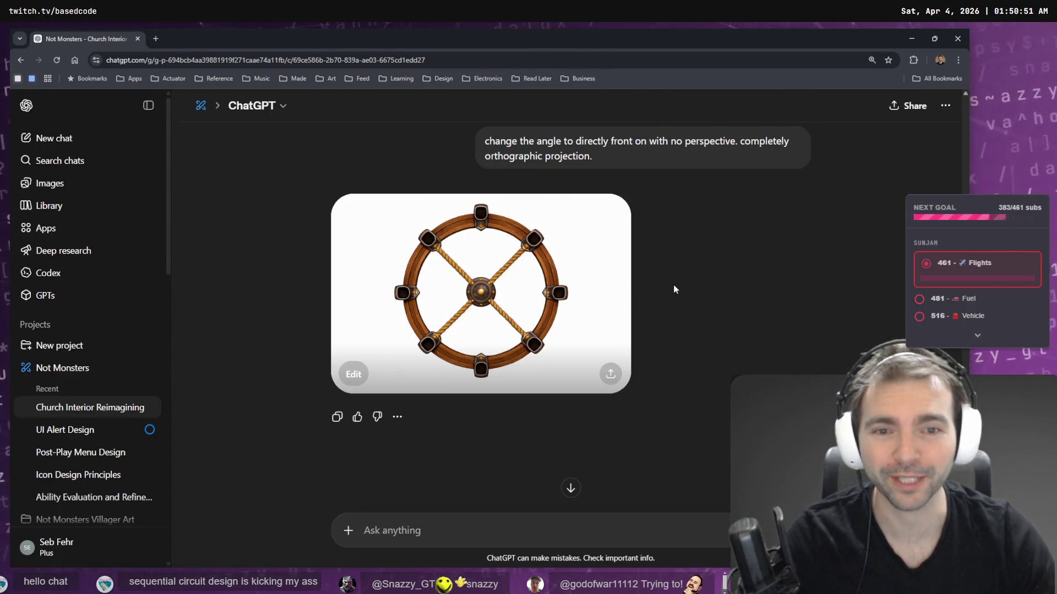
- Scroll back to the earlier front-on chandelier prompt and select its full text
scroll(673, 285, up, 7)
scroll(672, 281, down, 4)
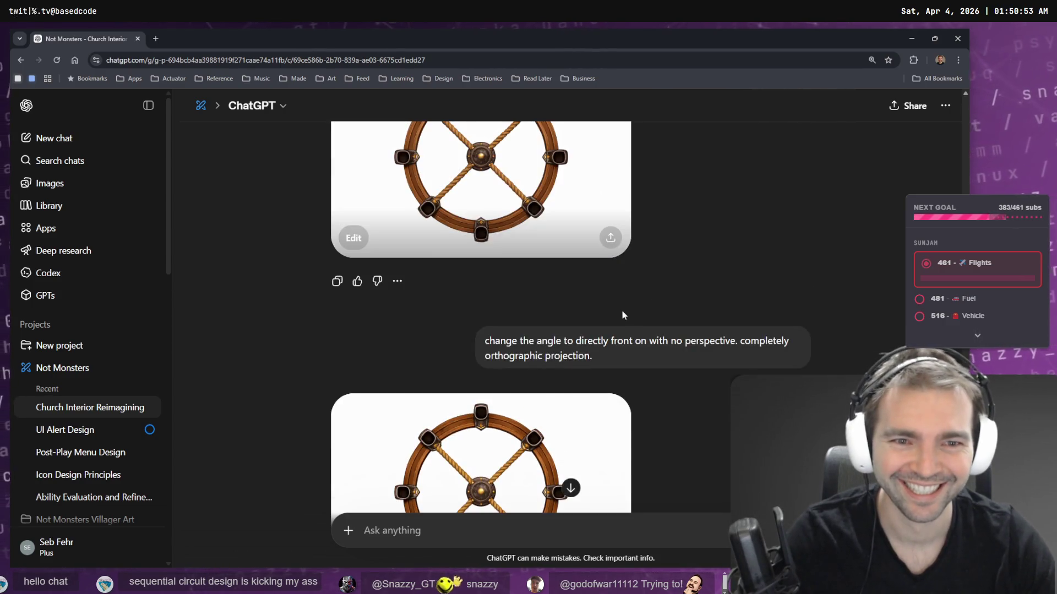
scroll(636, 345, down, 4)
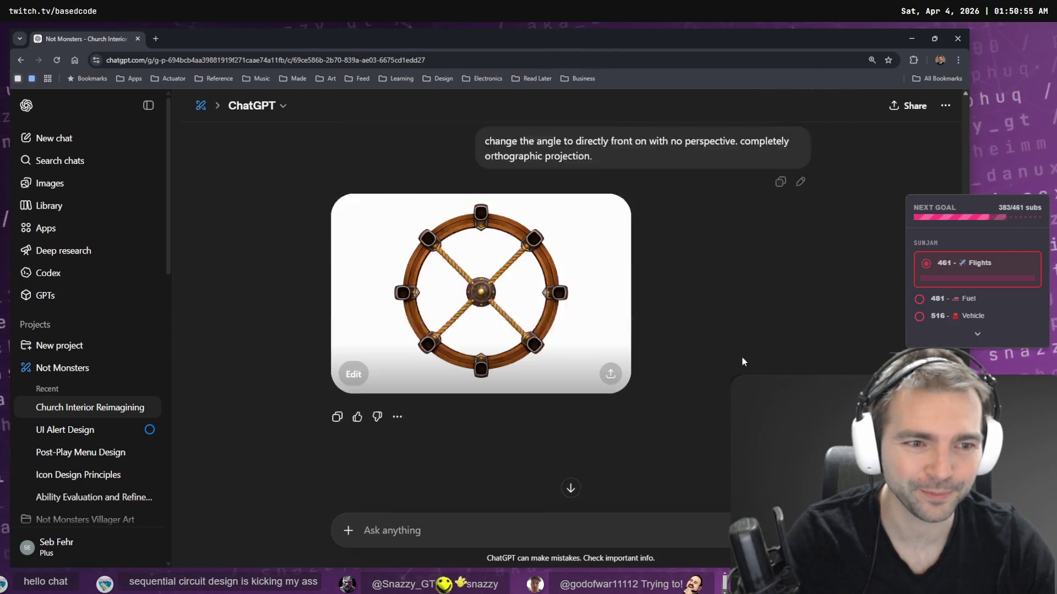
scroll(770, 253, up, 2)
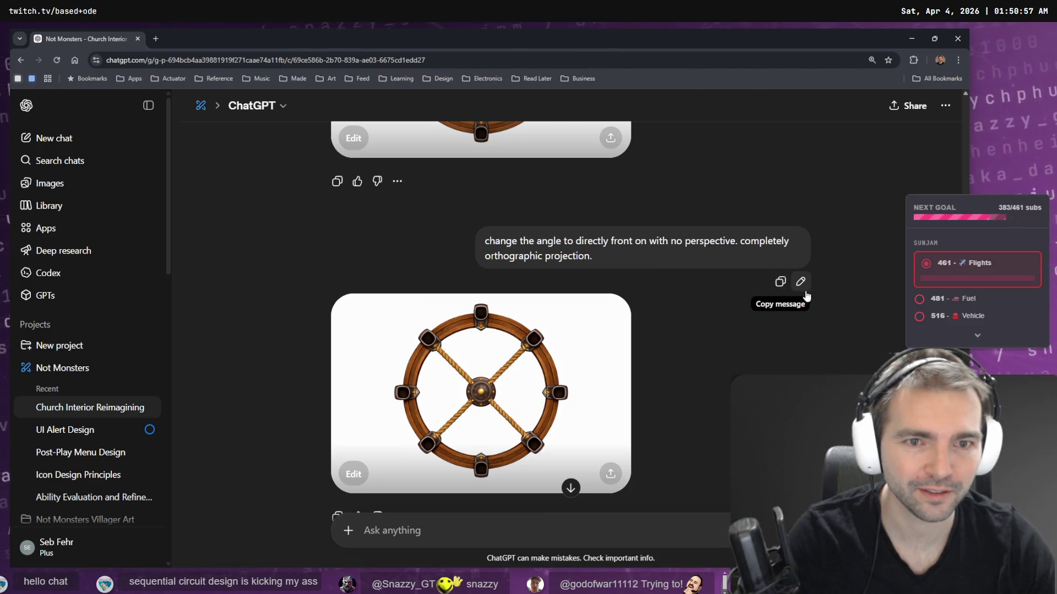
scroll(674, 262, up, 9)
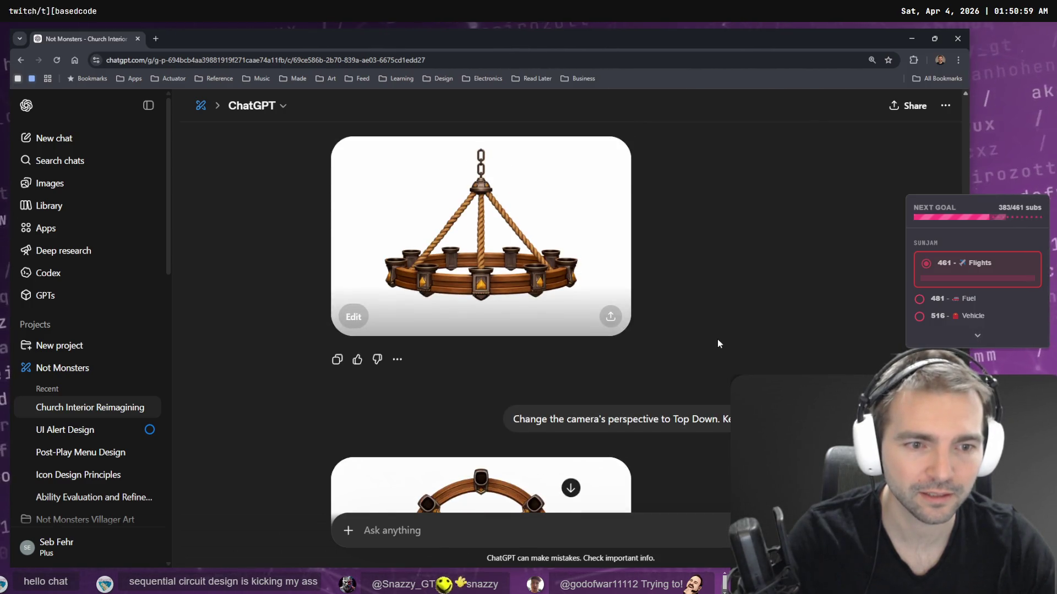
scroll(718, 341, up, 4)
scroll(744, 308, up, 3)
scroll(744, 310, up, 1)
mouse_move(573, 180)
drag(583, 176, 489, 159)
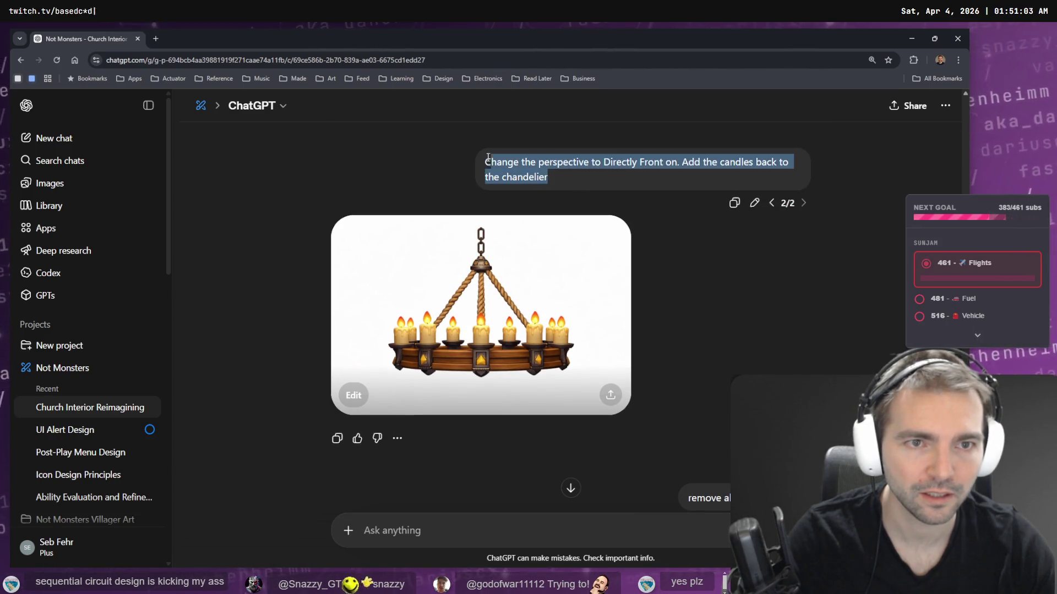
scroll(642, 262, down, 15)
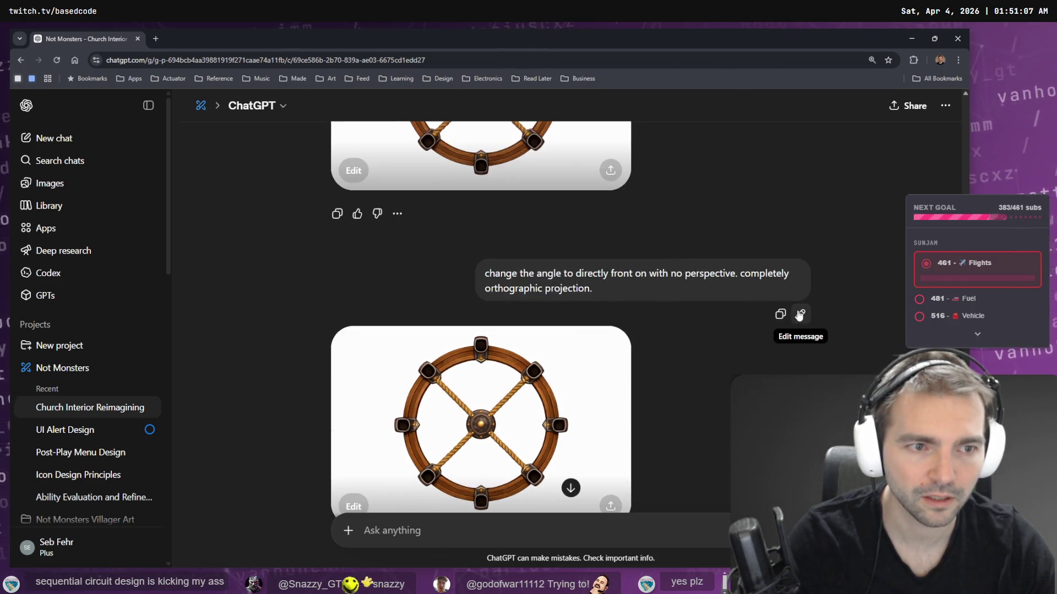
- Rewrite the wheel prompt to open with 'Rotate the camera 90 degrees down,' and submit it
click(800, 313)
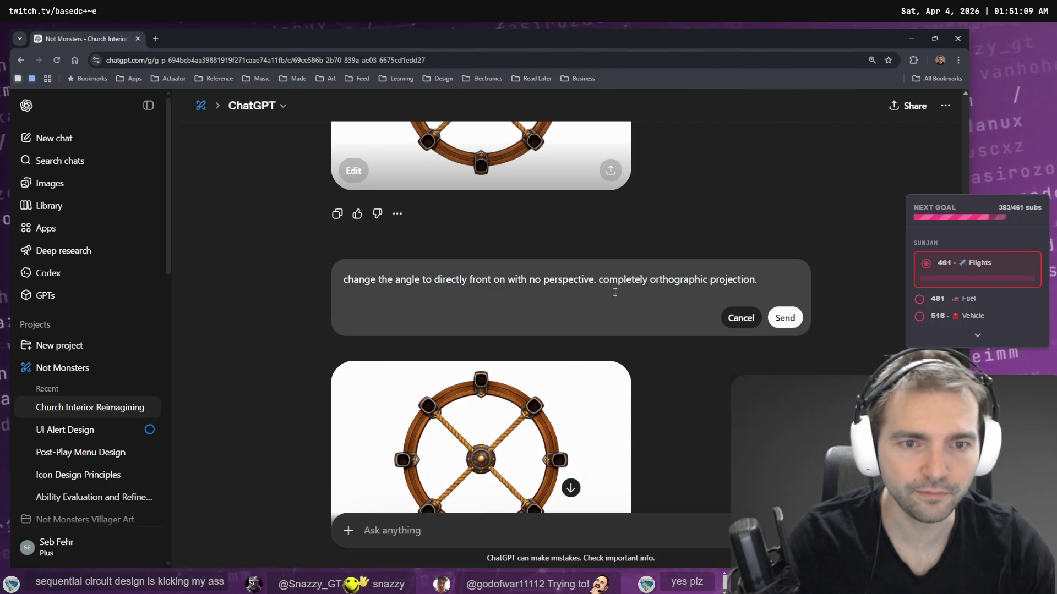
key(Home)
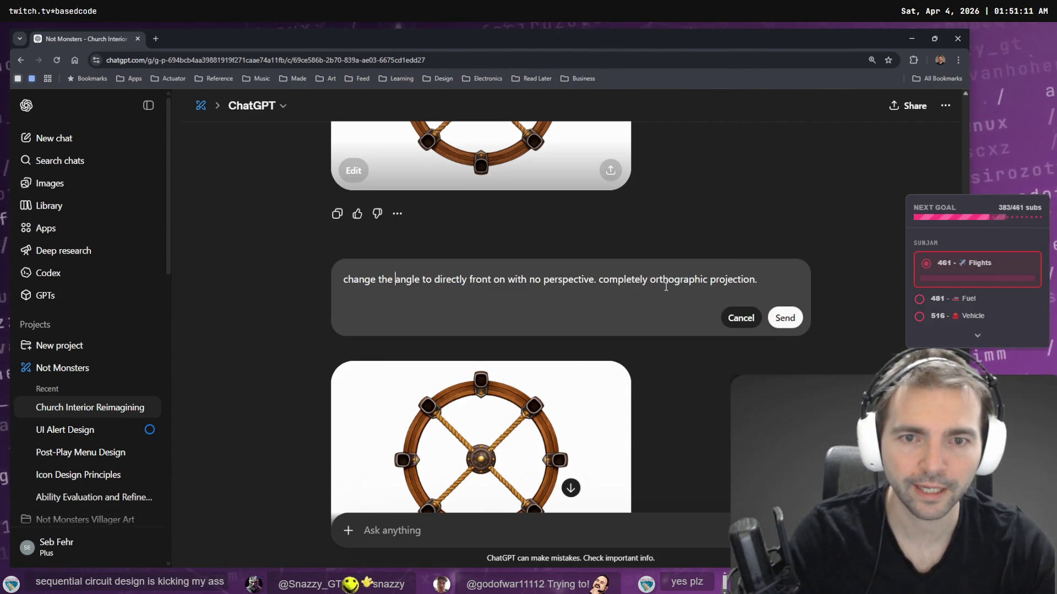
key(Delete)
key(Delete)
key(Delete)
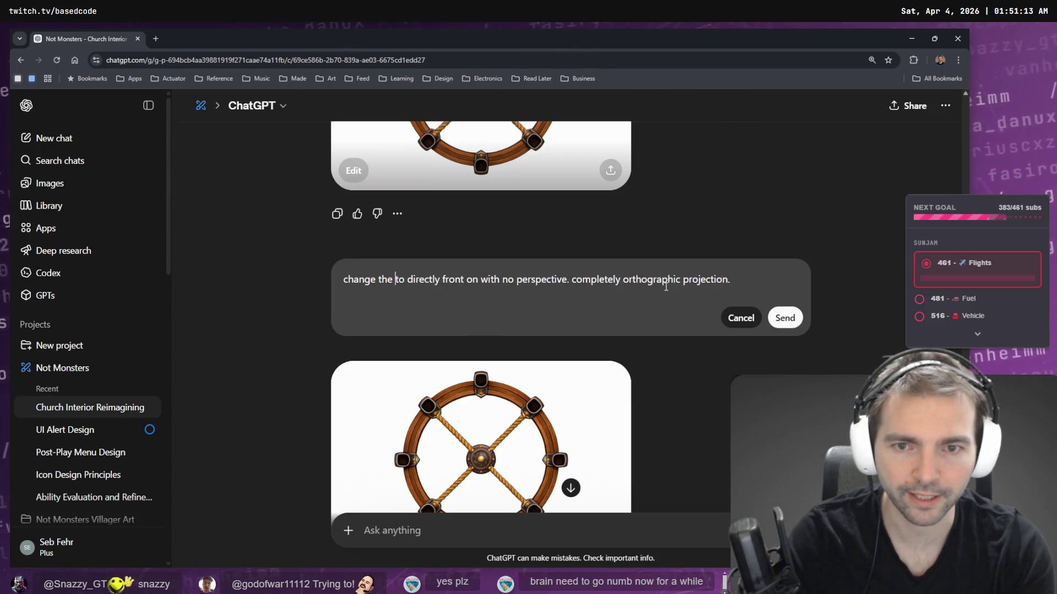
key(BackSpace)
key(BackSpace)
key(BackSpace)
text(Roatet)
key(BackSpace)
text(e)
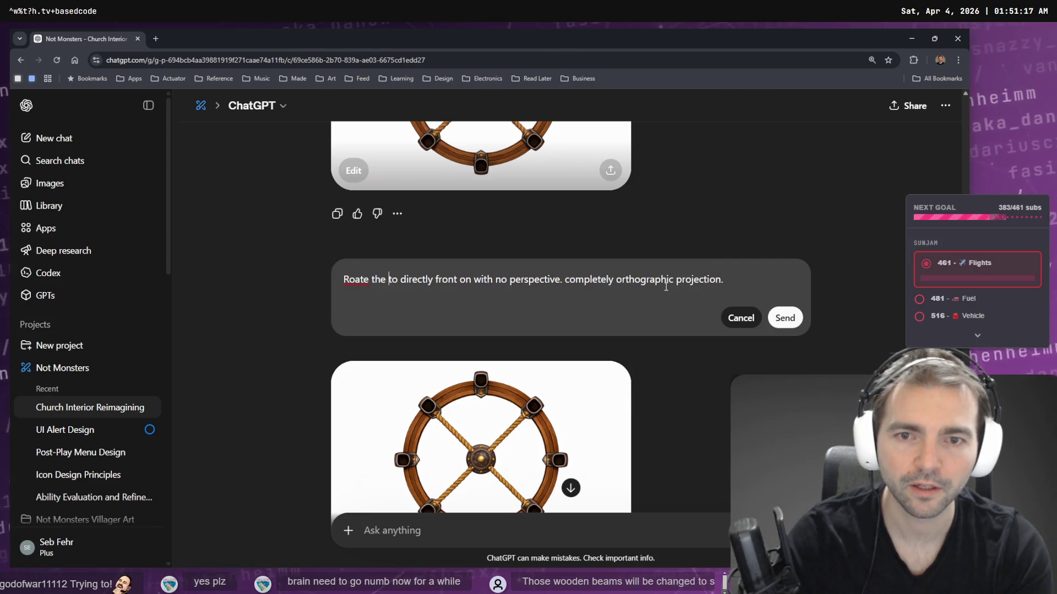
key(BackSpace)
key(BackSpace)
key(BackSpace)
text(otate teh ca)
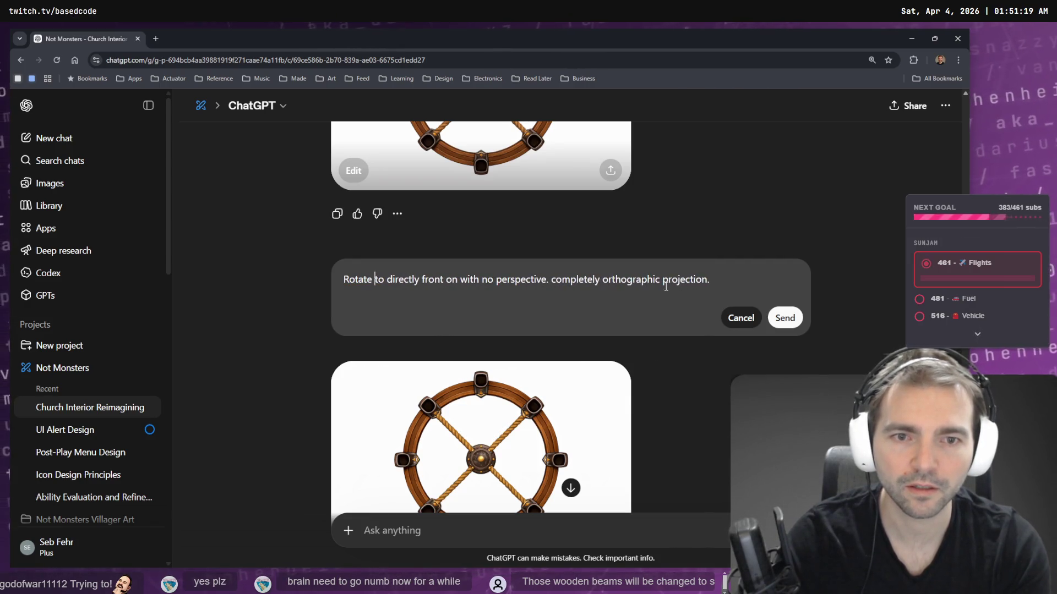
key(BackSpace)
key(BackSpace)
key(BackSpace)
key(BackSpace)
text(he )
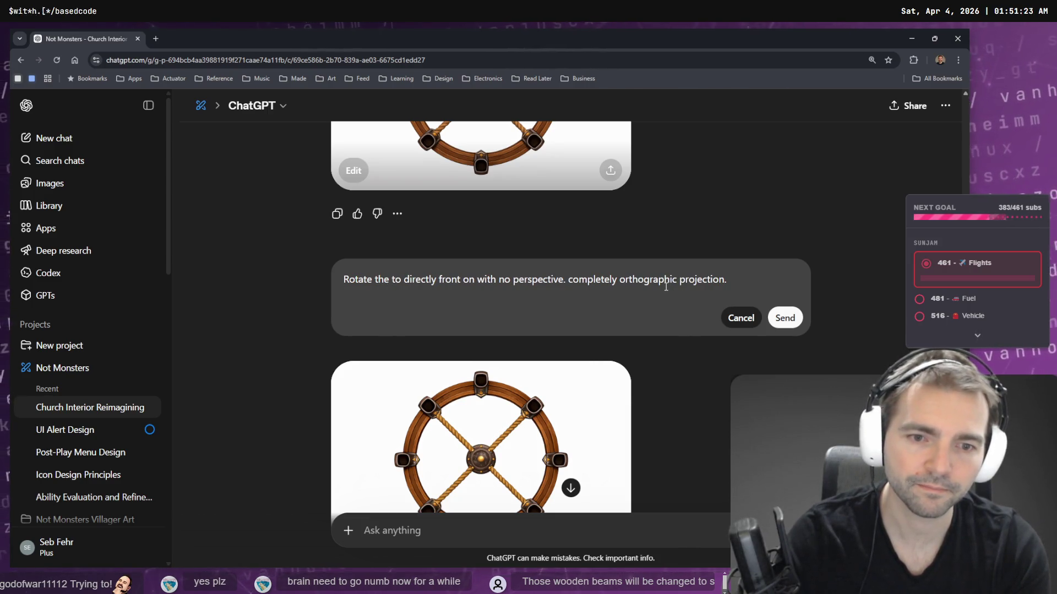
text(camera )
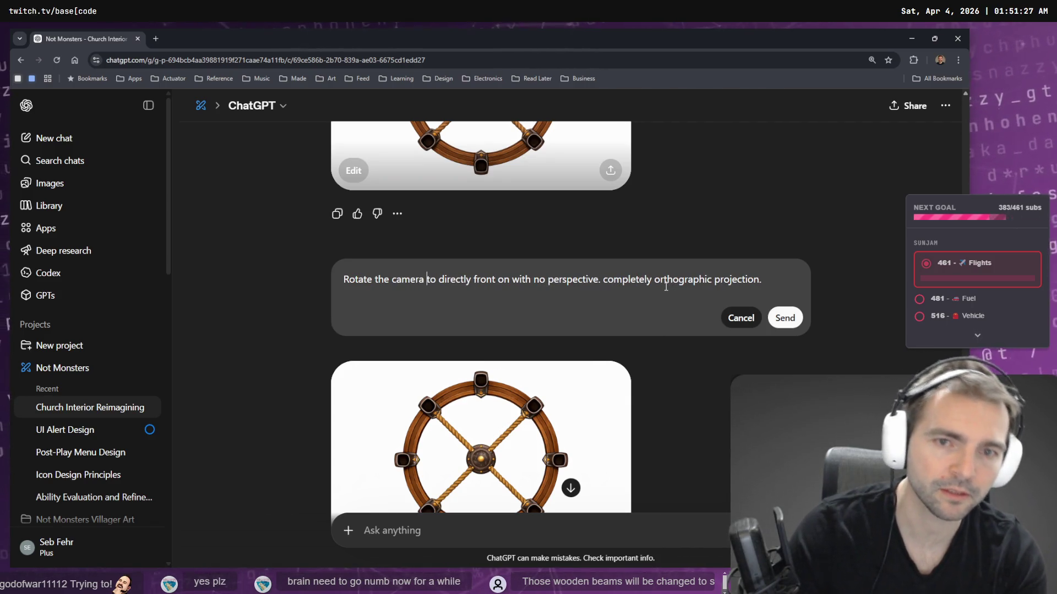
text(90)
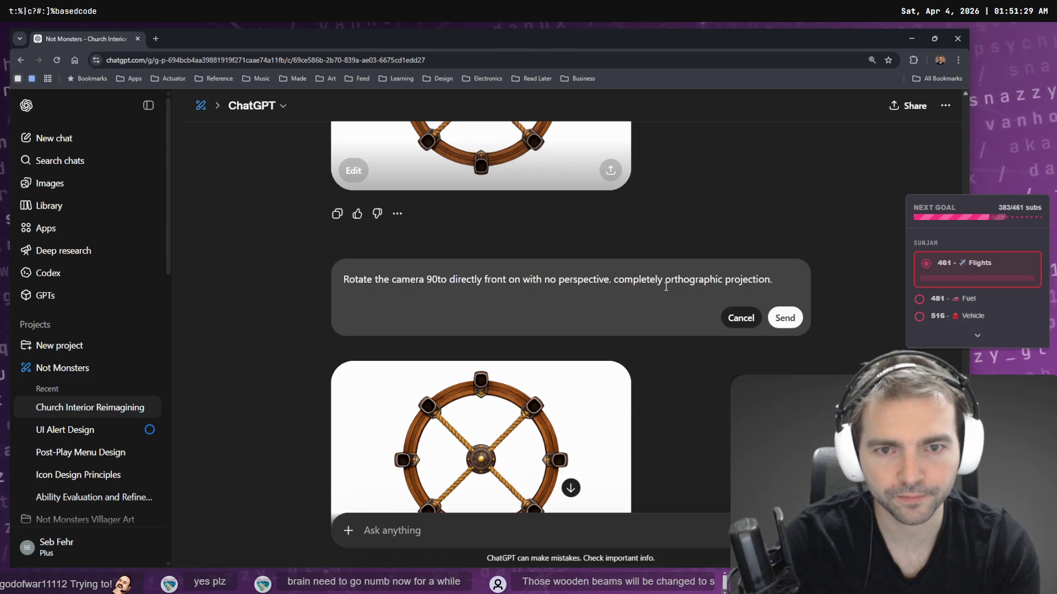
text( degre)
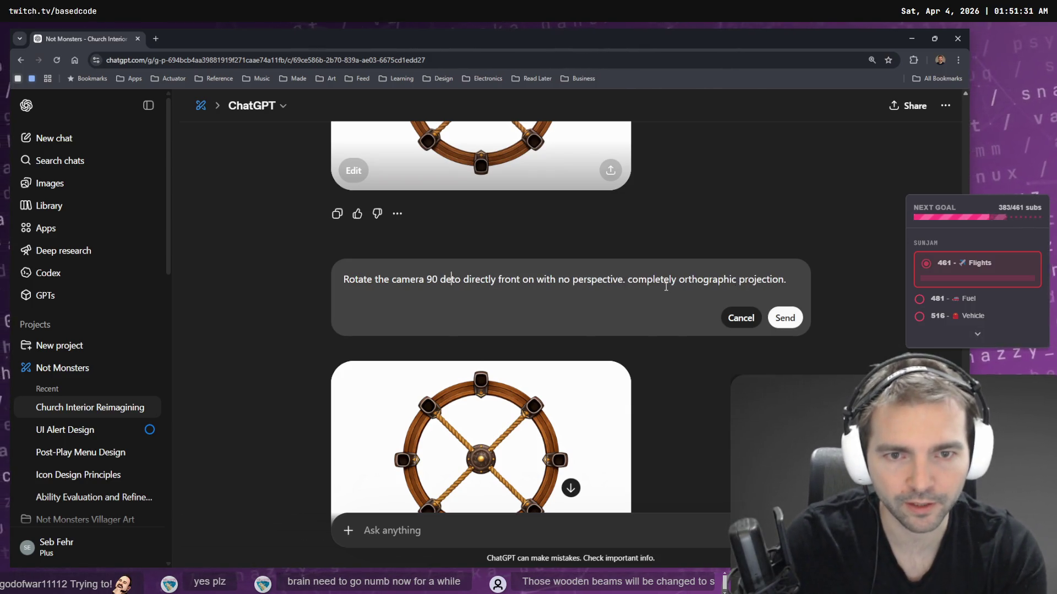
text(es down)
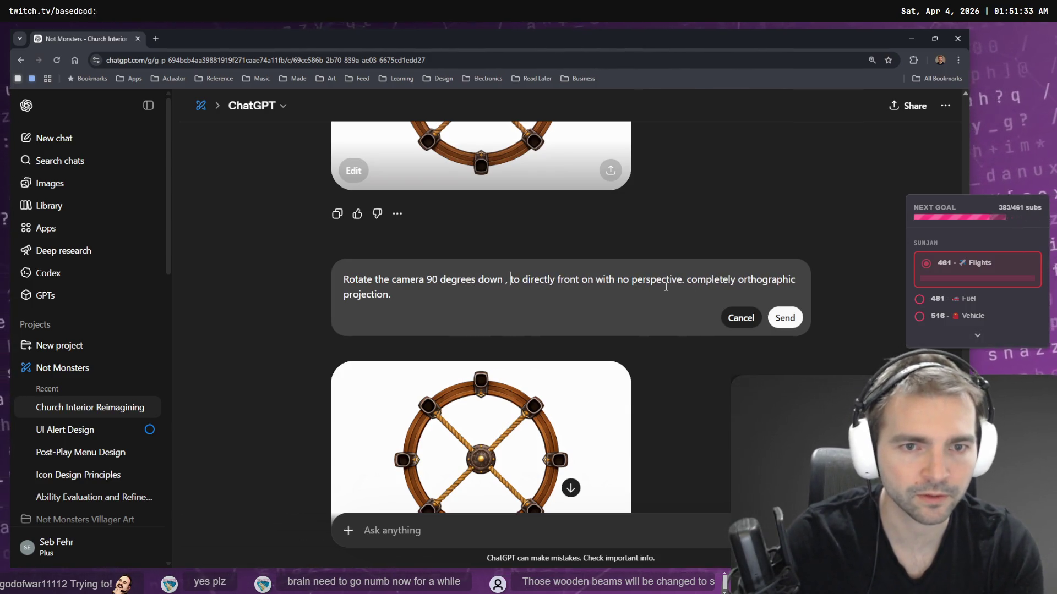
text(,)
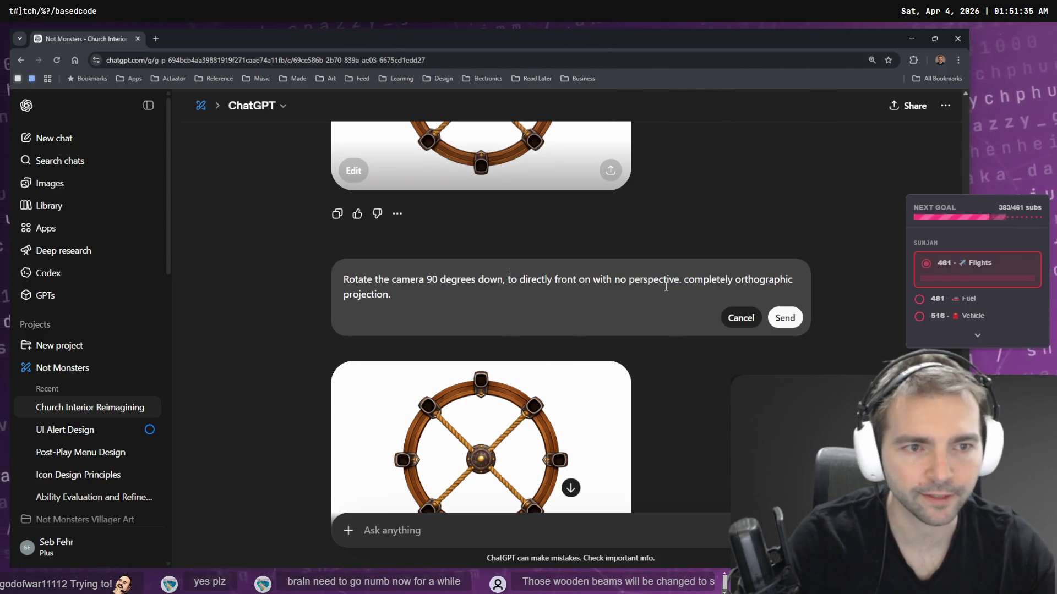
click(786, 318)
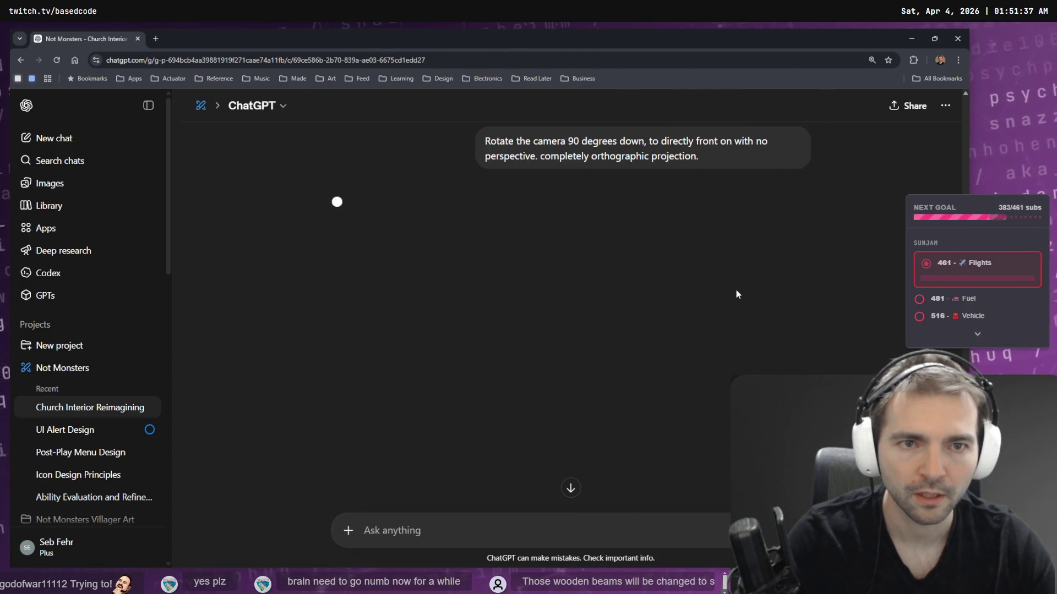
scroll(735, 294, up, 3)
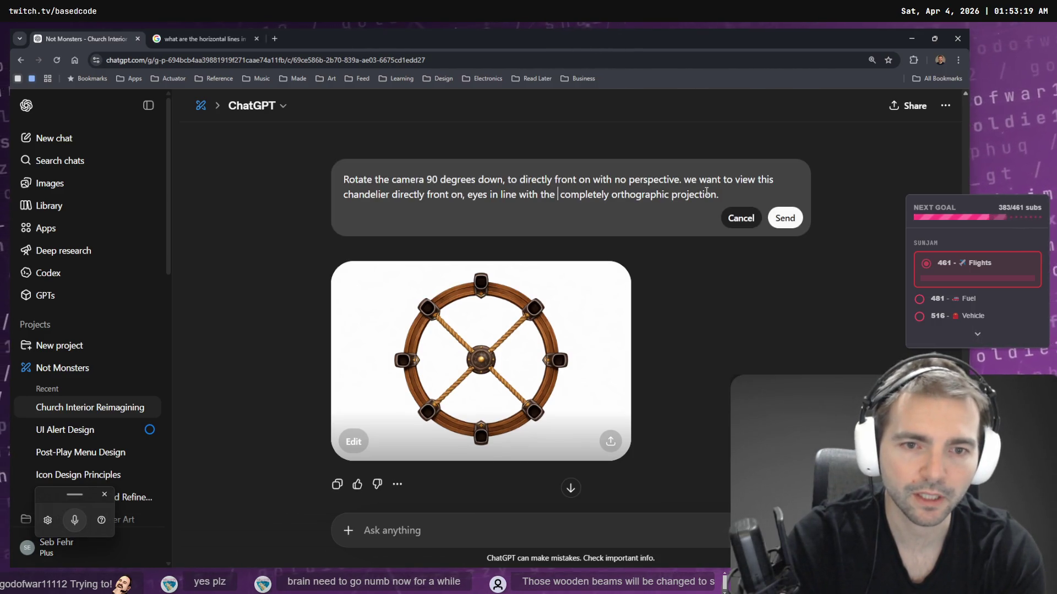
- Replace the unfinished phrase with 'eyes looking forward.', capitalize 'Completely', and send the prompt
key(ctrl+BackSpace)
key(ctrl+BackSpace)
key(ctrl+BackSpace)
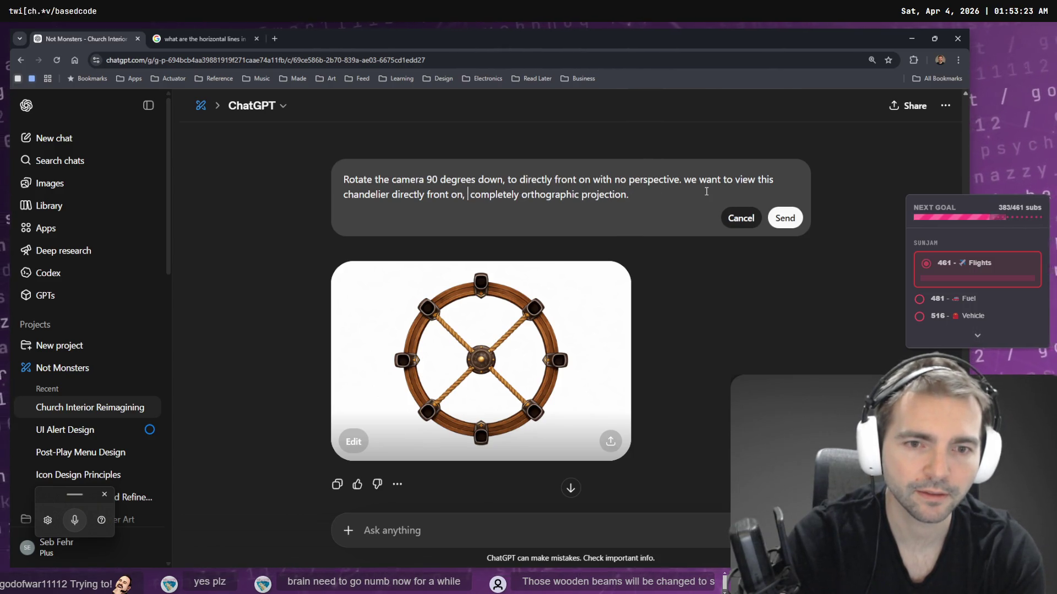
text(eyes )
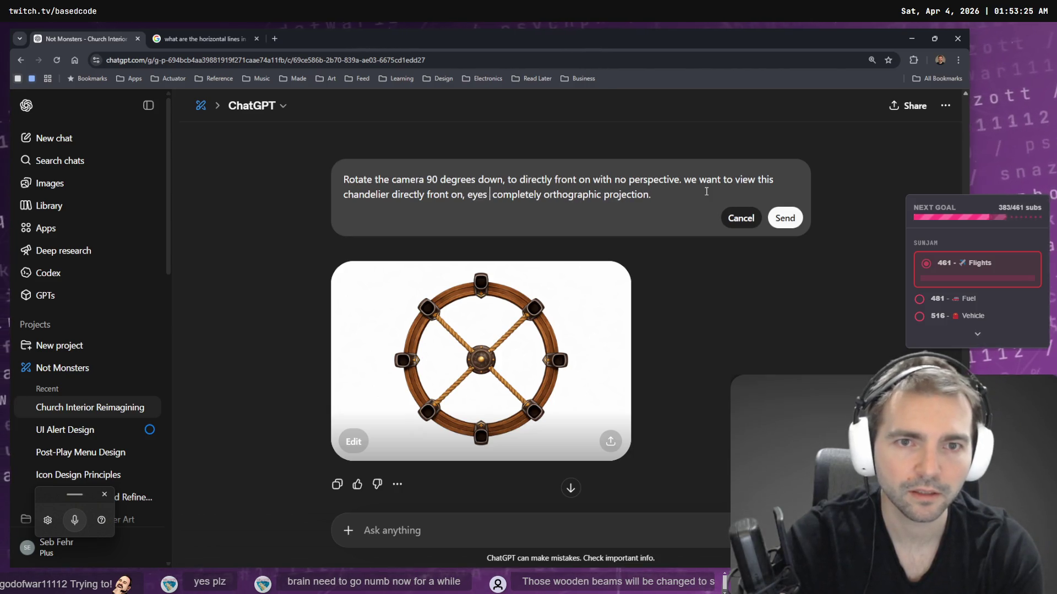
text(looking fo)
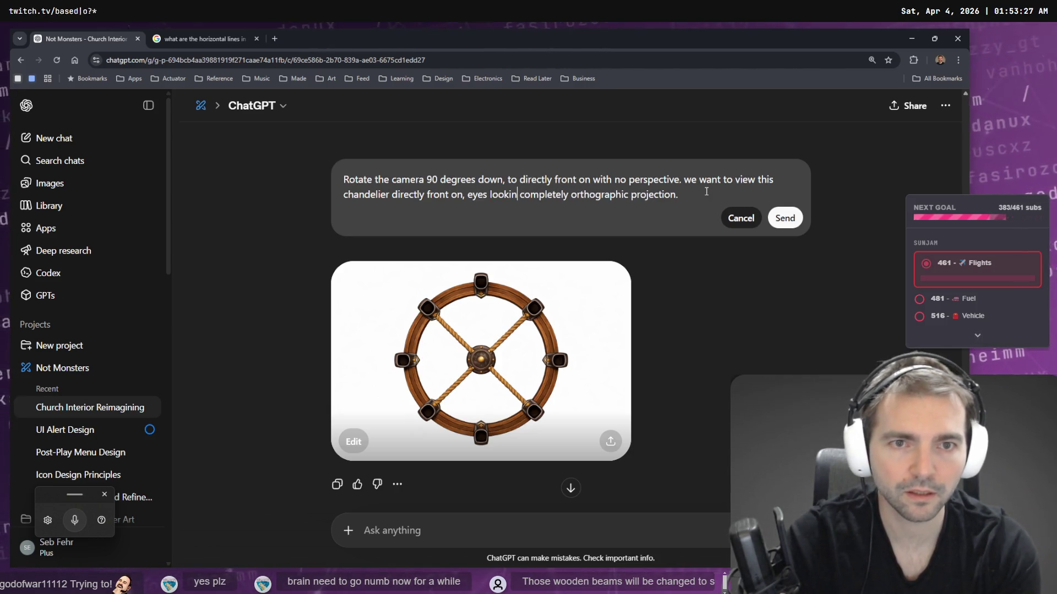
text(rward.)
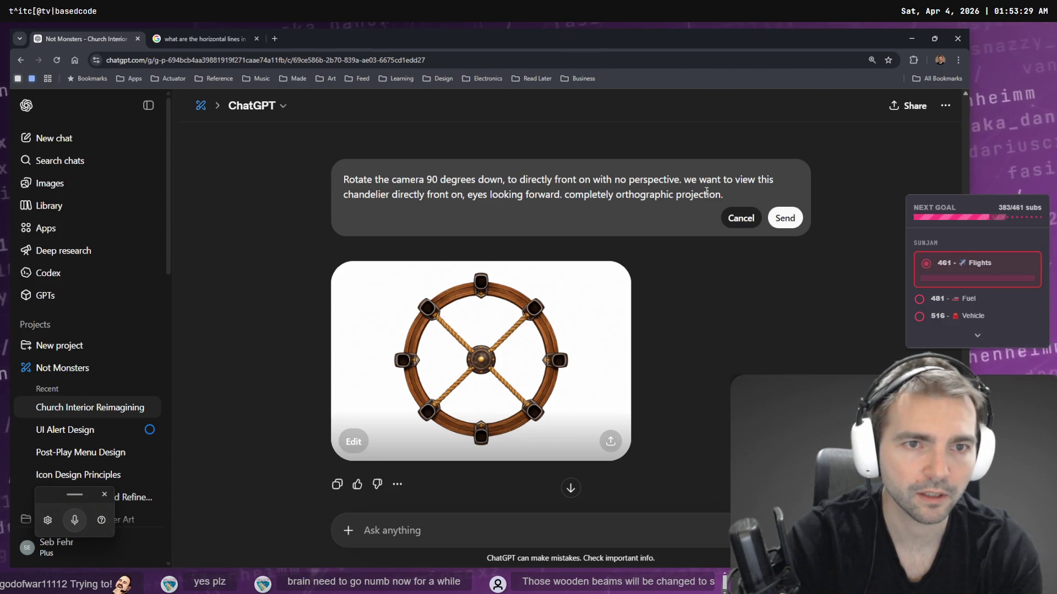
key(Delete)
text(C)
key(Return)
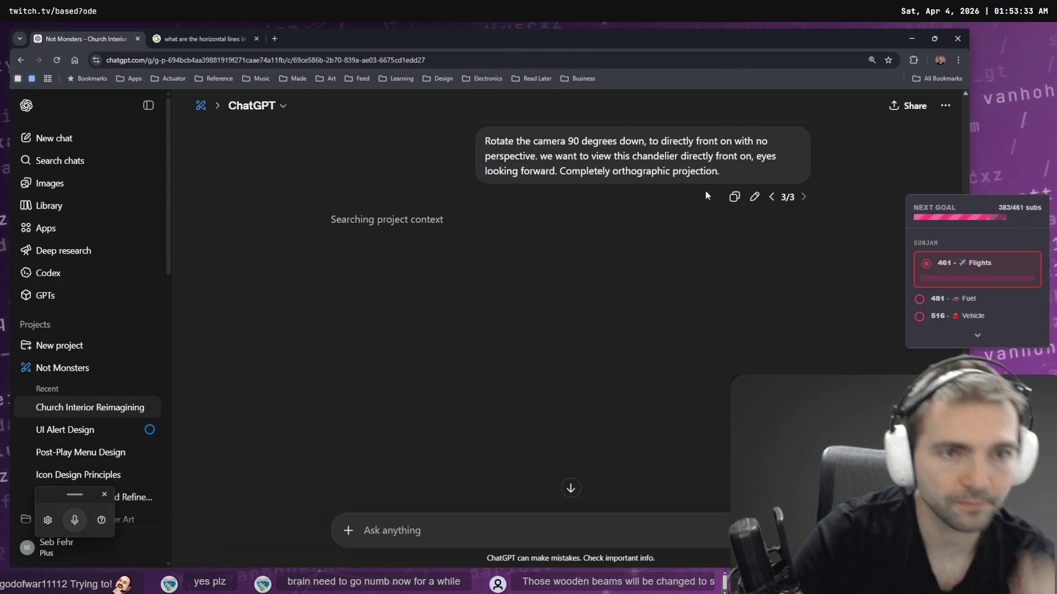
double_click(655, 156)
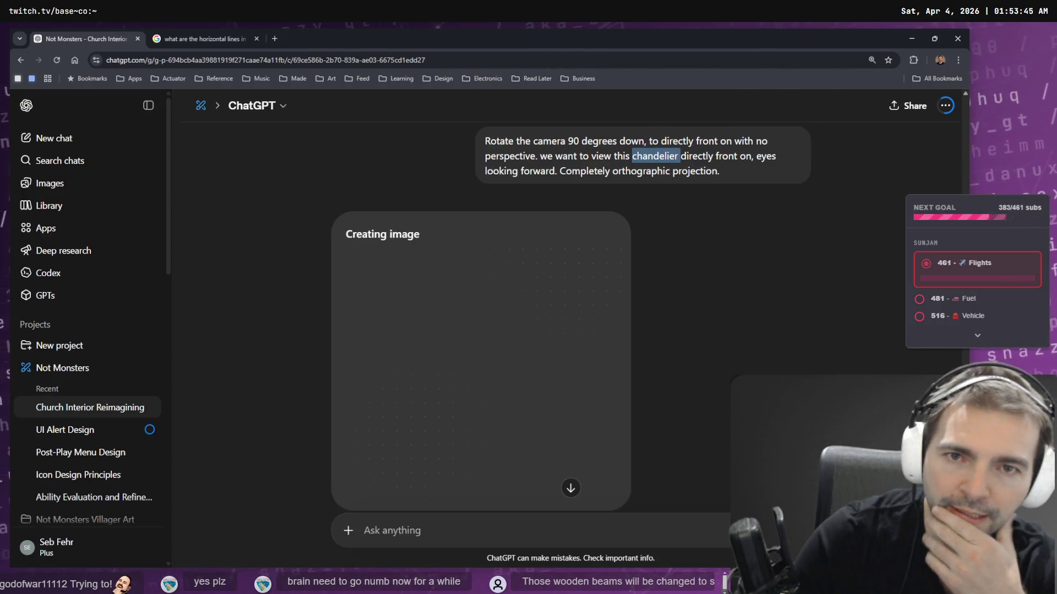
- Orbit the Godot view down the aisle toward the altar, briefly checking ChatGPT's generation
key(alt+Tab)
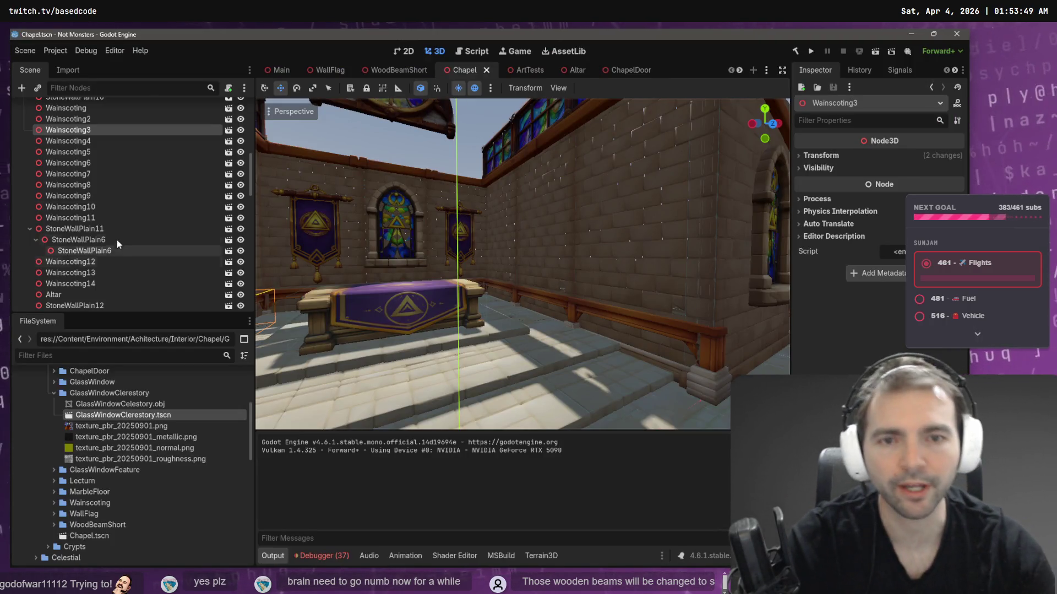
drag(523, 269, 517, 270)
drag(421, 412, 518, 298)
key(alt+Tab)
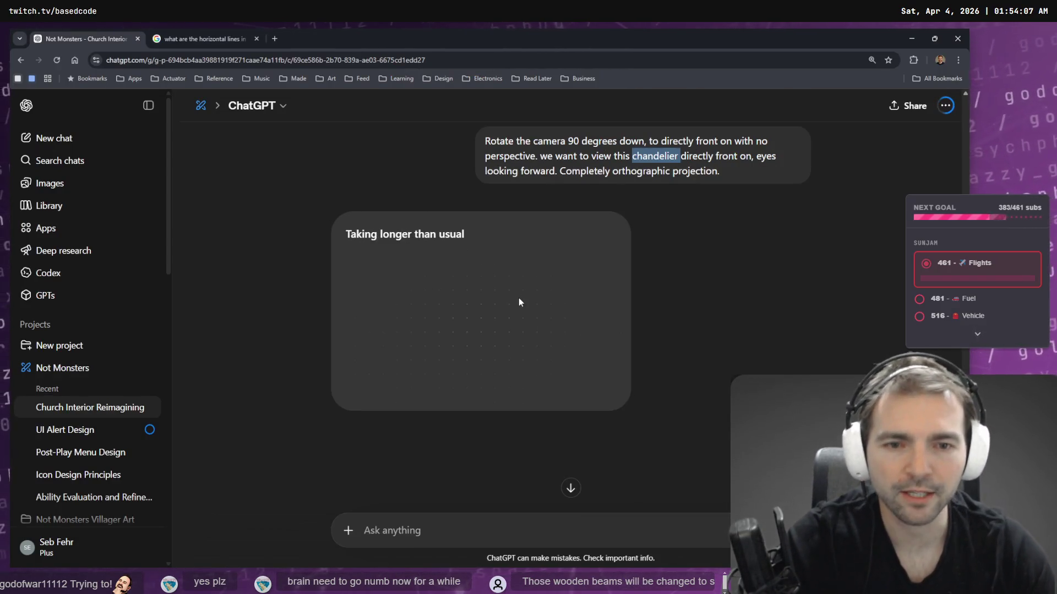
key(alt+Tab)
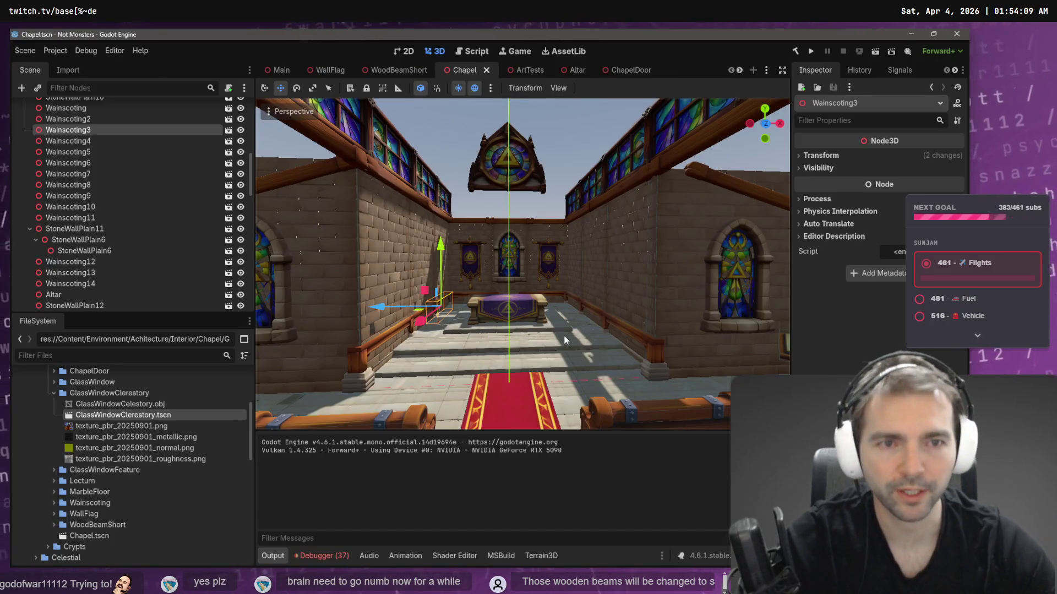
- Slide WoodBeamShort17 under the right clerestory windows about 0.9 units along world X
drag(563, 336, 550, 259)
mouse_move(524, 195)
mouse_down()
mouse_move(507, 216)
mouse_move(462, 221)
mouse_move(645, 260)
mouse_up()
click(620, 248)
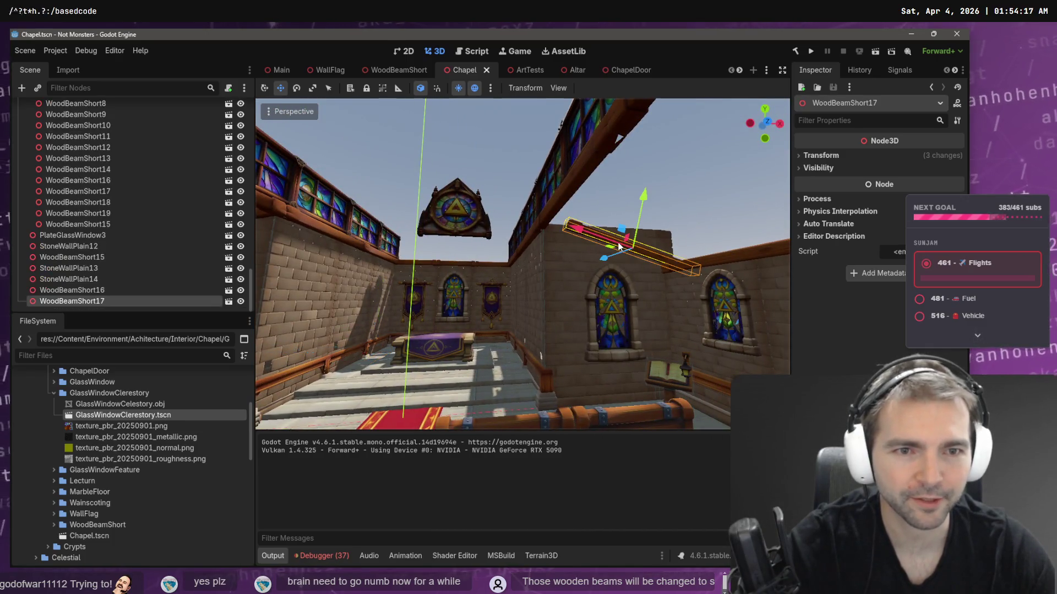
click(420, 88)
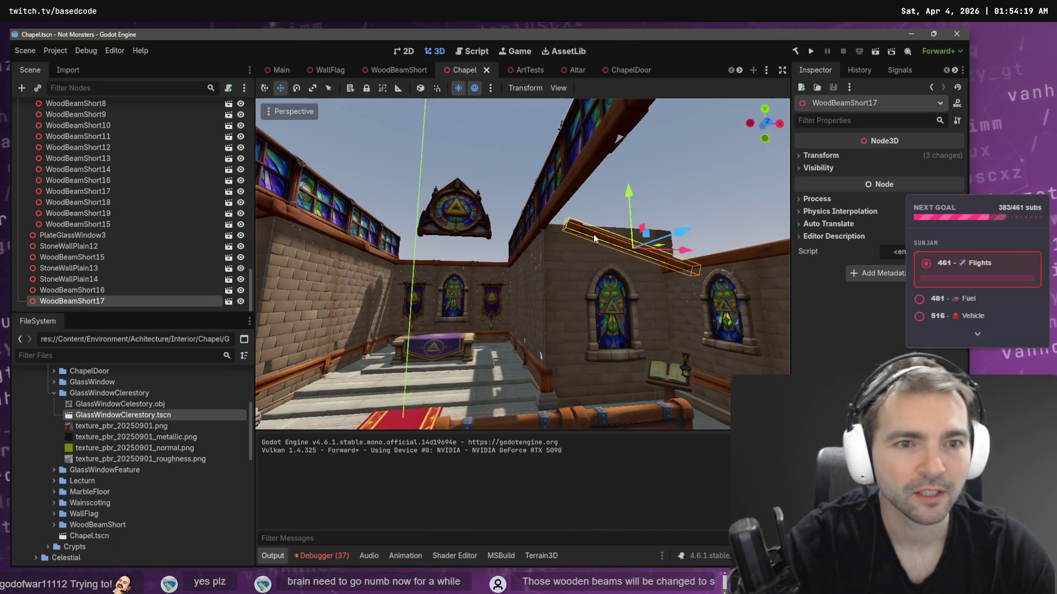
drag(692, 254, 670, 262)
key(f)
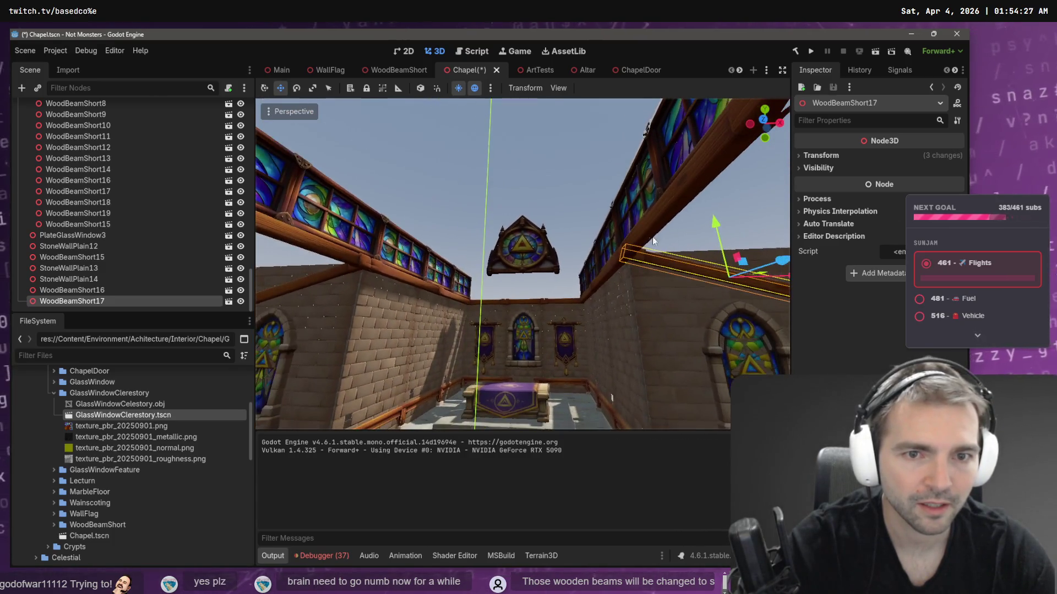
- Save the Chapel scene and select the ChapelDoor at the end of the aisle
click(567, 178)
key(ctrl+s)
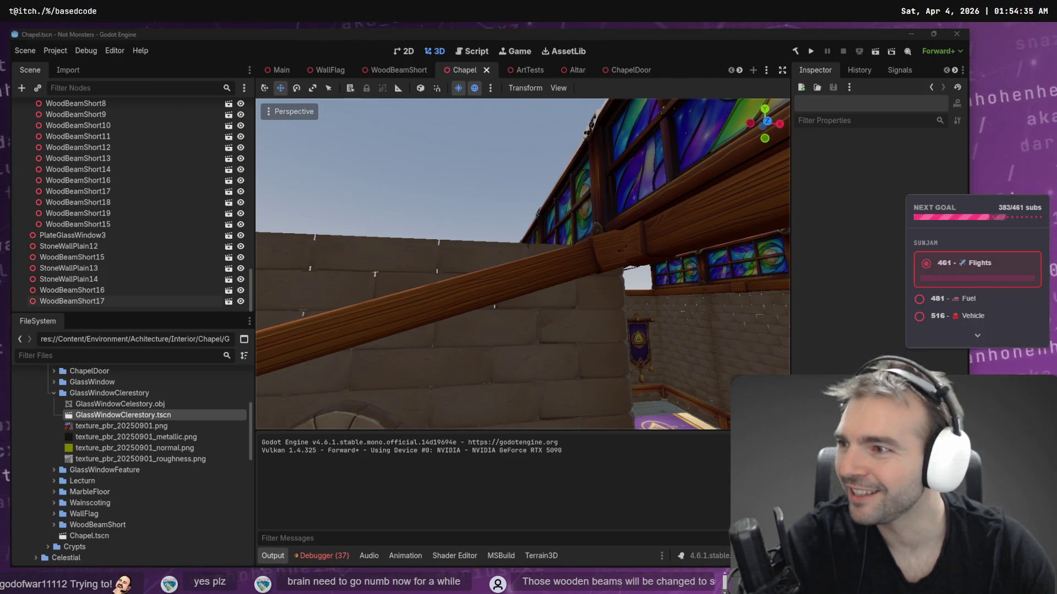
drag(401, 197, 401, 196)
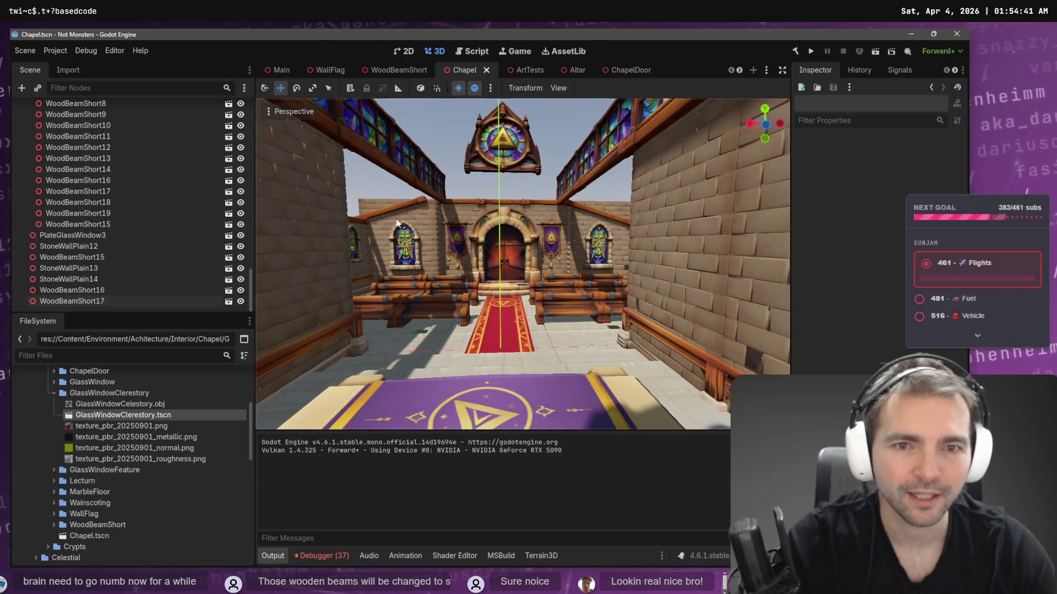
click(507, 292)
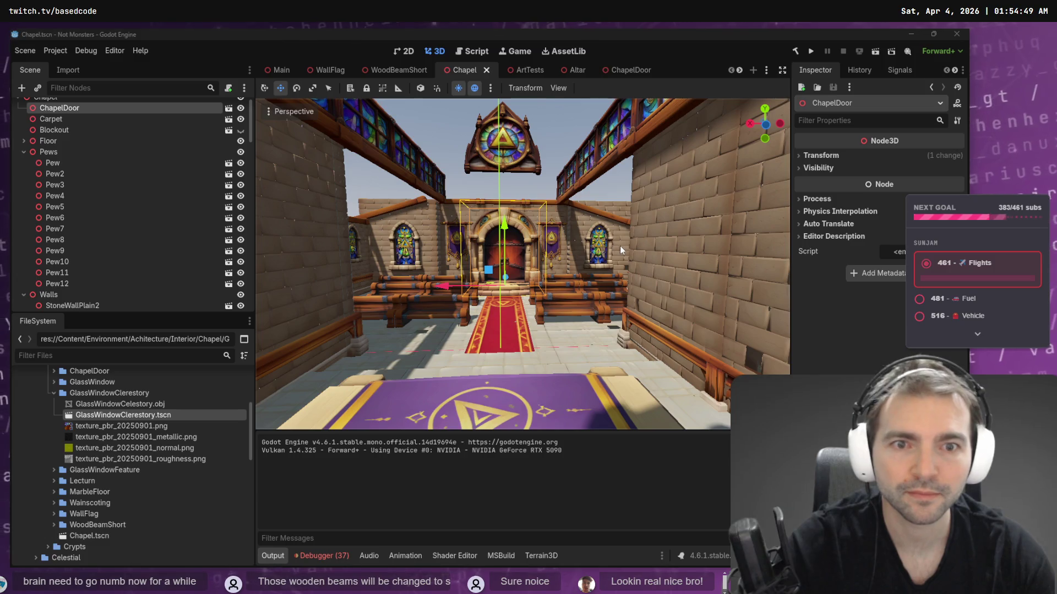
- Resend 'remove all of the candles.' with 'Keep the perspective unchanged.' added, then return to Godot
key(alt+Tab)
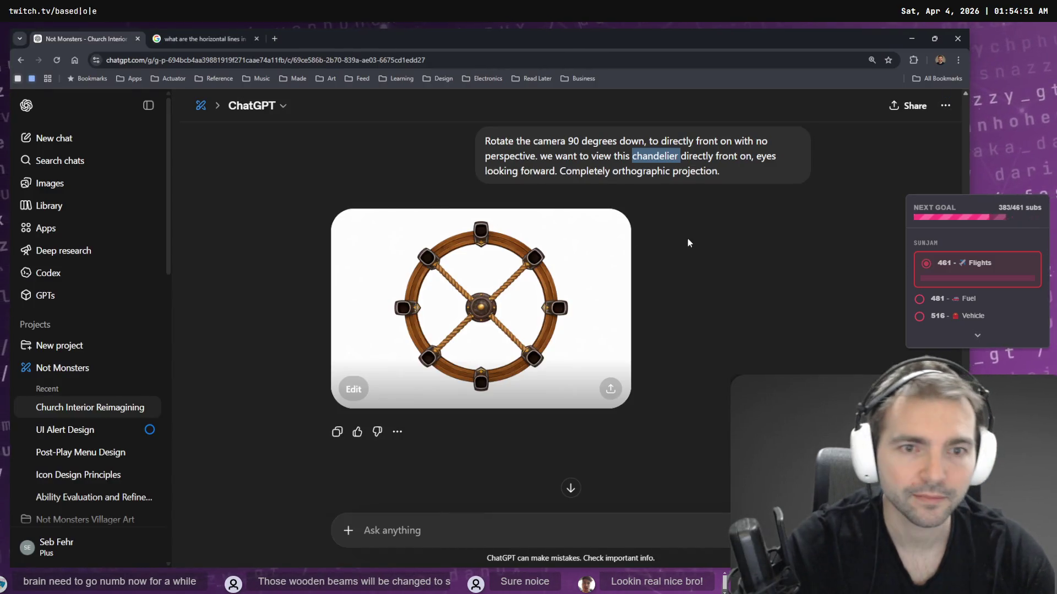
scroll(703, 245, up, 15)
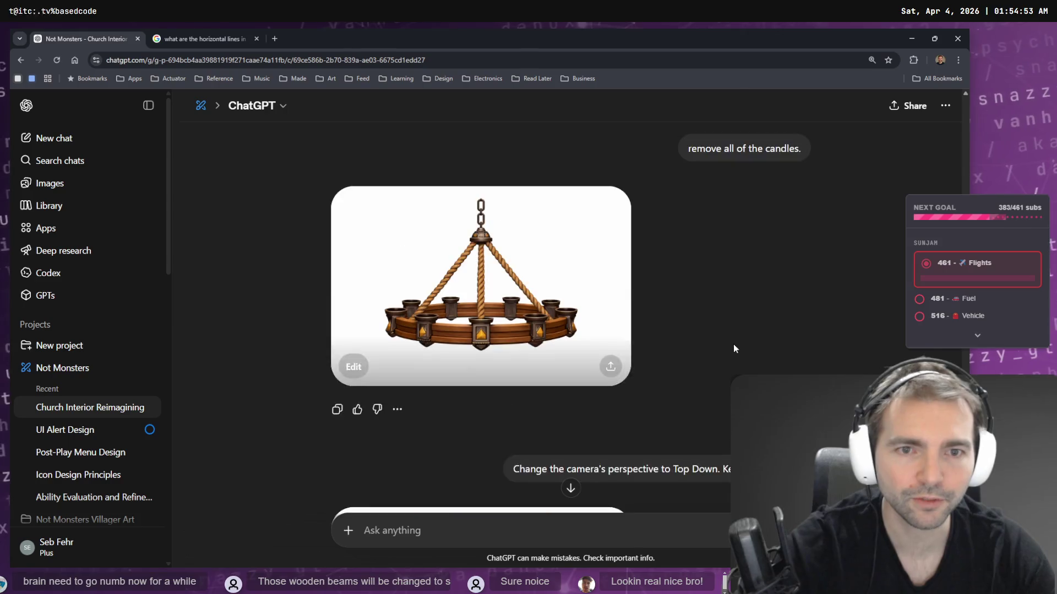
scroll(612, 294, up, 2)
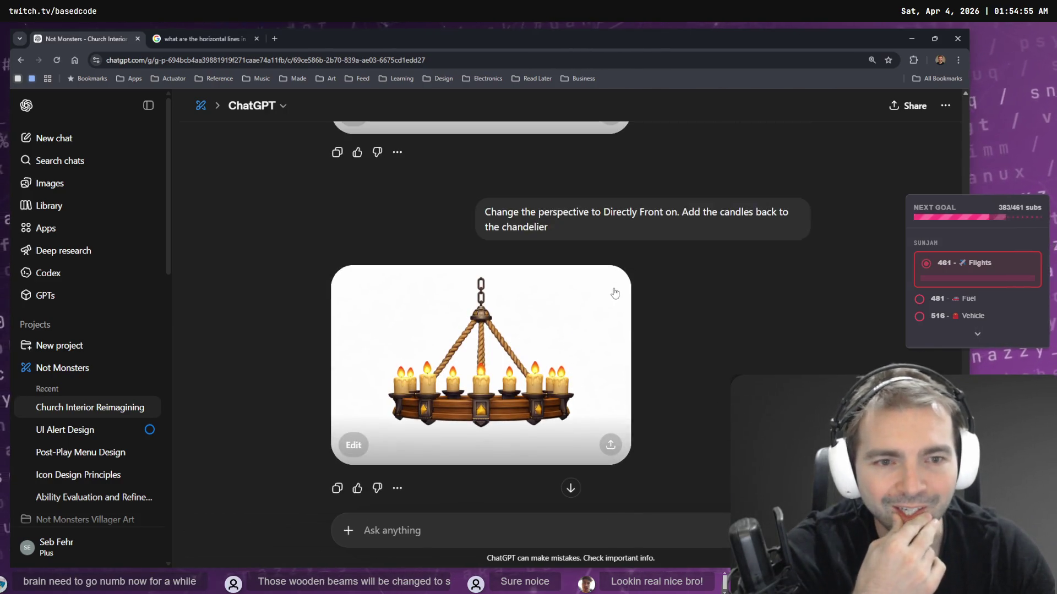
scroll(600, 259, down, 7)
scroll(551, 261, up, 5)
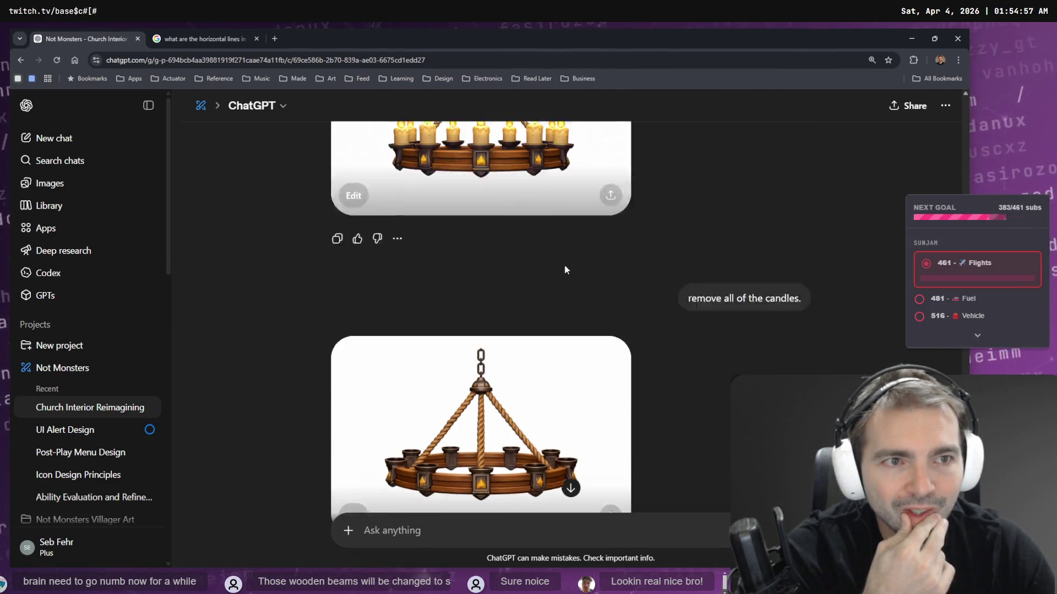
click(792, 427)
text(Keep the perspective unchanged)
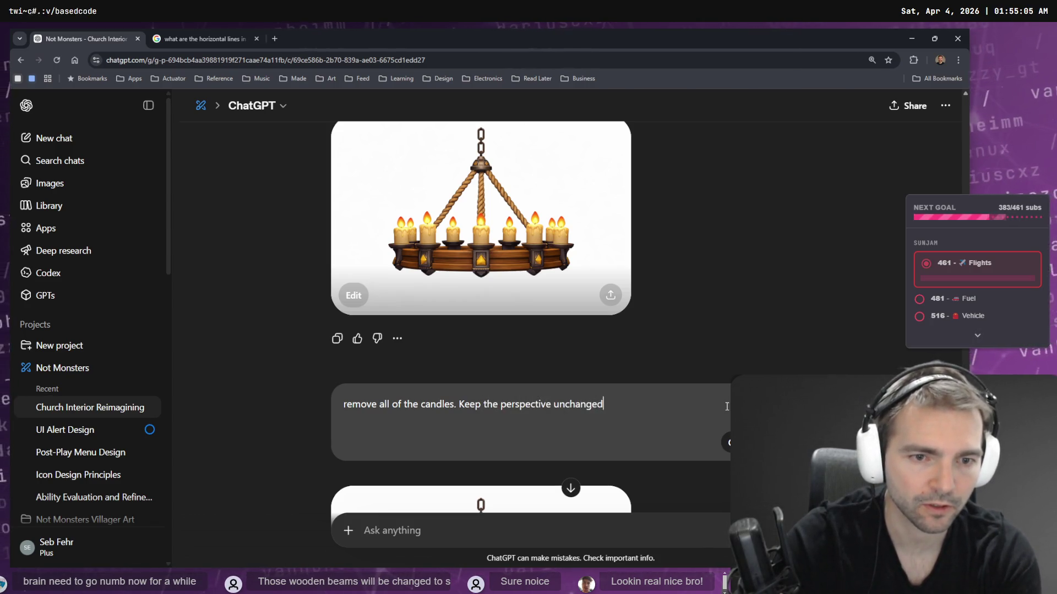
text(.)
key(Return)
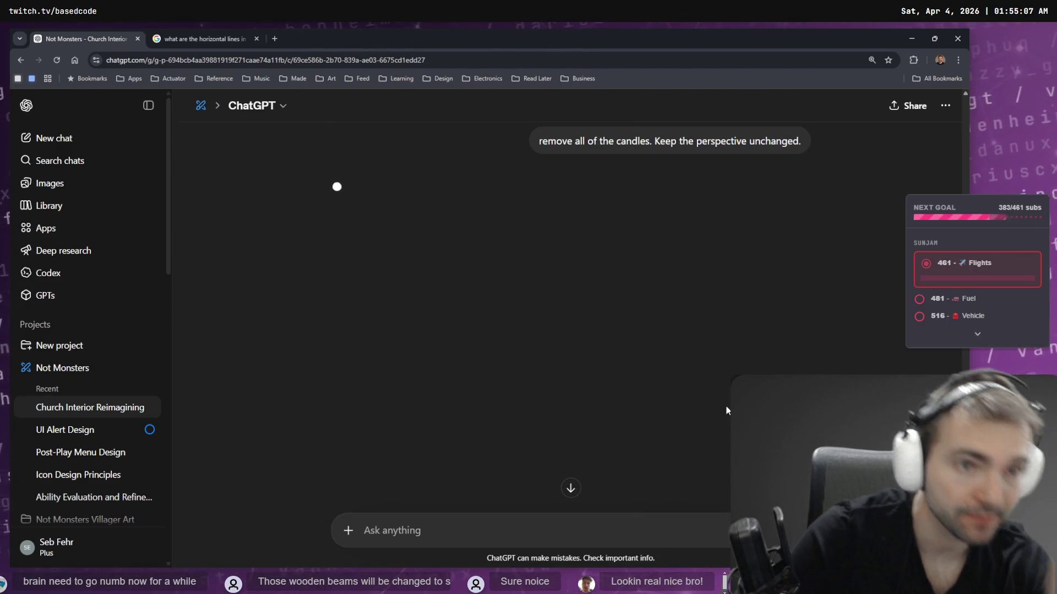
scroll(676, 239, up, 10)
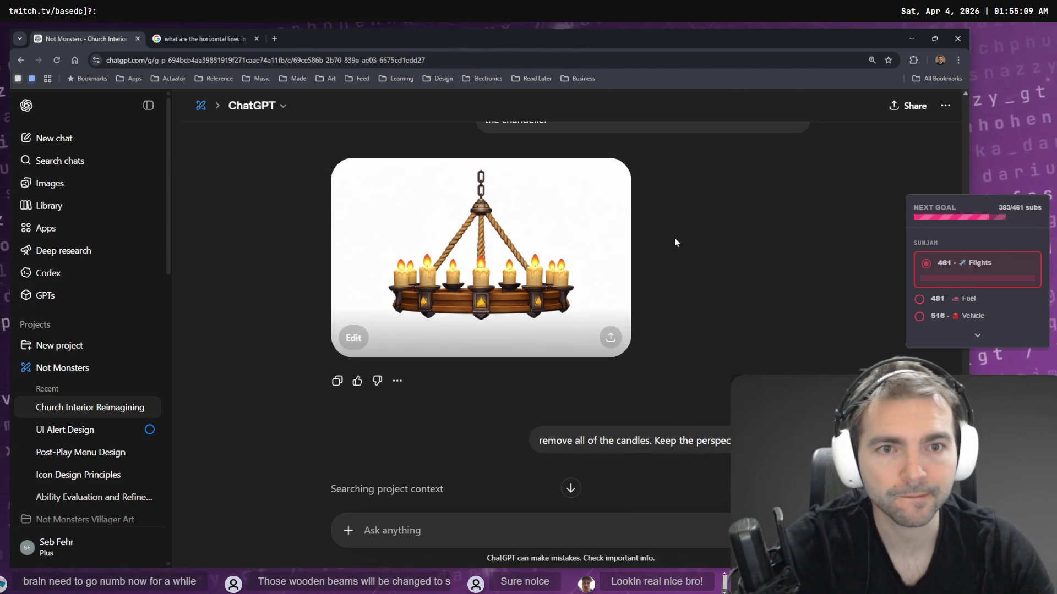
scroll(627, 269, down, 10)
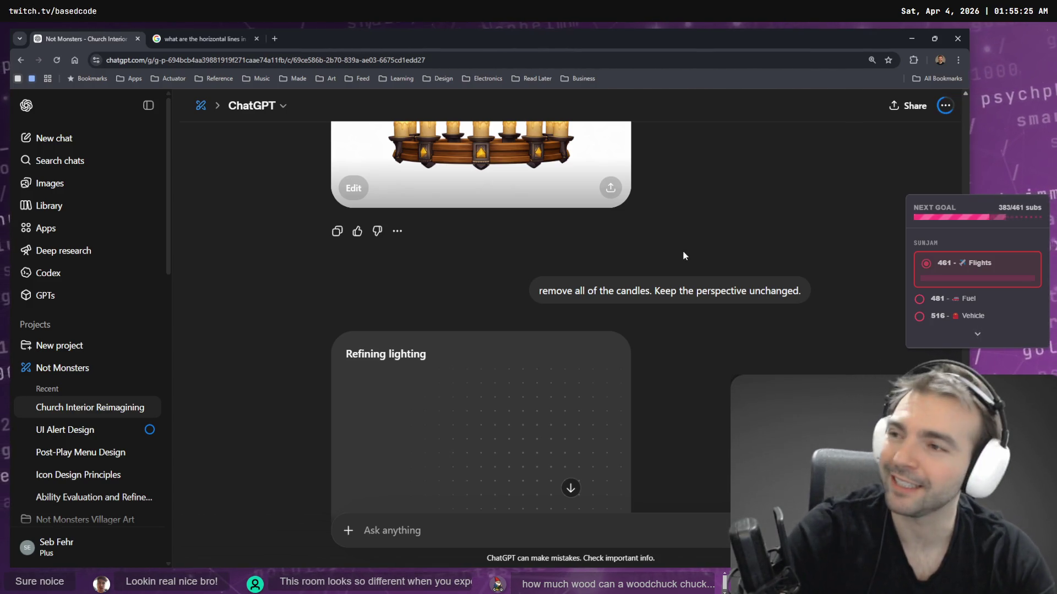
key(alt+Tab)
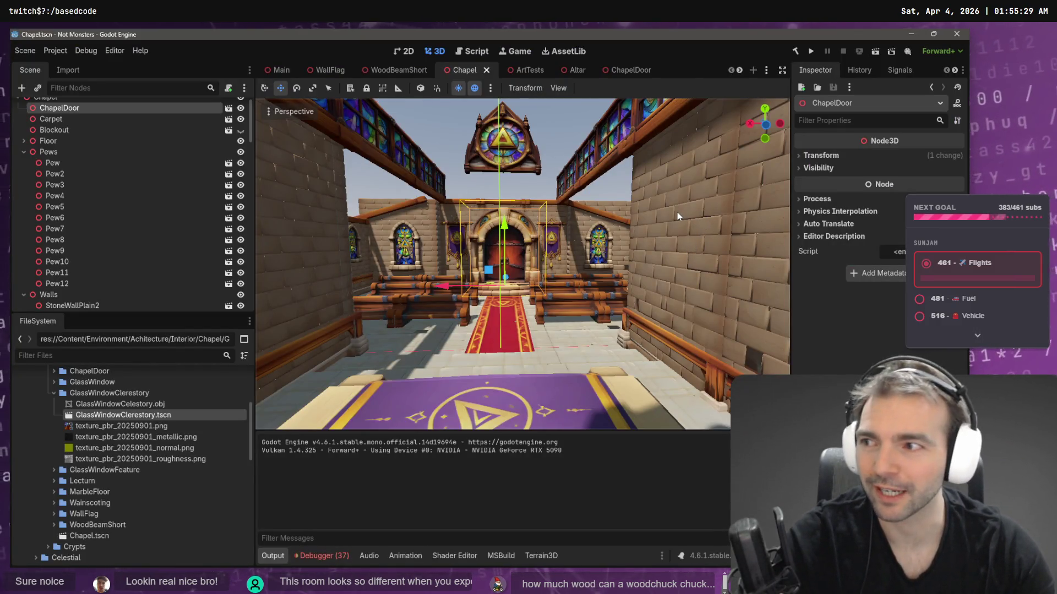
key(f)
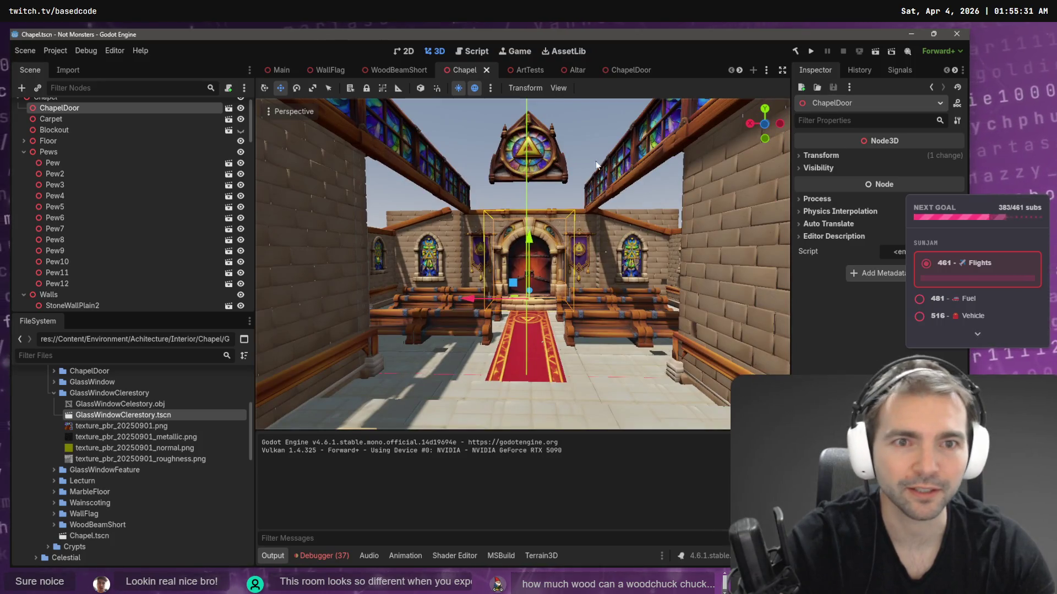
click(588, 144)
scroll(589, 144, up, 3)
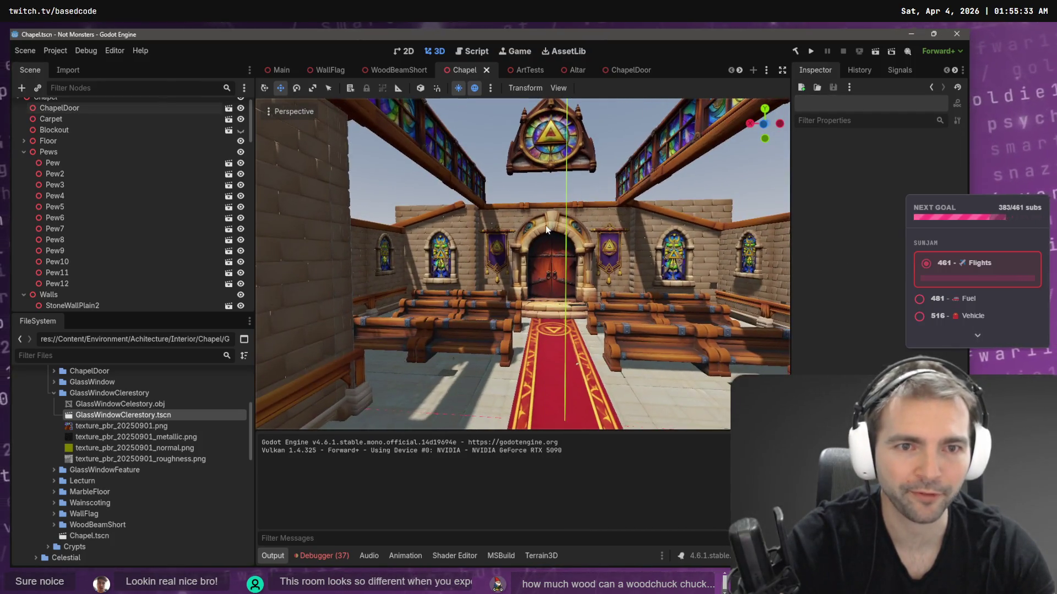
mouse_move(536, 189)
mouse_down()
mouse_move(715, 208)
mouse_move(542, 203)
mouse_up()
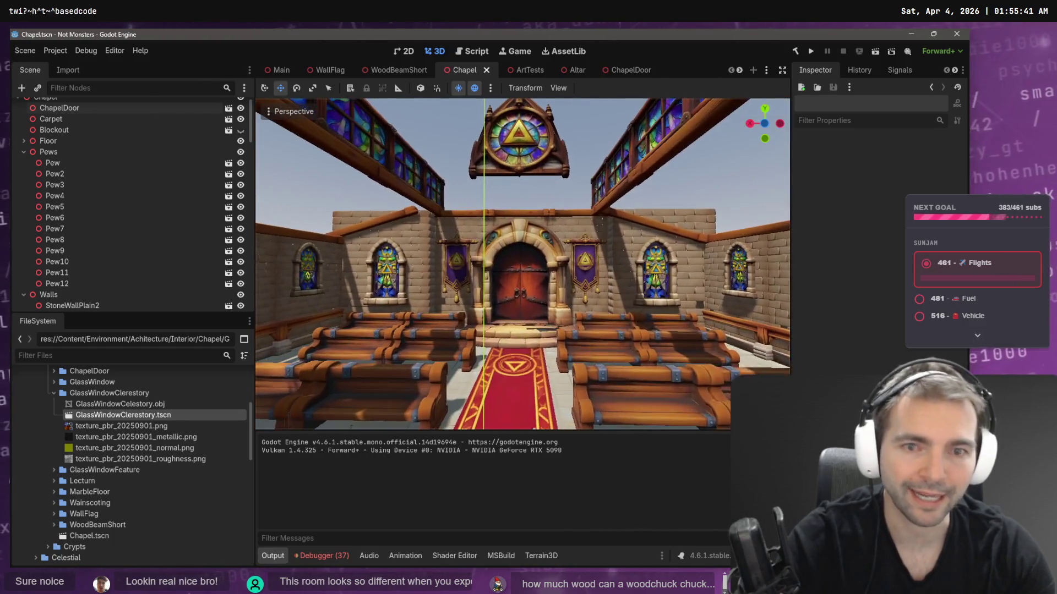
scroll(243, 146, up, 1)
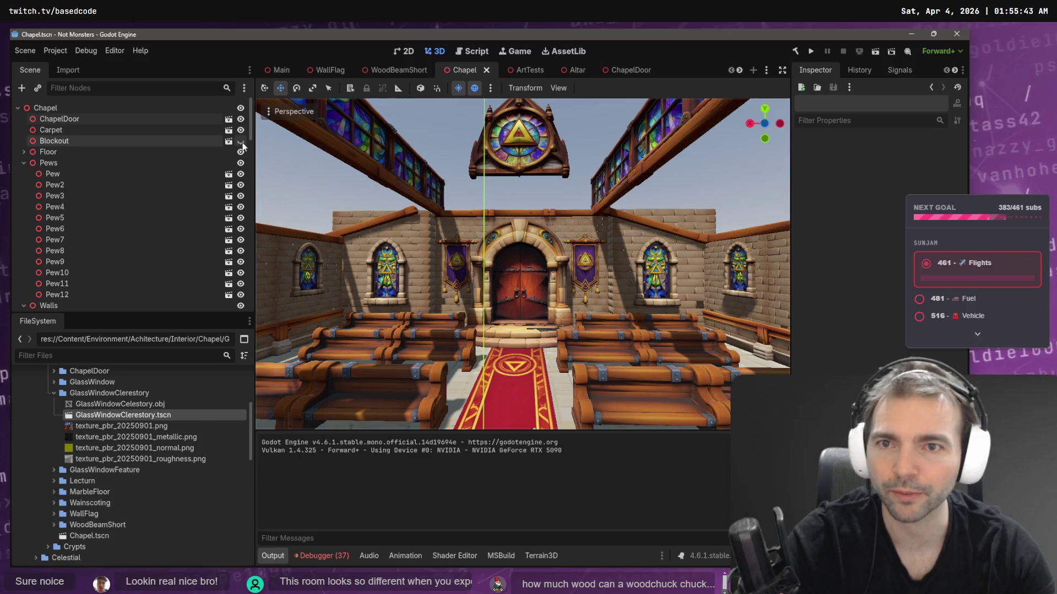
click(241, 142)
drag(329, 159, 336, 161)
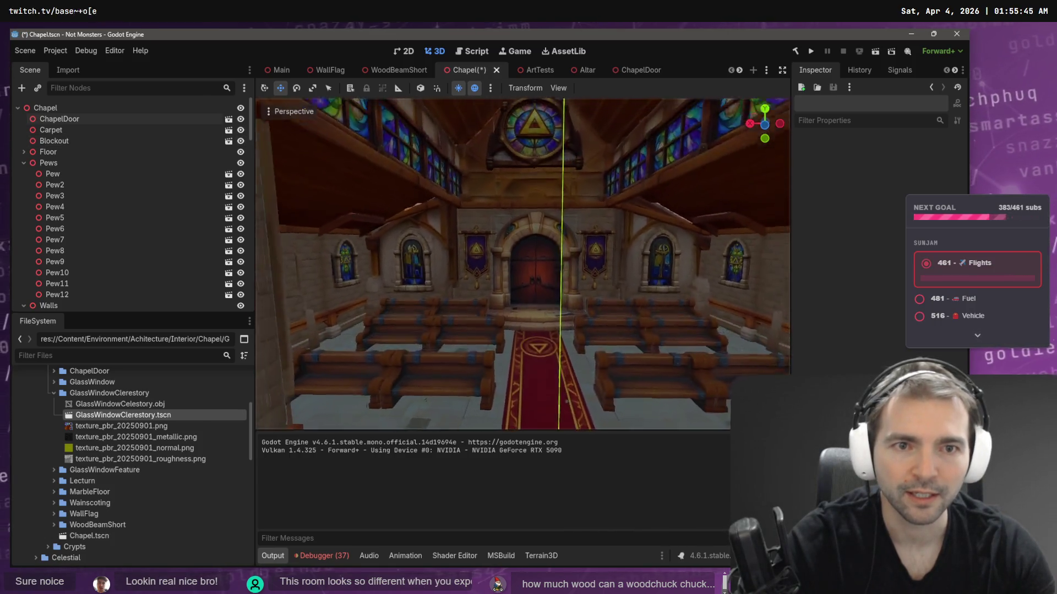
key(w)
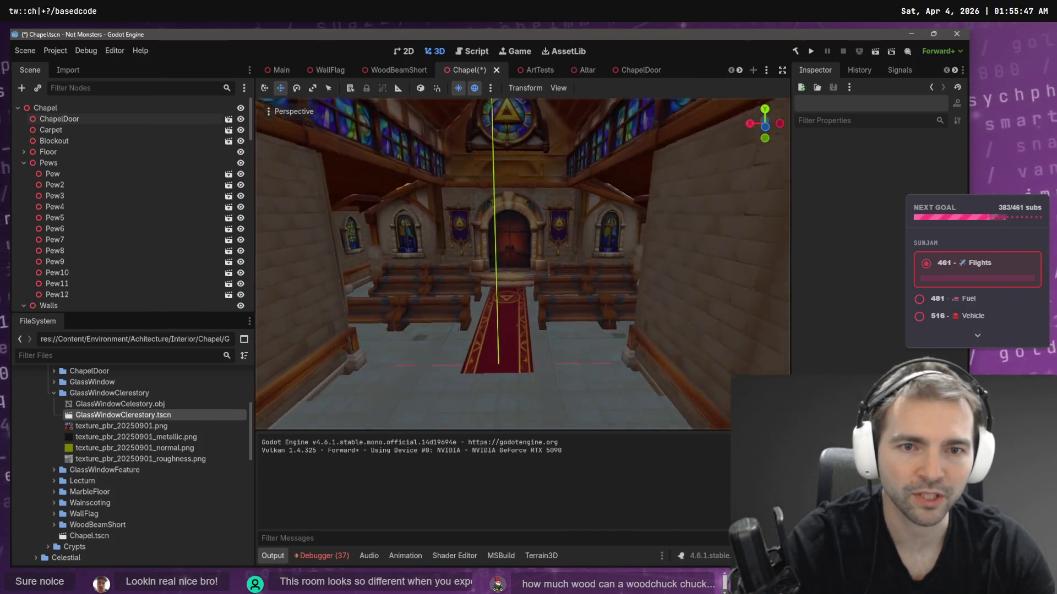
key(w)
drag(522, 264, 286, 265)
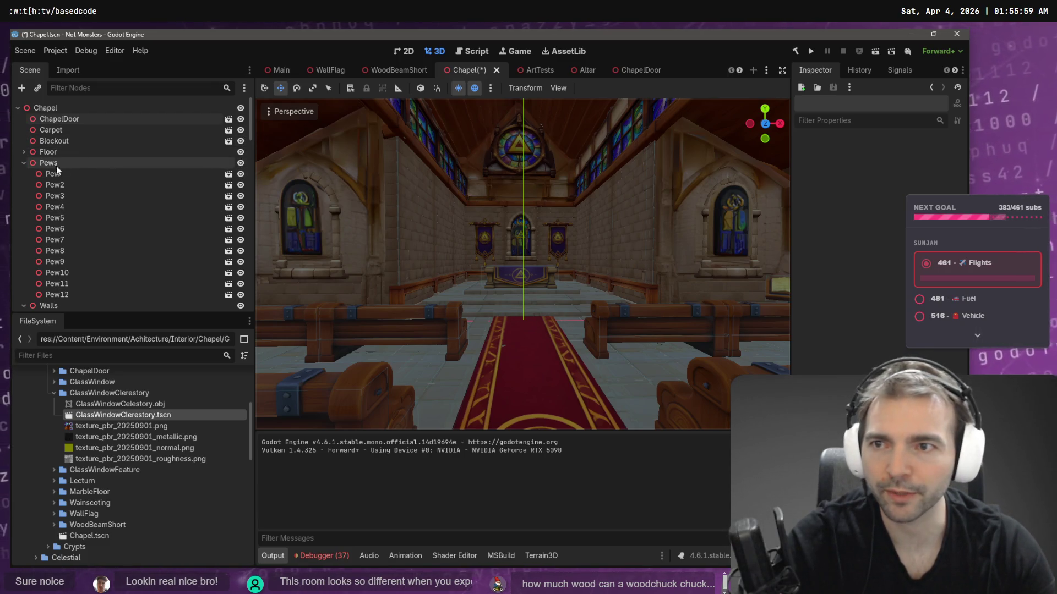
click(24, 162)
click(24, 173)
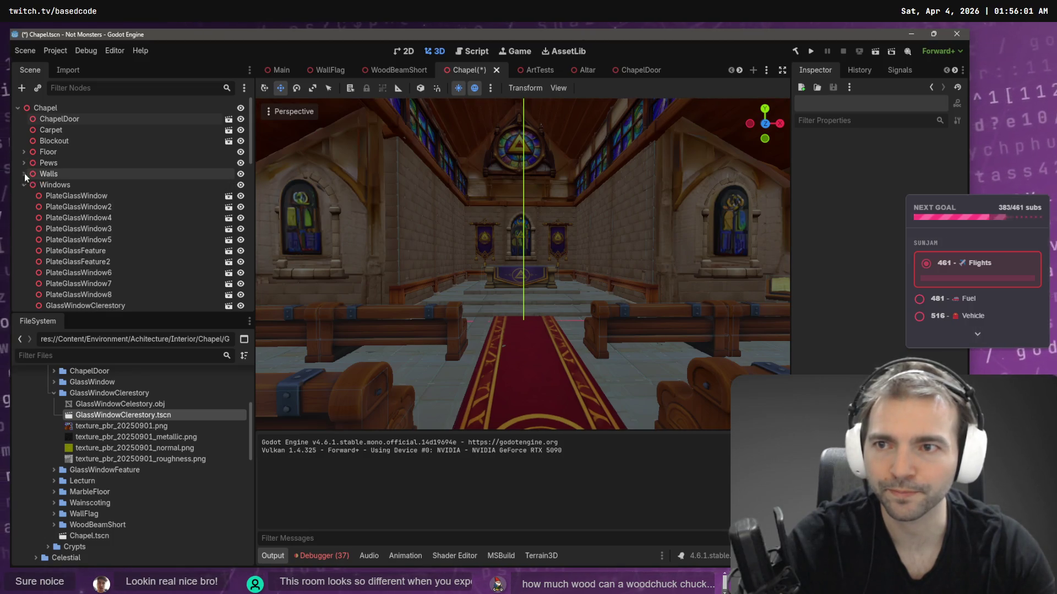
click(240, 141)
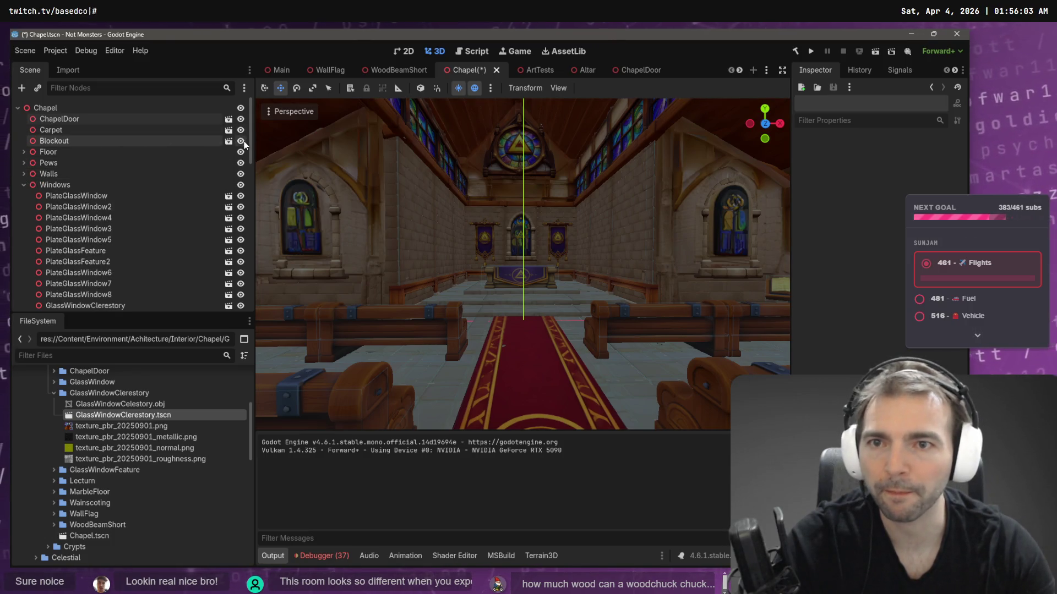
key(w)
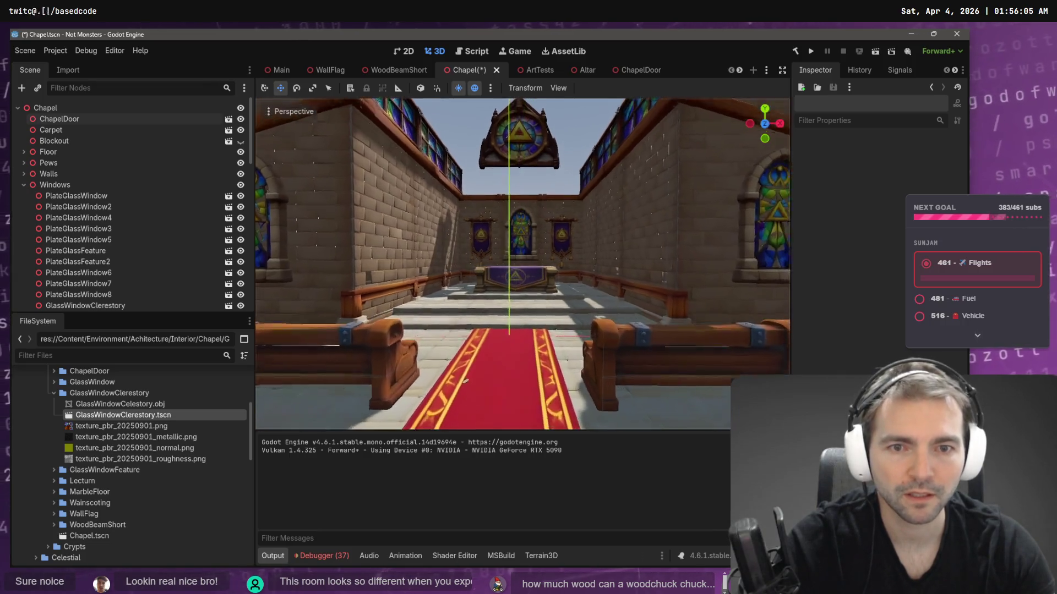
key(s)
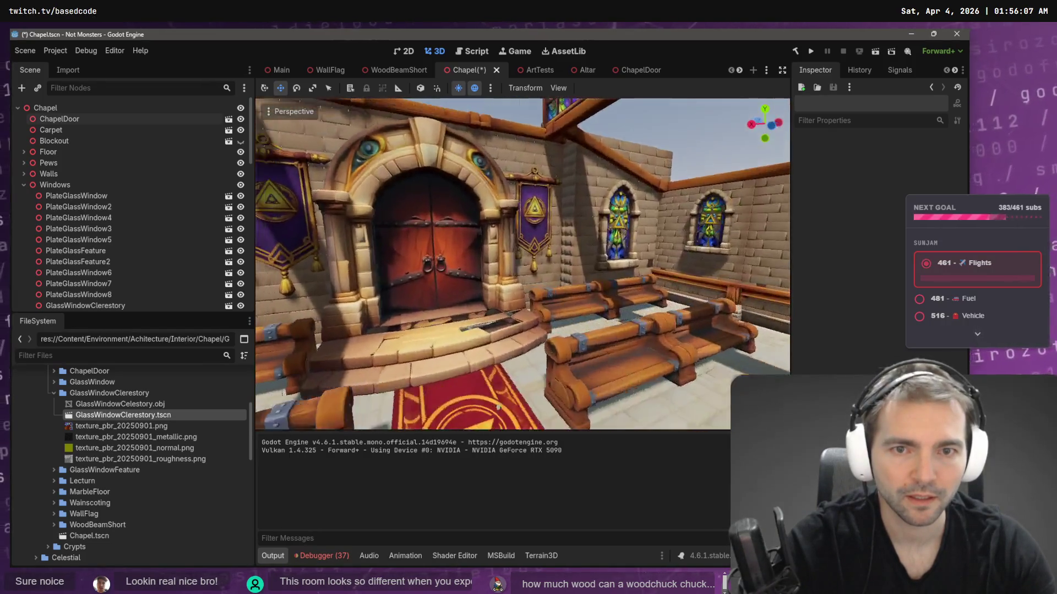
key(w)
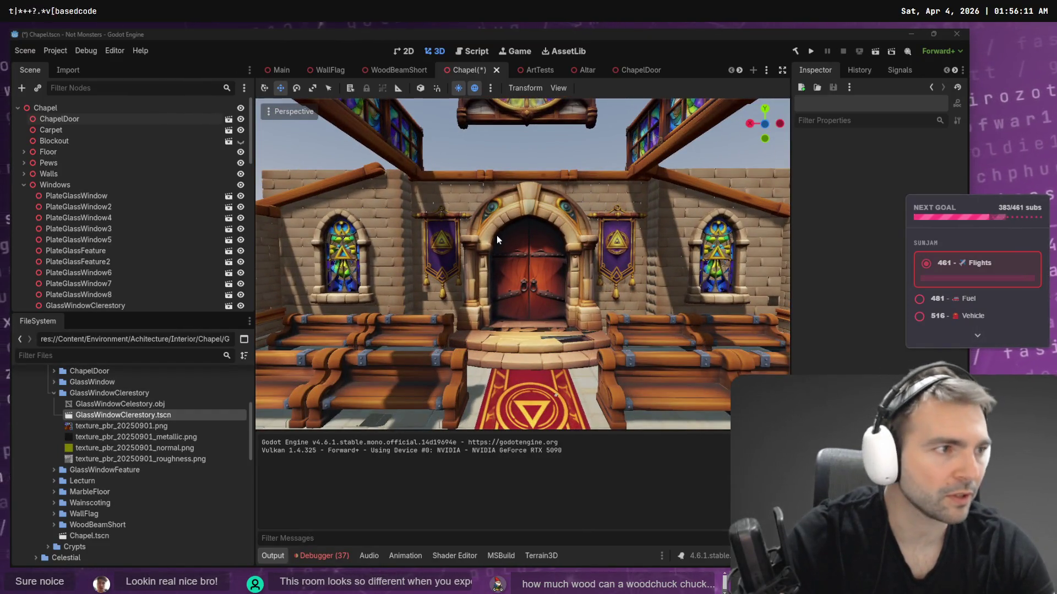
key(alt+Tab)
- Scroll through the chat and view the earlier version of the candle-removal prompt
scroll(504, 238, down, 1)
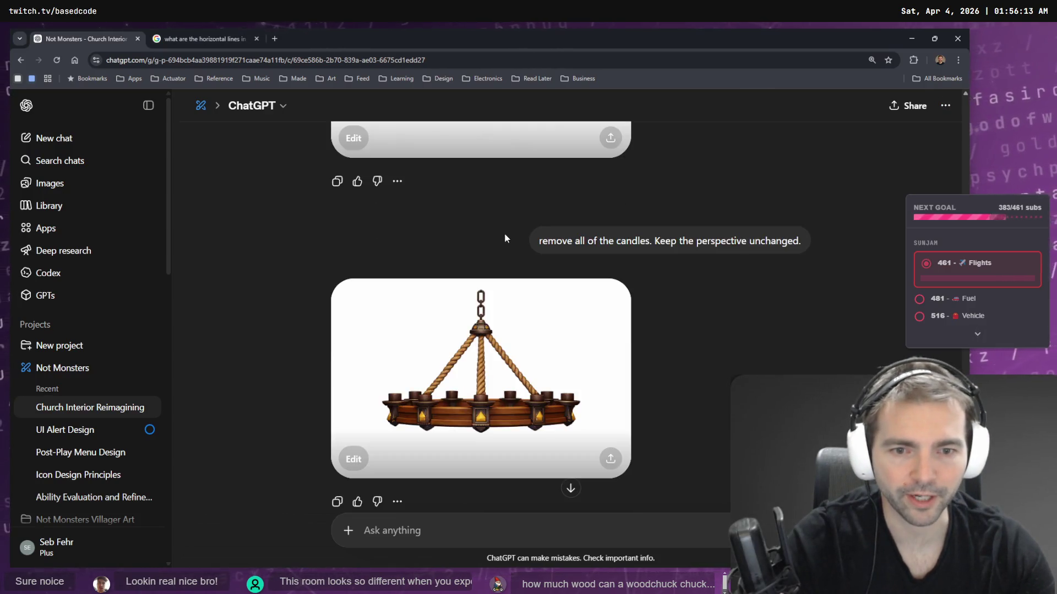
scroll(504, 238, up, 3)
scroll(517, 247, down, 4)
scroll(572, 306, down, 1)
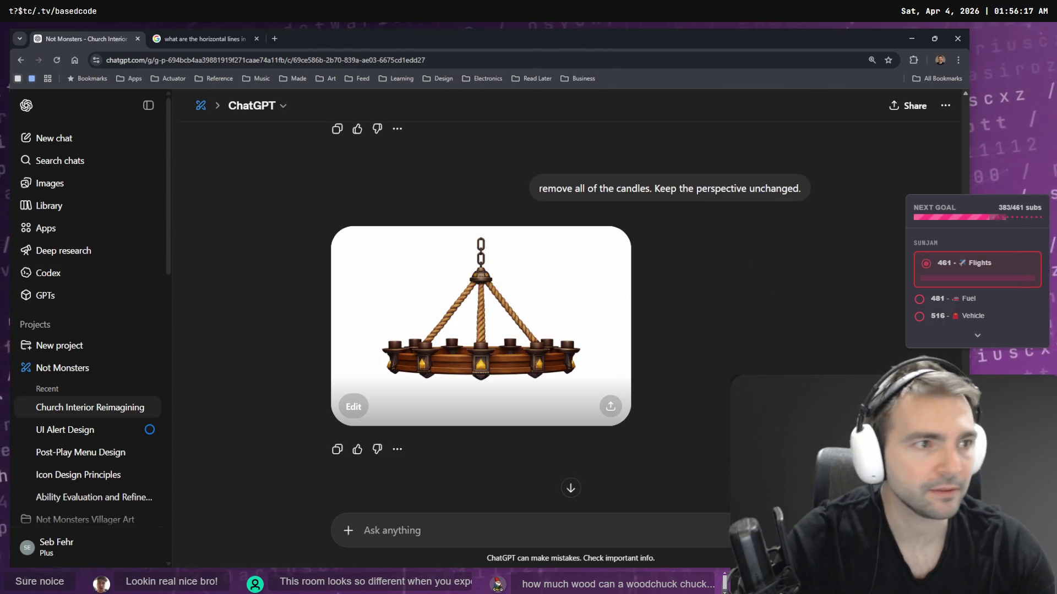
drag(830, 231, 484, 330)
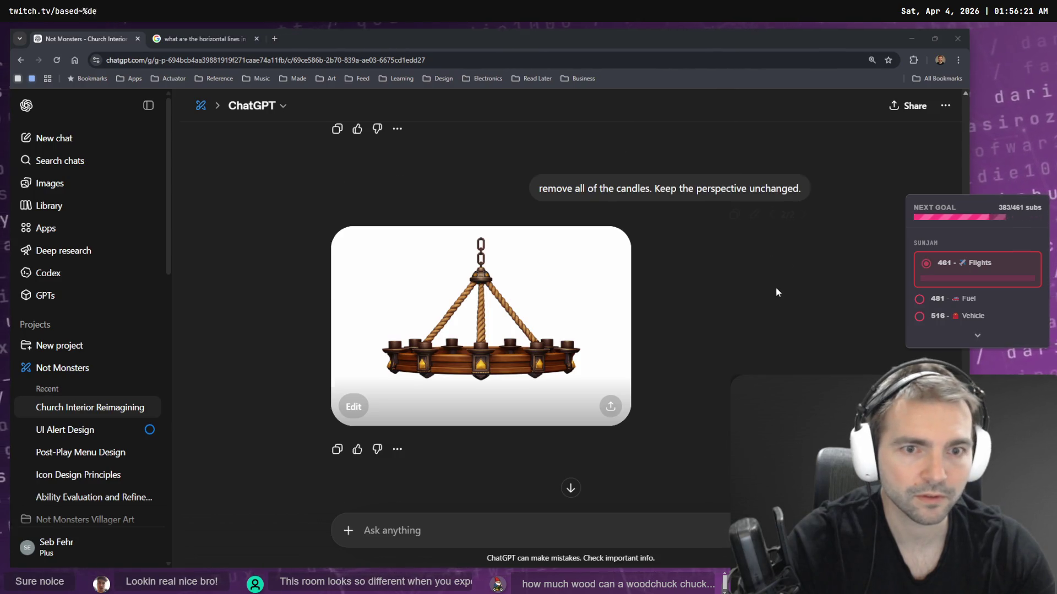
scroll(775, 286, up, 1)
click(771, 265)
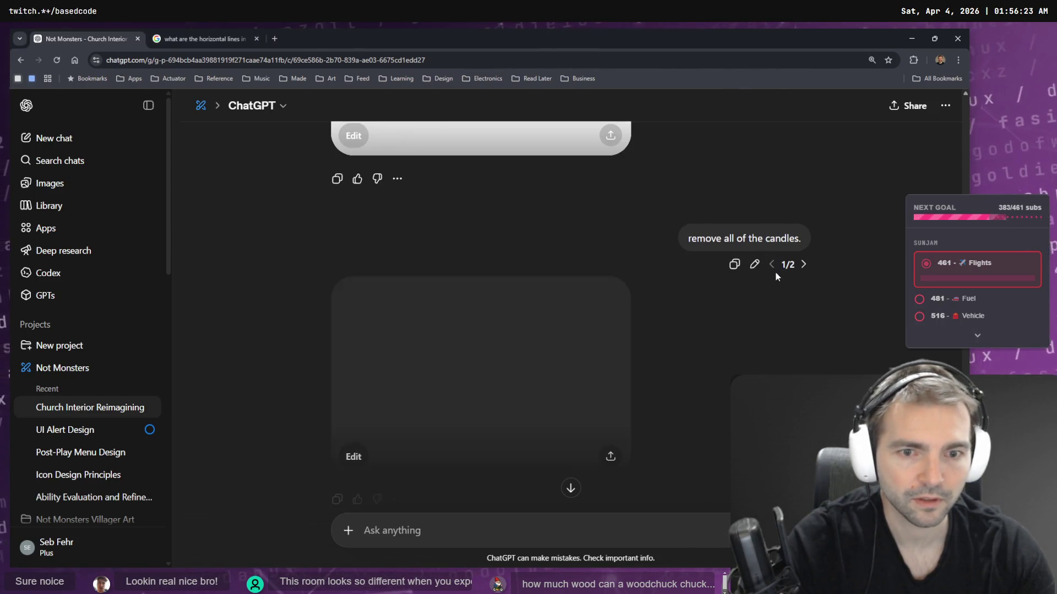
scroll(764, 279, down, 8)
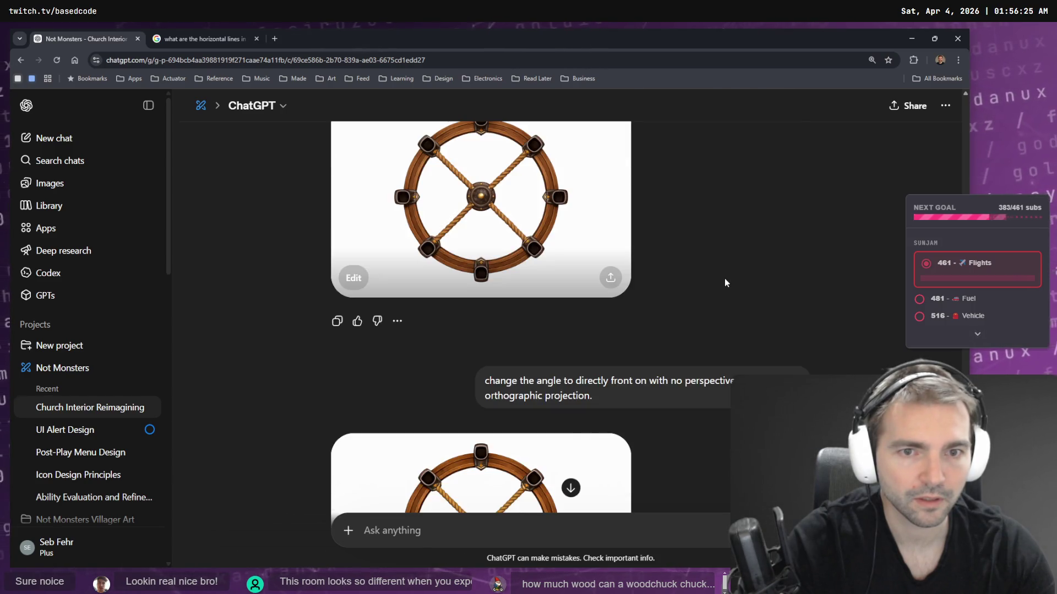
scroll(723, 279, up, 6)
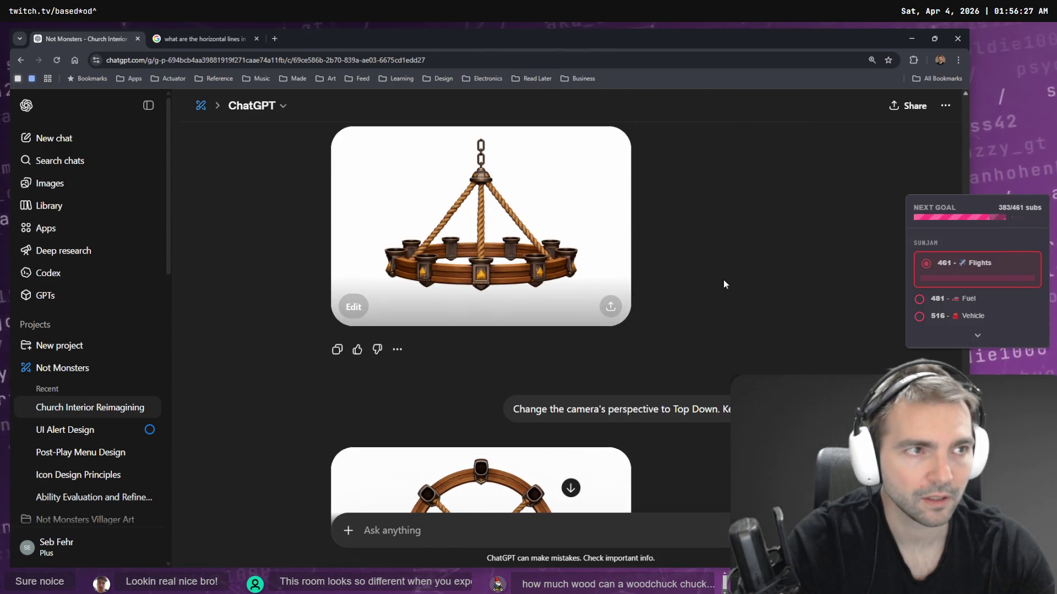
scroll(625, 392, up, 8)
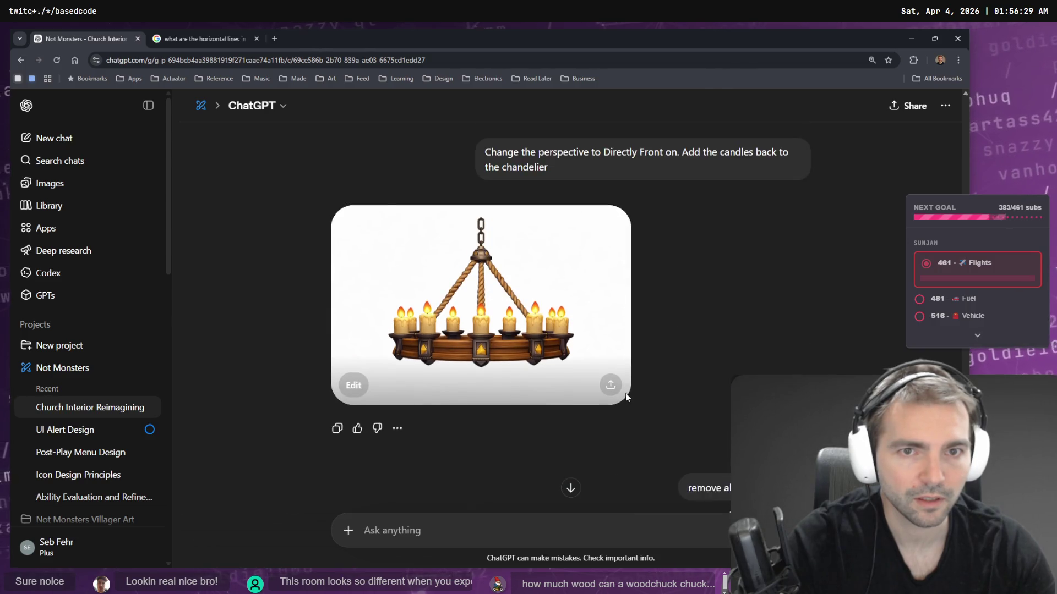
scroll(625, 393, down, 8)
scroll(626, 390, up, 2)
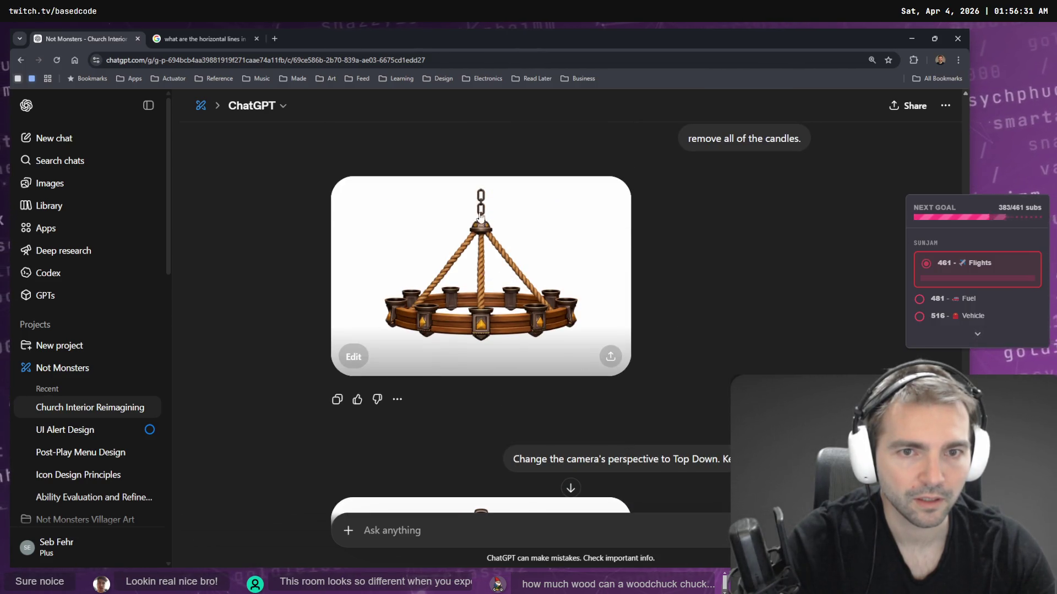
scroll(593, 352, down, 6)
scroll(542, 335, down, 4)
scroll(542, 336, down, 6)
scroll(545, 344, up, 10)
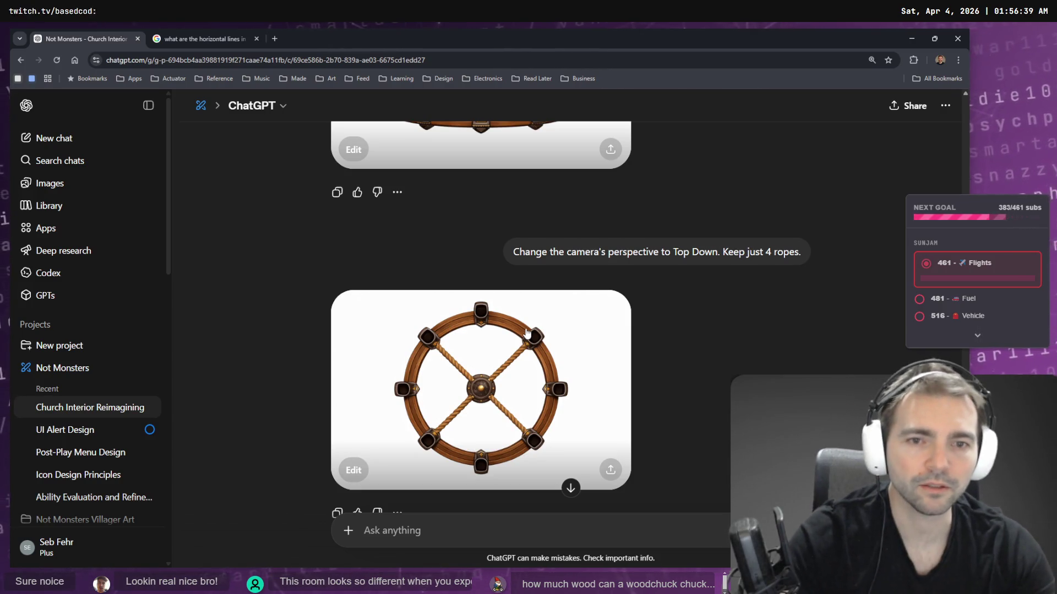
- Copy the full-size top-down wheel image to the clipboard and open a new browser tab
click(527, 332)
right_click(502, 315)
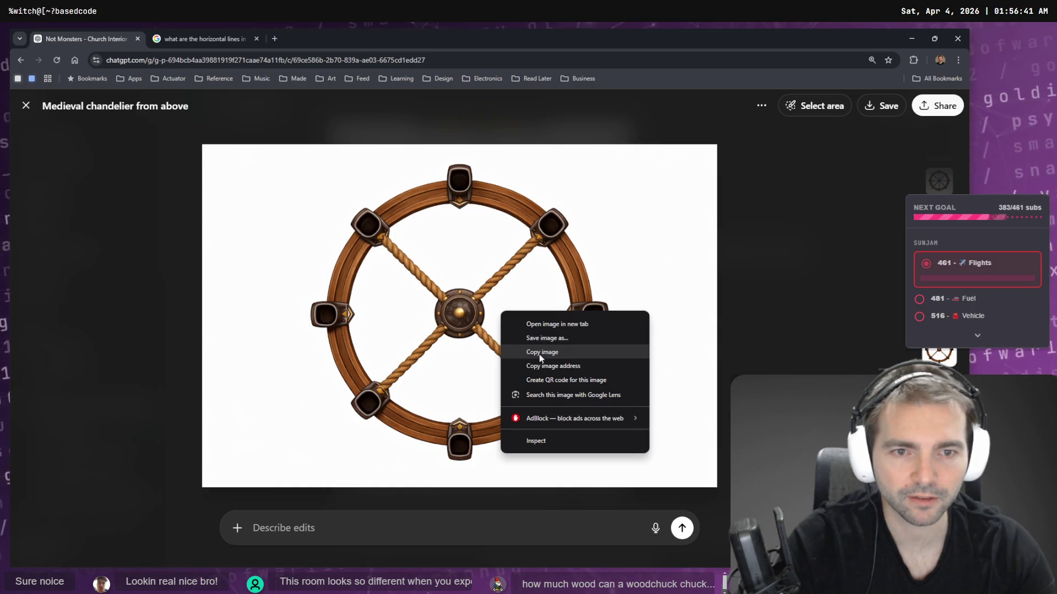
click(539, 353)
click(273, 39)
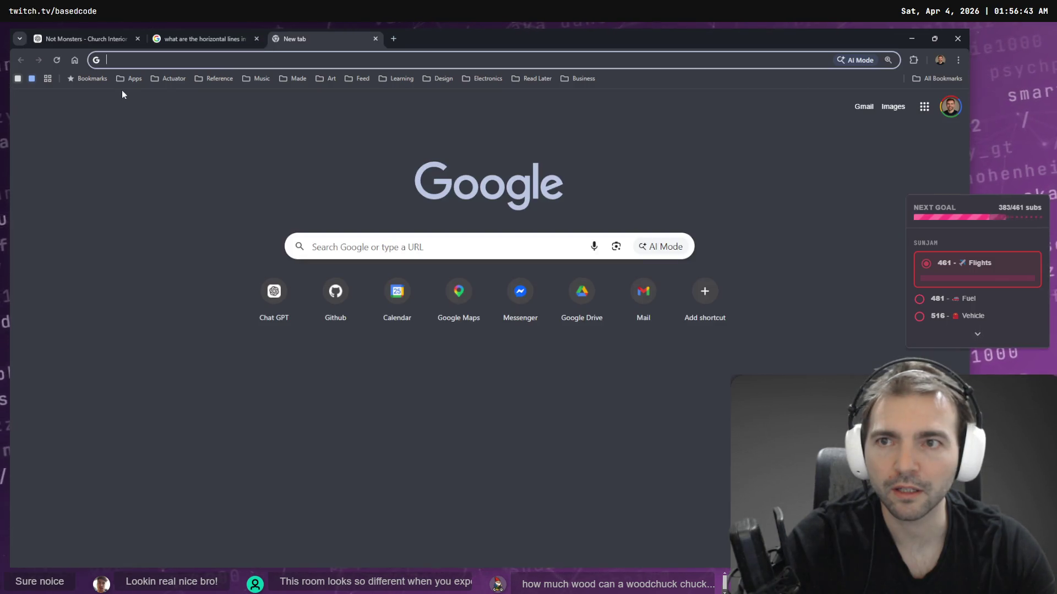
- Load photopea.com and paste the copied wheel image as a new document
text(photo)
key(Return)
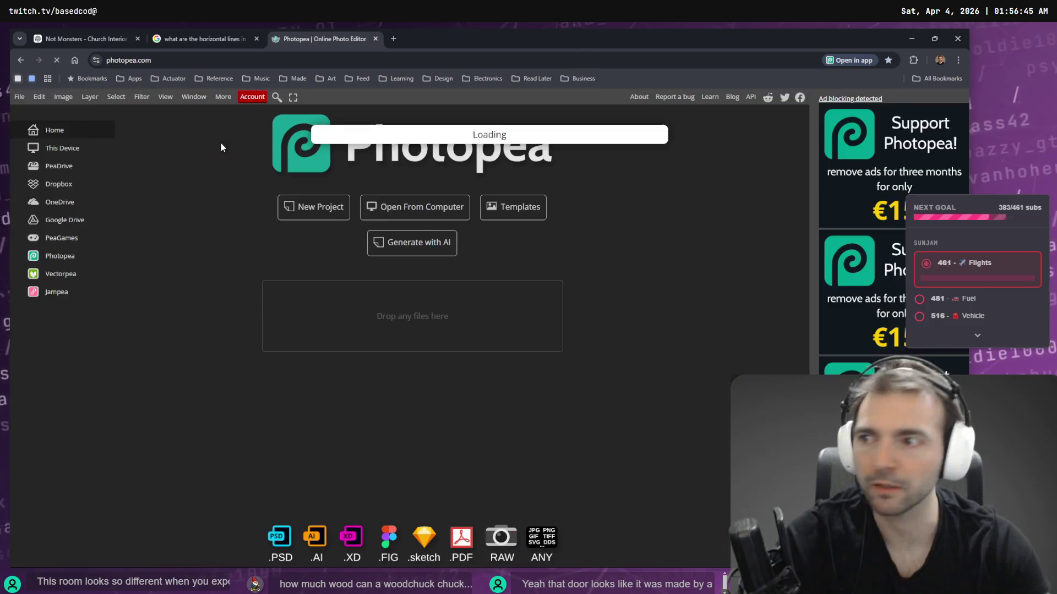
key(ctrl+v)
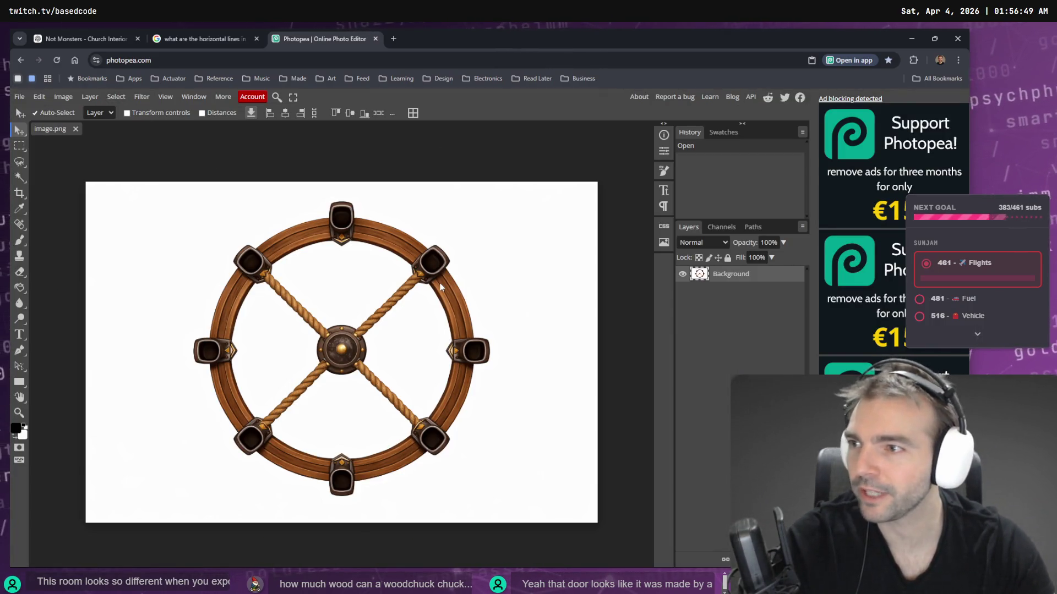
- Rotate the whole wheel image 45° so its ropes form an upright cross
key(ctrl+a)
key(ctrl+alt+t)
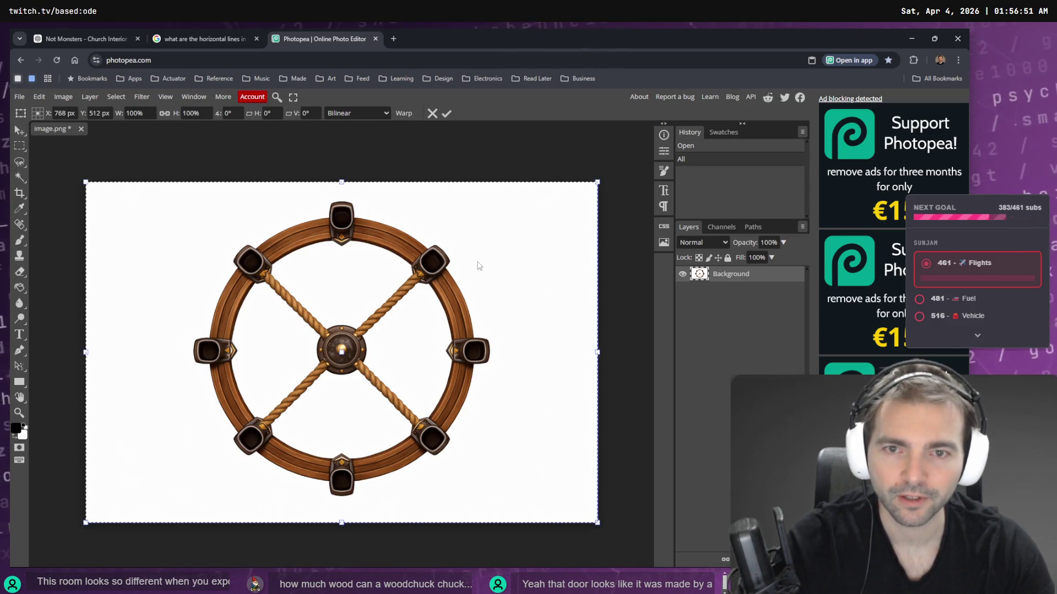
drag(607, 175, 646, 229)
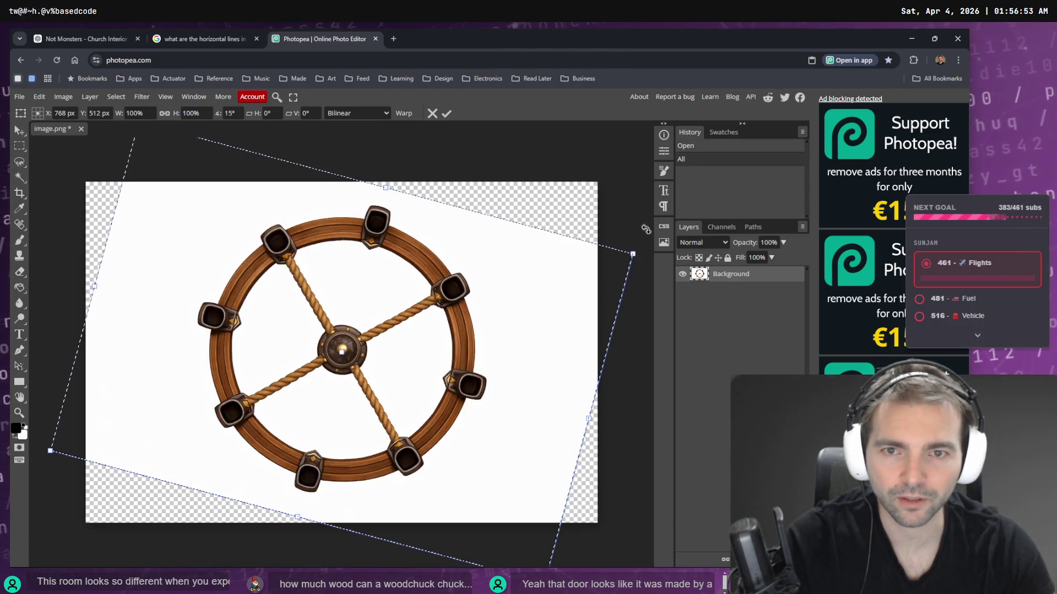
drag(668, 305, 701, 411)
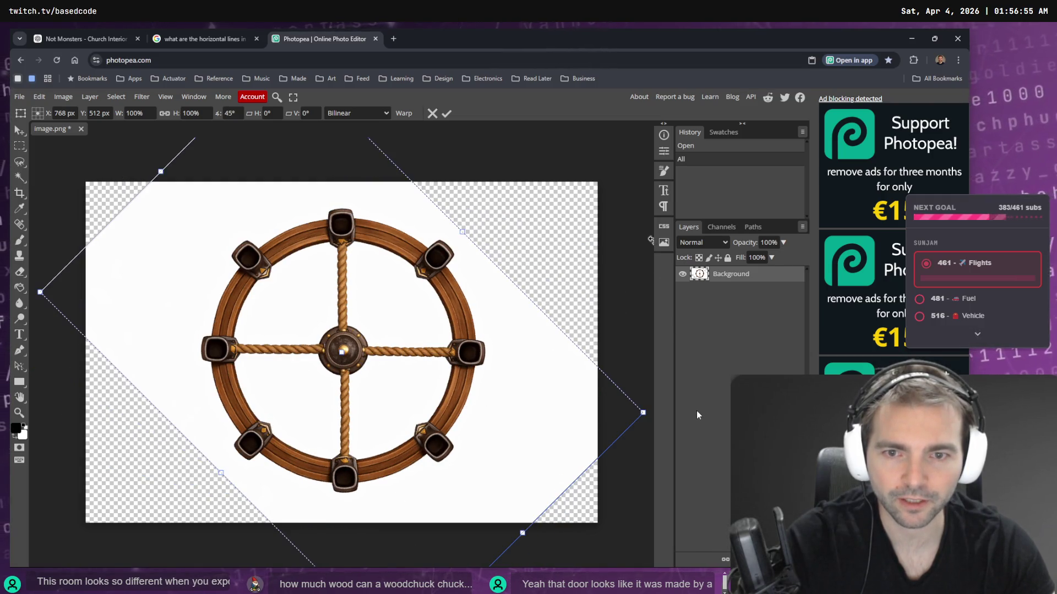
key(Return)
- Fill the transparent corners with white using the Paint Bucket
key(g)
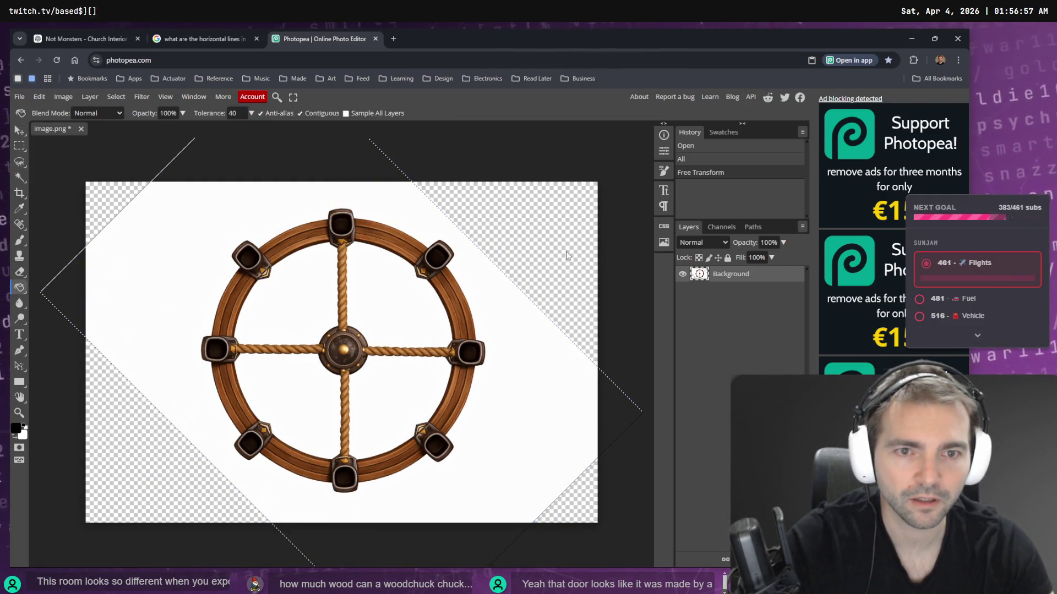
click(566, 258)
click(566, 259)
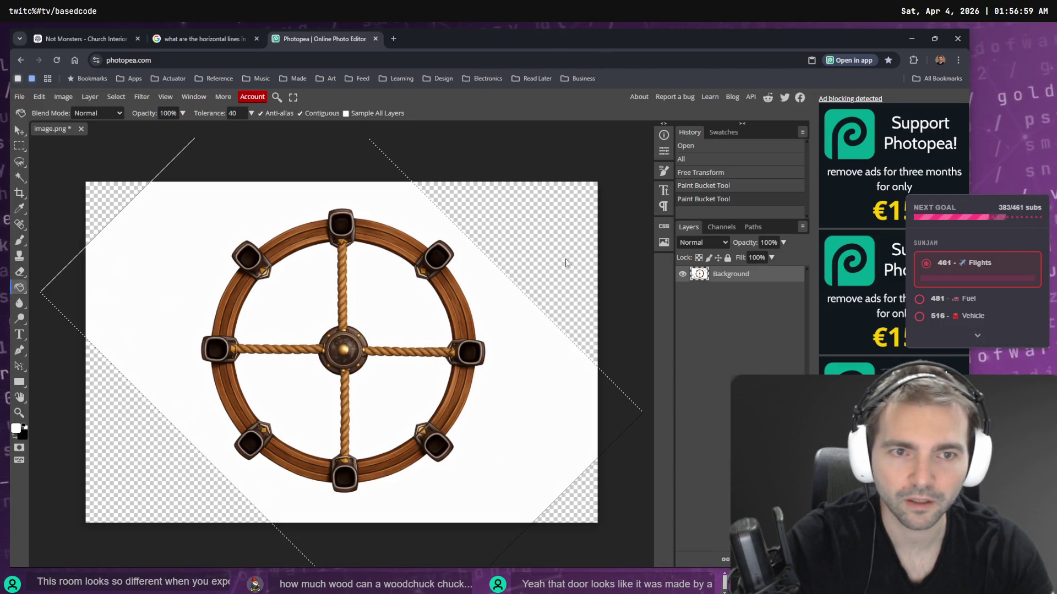
click(115, 97)
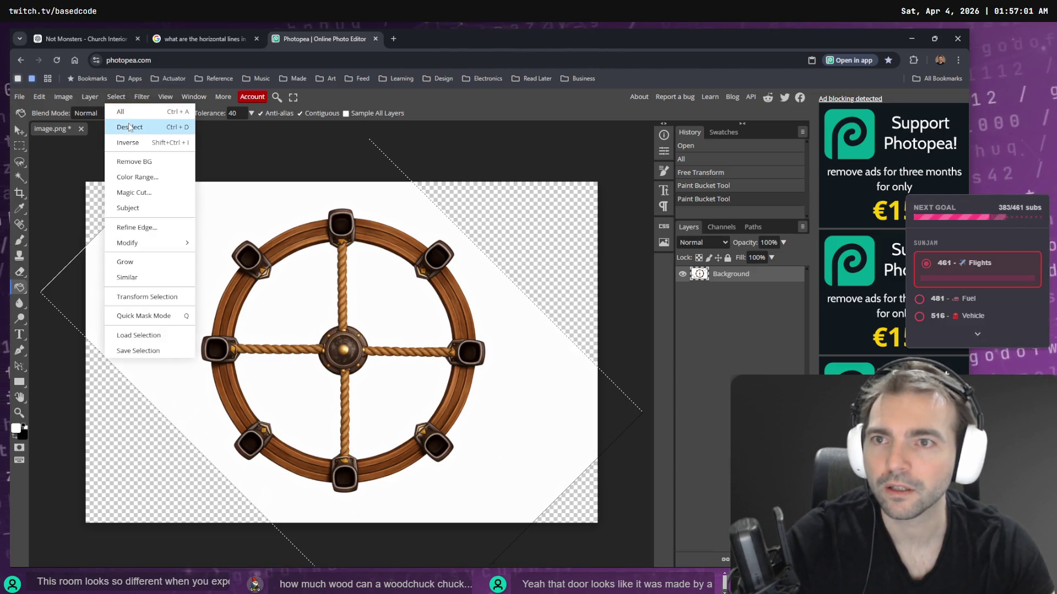
- Fill the wheel image's four transparent corners with white
click(126, 124)
click(551, 232)
click(172, 375)
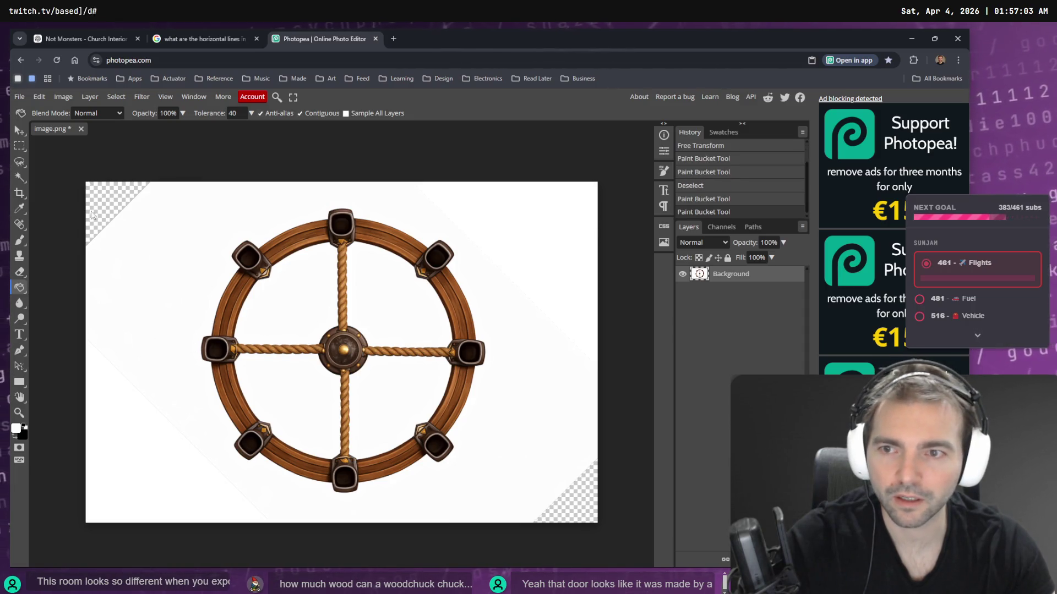
click(113, 206)
click(578, 501)
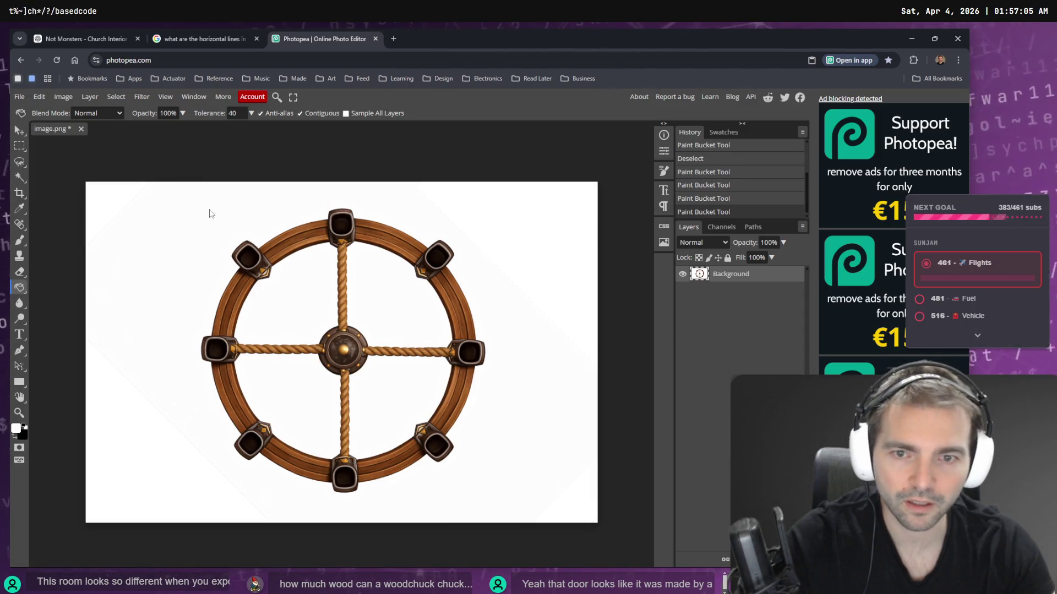
- Export the white-filled wheel image from Photopea as a PNG
click(20, 97)
mouse_move(77, 246)
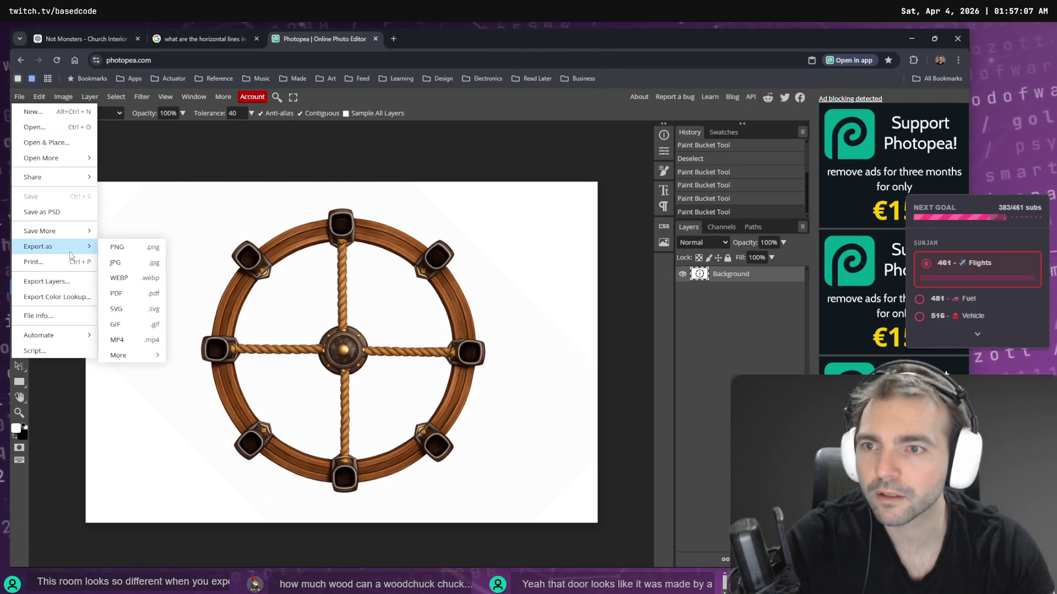
click(119, 242)
click(389, 310)
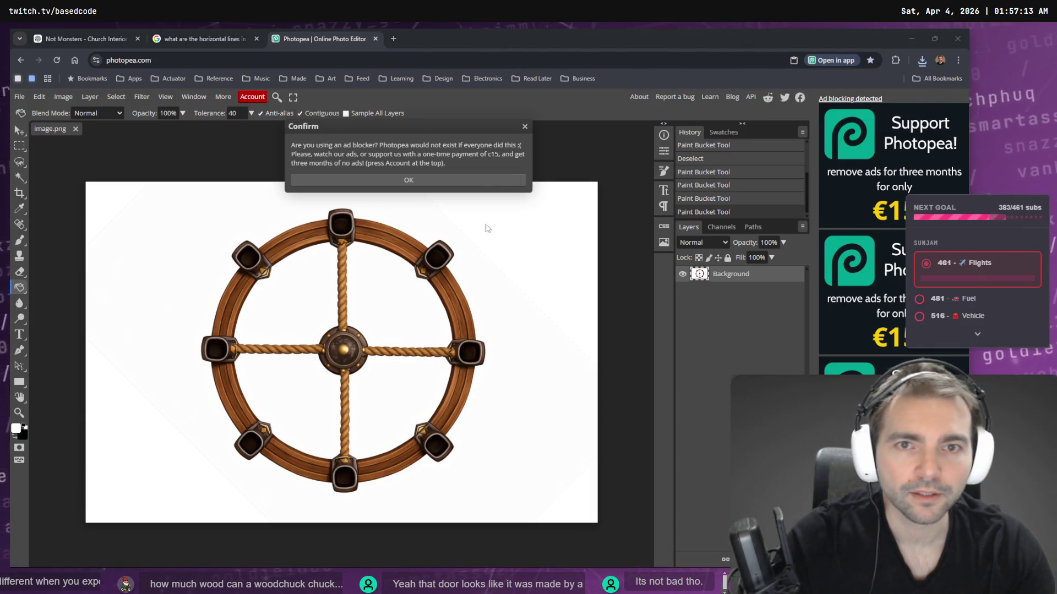
- Confirm the download as image (12).png, dismiss the ad notice and return to ChatGPT
click(922, 60)
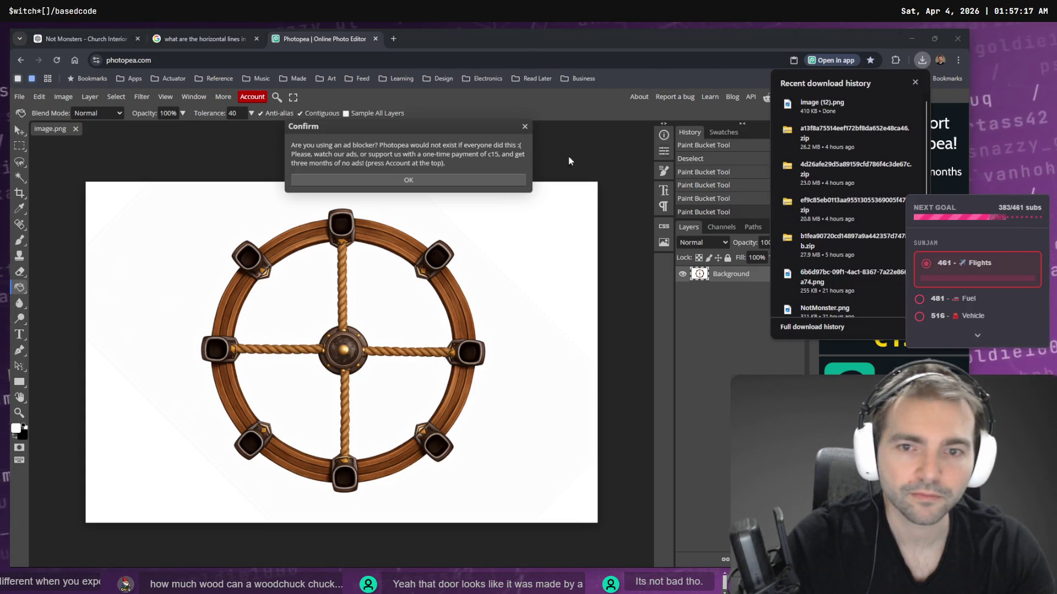
click(524, 128)
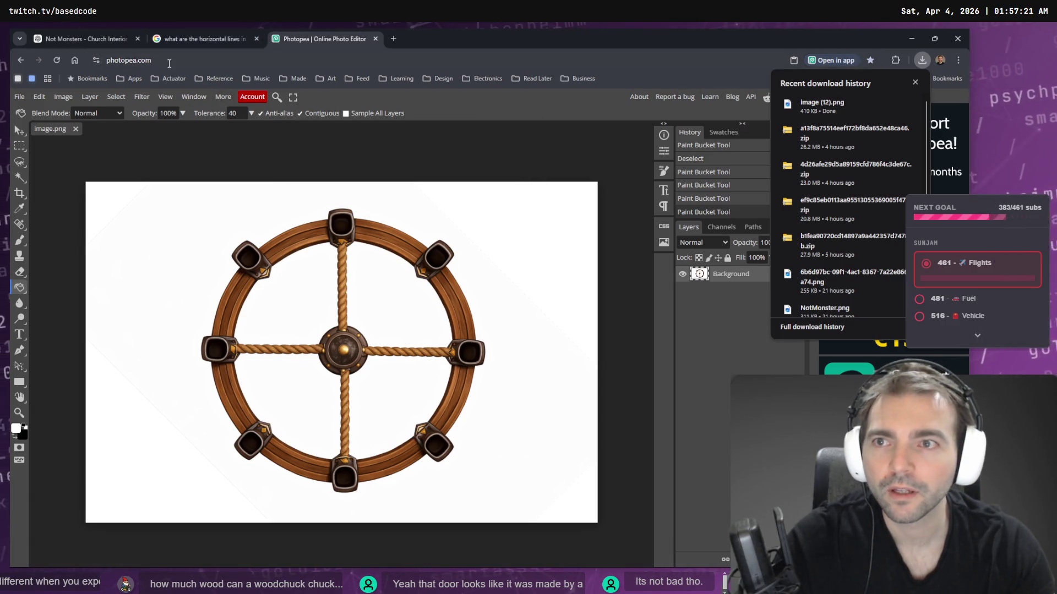
click(80, 38)
click(746, 257)
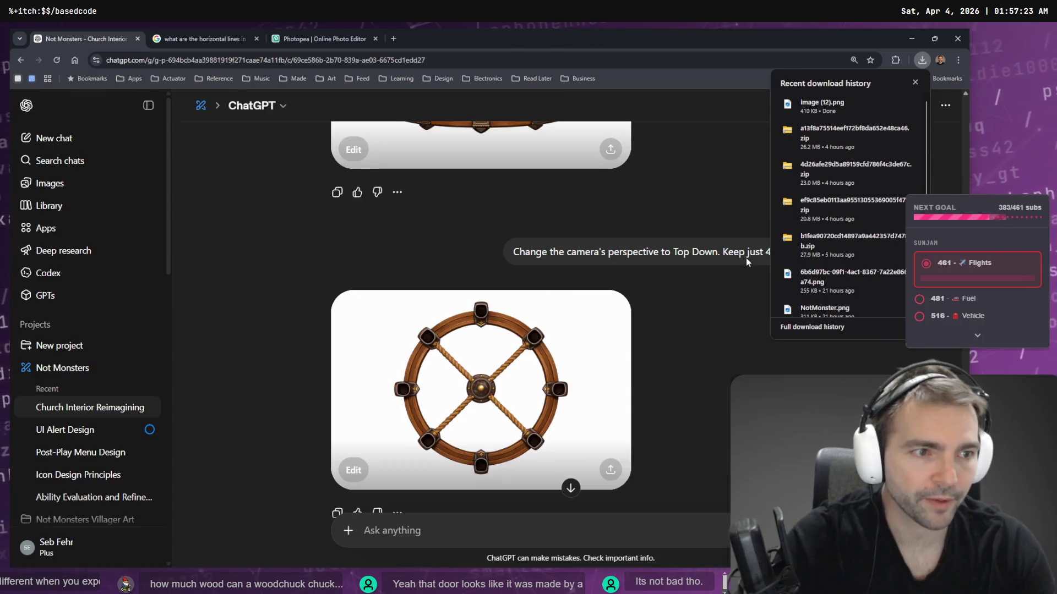
- Switch the ChatGPT reply to its 2/2 candle-less chandelier version, then go back to Photopea's wheel
scroll(555, 337, down, 5)
scroll(555, 336, up, 4)
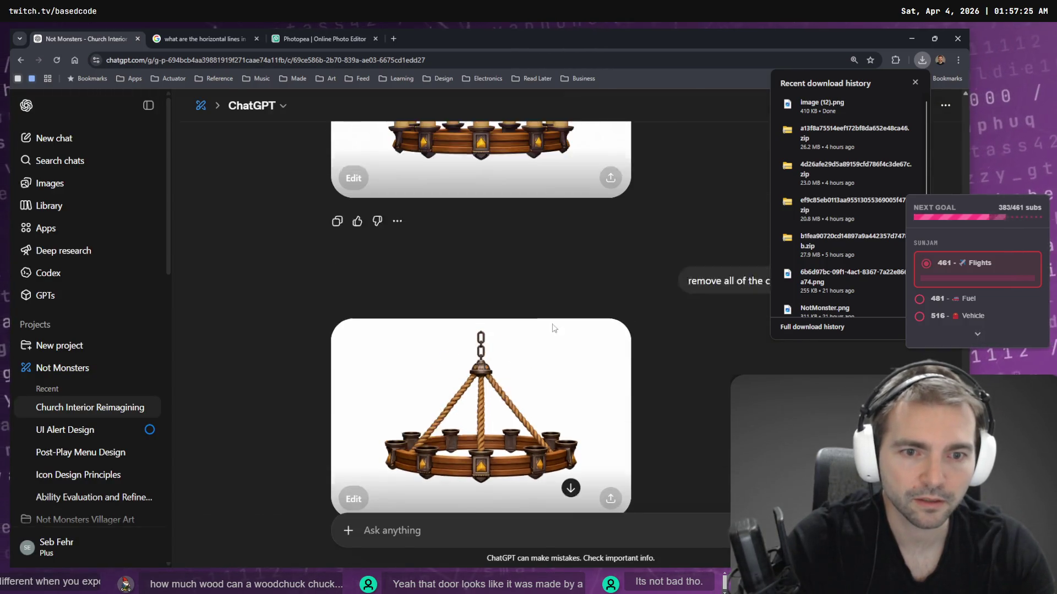
scroll(588, 313, down, 10)
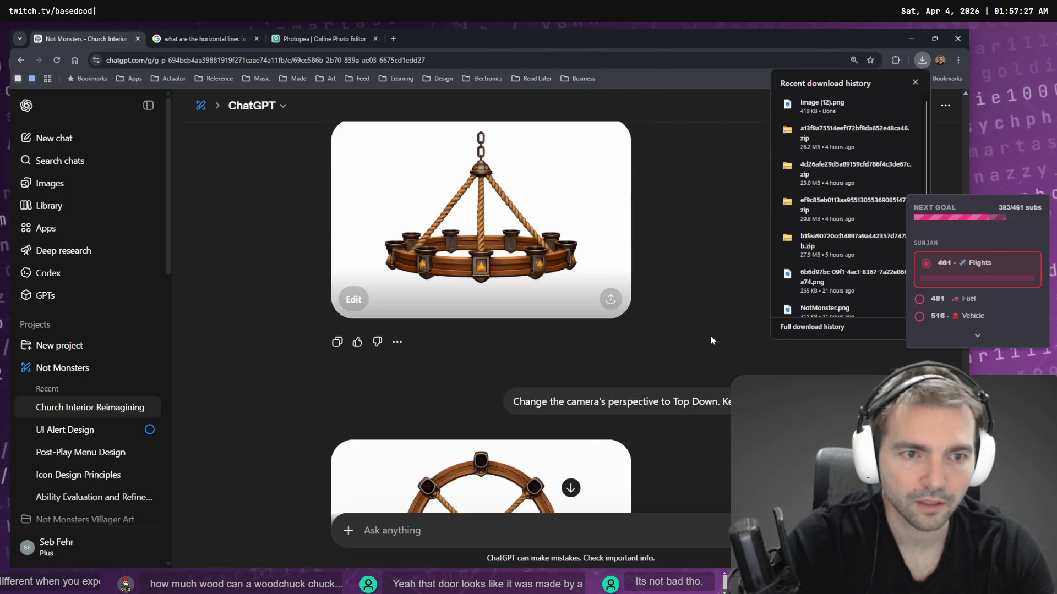
scroll(621, 322, up, 3)
scroll(672, 315, down, 5)
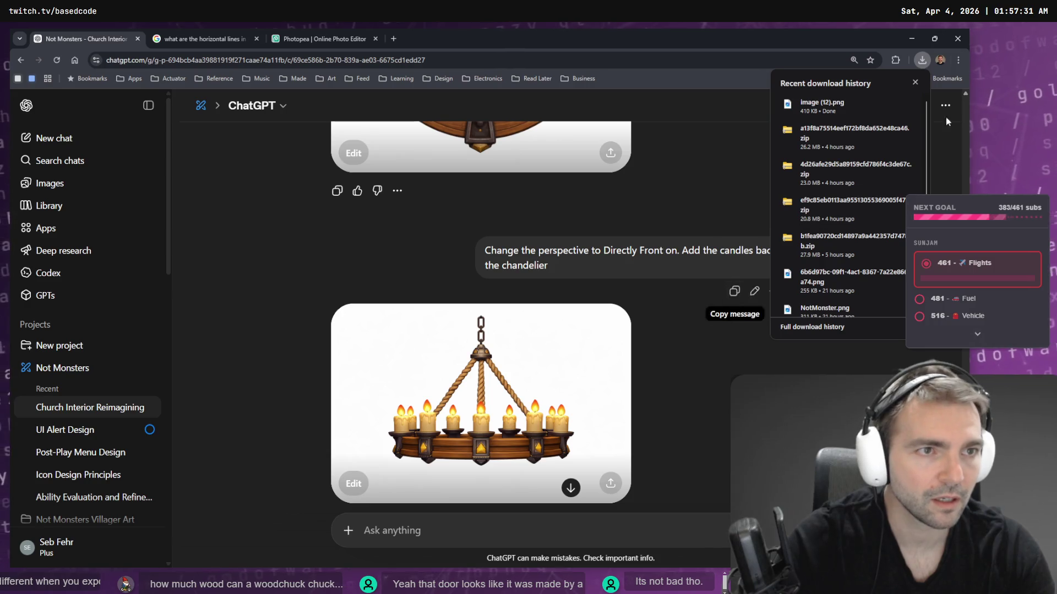
click(915, 82)
scroll(751, 311, down, 5)
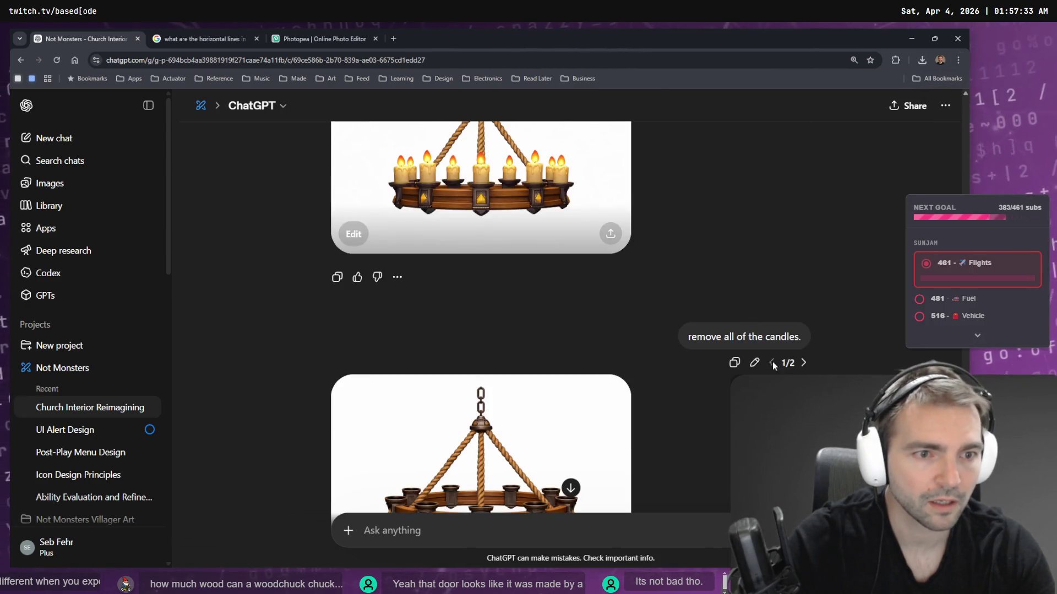
click(804, 363)
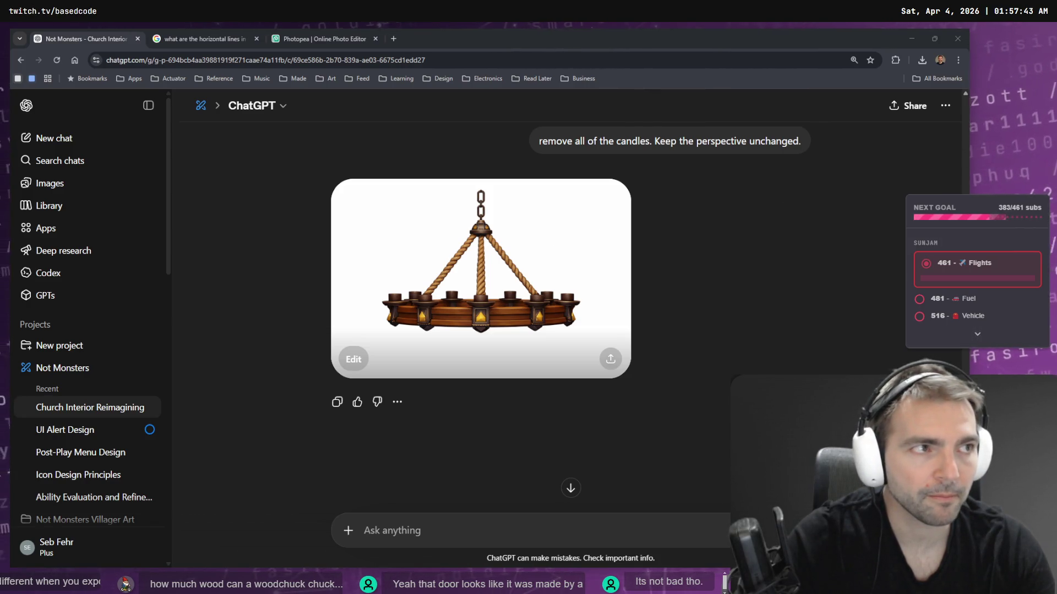
key(alt+Tab)
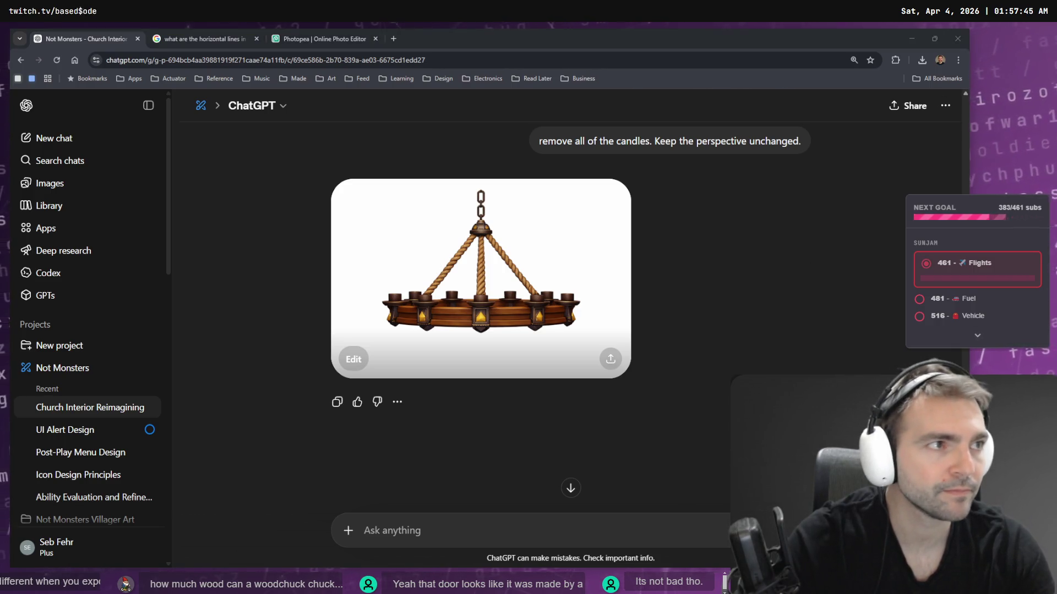
click(343, 40)
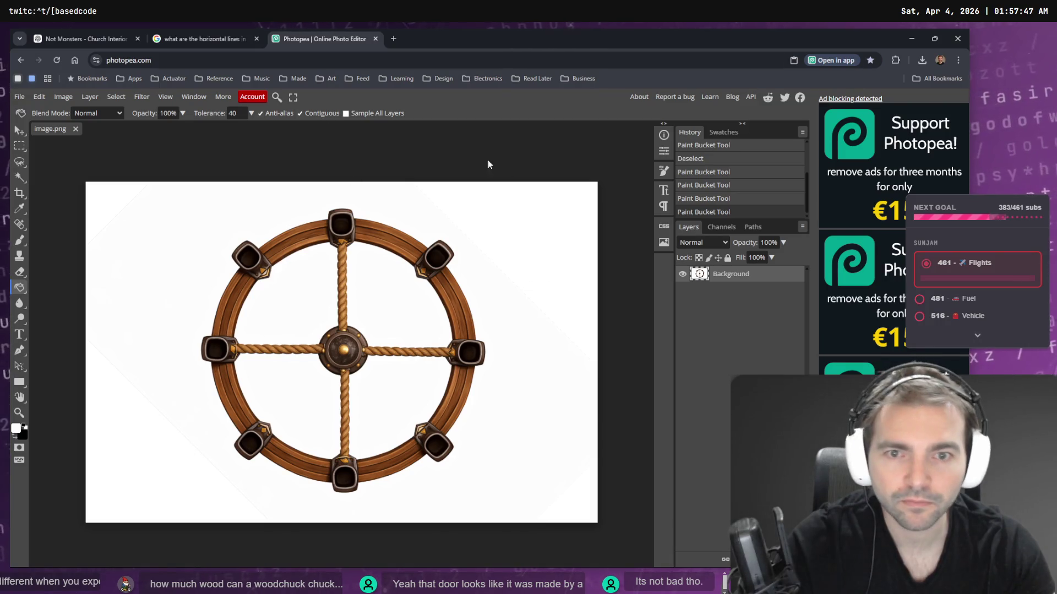
- Look over the zoomed-out tldraw board, then copy ChatGPT's candle-less chandelier image
key(alt+Tab)
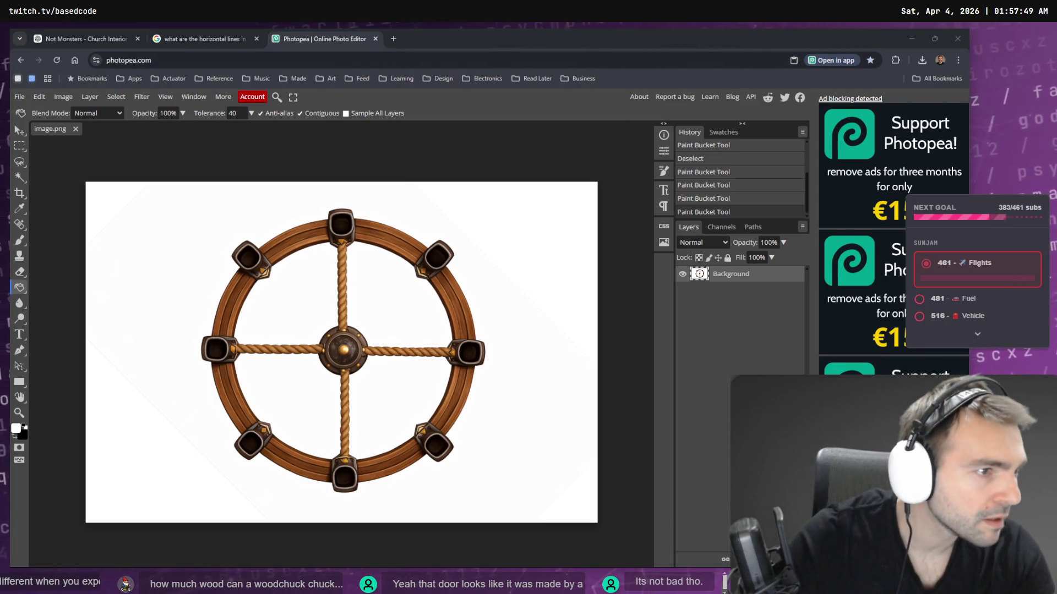
key(alt+Tab)
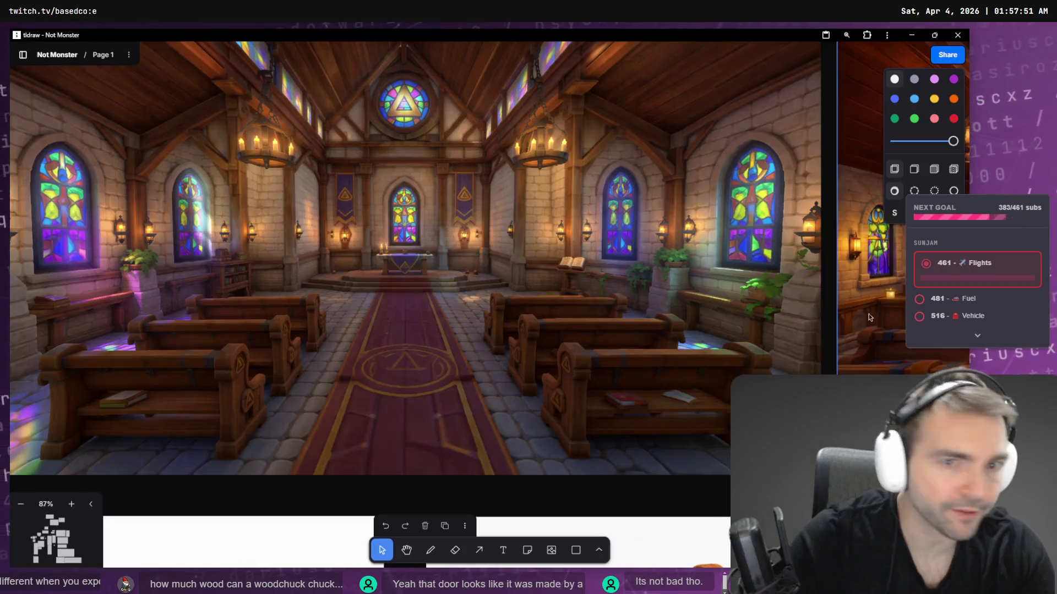
scroll(786, 249, up, 5)
scroll(787, 249, down, 10)
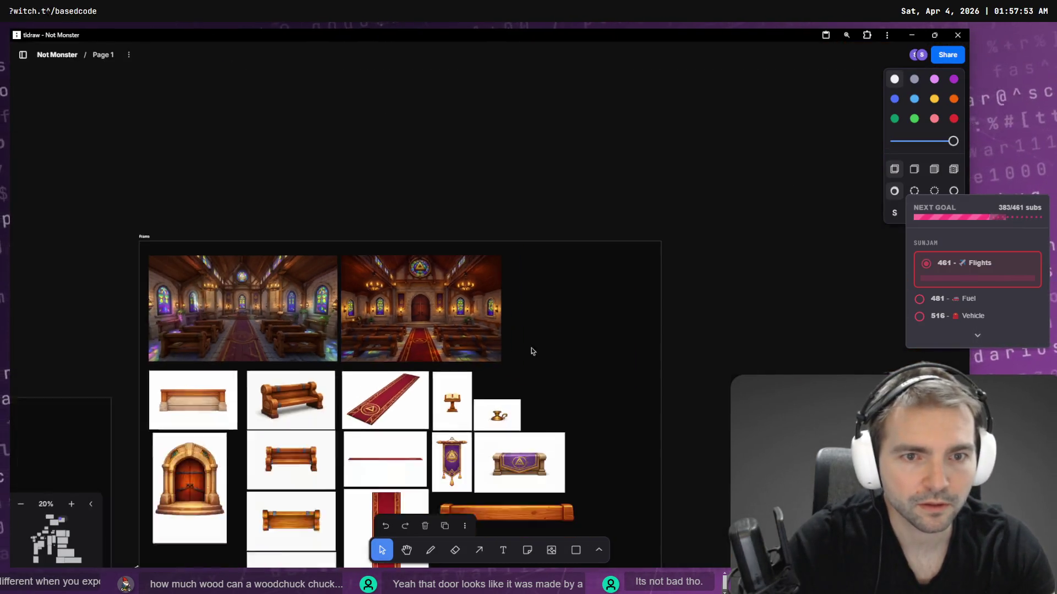
scroll(536, 299, up, 4)
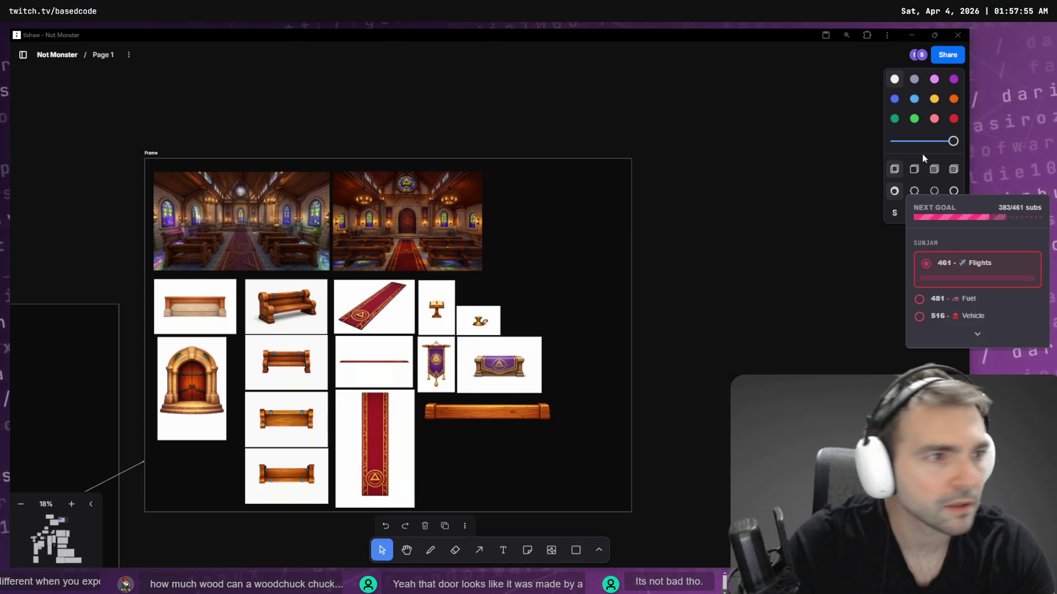
key(alt+Tab)
click(88, 39)
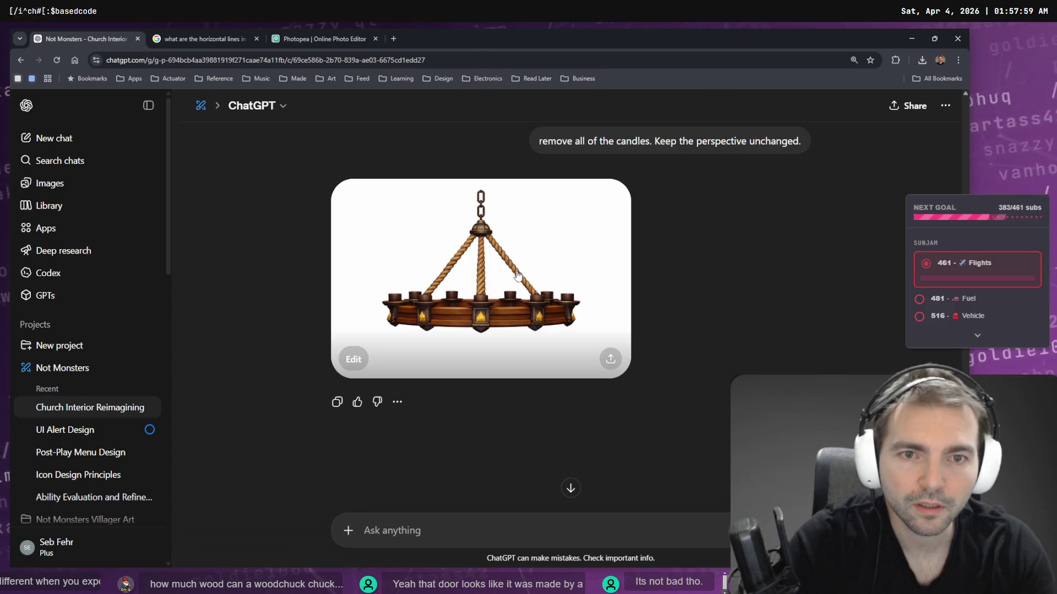
click(625, 272)
right_click(512, 270)
click(550, 309)
- Paste the chandelier onto the tldraw board, shrink it and set it beside the props
key(alt+Tab)
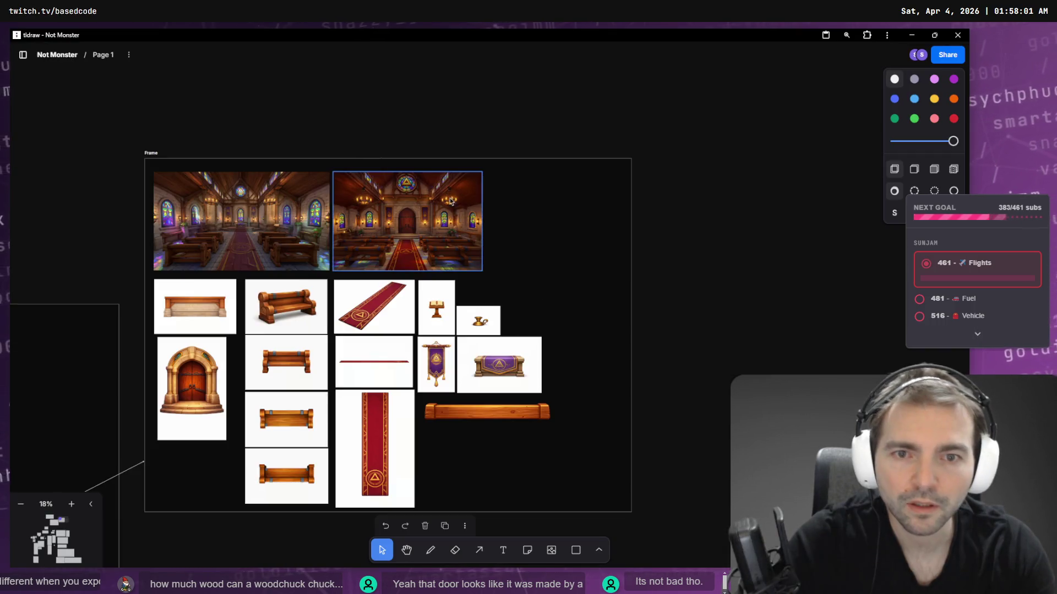
key(ctrl+v)
mouse_move(464, 332)
mouse_down()
mouse_move(520, 287)
mouse_move(549, 351)
mouse_move(512, 334)
mouse_up()
mouse_move(458, 359)
mouse_down()
mouse_move(538, 307)
mouse_move(582, 309)
mouse_up()
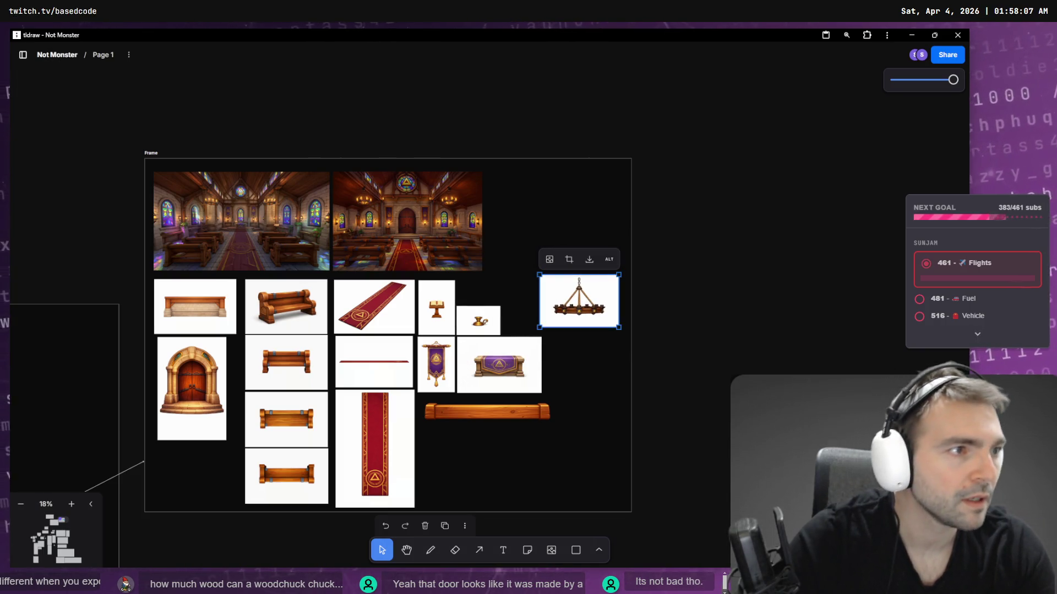
key(Escape)
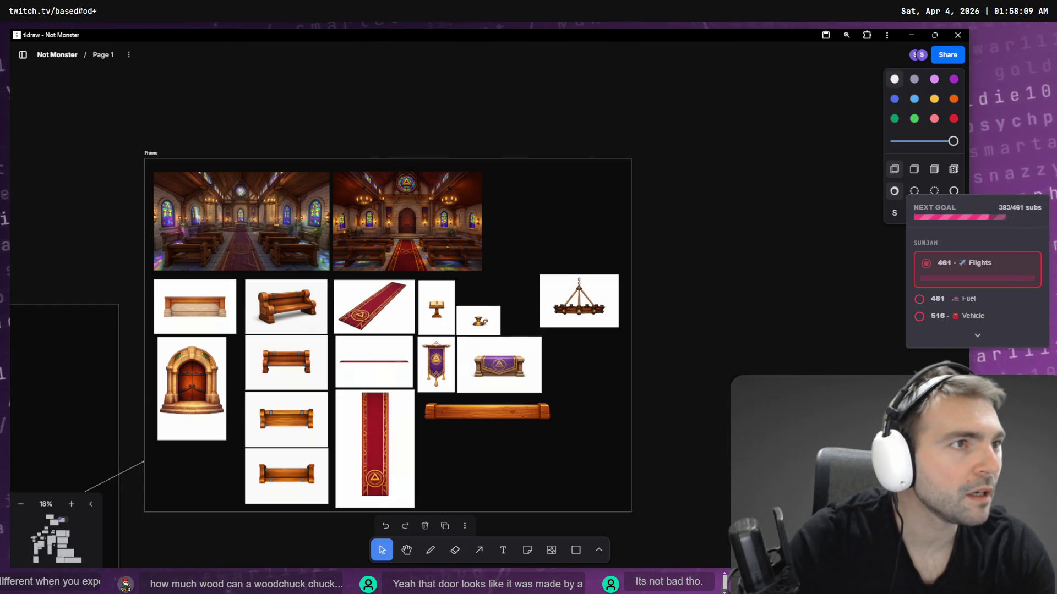
click(579, 297)
key(alt+Tab)
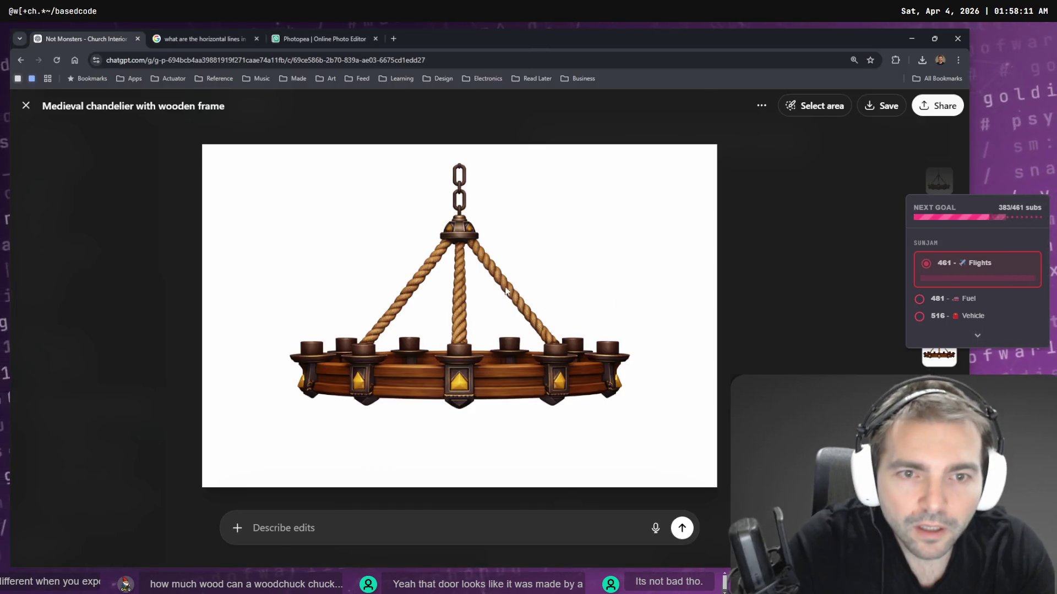
- Select and copy the entire wheel image in Photopea
key(Down)
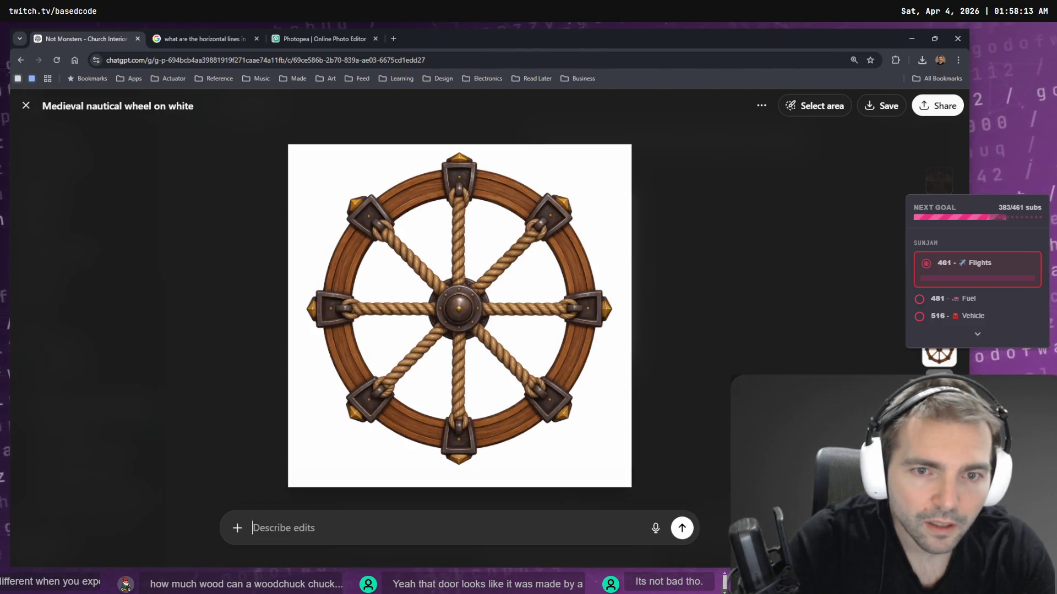
key(Up)
click(292, 39)
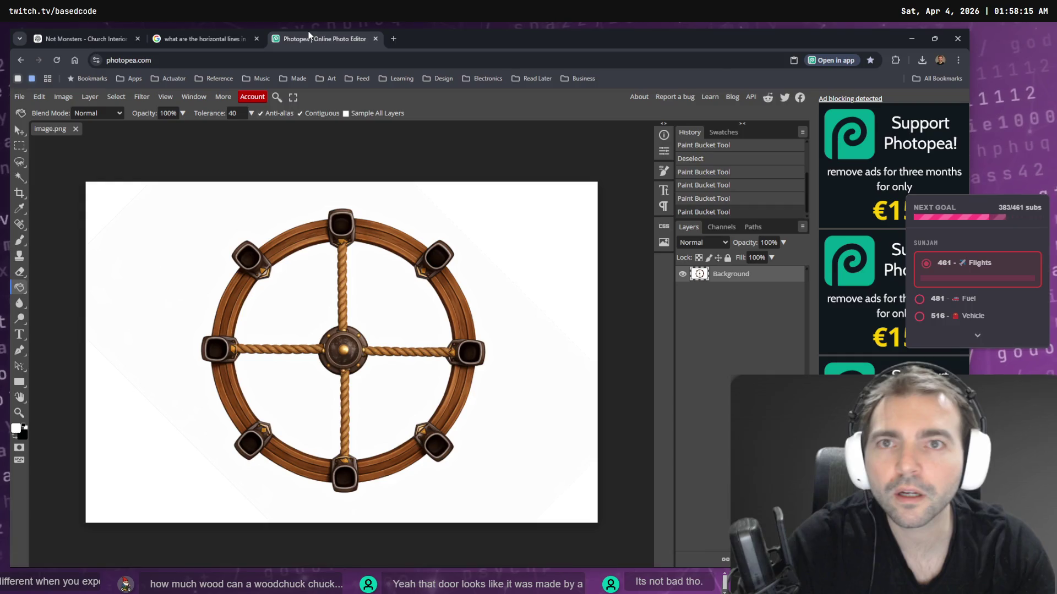
key(ctrl+a)
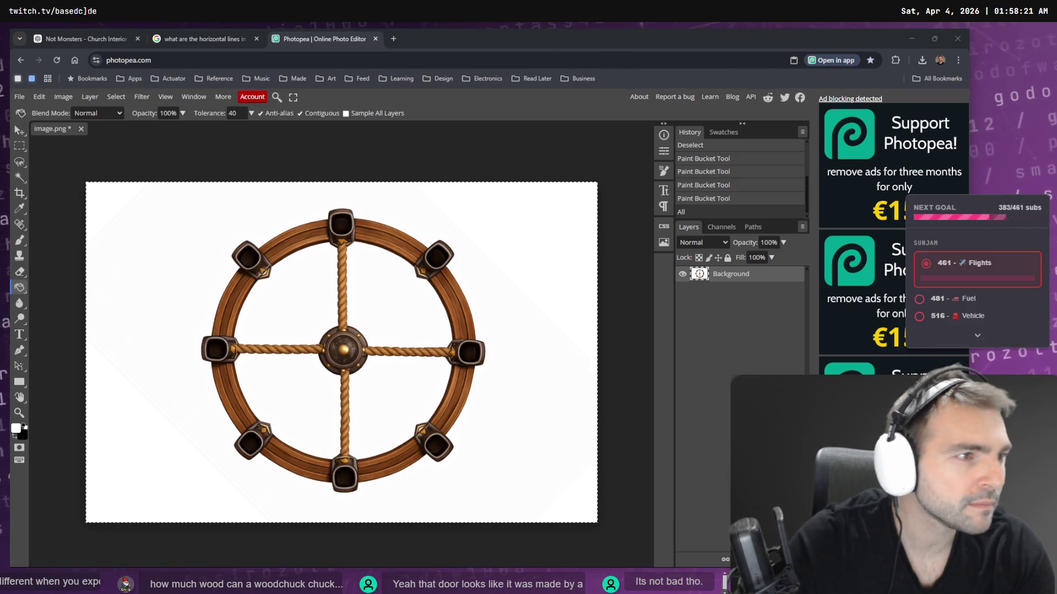
key(ctrl+c)
- Paste the wheel into tldraw, shrink it and place it under the chandelier
key(alt+Tab)
key(ctrl+v)
drag(569, 360, 502, 335)
drag(455, 283, 576, 358)
click(577, 358)
drag(628, 391, 614, 380)
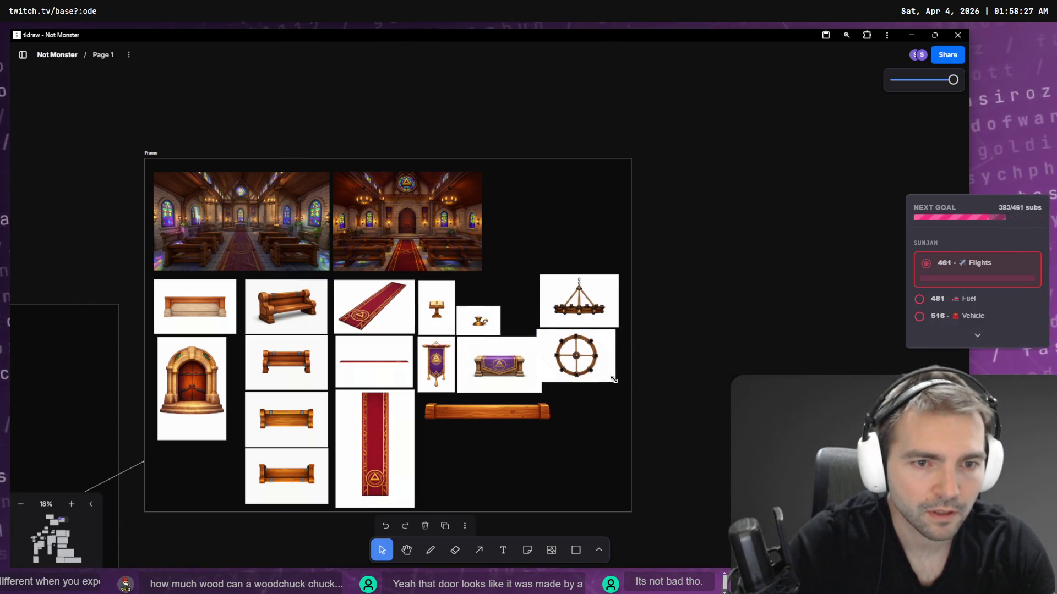
scroll(605, 363, up, 5)
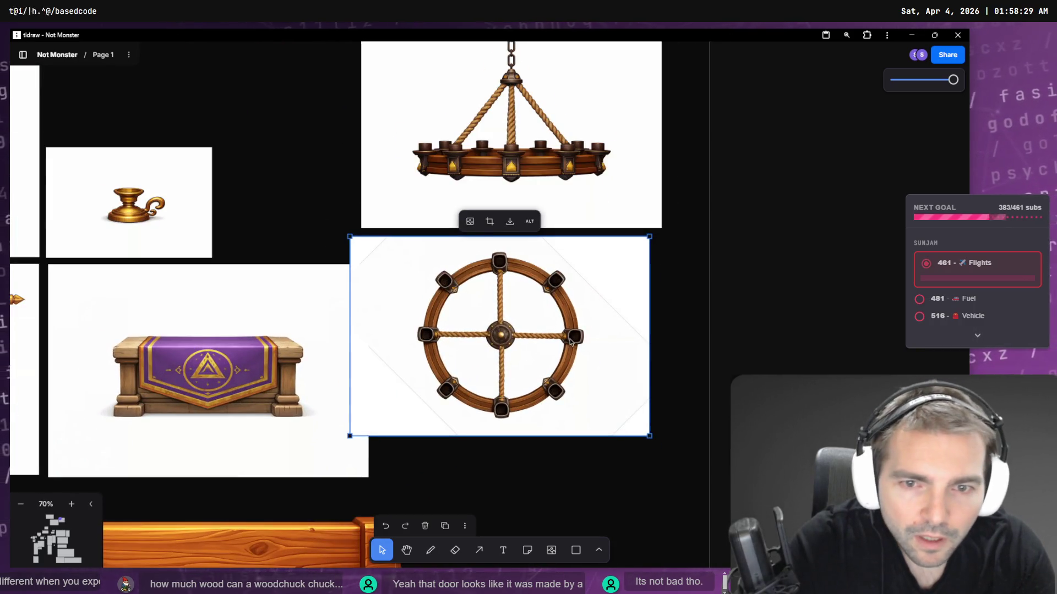
scroll(571, 341, up, 1)
key(alt+Tab)
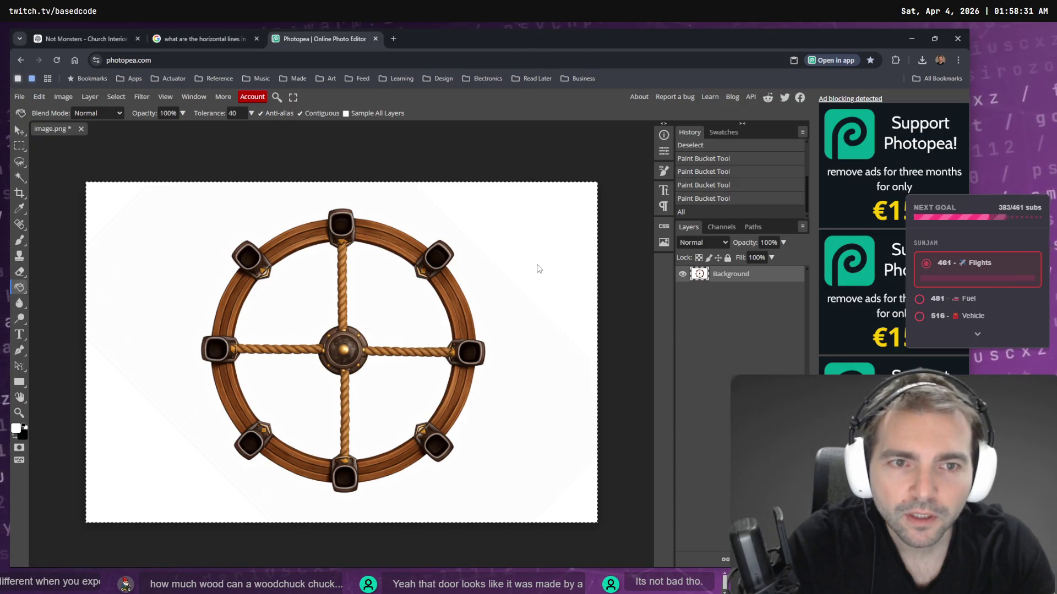
- Try filling and erasing part of the wheel canvas, then undo both changes
click(474, 236)
key(e)
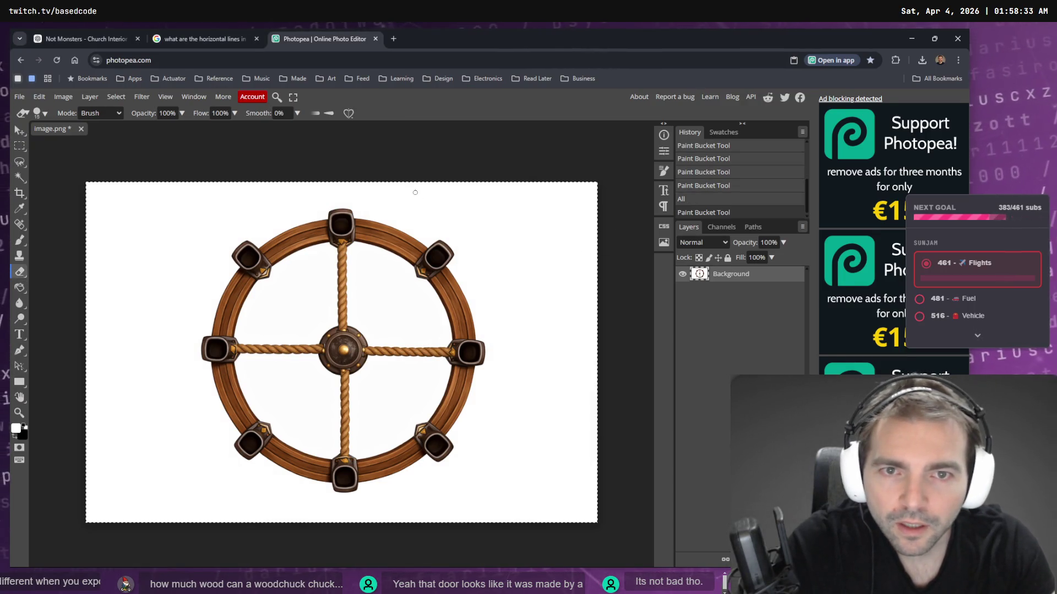
drag(473, 234, 512, 278)
key(ctrl+z)
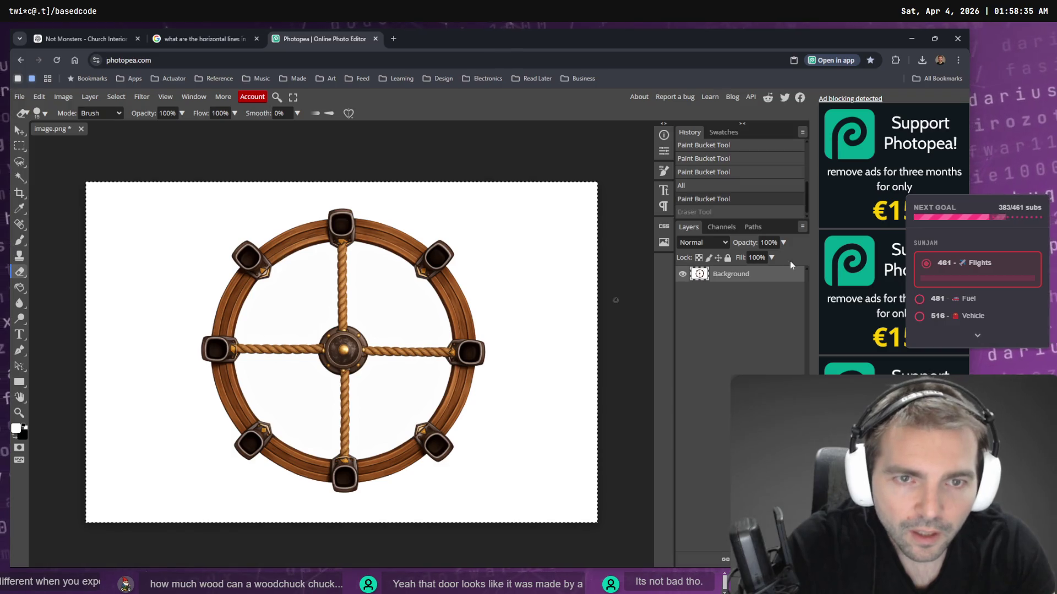
key(ctrl+z)
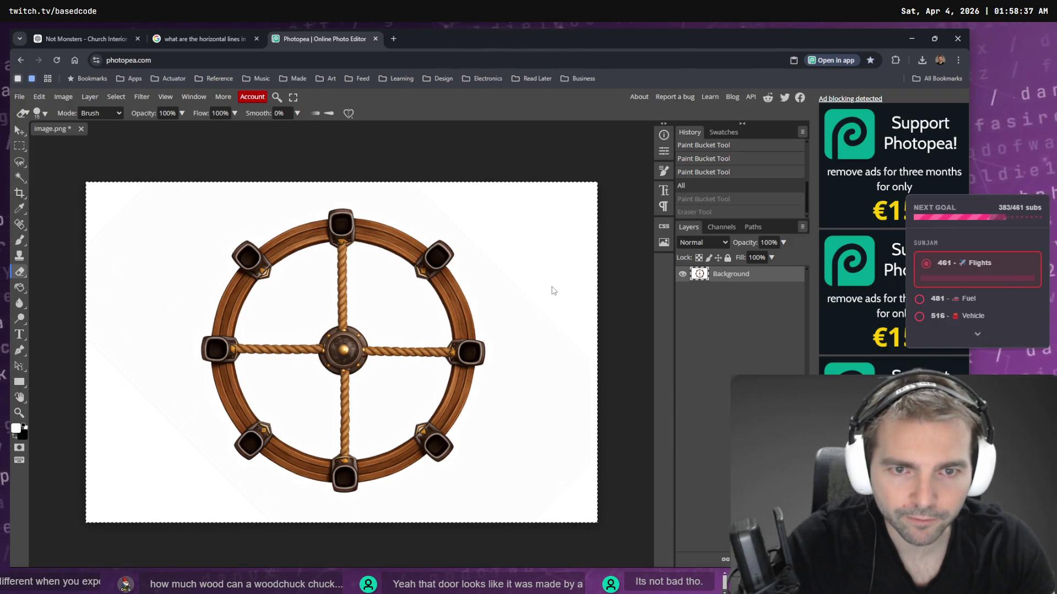
- Magic Wand the wheel's white background, delete it and refill it white with the Paint Bucket
key(w)
key(ctrl+d)
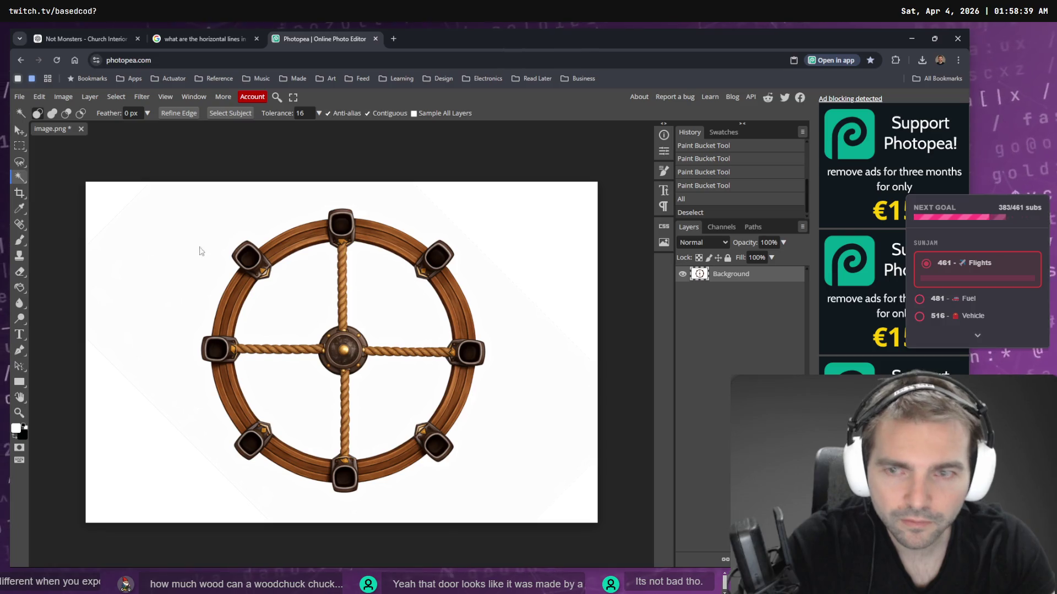
click(514, 317)
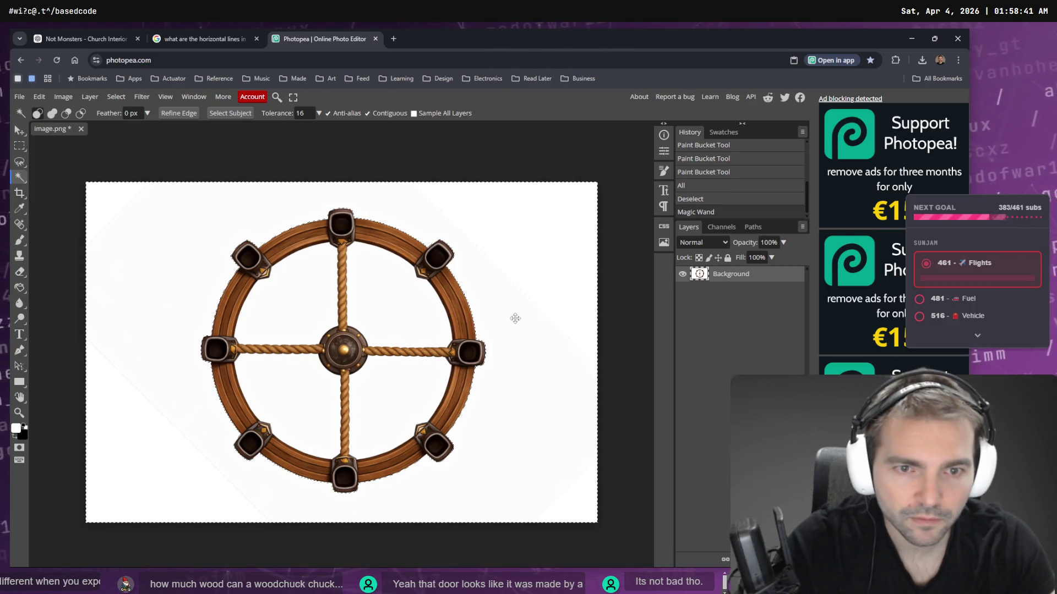
key(Delete)
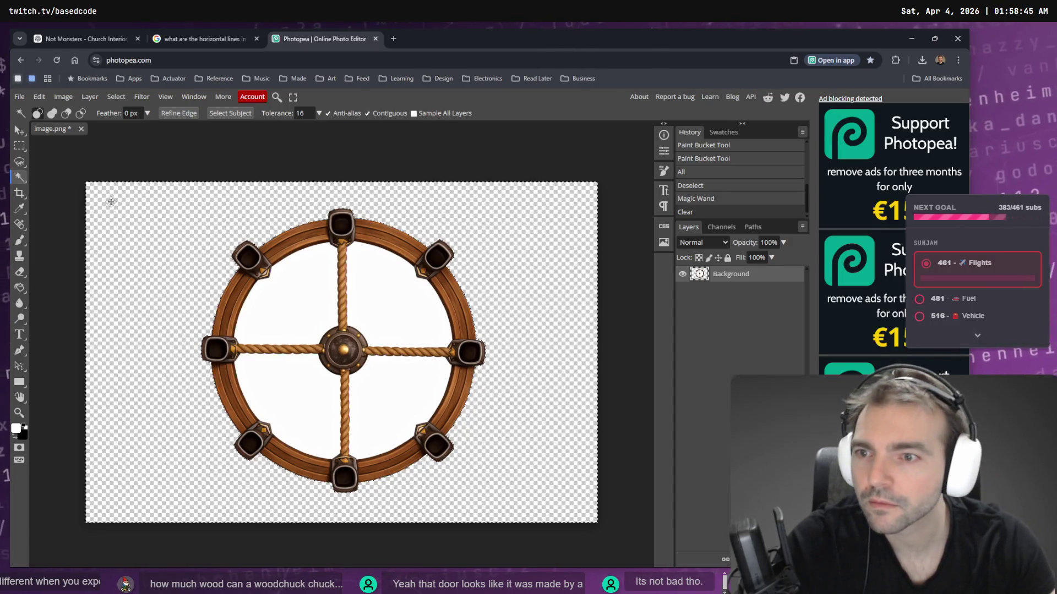
key(g)
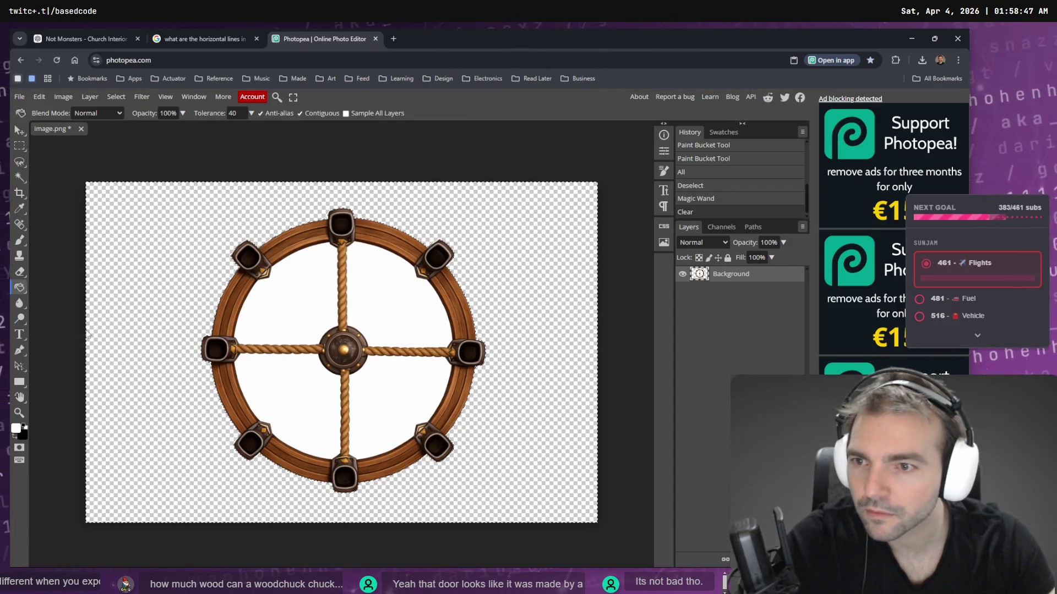
click(517, 275)
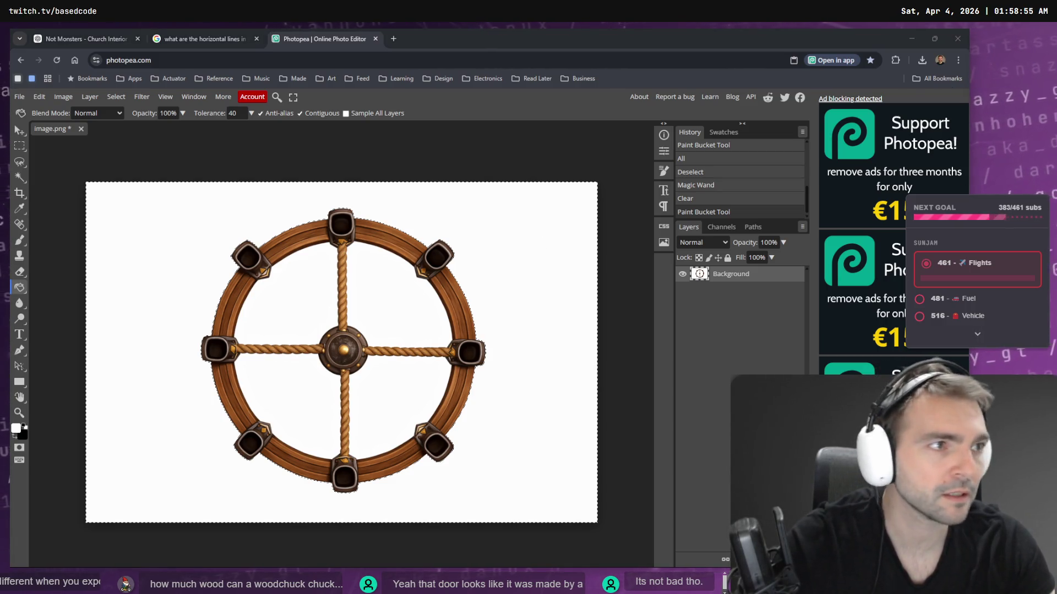
click(204, 38)
click(85, 38)
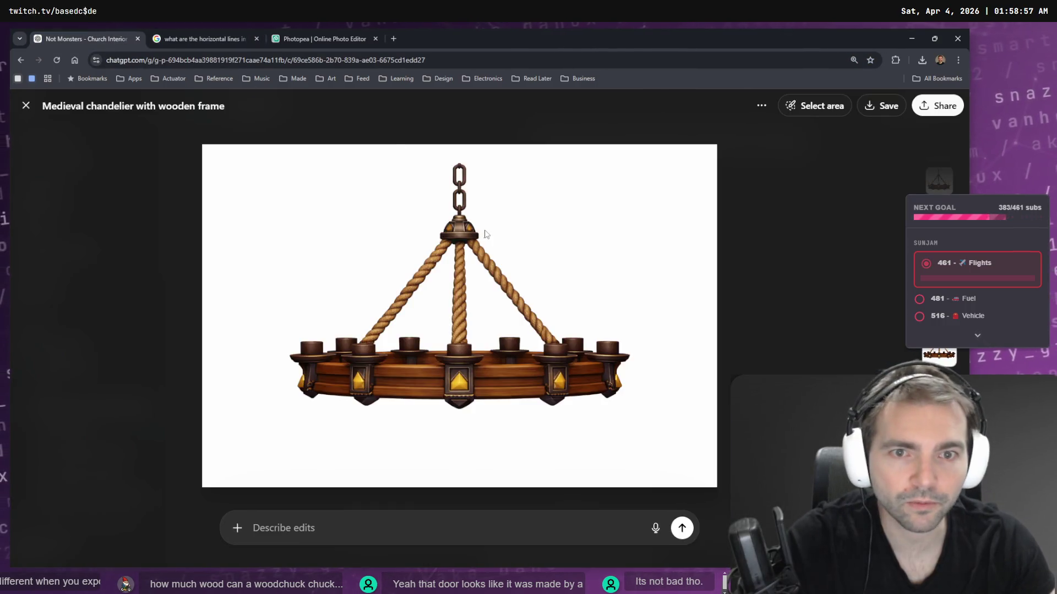
- Copy ChatGPT's side-view chandelier and paste it into Photopea as Layer 1 over the wheel
right_click(467, 207)
click(512, 240)
click(346, 36)
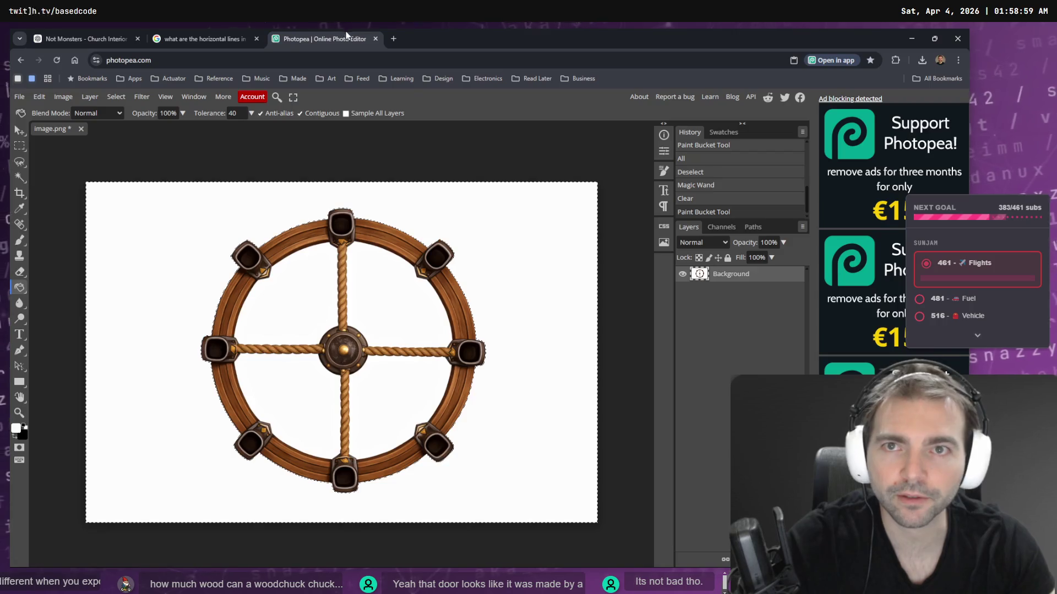
key(ctrl+v)
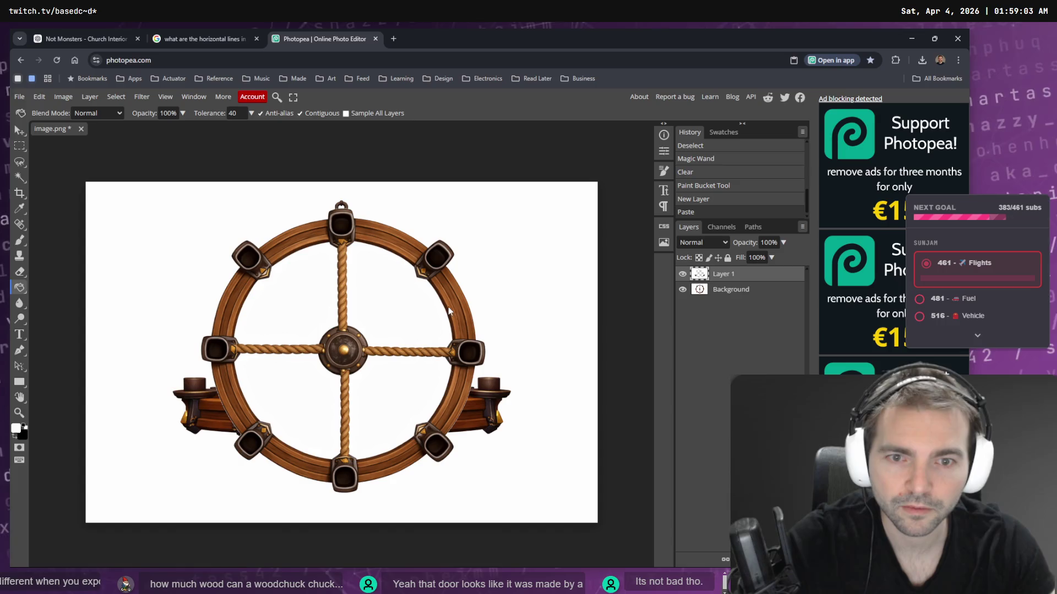
click(683, 290)
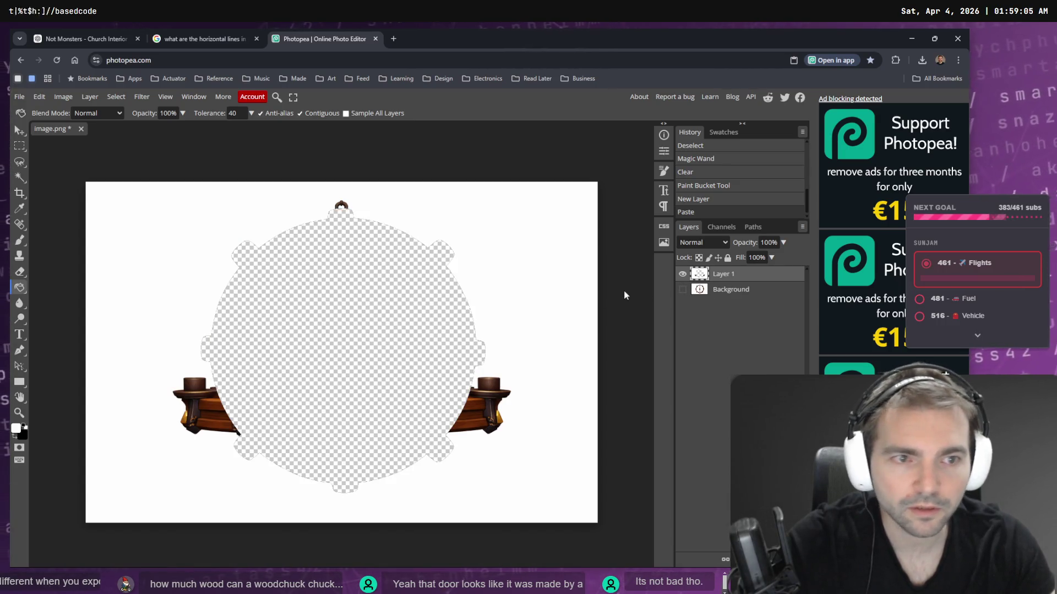
click(683, 290)
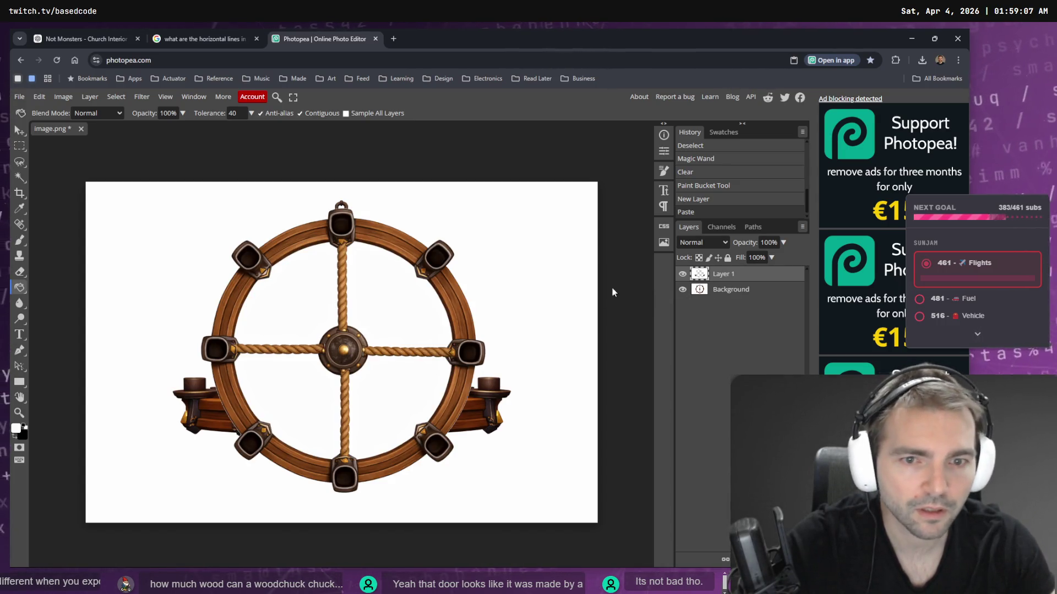
key(ctrl+z)
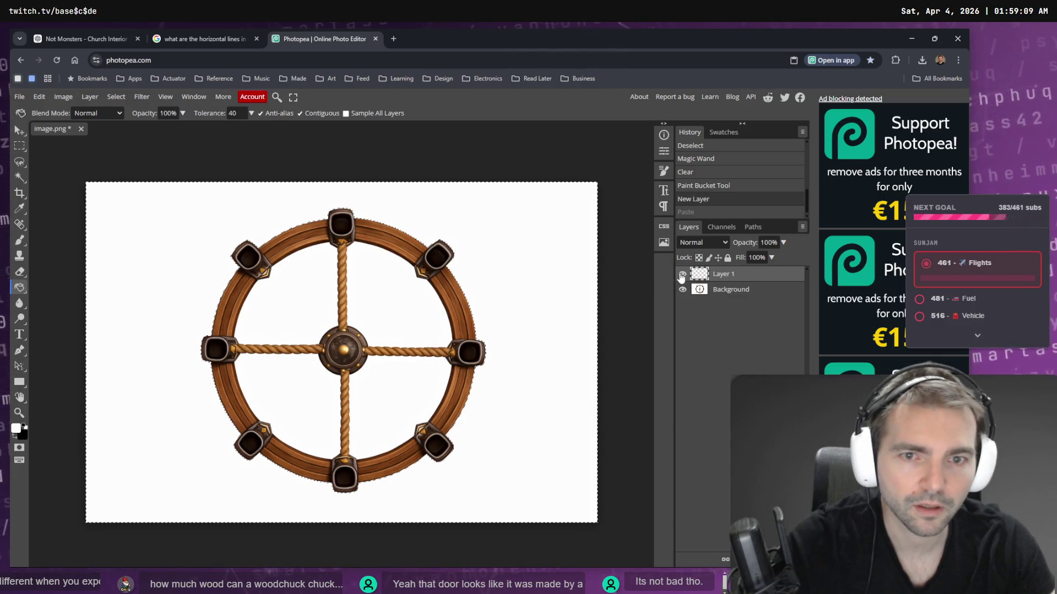
click(117, 96)
click(130, 124)
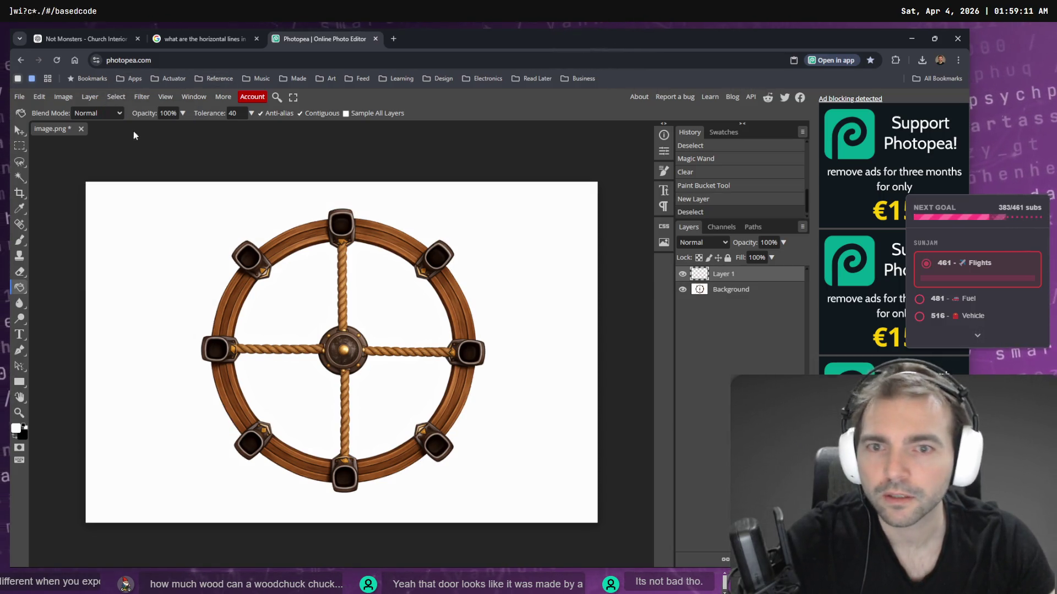
key(ctrl+v)
key(e)
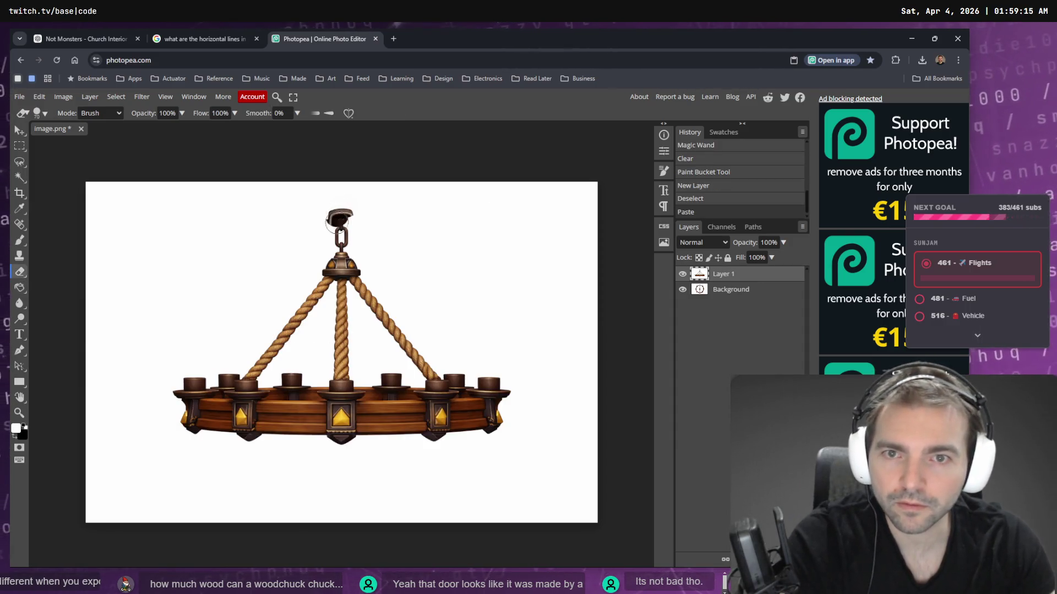
- Try erasing and white-filling the hook at the chandelier's top, then undo it
click(347, 242)
key(g)
click(342, 230)
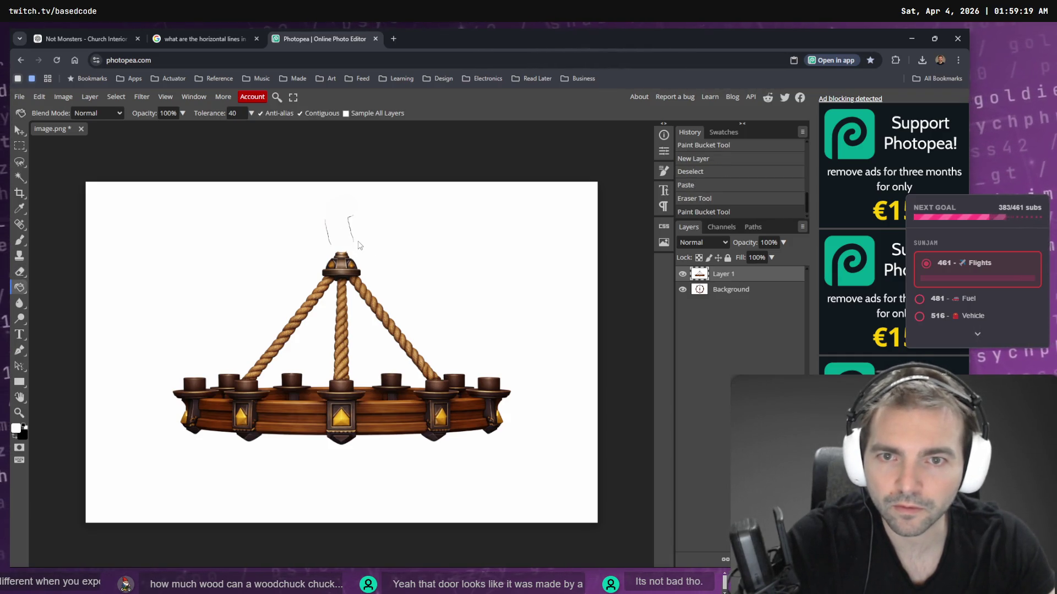
key(ctrl+z)
key(ctrl+z)
- Brush white over the chain above the chandelier, adjusting strokes with undo and redo
key(b)
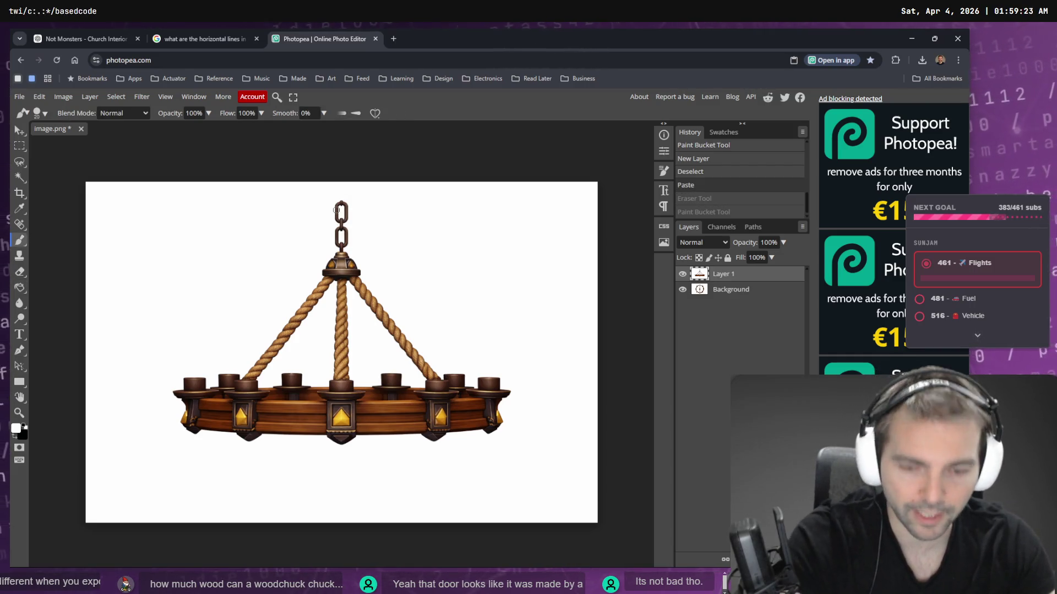
drag(342, 206, 339, 229)
click(339, 228)
click(339, 229)
click(339, 231)
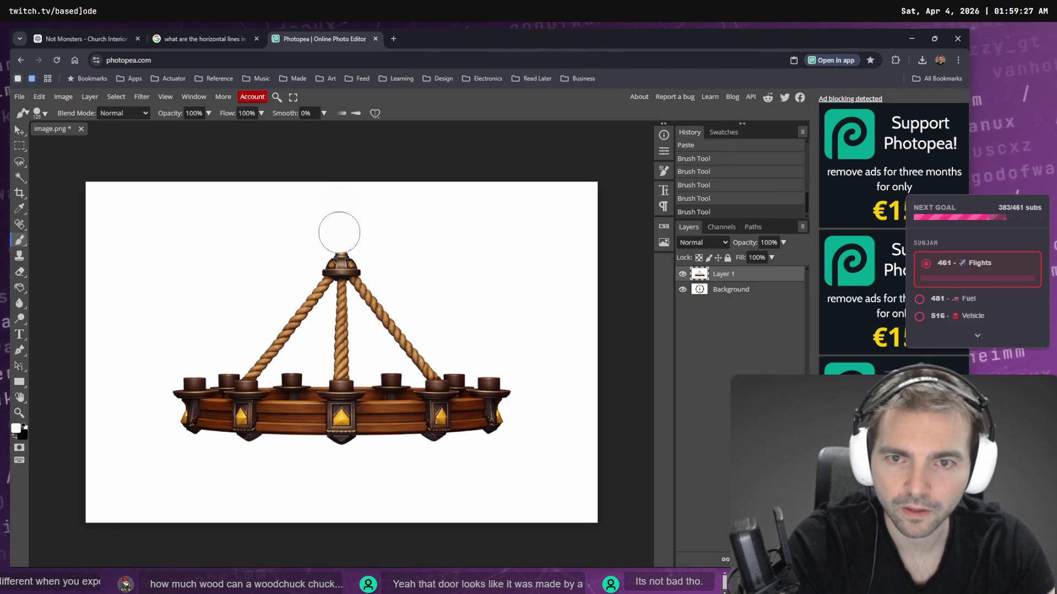
key(ctrl+z)
key(ctrl+shift+z)
key(ctrl+z)
scroll(338, 243, left, 5)
scroll(338, 242, right, 5)
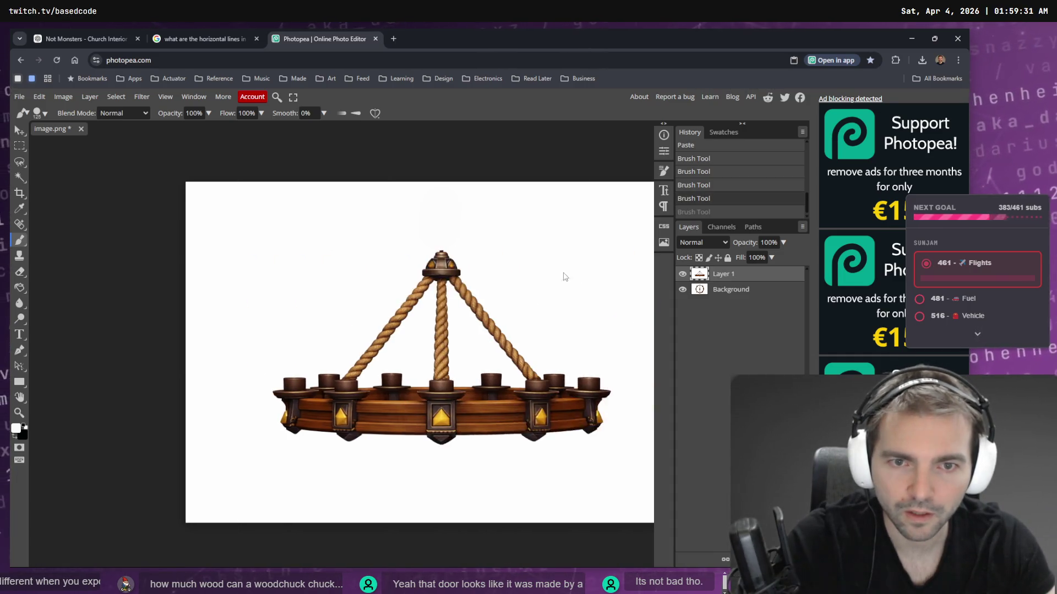
scroll(394, 243, up, 3)
key(ctrl+shift+z)
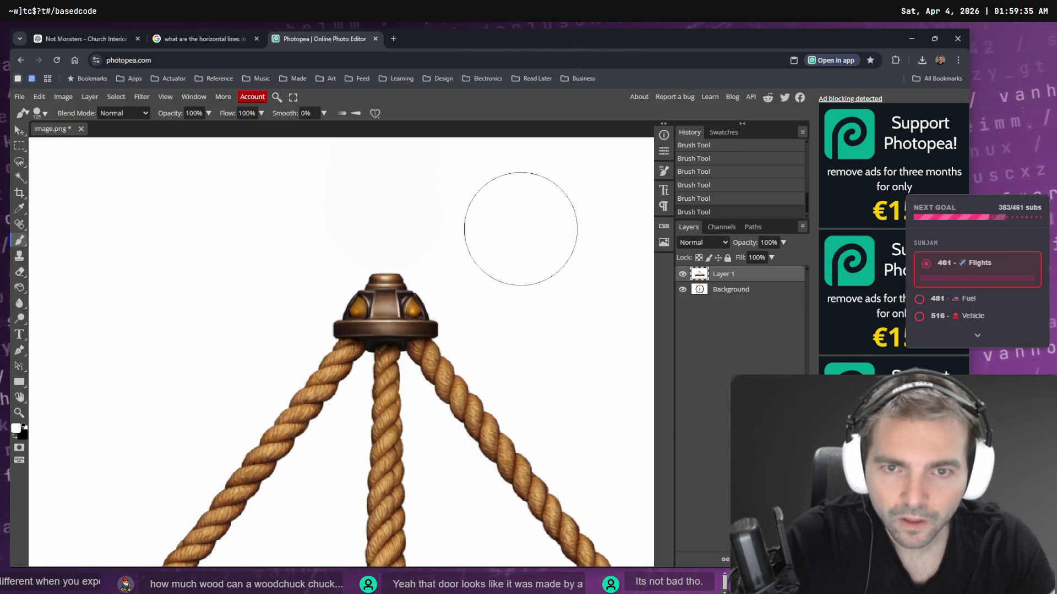
- Pan around to inspect the painted-out chain, then switch to the tldraw board
scroll(345, 241, right, 3)
scroll(354, 234, up, 1)
scroll(281, 243, right, 3)
scroll(228, 244, down, 3)
scroll(292, 242, down, 5)
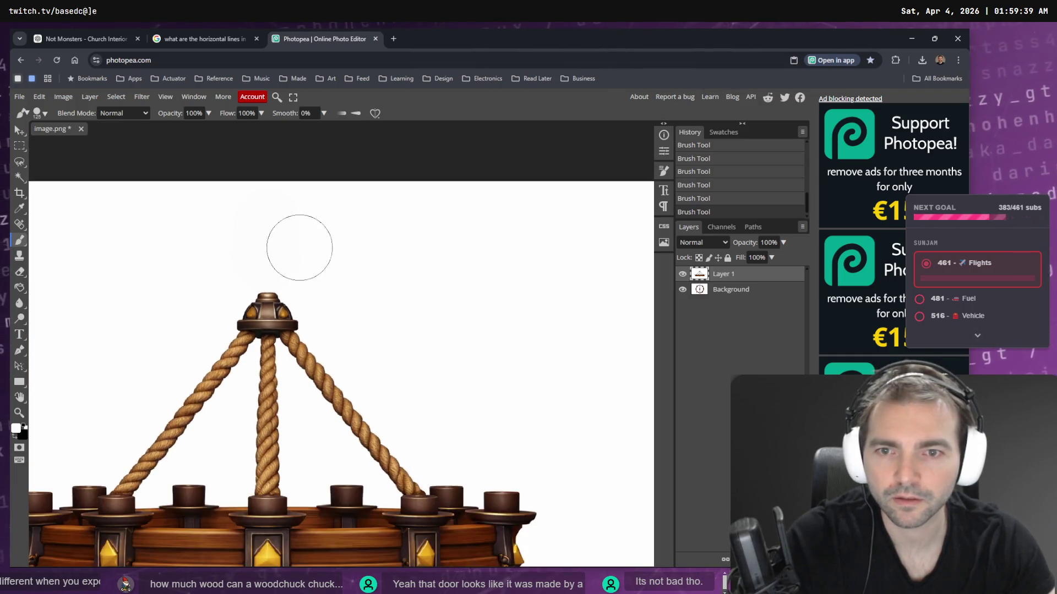
scroll(183, 228, down, 3)
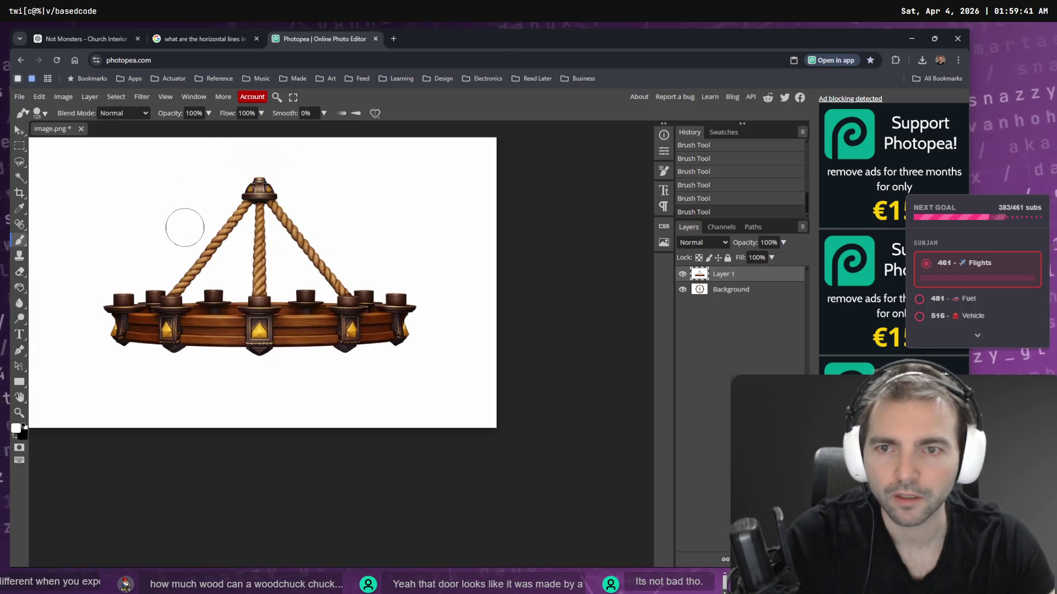
key(alt+Tab)
scroll(519, 289, right, 5)
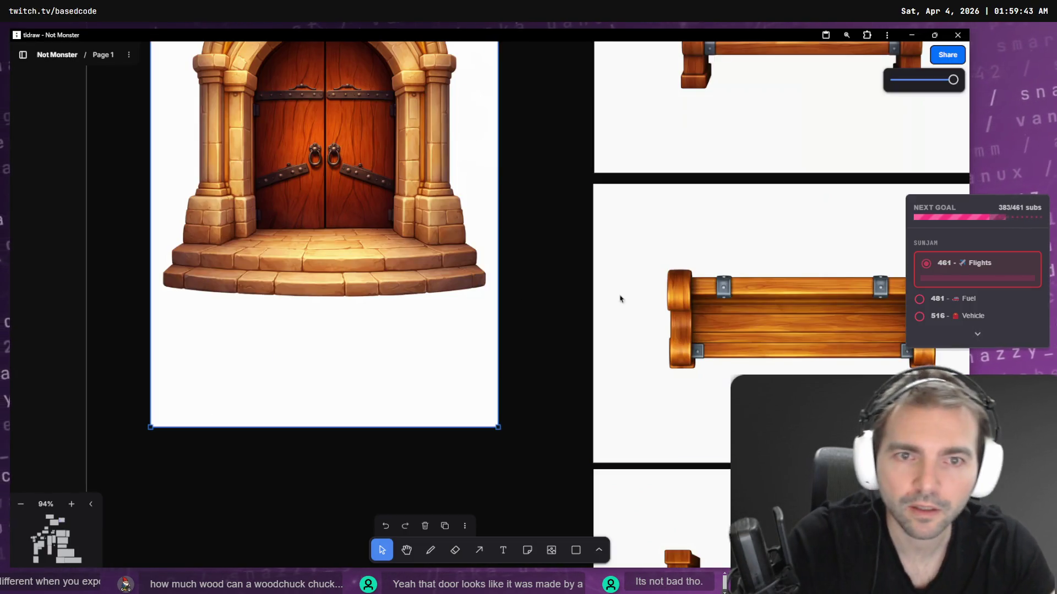
- Delete the old chandelier image from the tldraw board
scroll(621, 259, down, 2)
scroll(483, 299, right, 5)
scroll(612, 278, down, 5)
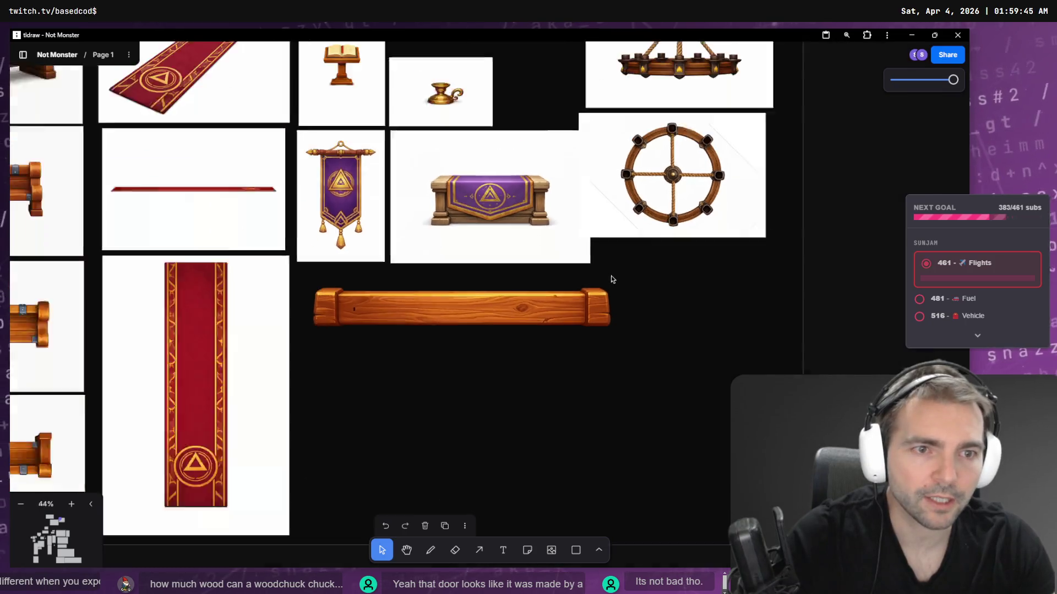
scroll(612, 278, up, 2)
click(591, 162)
key(Delete)
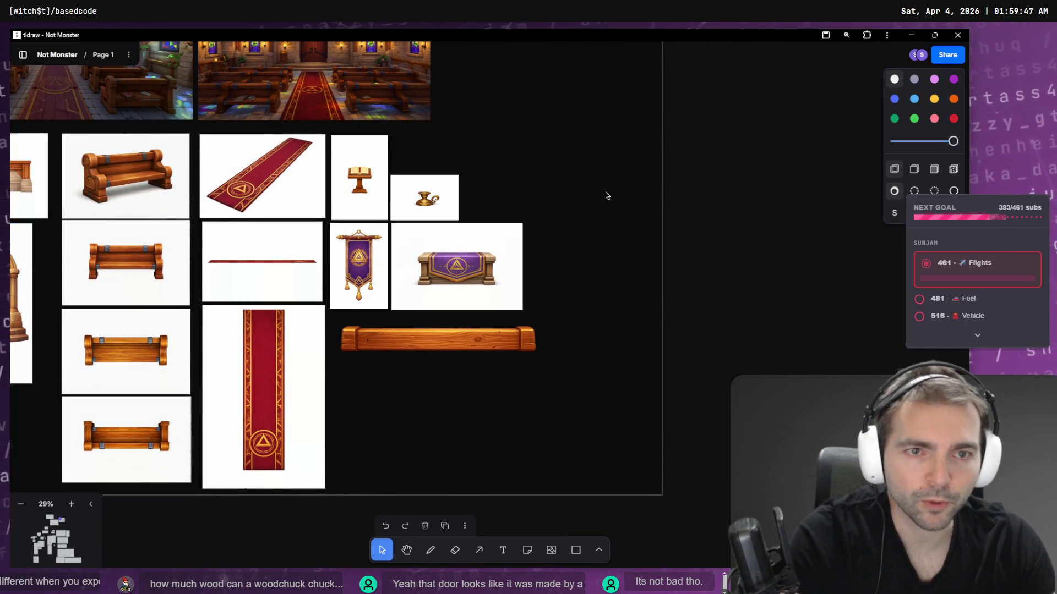
- Enlarge the concept-art frame down and to the right
click(661, 234)
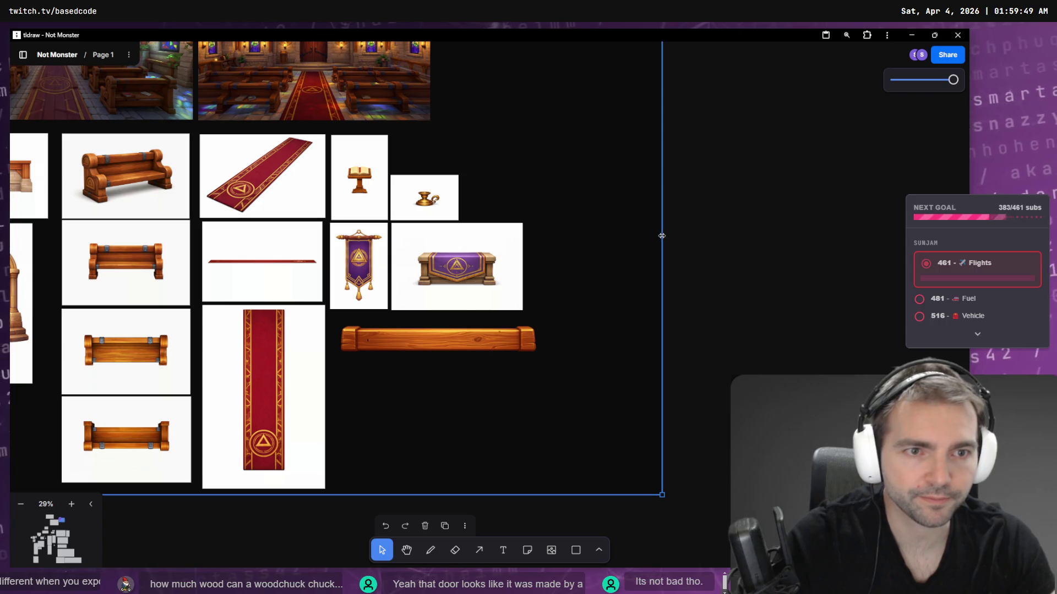
drag(660, 496, 746, 556)
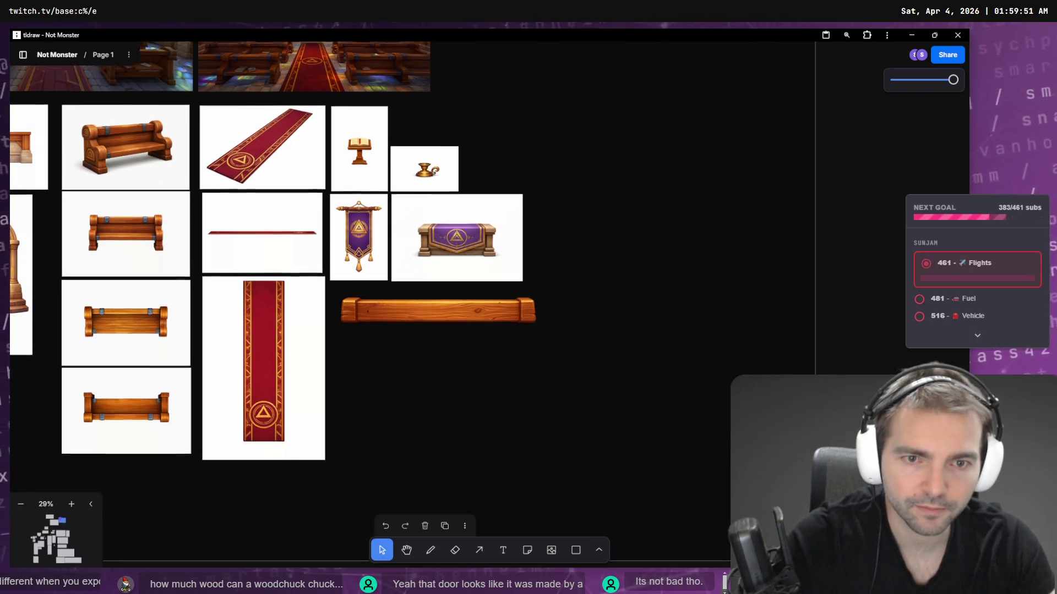
scroll(655, 424, down, 2)
- Paste the edited chandelier and move it below the wooden plank
key(alt+Tab)
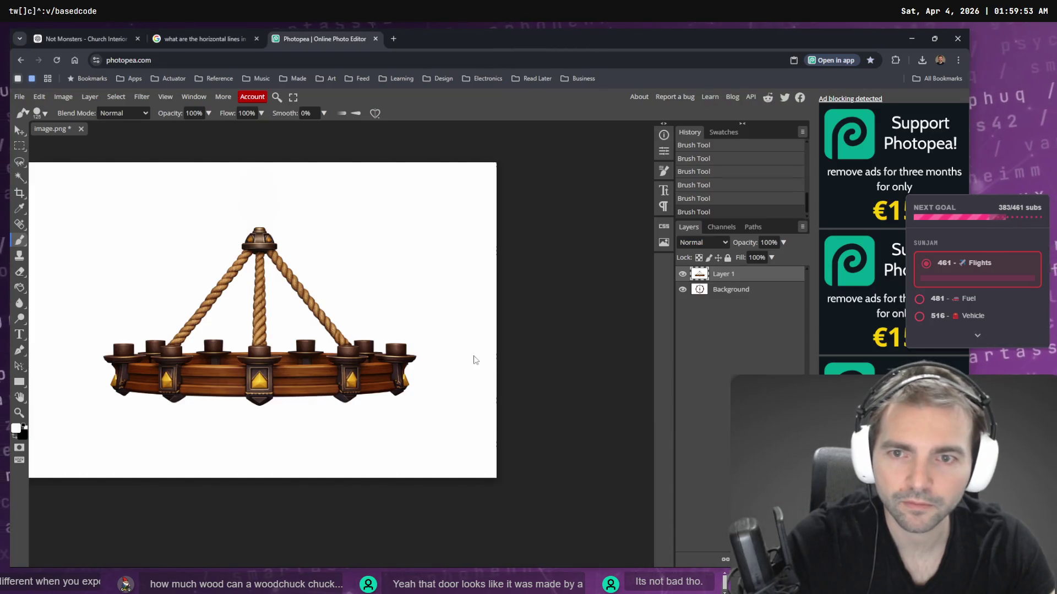
key(alt+Tab)
click(726, 328)
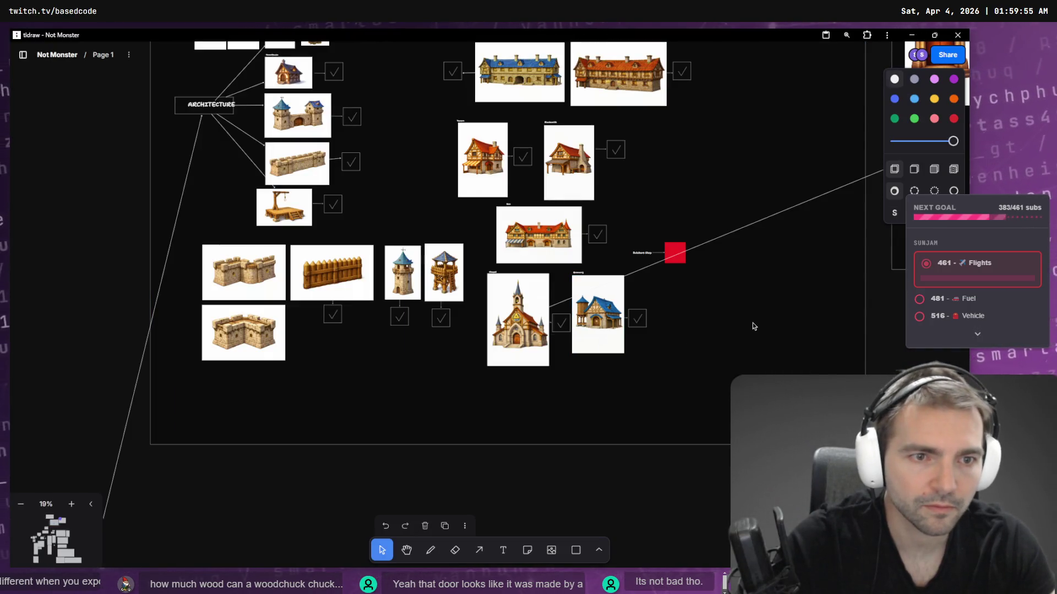
key(ctrl+v)
key(Delete)
scroll(606, 331, right, 10)
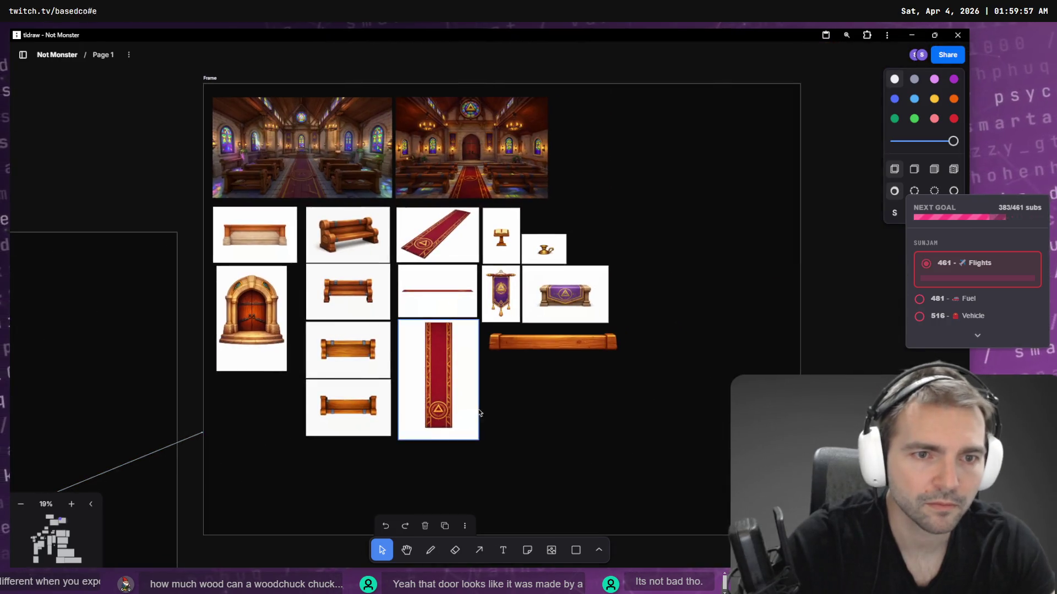
key(ctrl+v)
drag(528, 328, 605, 439)
key(alt+Tab)
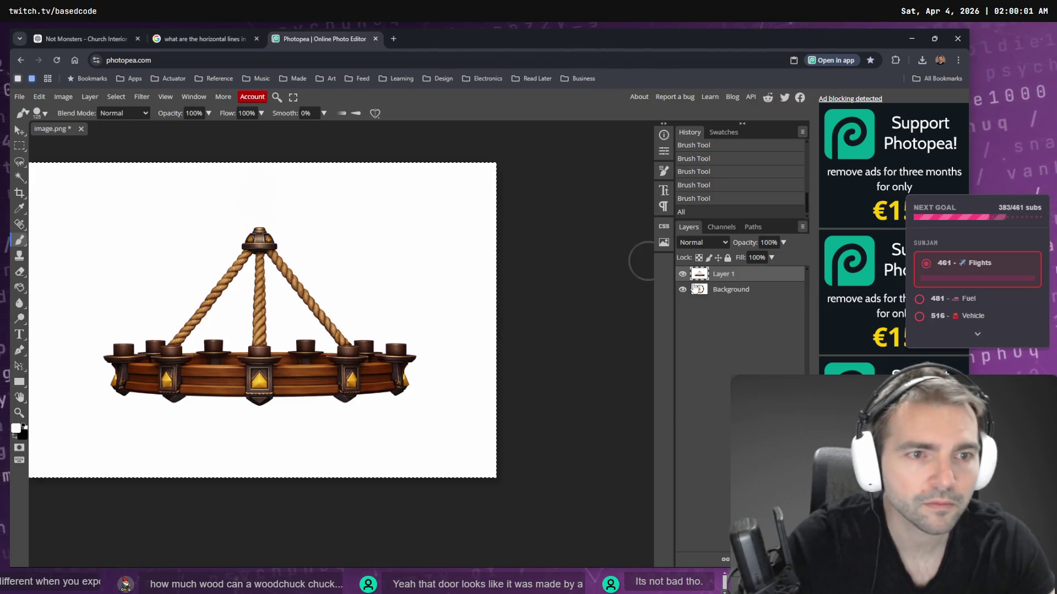
- Paste the chain-free chandelier and resize it at the frame's lower right
click(683, 274)
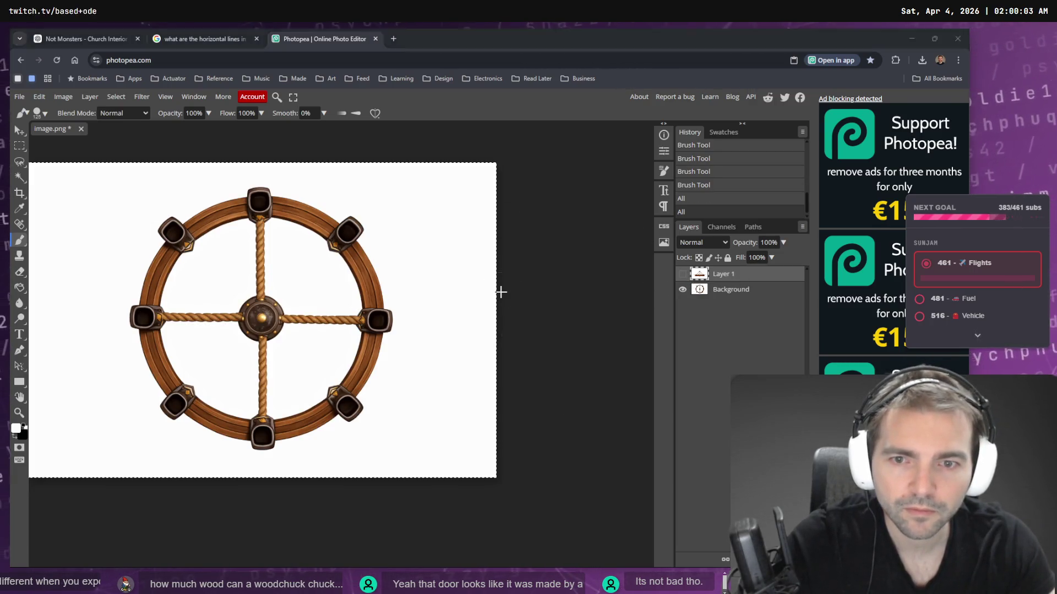
key(alt+Tab)
key(ctrl+v)
mouse_move(488, 348)
mouse_down()
mouse_move(642, 339)
mouse_move(602, 486)
mouse_move(580, 489)
mouse_move(567, 455)
mouse_up()
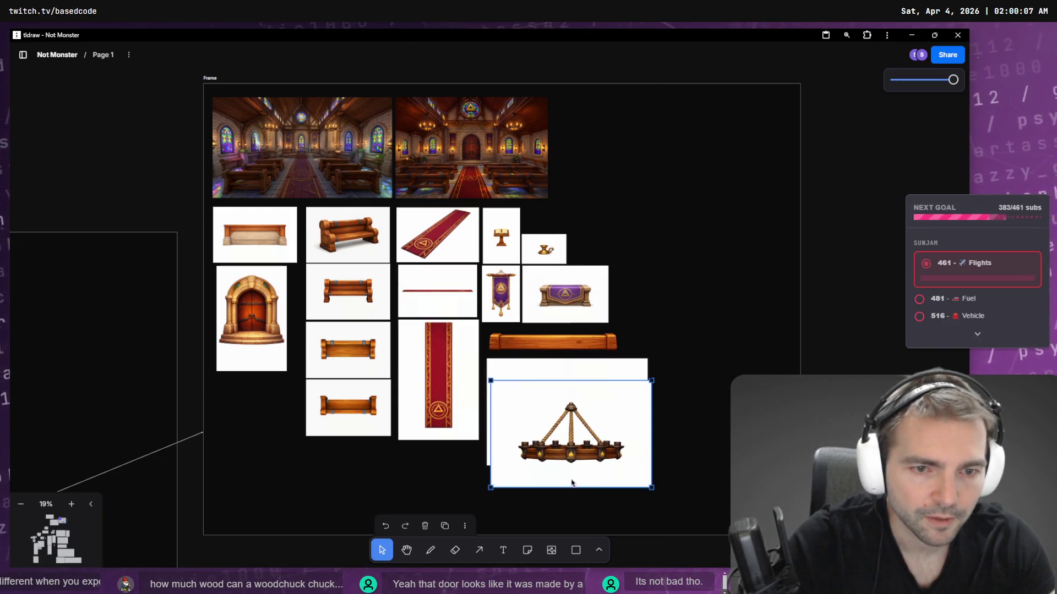
mouse_move(649, 359)
mouse_down()
mouse_move(619, 432)
mouse_move(594, 421)
mouse_move(625, 483)
mouse_up()
click(626, 479)
- Bring the wheel image from Photopea into the frame and stack the chandelier beneath it
key(alt+Tab)
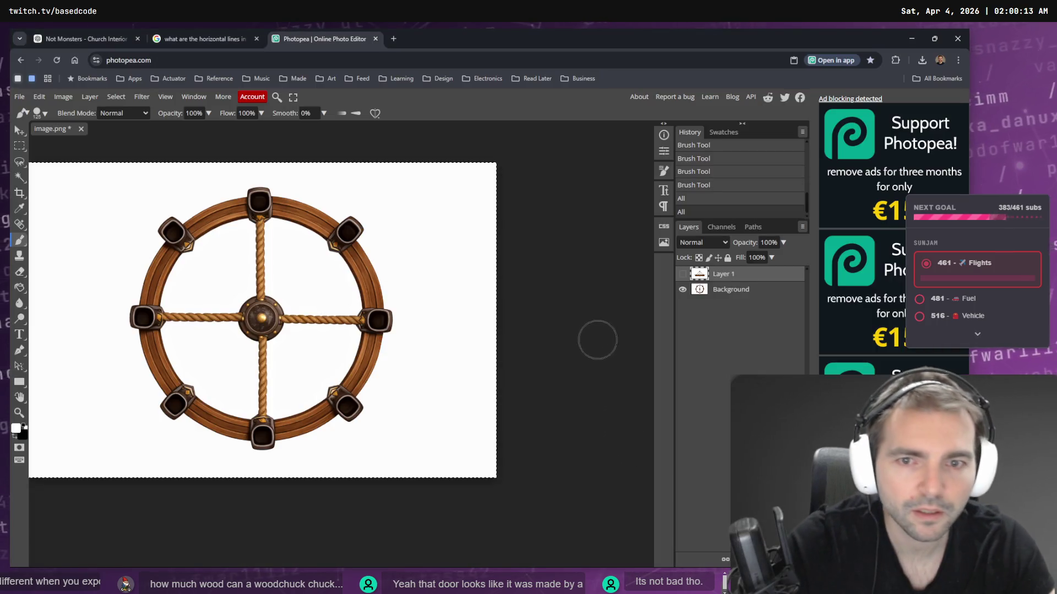
click(703, 294)
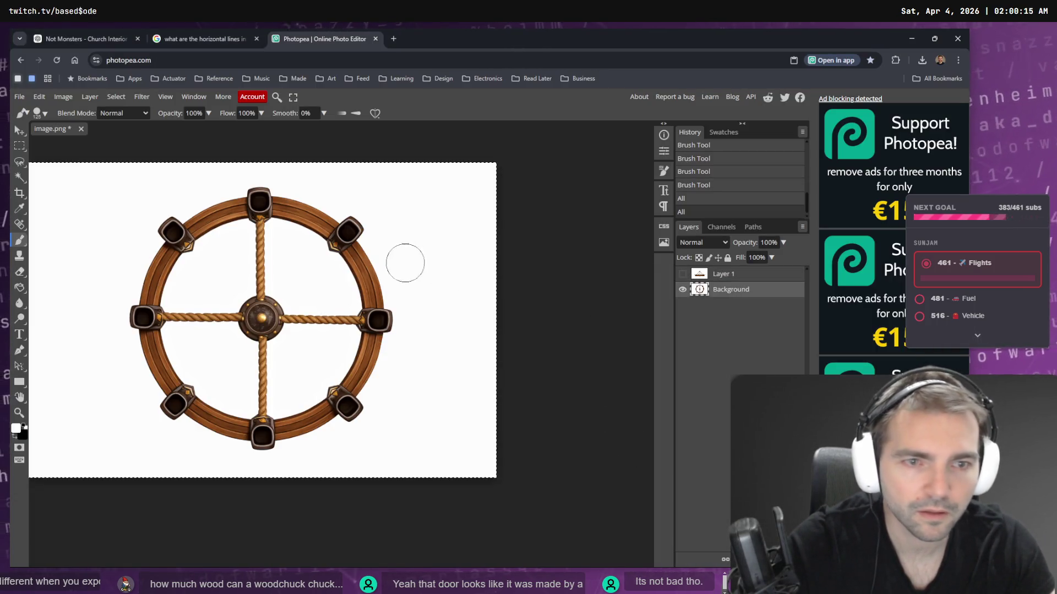
key(alt+Tab)
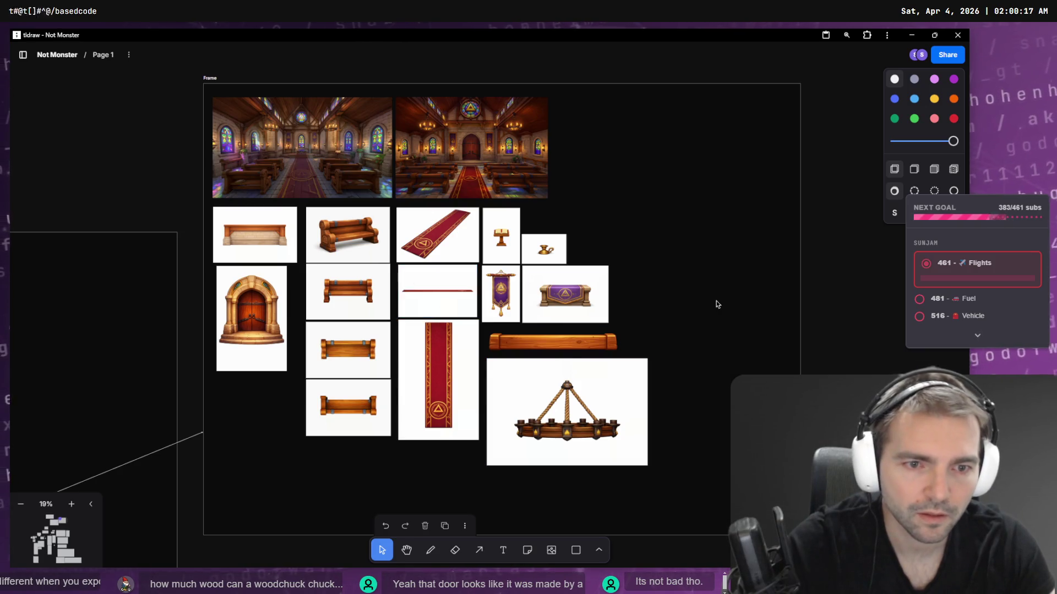
key(ctrl+v)
mouse_move(475, 307)
mouse_down()
mouse_move(628, 450)
mouse_move(679, 239)
mouse_up()
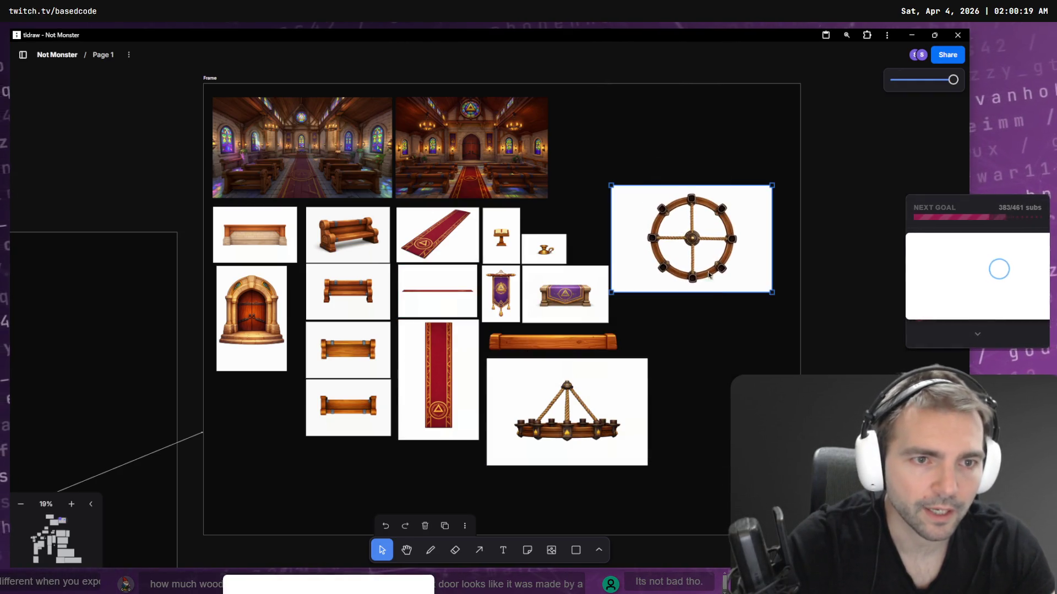
mouse_move(603, 404)
mouse_down()
mouse_move(727, 288)
mouse_move(728, 344)
mouse_up()
- Scale the wheel-and-chandelier pair down to match the other images
shift+click(736, 291)
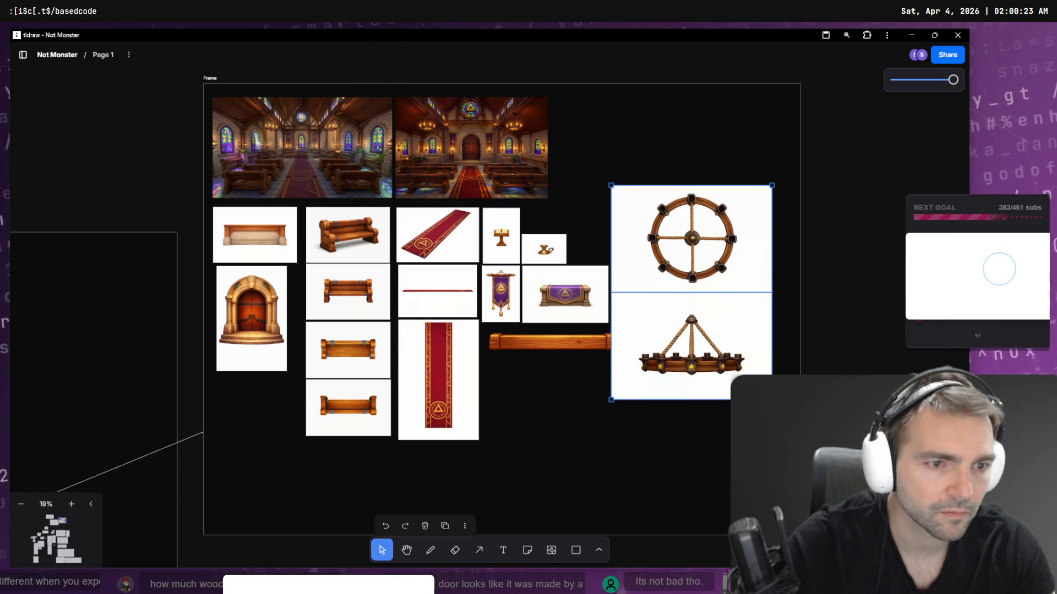
drag(771, 400, 710, 319)
mouse_move(654, 224)
mouse_down()
mouse_move(661, 244)
mouse_move(658, 234)
mouse_up()
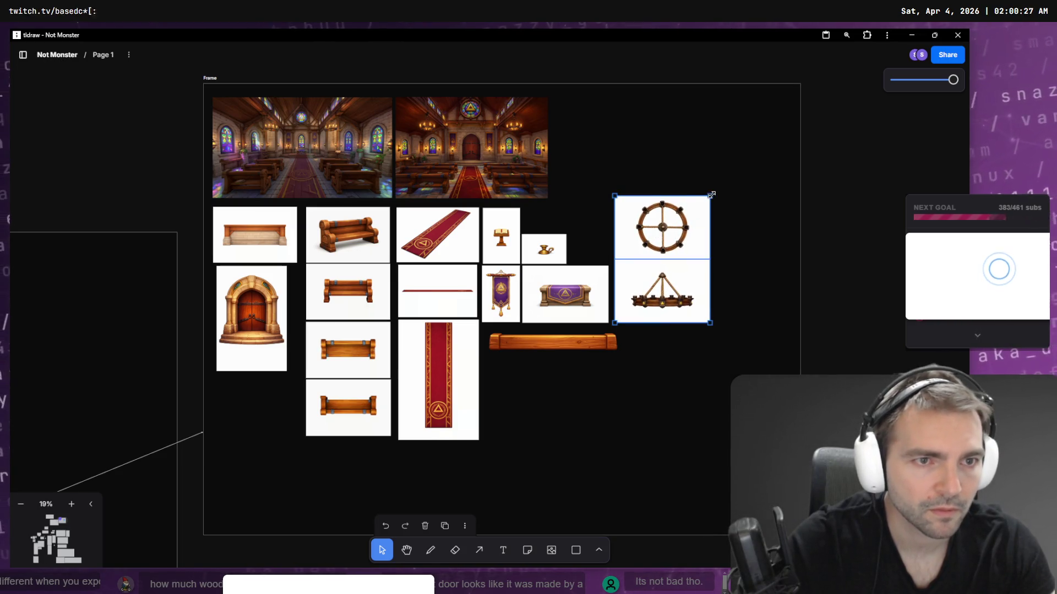
drag(711, 195, 700, 208)
click(728, 237)
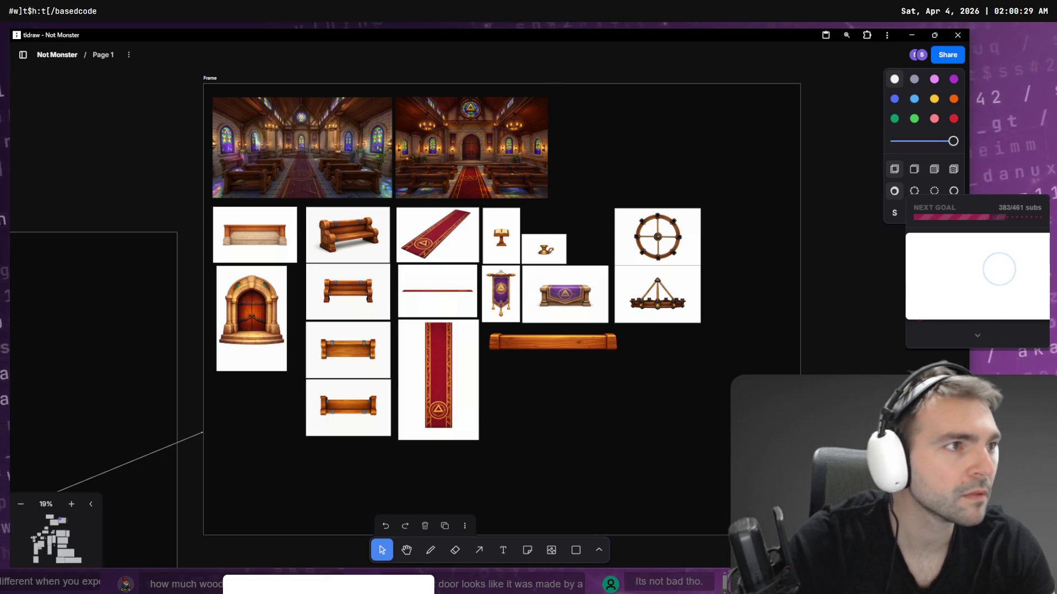
click(677, 242)
- Export the wheel and chandelier images from tldraw as PNG files
right_click(643, 232)
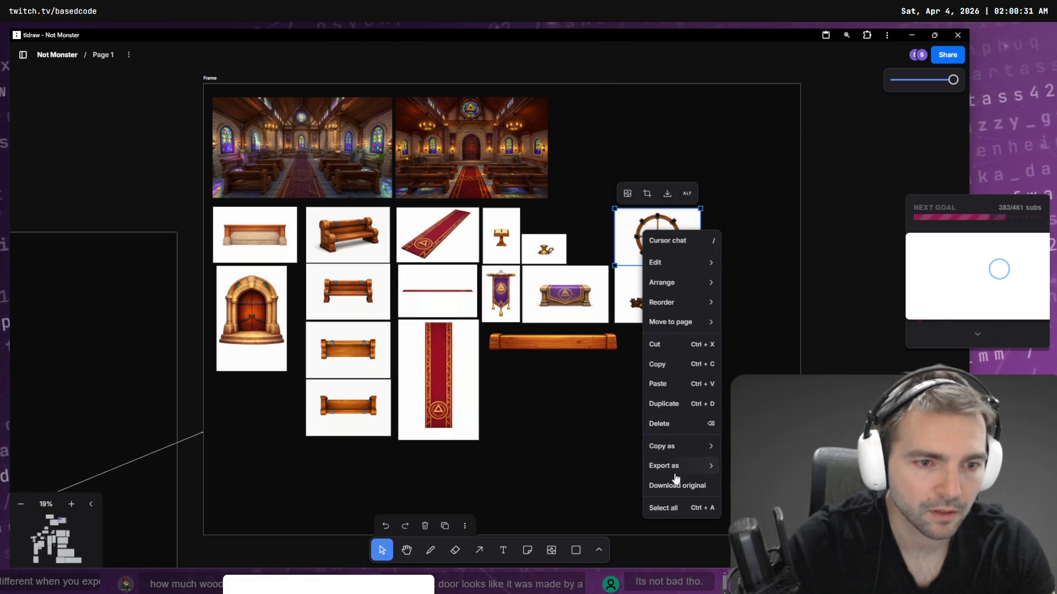
mouse_move(696, 475)
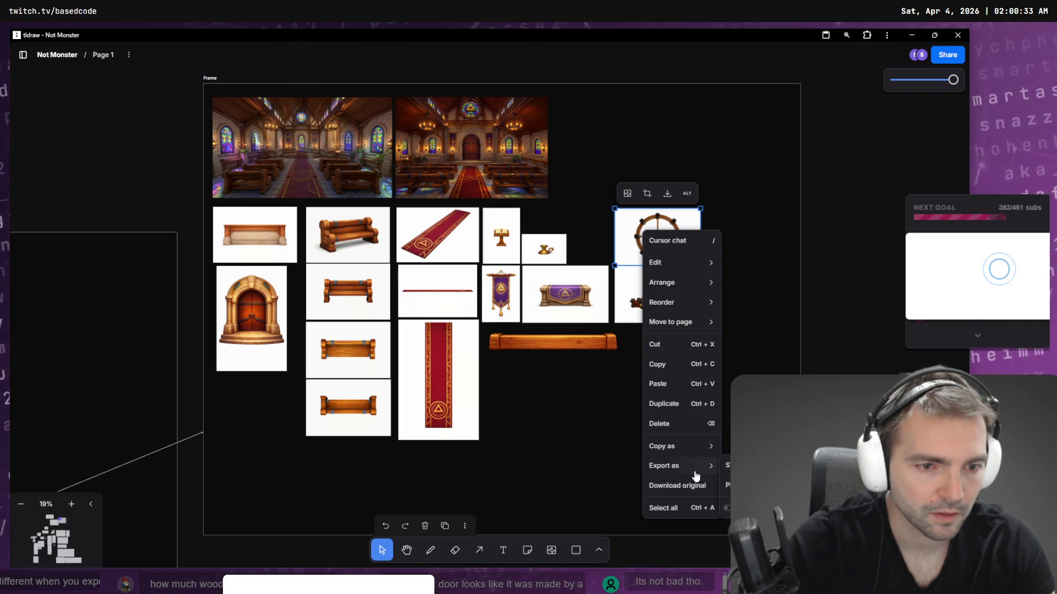
click(729, 485)
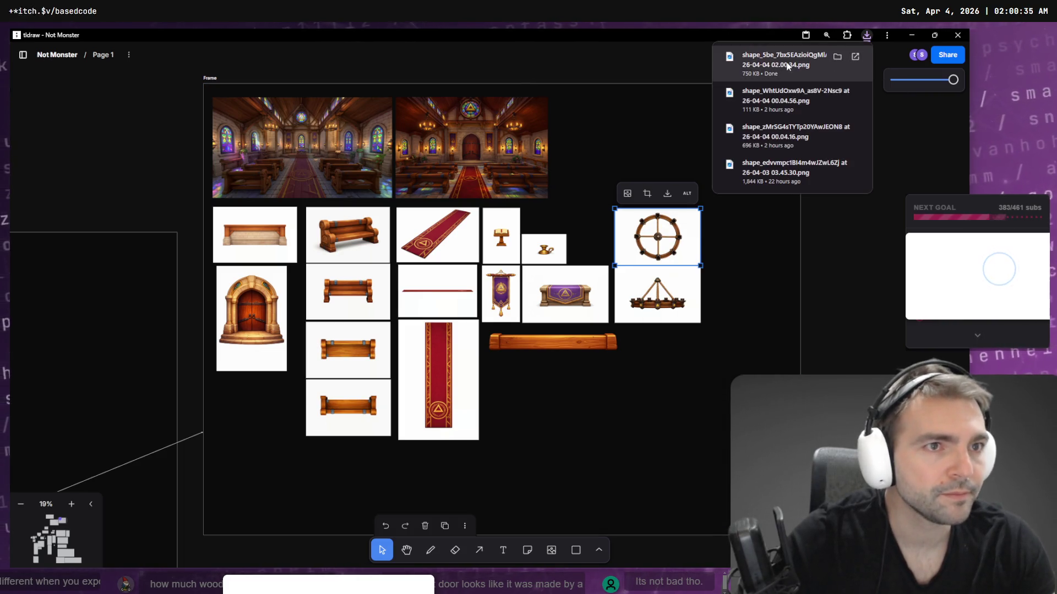
click(672, 292)
right_click(671, 279)
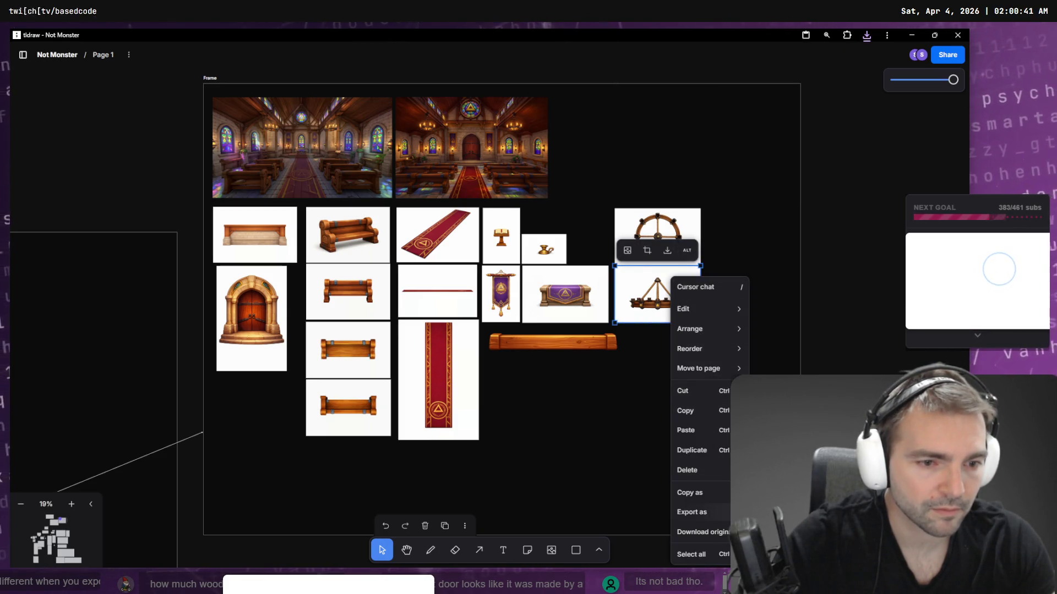
click(762, 234)
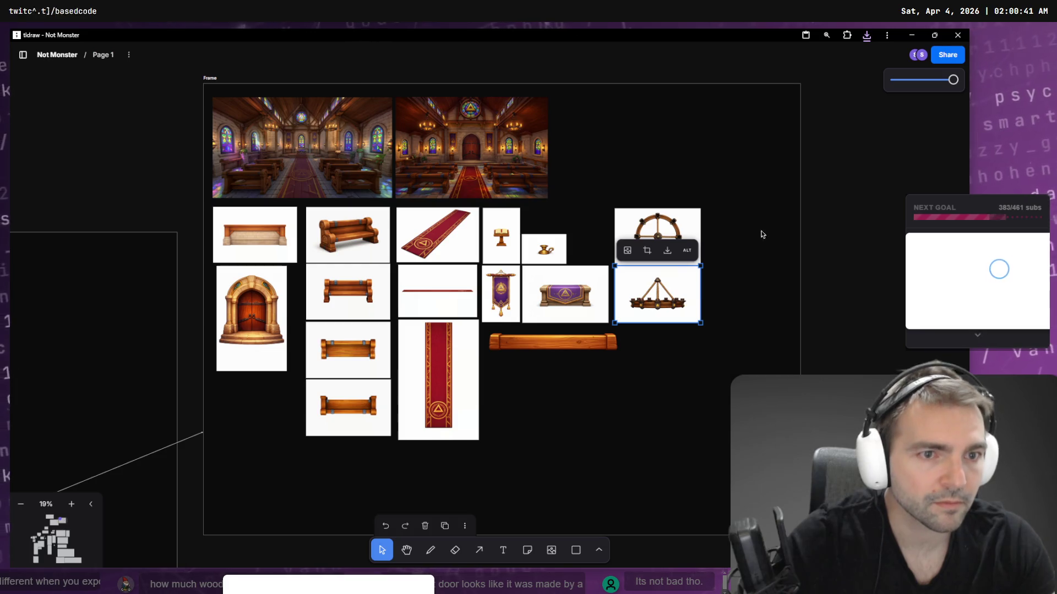
- Open the Downloads folder holding the newest exported PNG from Chrome's download list
click(867, 38)
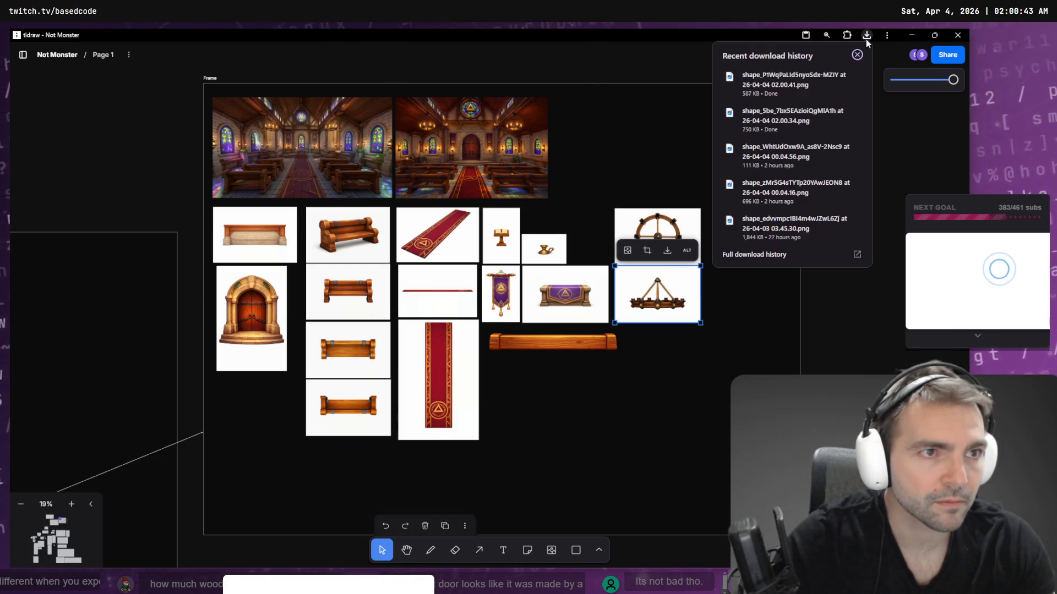
click(788, 86)
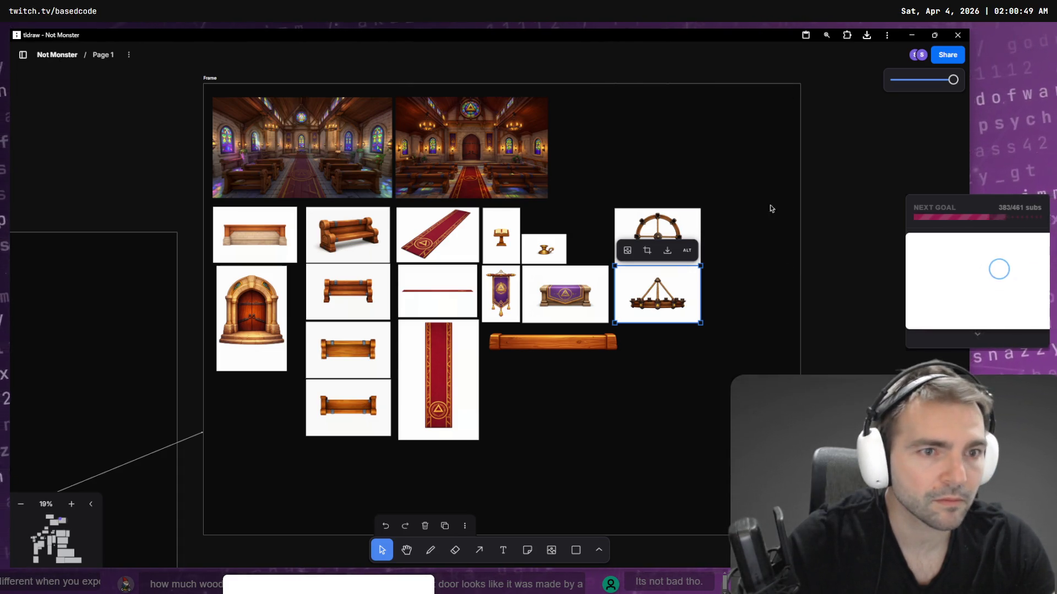
click(867, 36)
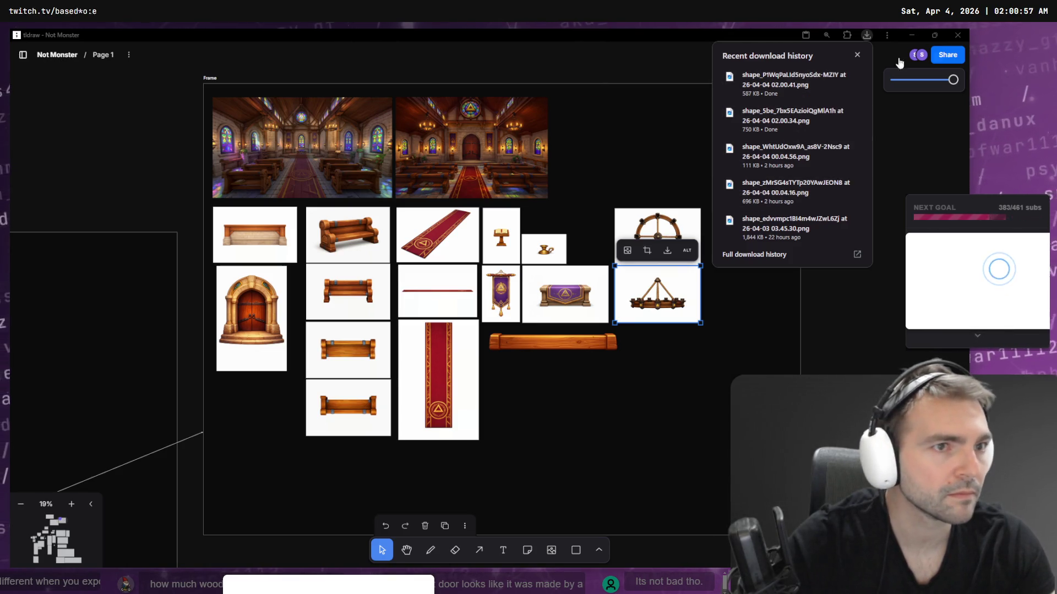
right_click(660, 278)
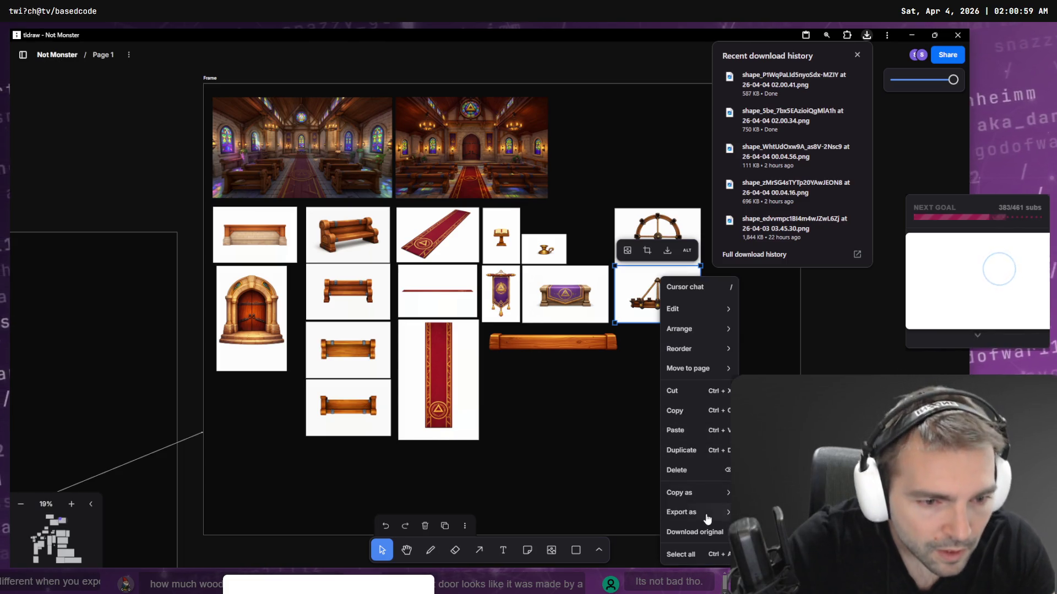
key(Escape)
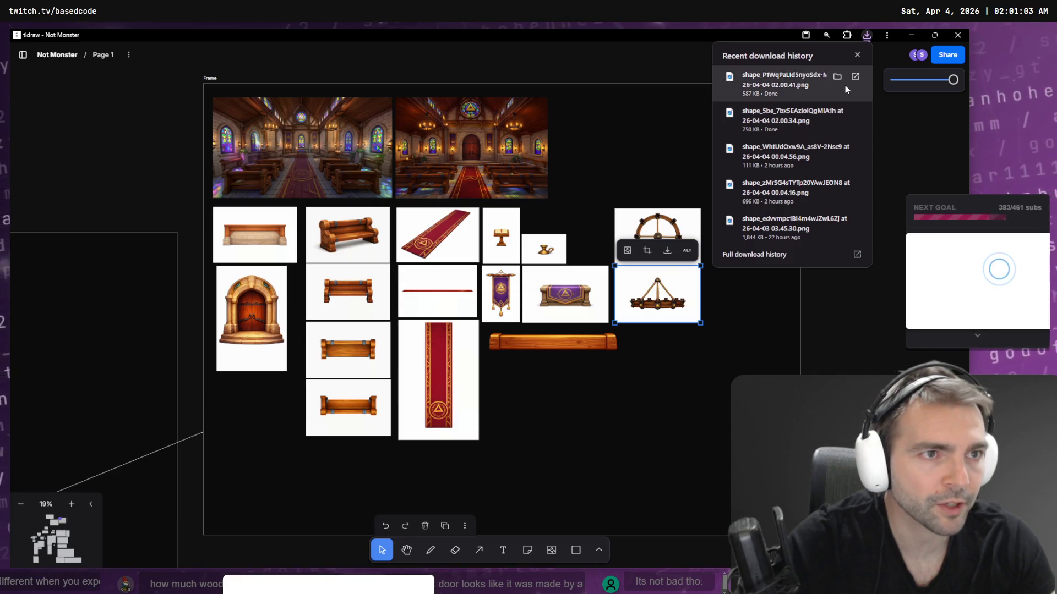
click(835, 110)
click(333, 287)
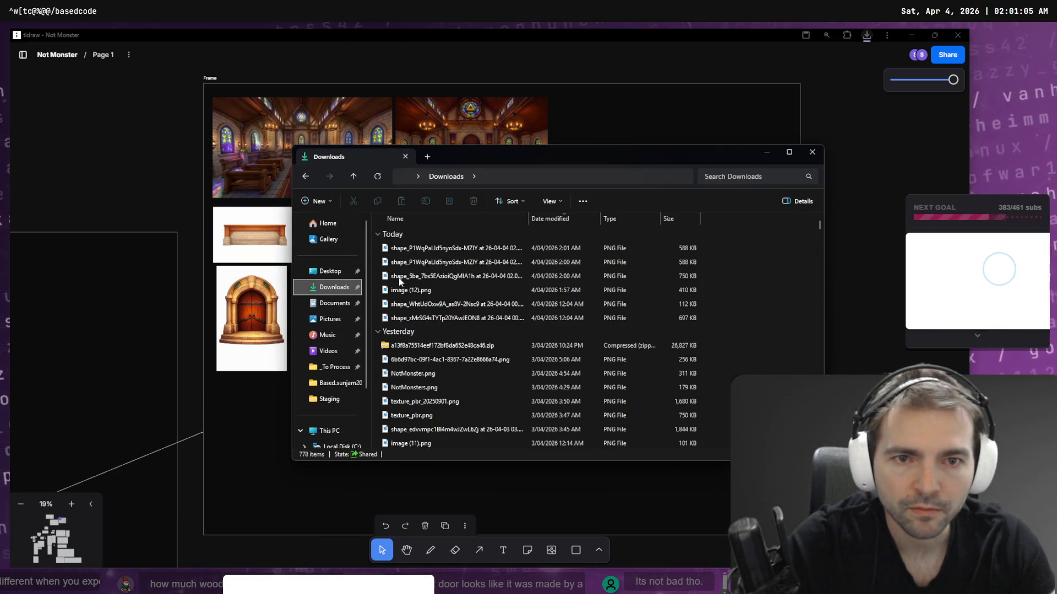
- Check the newest chandelier PNG (588 KB, 1639 × 1092) and close File Explorer
click(480, 249)
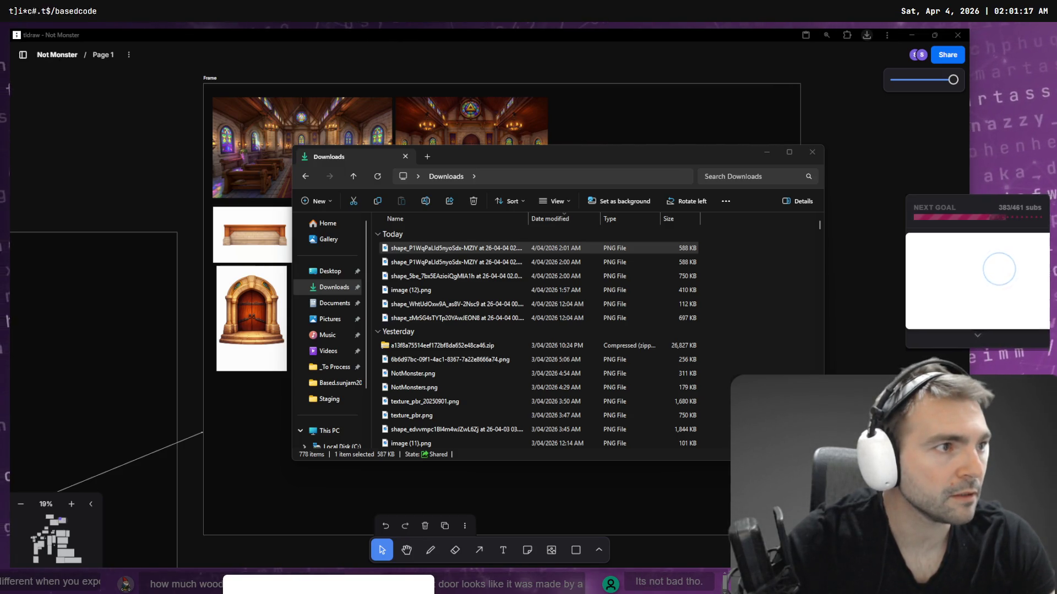
click(811, 152)
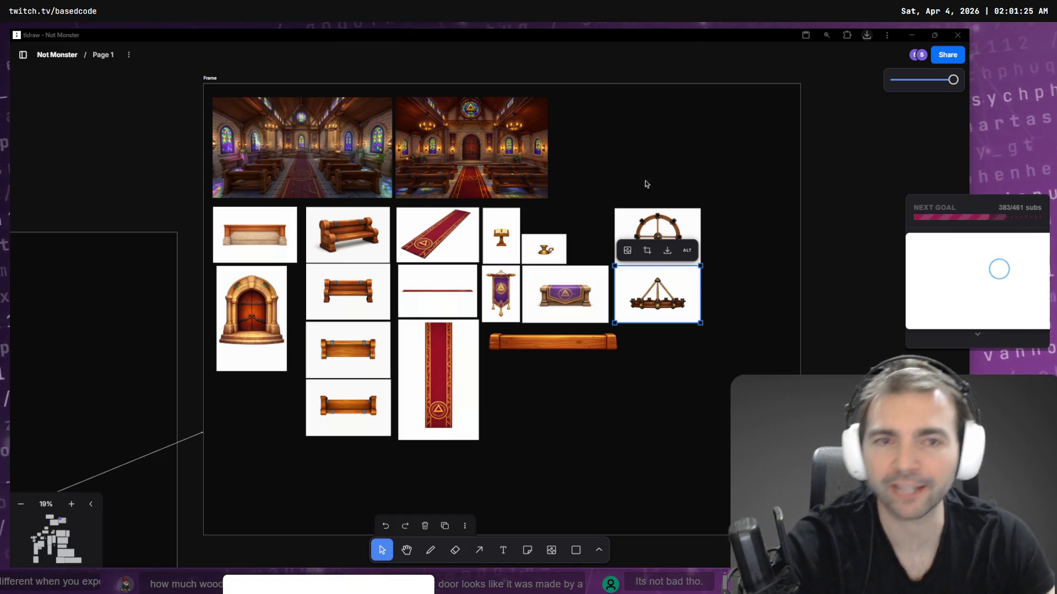
- Delete the arched door image from the tldraw chapel asset board
click(263, 331)
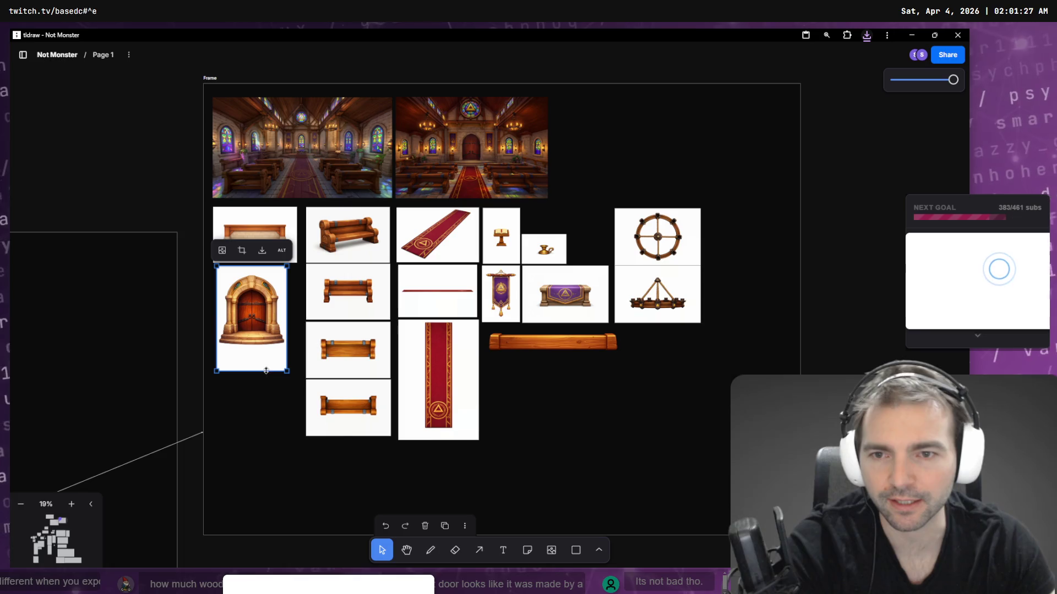
key(Delete)
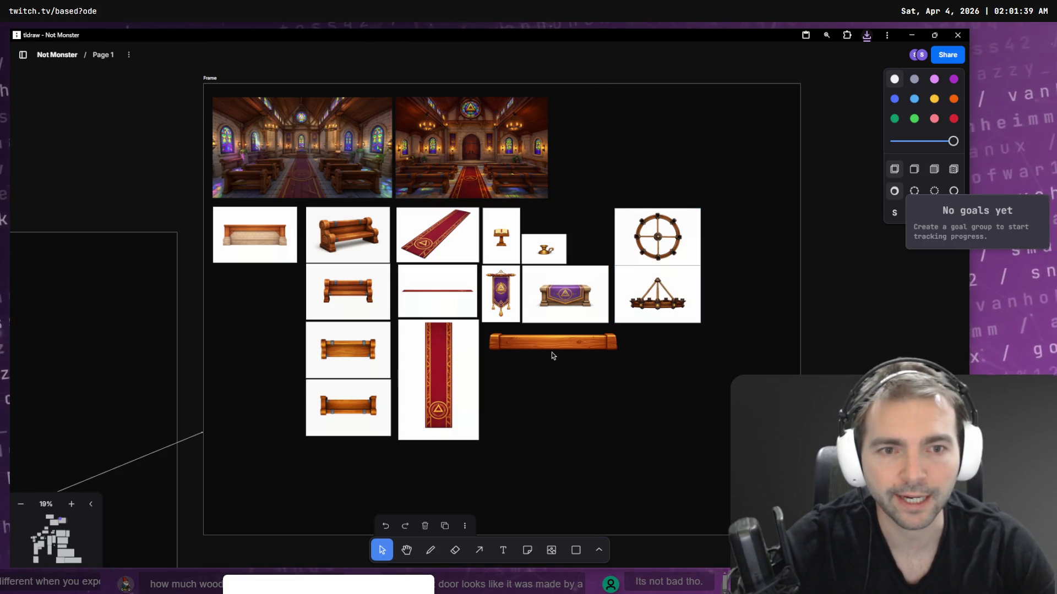
click(579, 351)
click(652, 359)
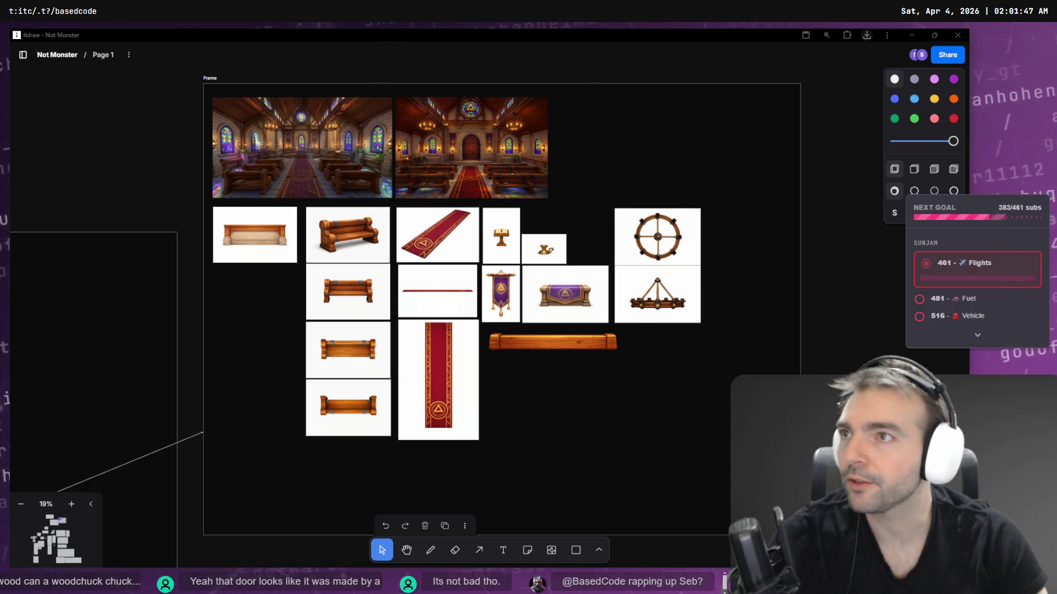
key(ctrl+t)
- Go to Twitch and open a streamer's channel page by its URL
double_click(398, 186)
text(tw)
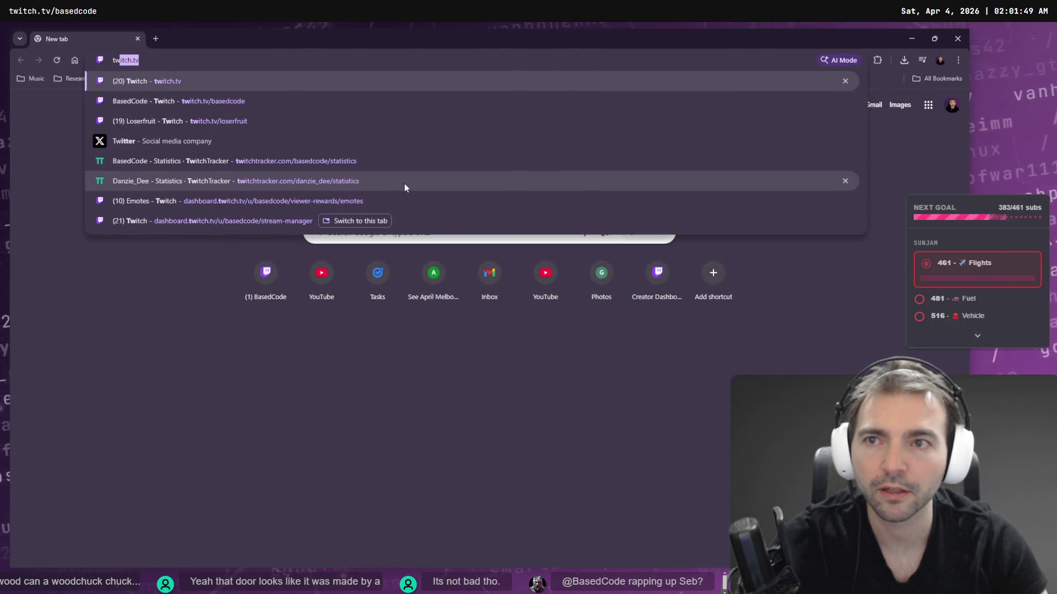
key(Down)
key(Up)
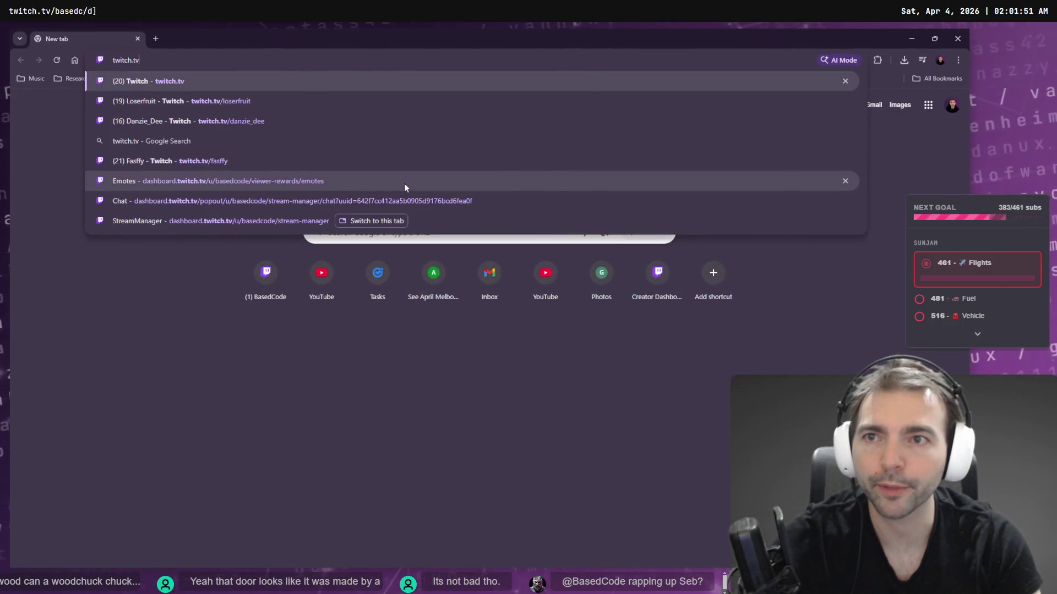
key(Return)
click(250, 59)
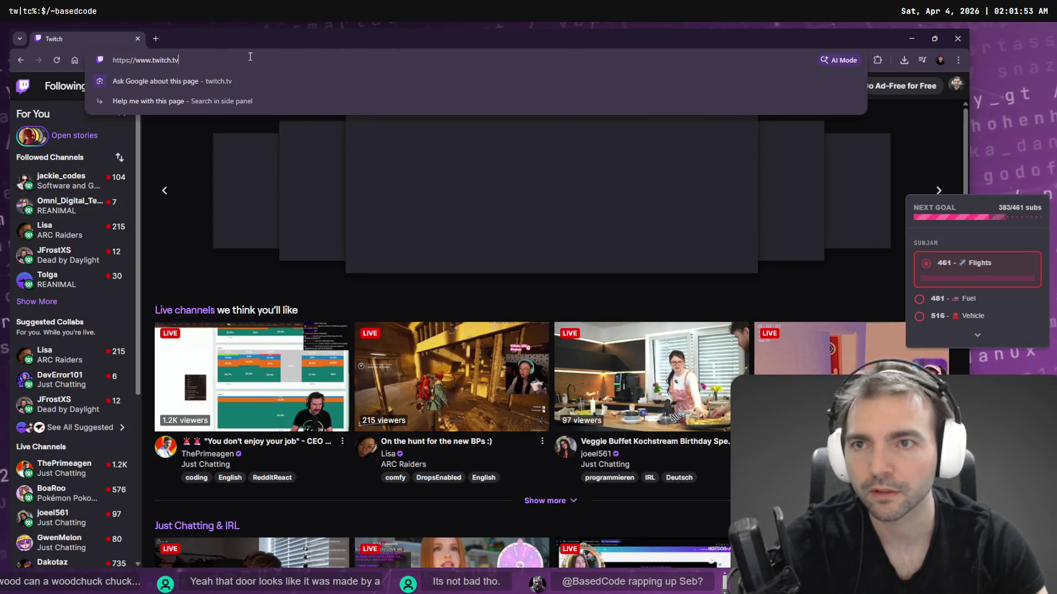
text(/berticuss)
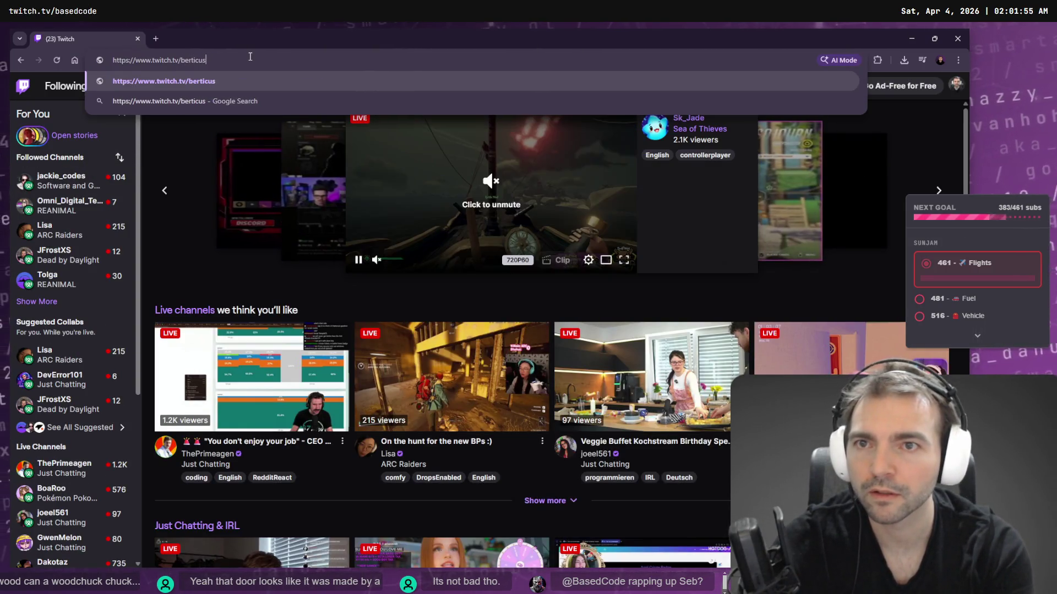
key(Return)
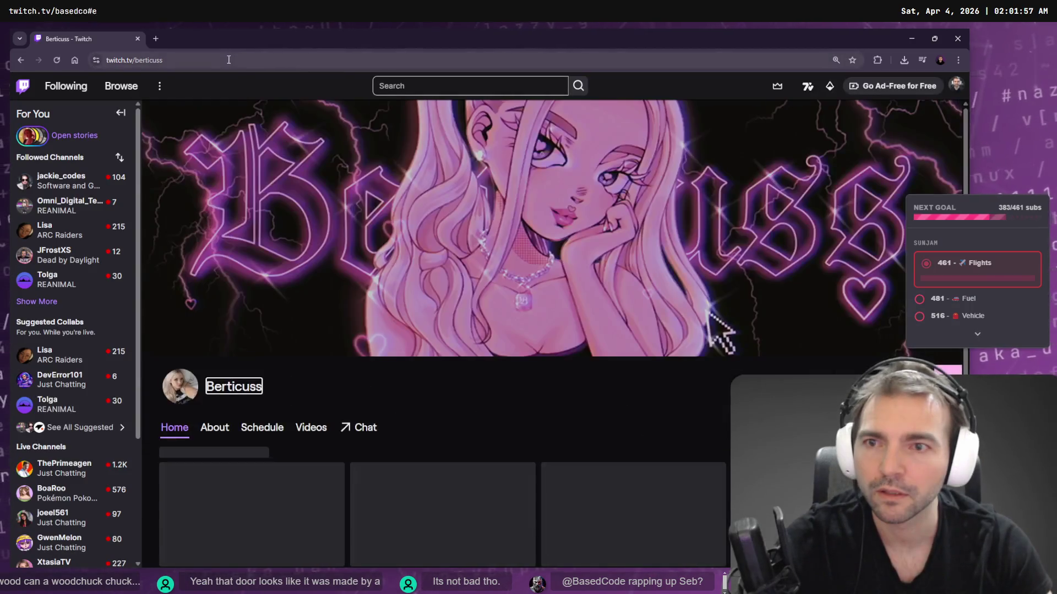
click(228, 59)
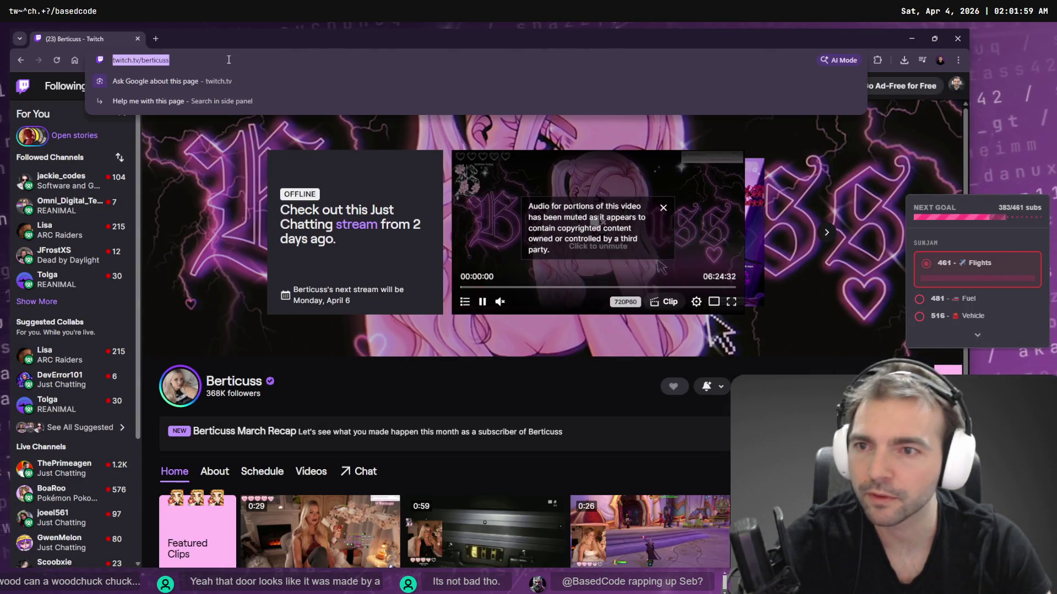
- Watch a followed streamer's live ARC Raiders stream from the Followed Channels sidebar
mouse_move(82, 235)
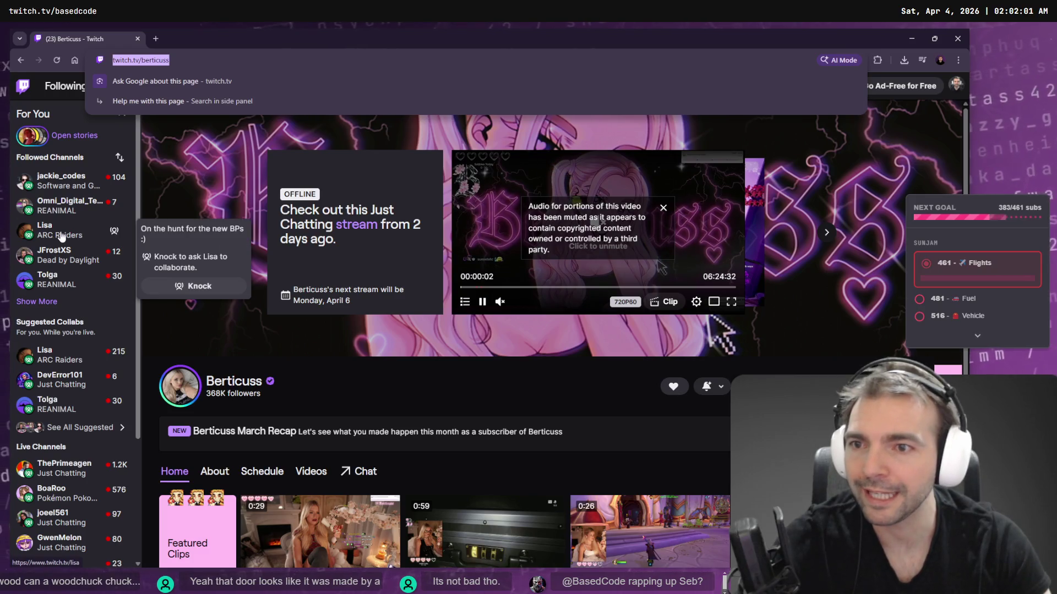
click(36, 302)
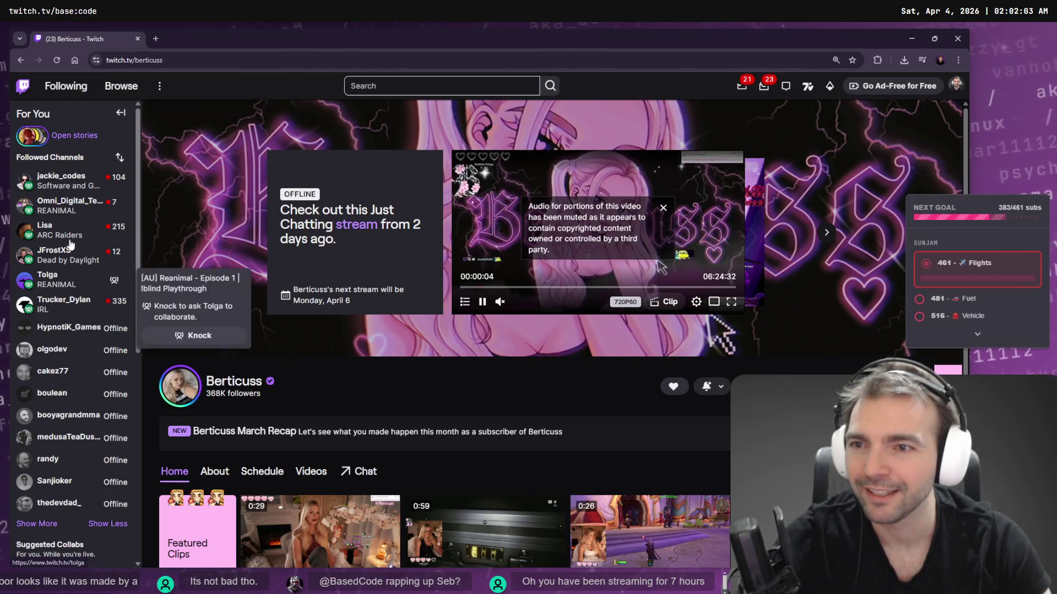
mouse_move(59, 234)
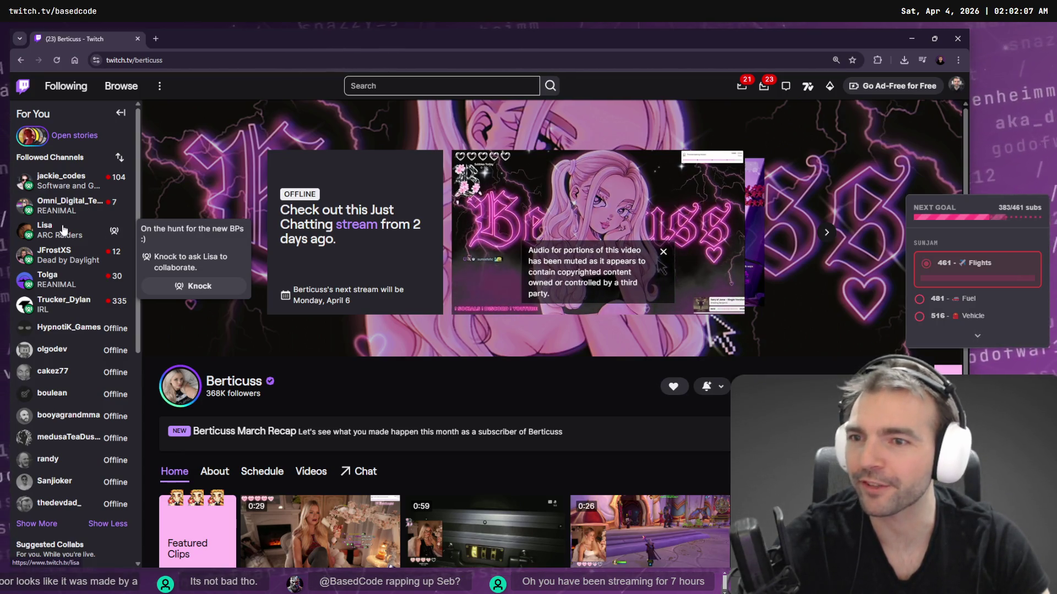
click(47, 228)
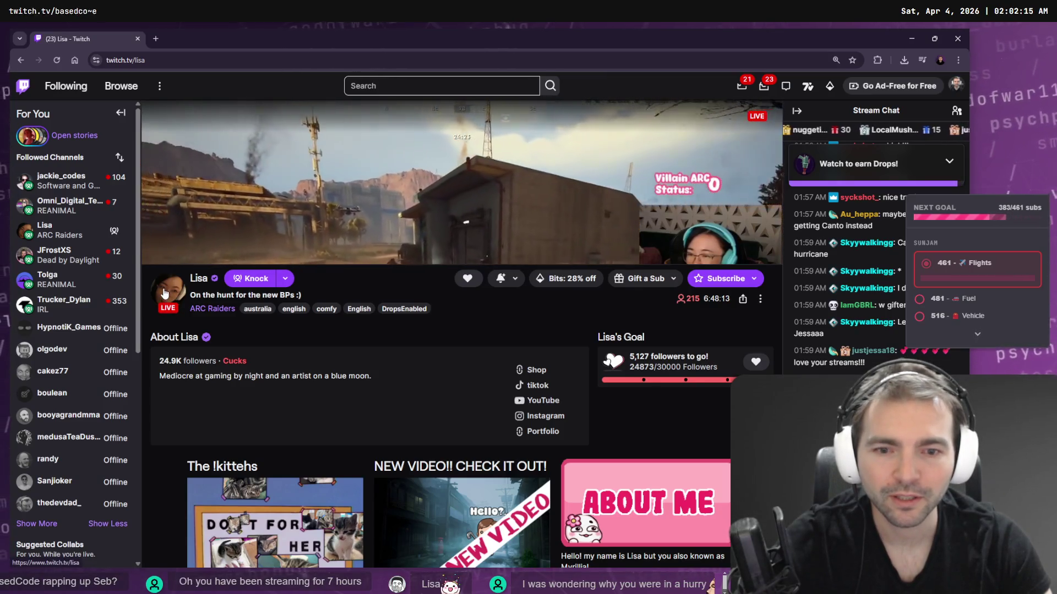
scroll(350, 286, down, 3)
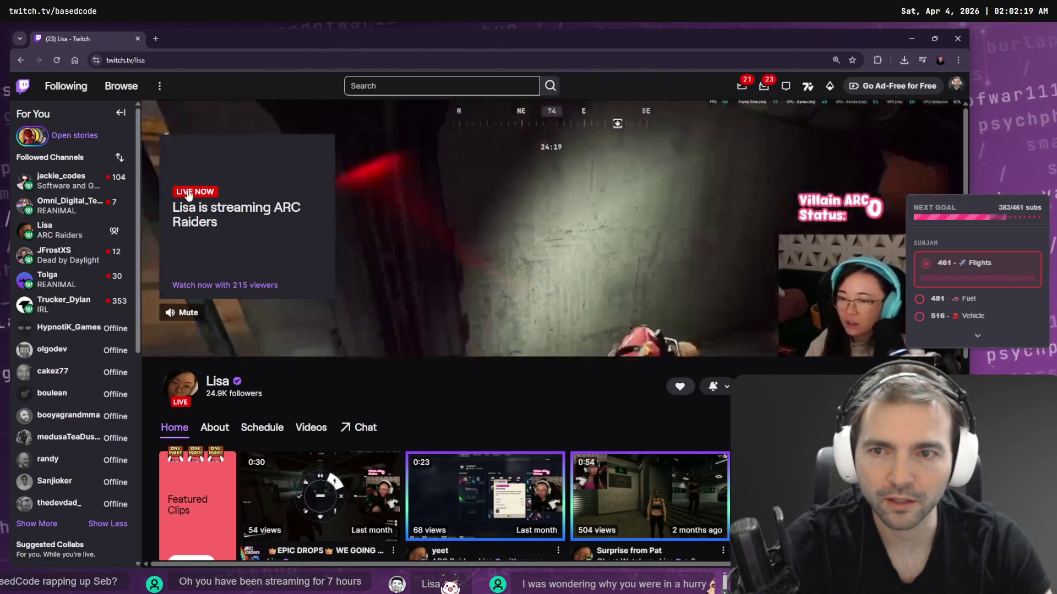
click(312, 251)
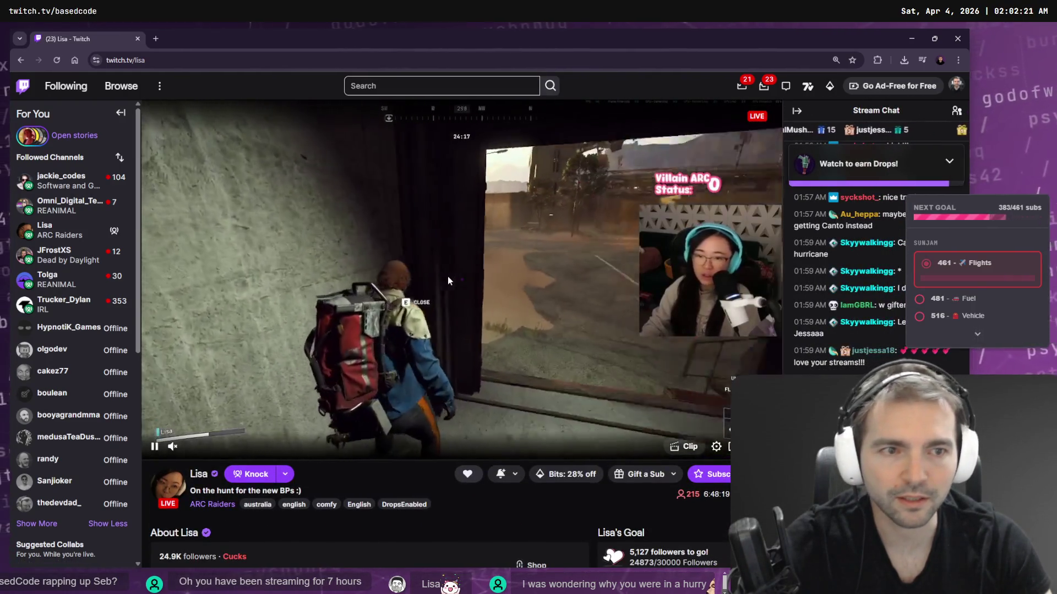
scroll(446, 506, down, 1)
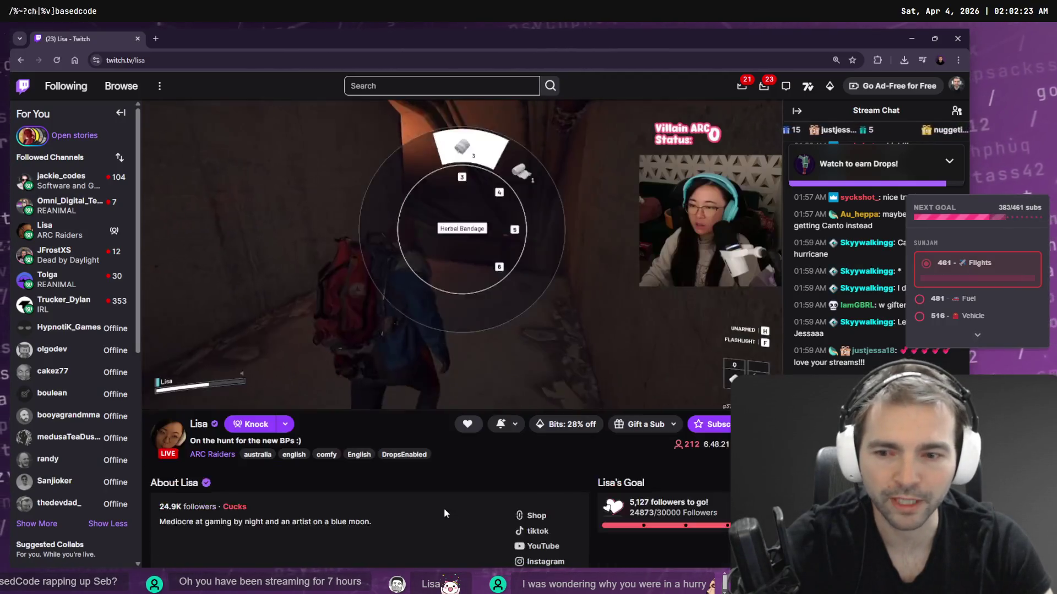
double_click(177, 506)
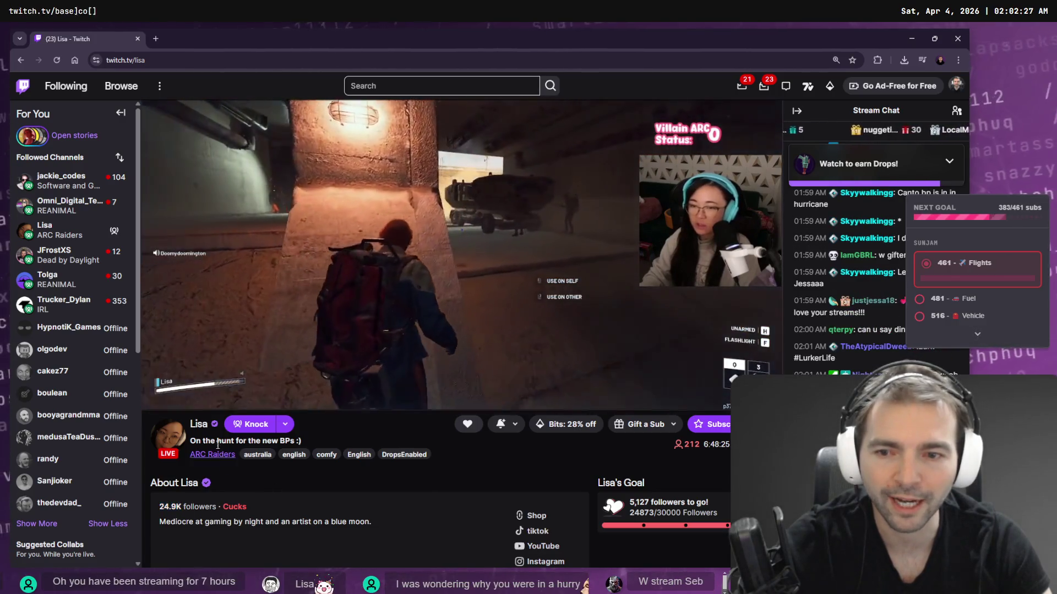
click(295, 496)
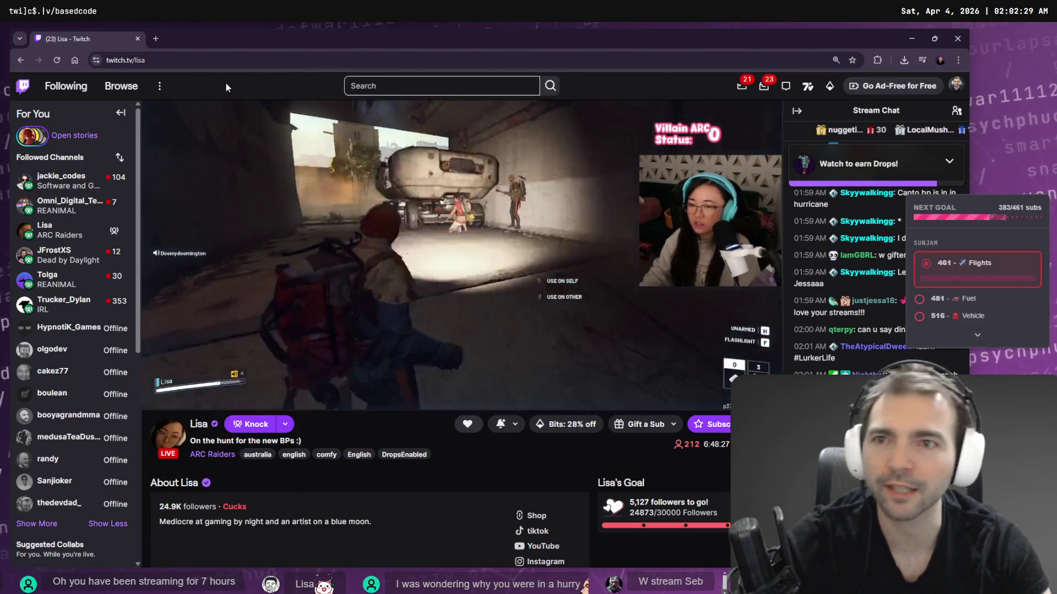
- Open a new Google tab and expand the Research bookmarks folder
key(ctrl+t)
click(35, 80)
mouse_move(68, 77)
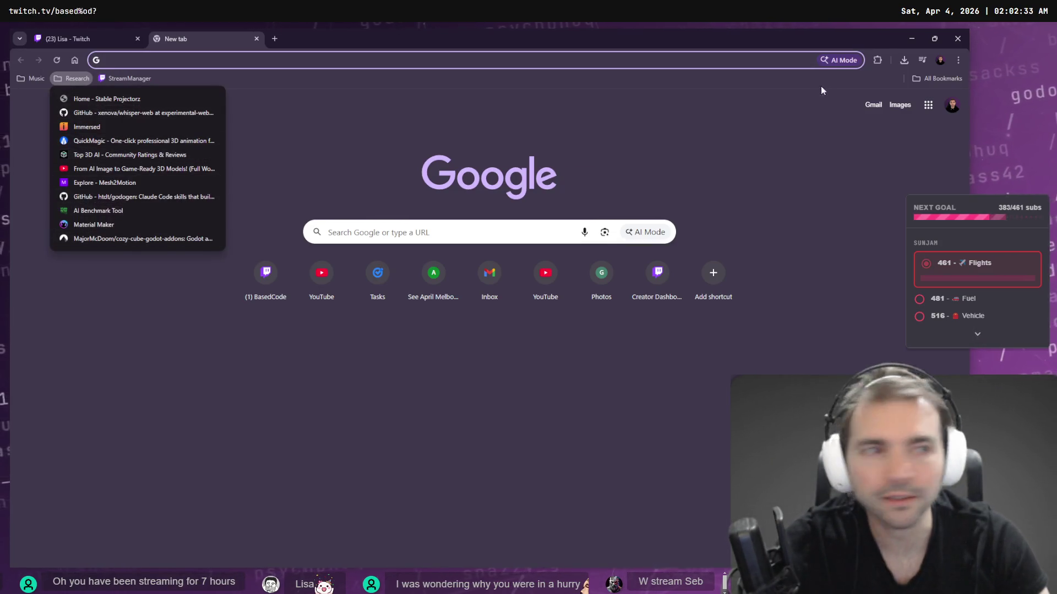
- Load the followed streamer's statistics page on TwitchTracker via the Stats bookmark
click(940, 79)
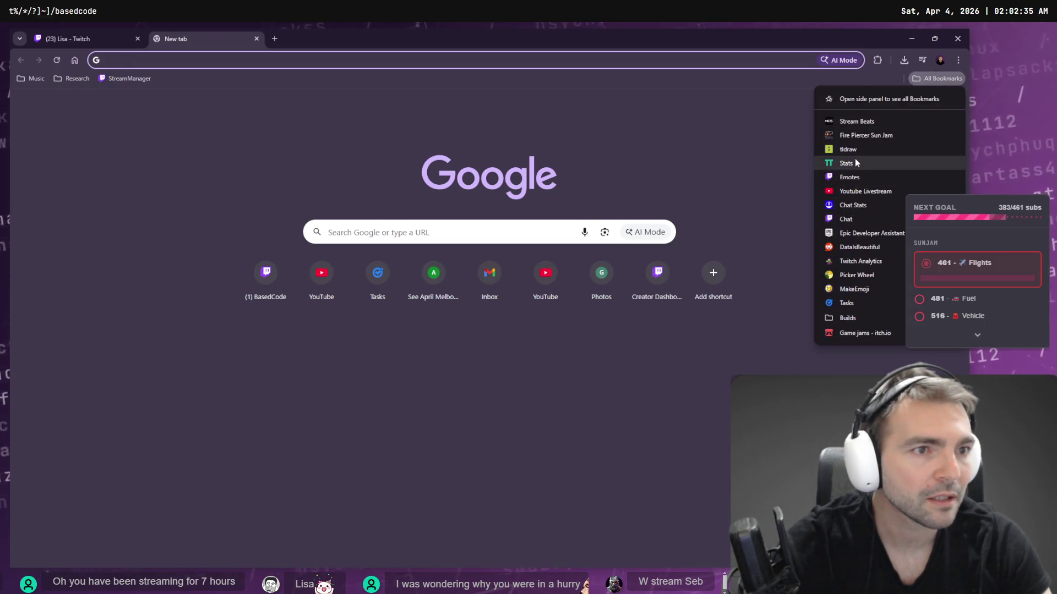
click(854, 161)
click(92, 37)
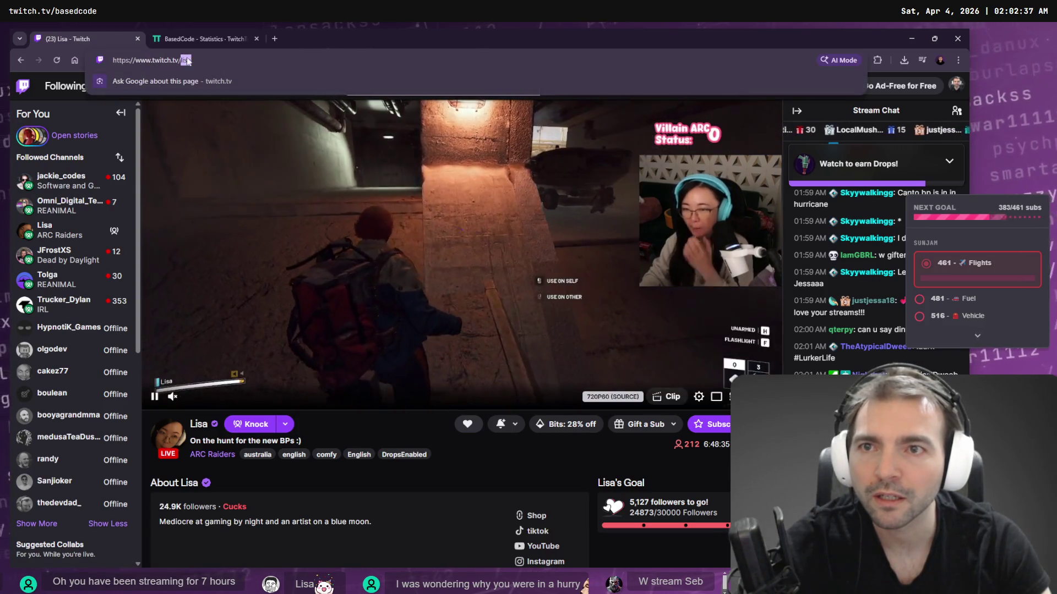
click(226, 40)
click(231, 60)
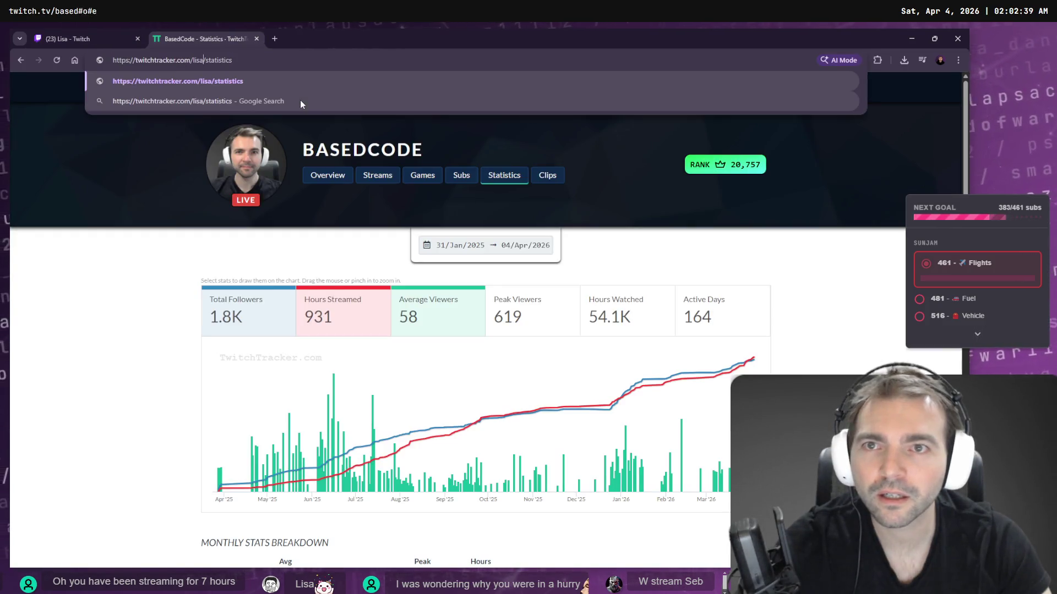
click(299, 99)
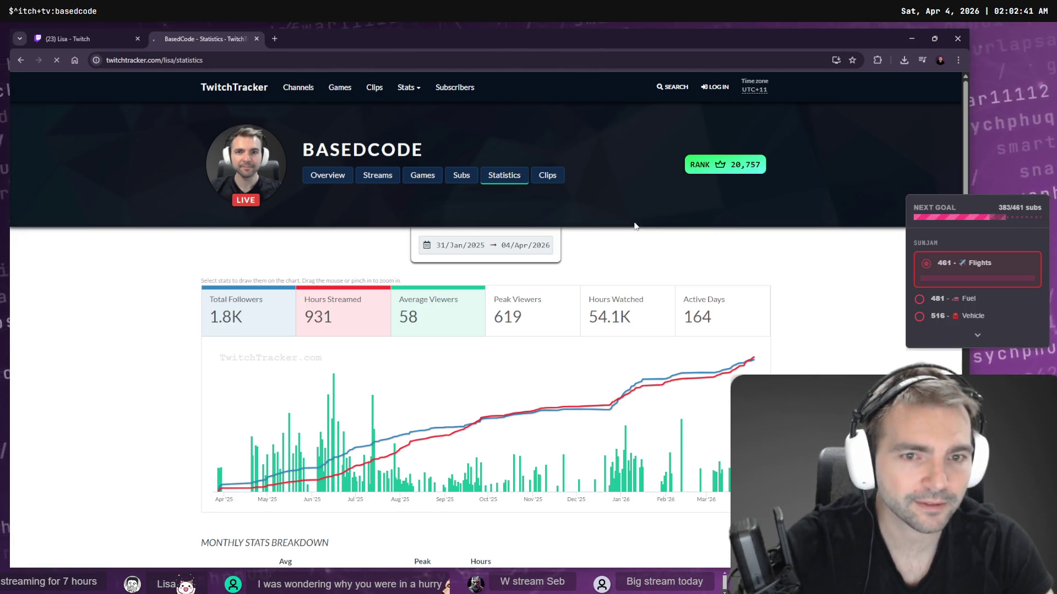
- Review the streamer's statistics, close the stats tab and minimize the browser
click(74, 37)
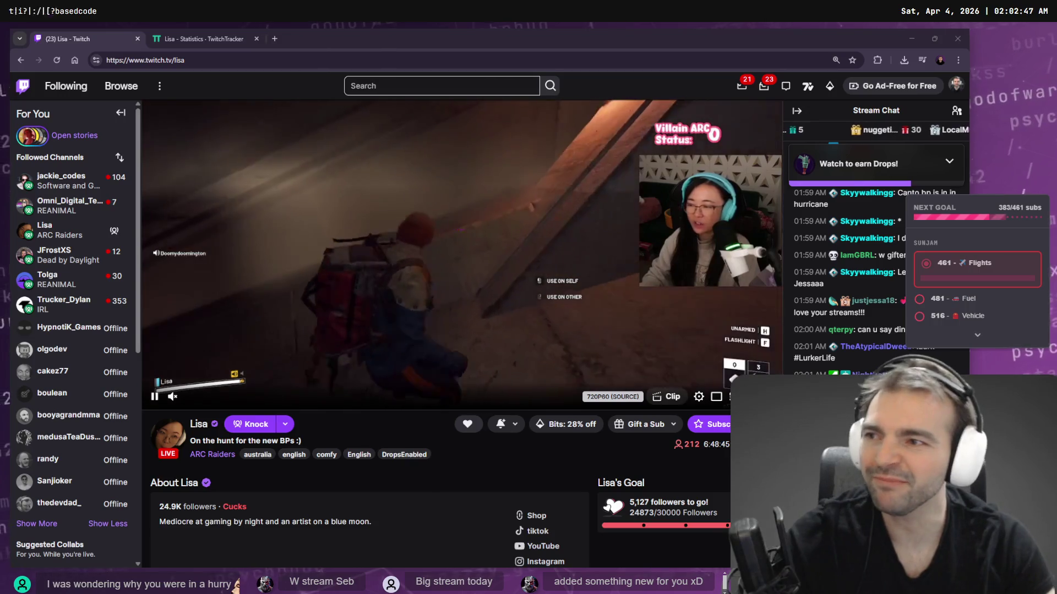
click(198, 37)
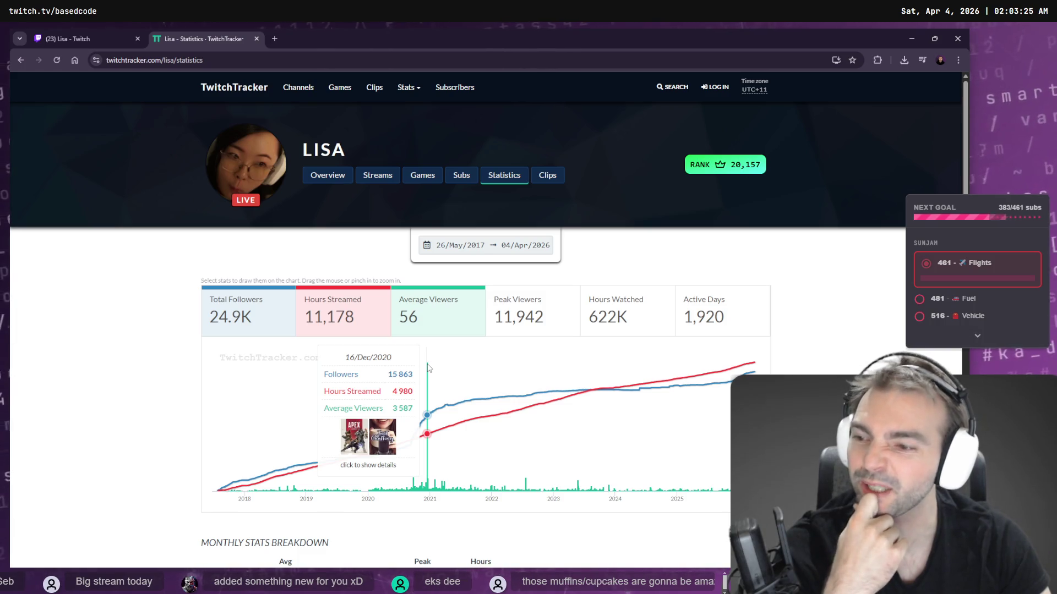
middle_click(212, 31)
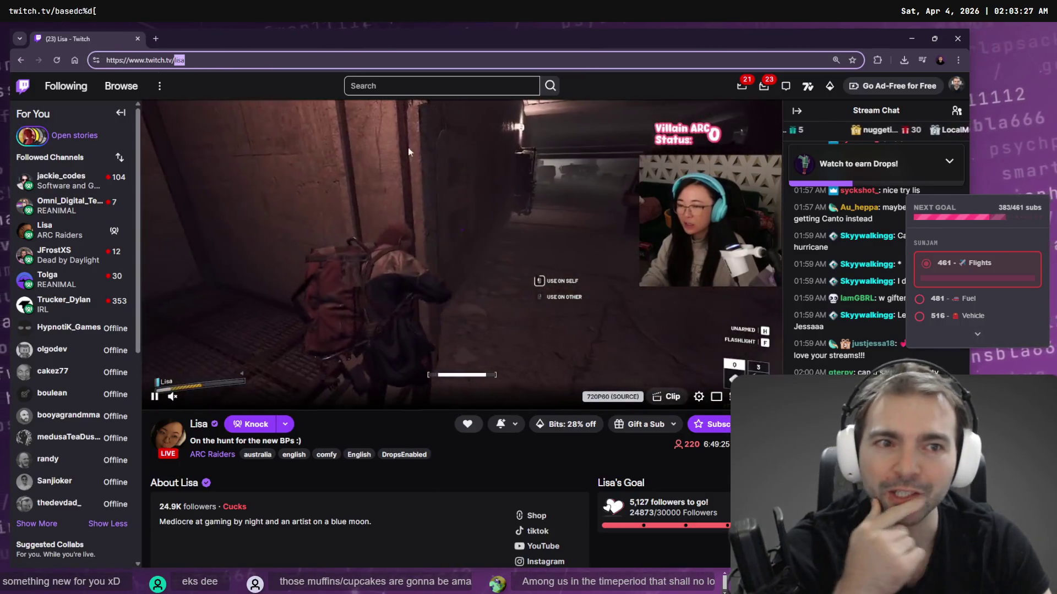
click(909, 38)
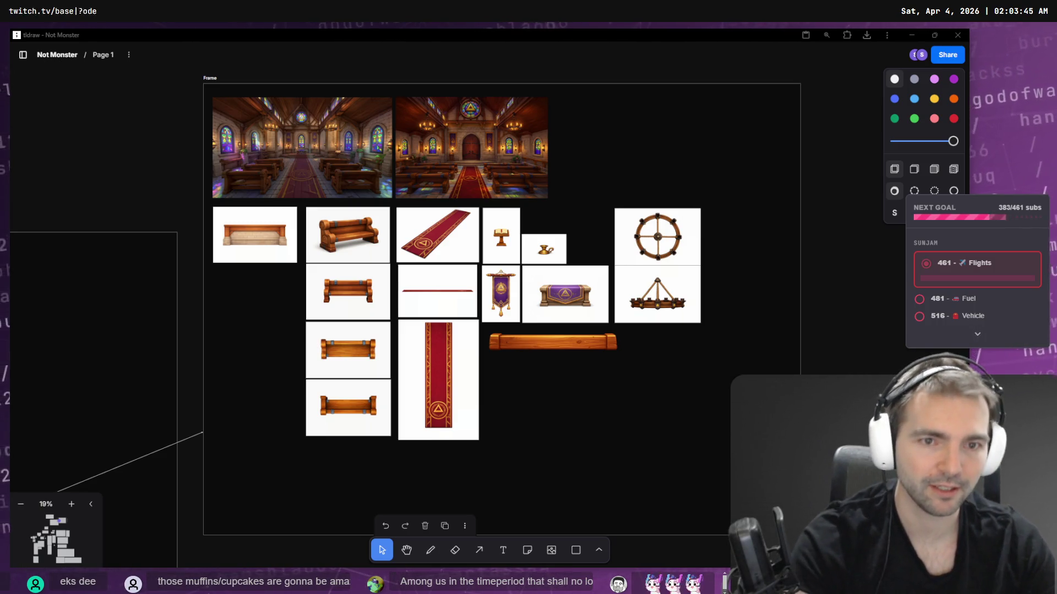
key(alt+Tab)
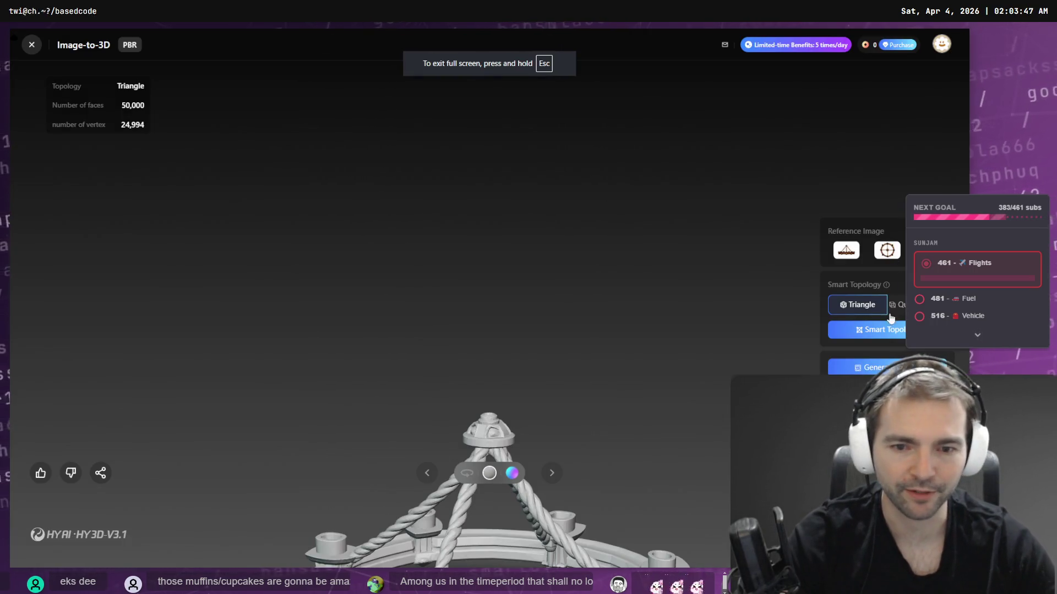
mouse_move(697, 273)
mouse_down()
mouse_move(596, 361)
mouse_move(589, 403)
mouse_move(540, 413)
mouse_move(605, 416)
mouse_move(559, 434)
mouse_up()
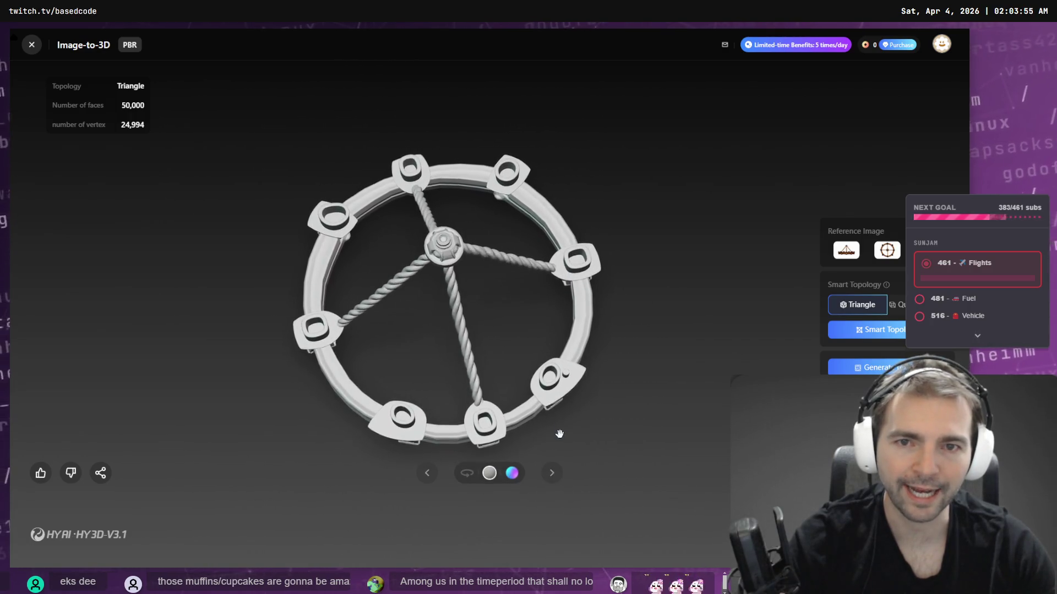
click(468, 476)
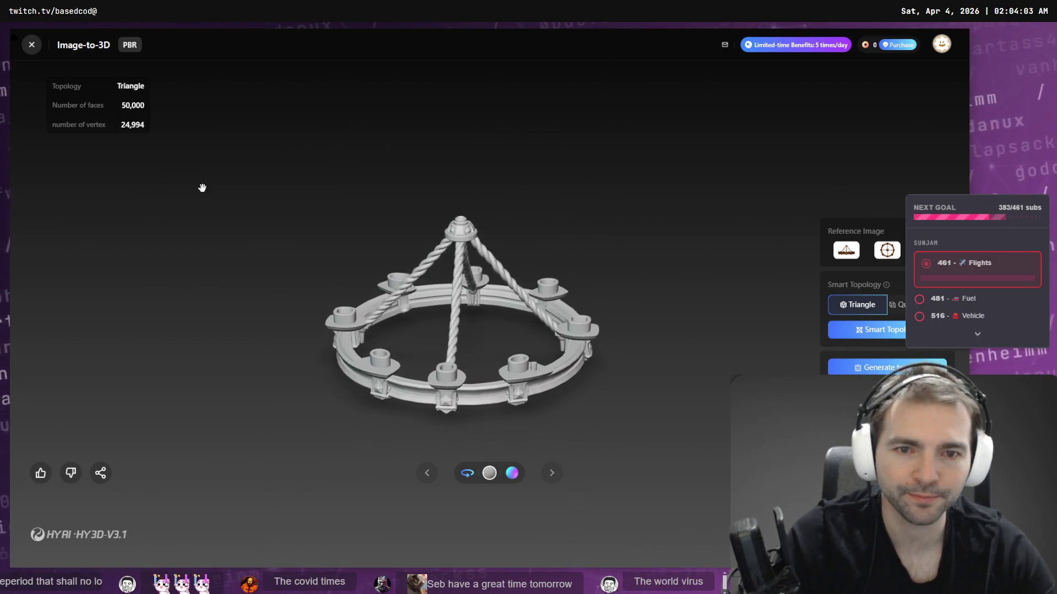
key(alt+Tab)
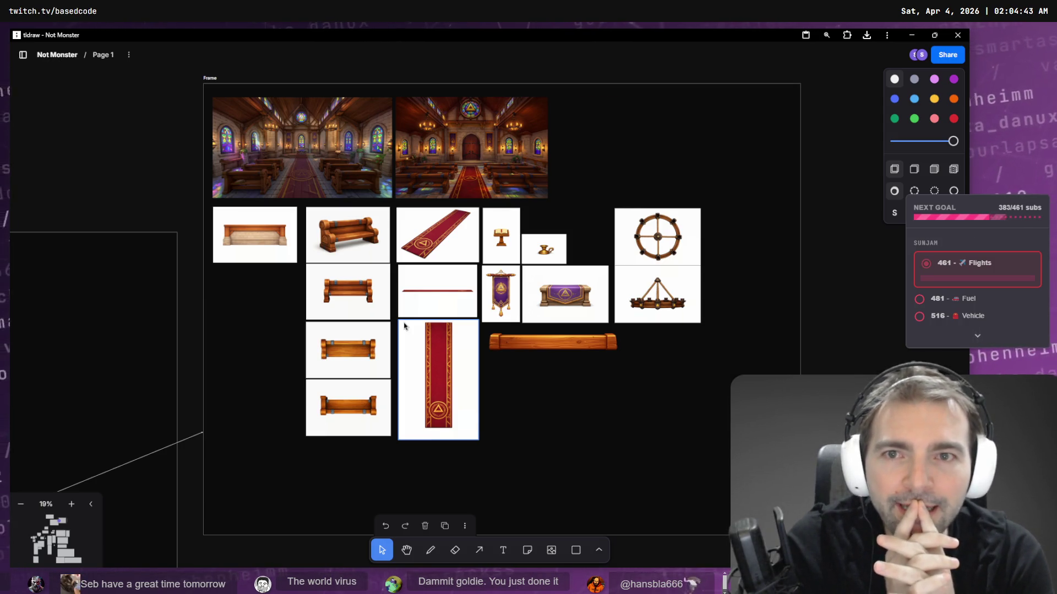
- Zoom and pan the chapel concept image in tldraw, then return to Godot
scroll(379, 237, up, 5)
scroll(358, 213, up, 5)
scroll(429, 283, up, 5)
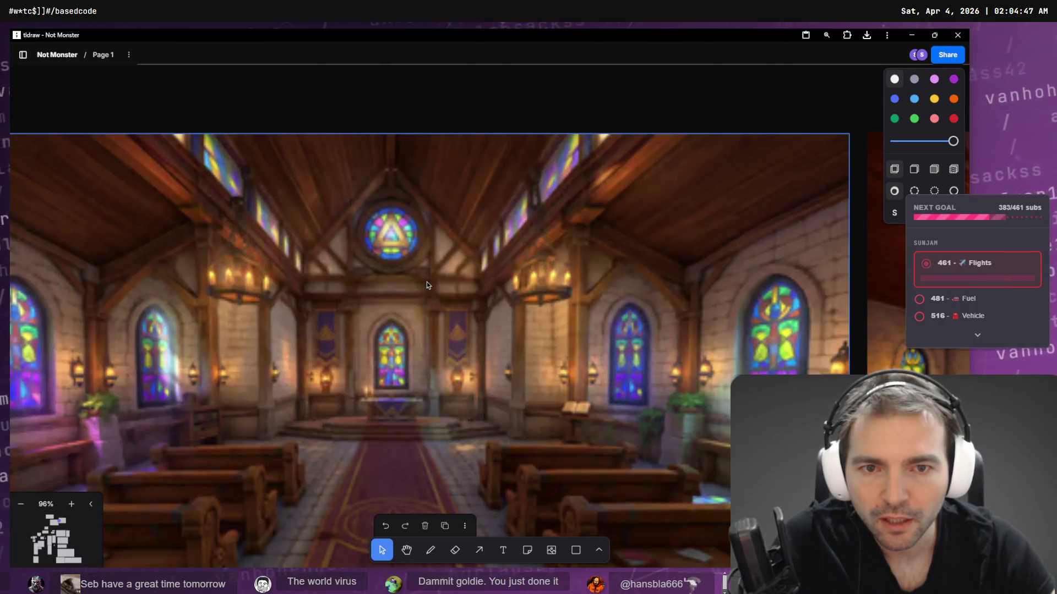
scroll(470, 353, down, 1)
drag(495, 244, 502, 269)
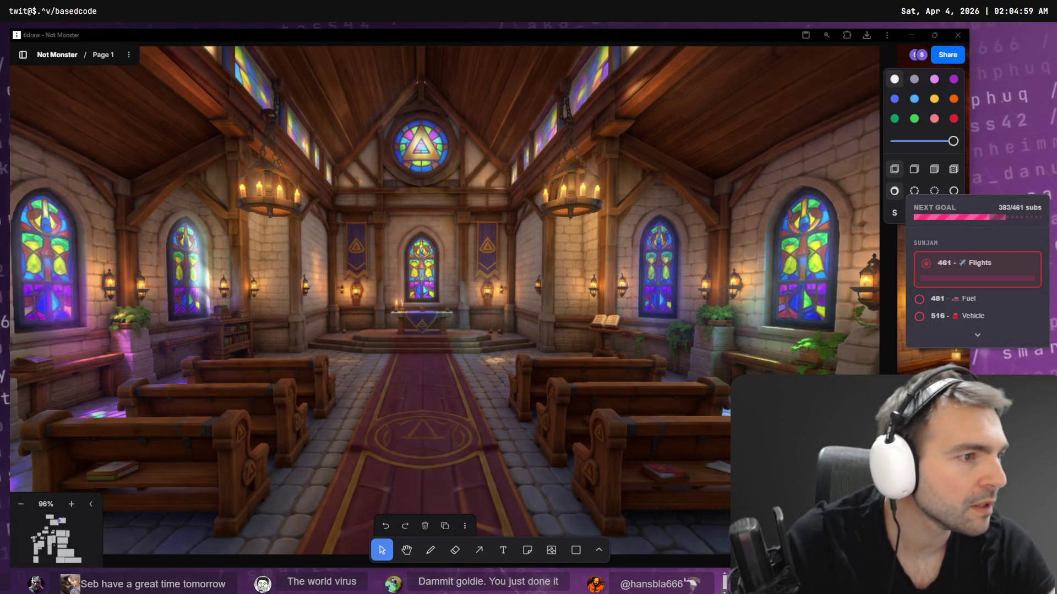
key(alt+Tab)
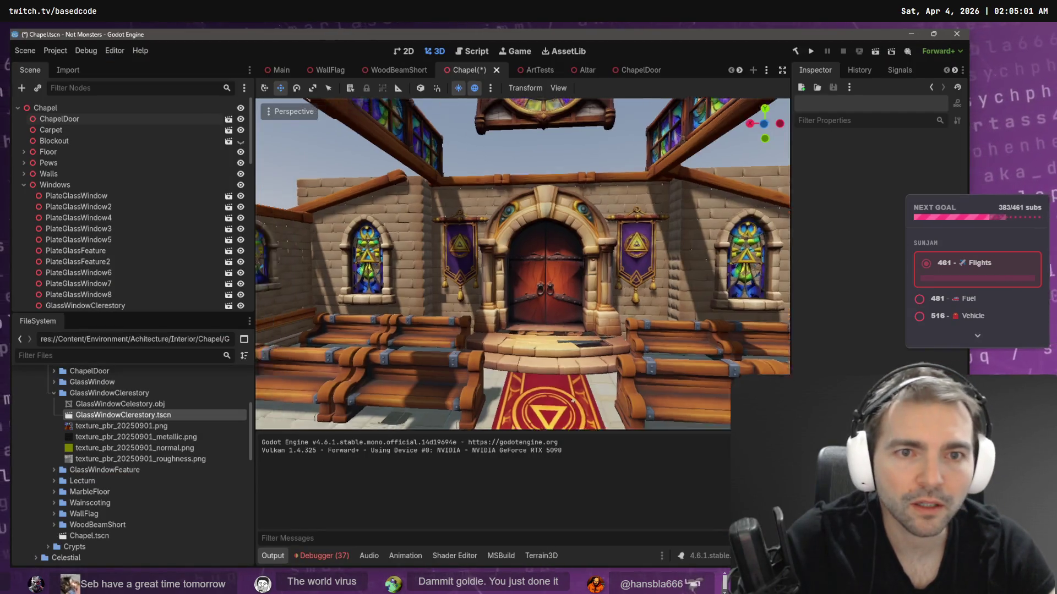
- Raise the three wood beams about 1.68 units up the back wall
key(s)
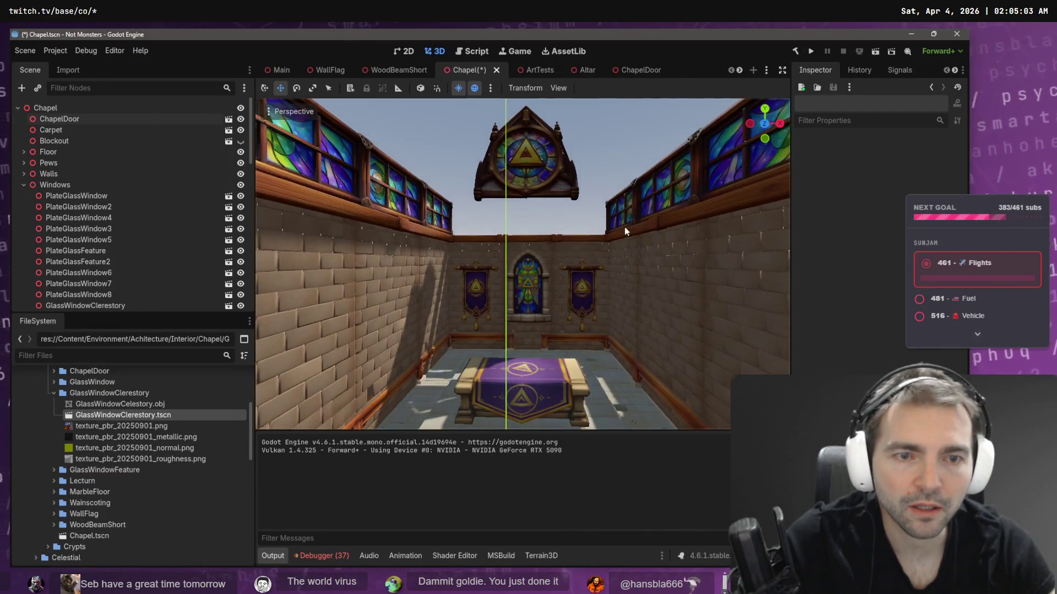
click(599, 257)
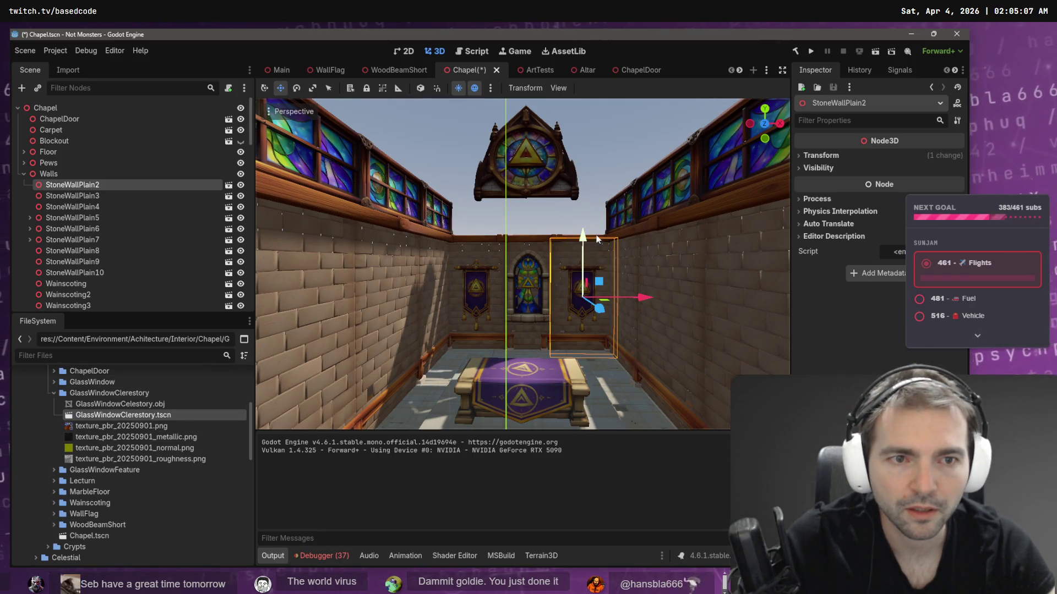
click(487, 241)
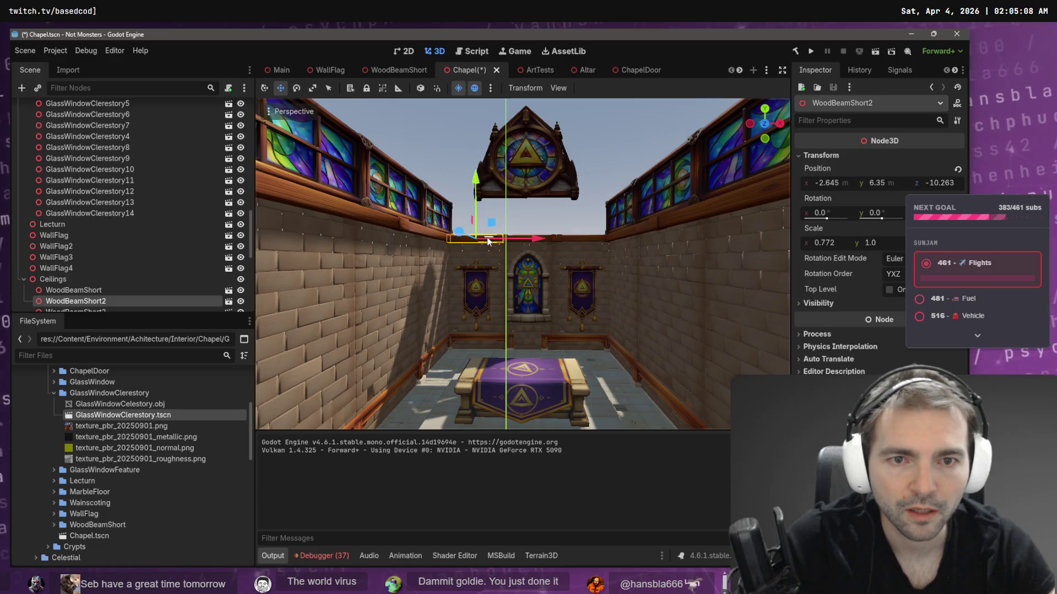
shift+click(576, 241)
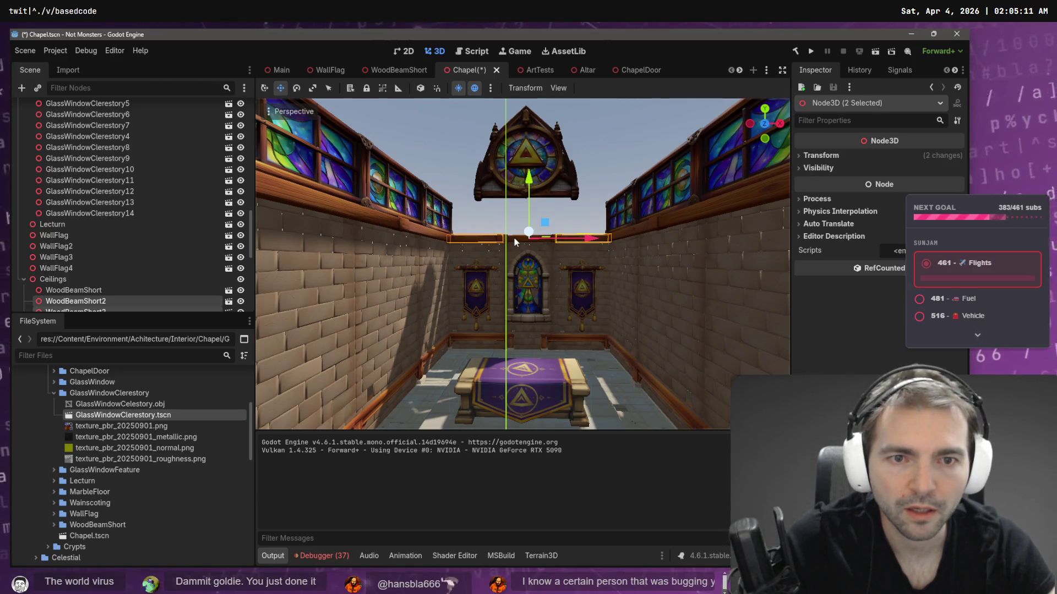
key(f)
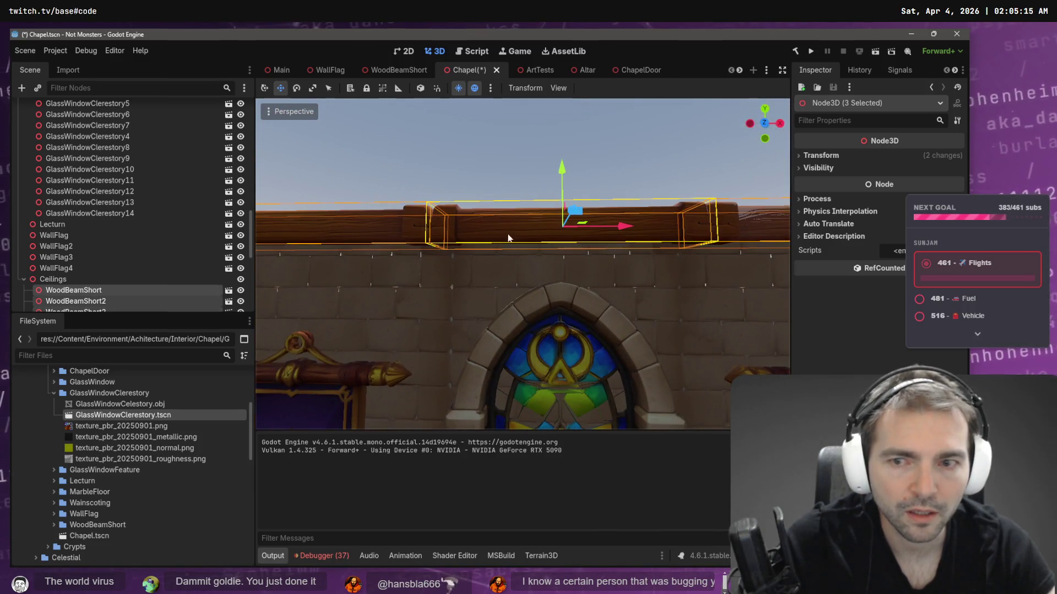
click(156, 280)
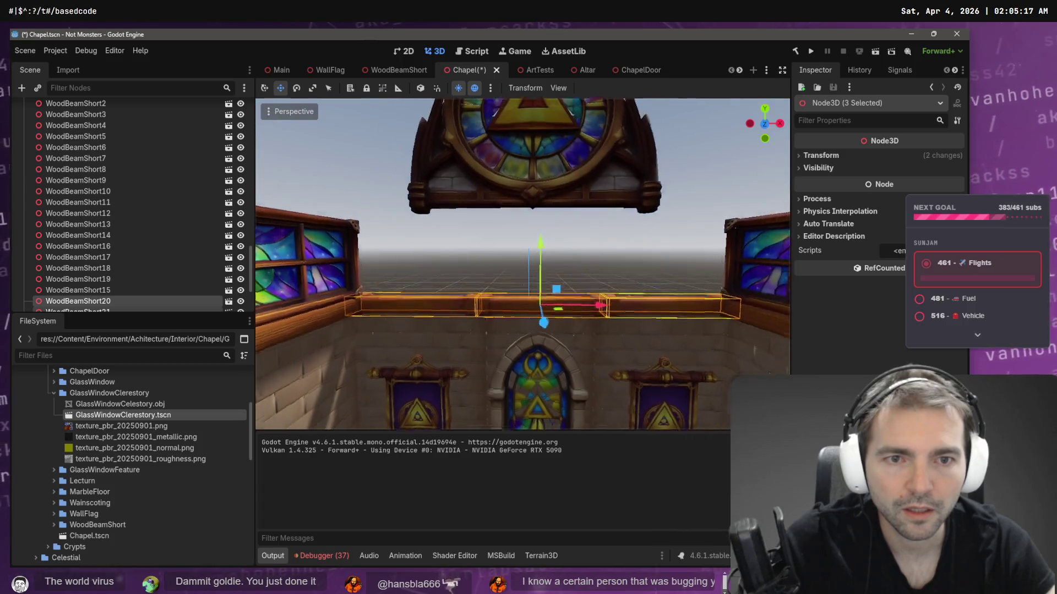
drag(538, 254, 547, 185)
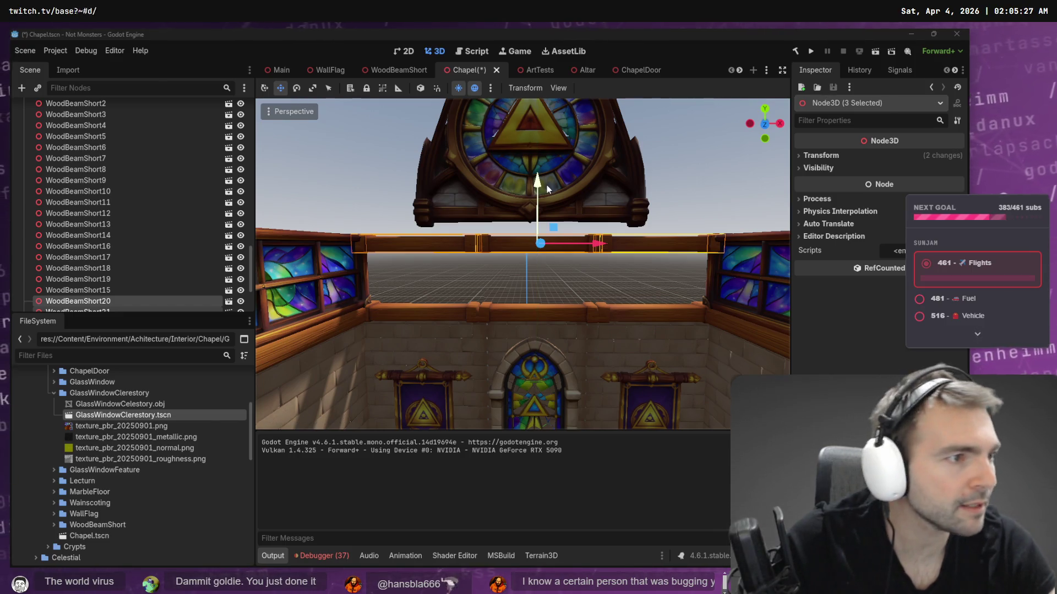
- Compare with the tldraw art, then orbit to view the whole chapel from the entrance
key(alt+Tab)
key(alt+Tab)
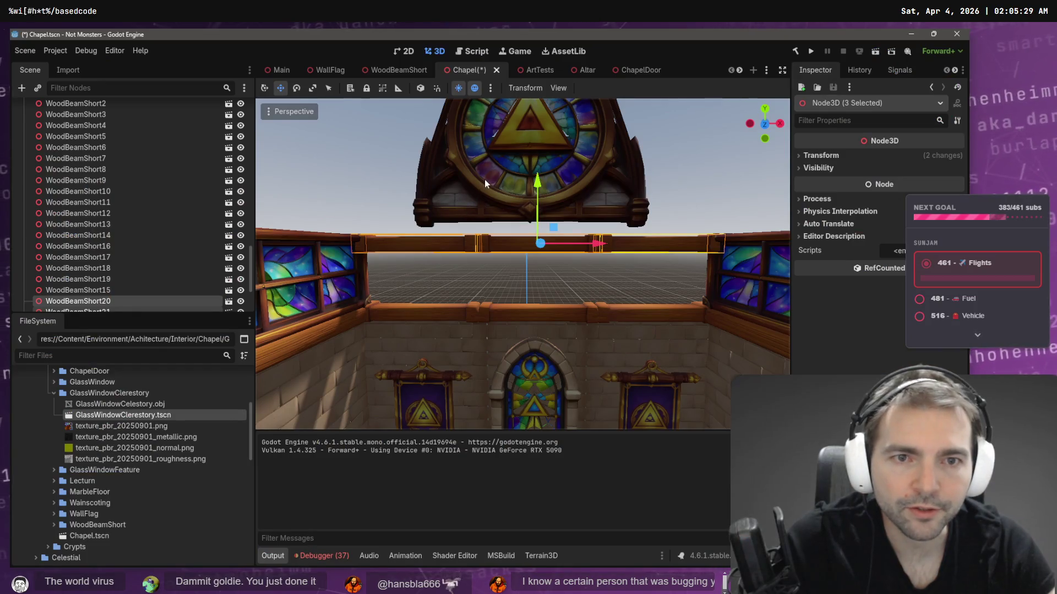
click(484, 180)
click(442, 246)
drag(443, 246, 246, 163)
scroll(242, 152, up, 10)
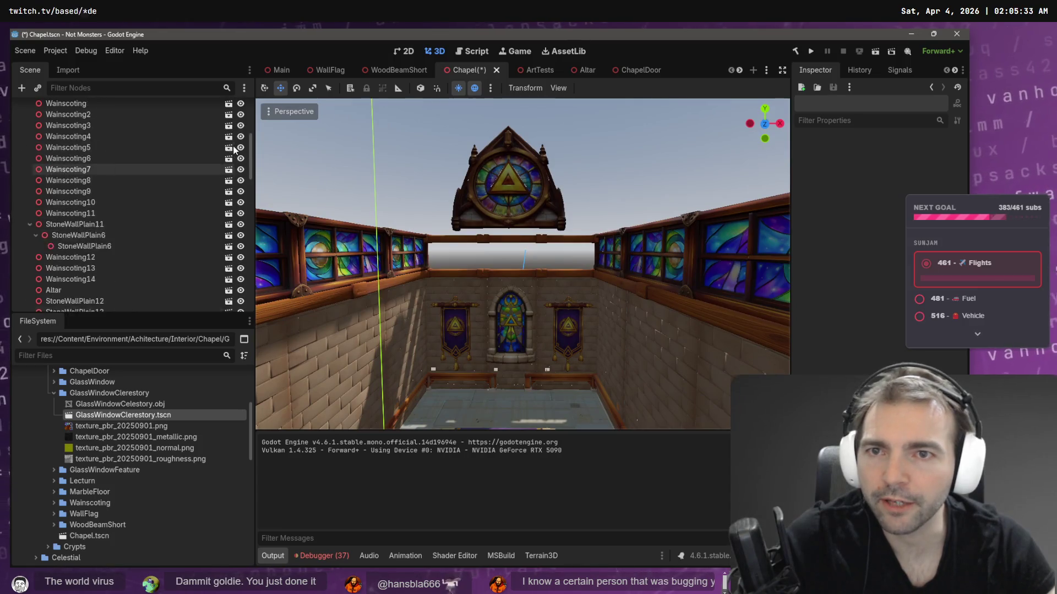
- Make the Blockout roof visible and turn the view toward the rose window
scroll(240, 144, up, 3)
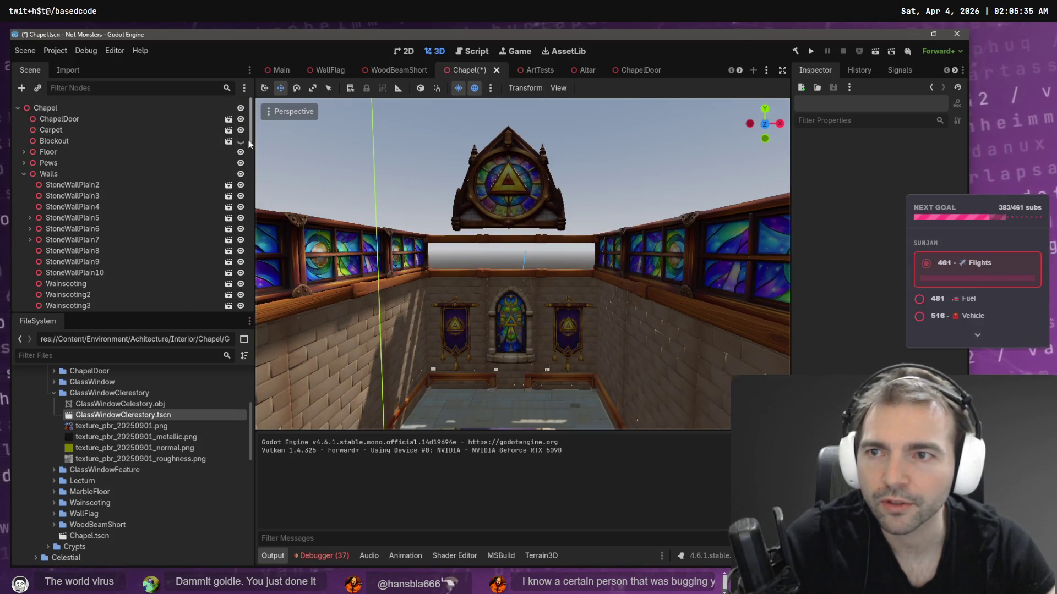
click(241, 142)
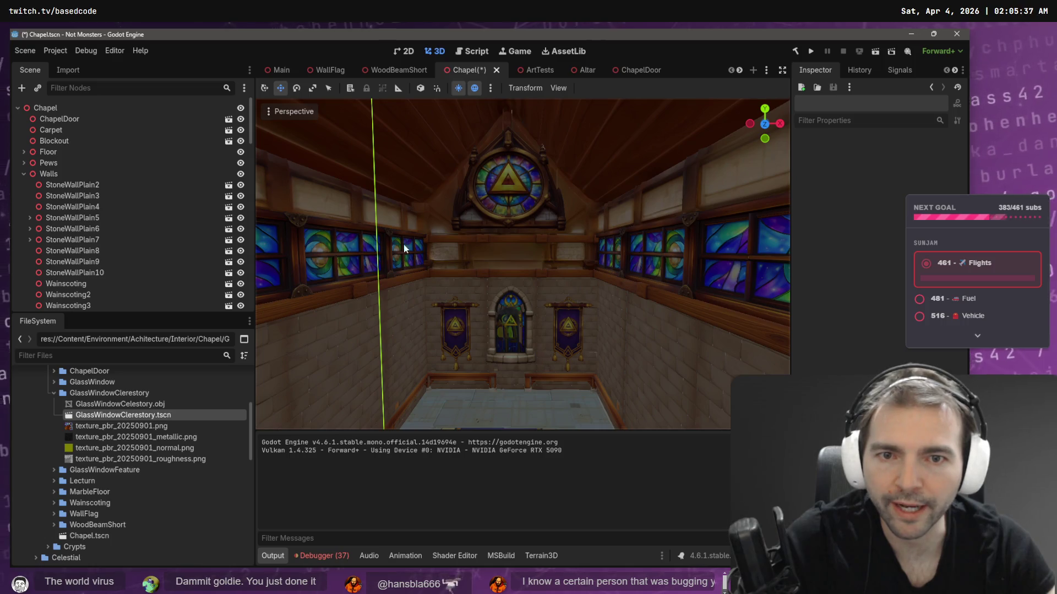
scroll(435, 235, down, 5)
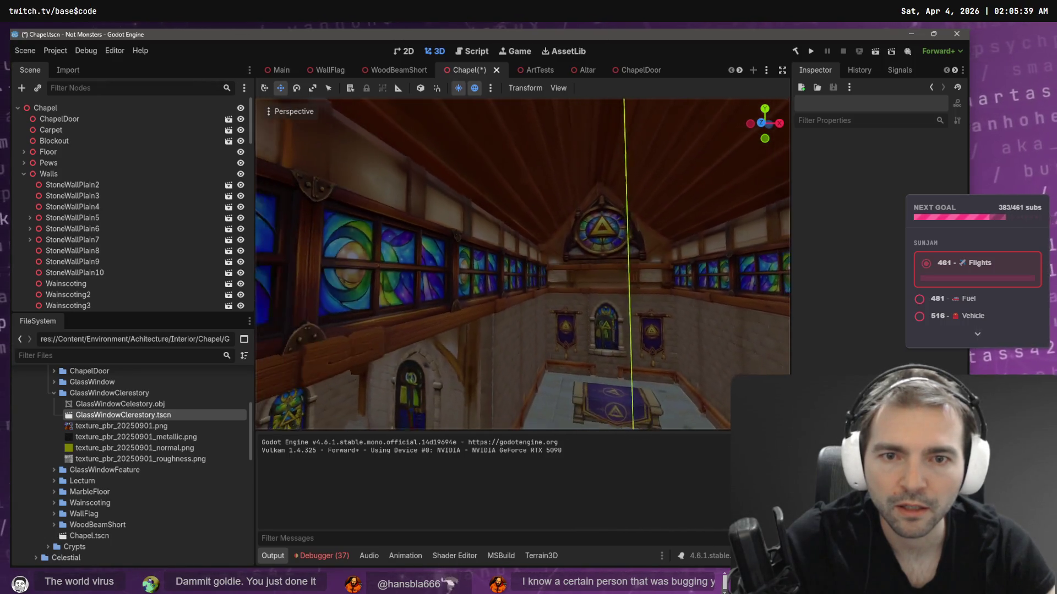
scroll(522, 264, up, 5)
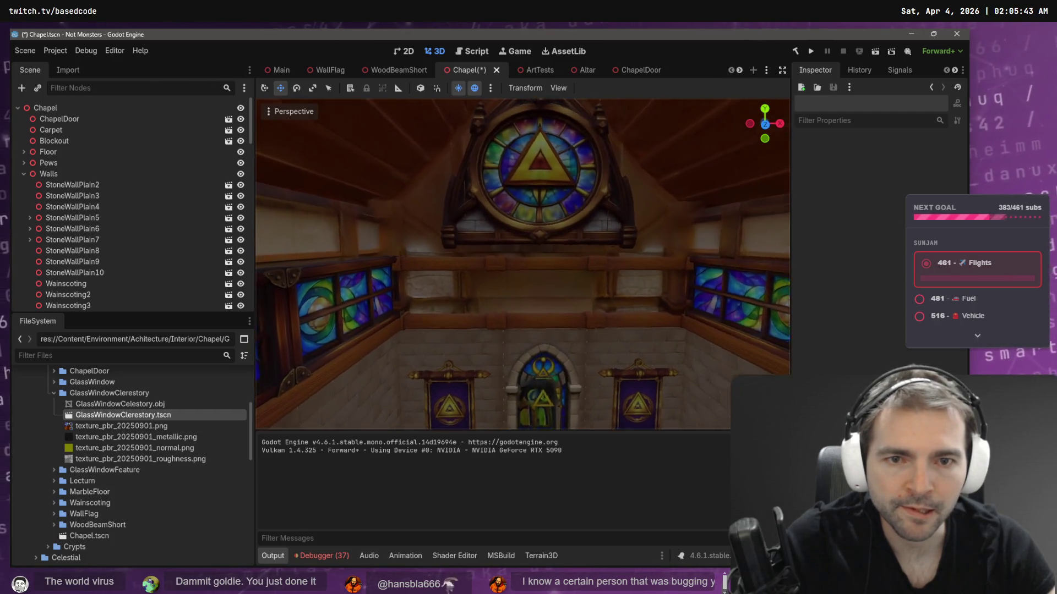
scroll(522, 265, up, 5)
drag(523, 265, 434, 230)
scroll(523, 264, down, 8)
- Try stretching and raising GlassWindowClerestory2, then undo those changes
key(alt+Tab)
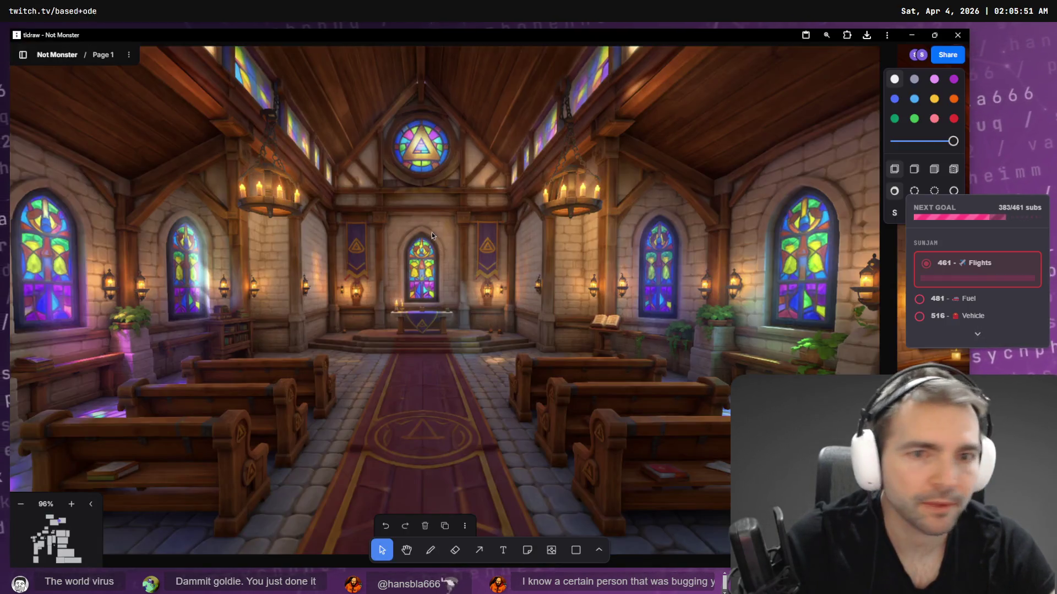
key(alt+Tab)
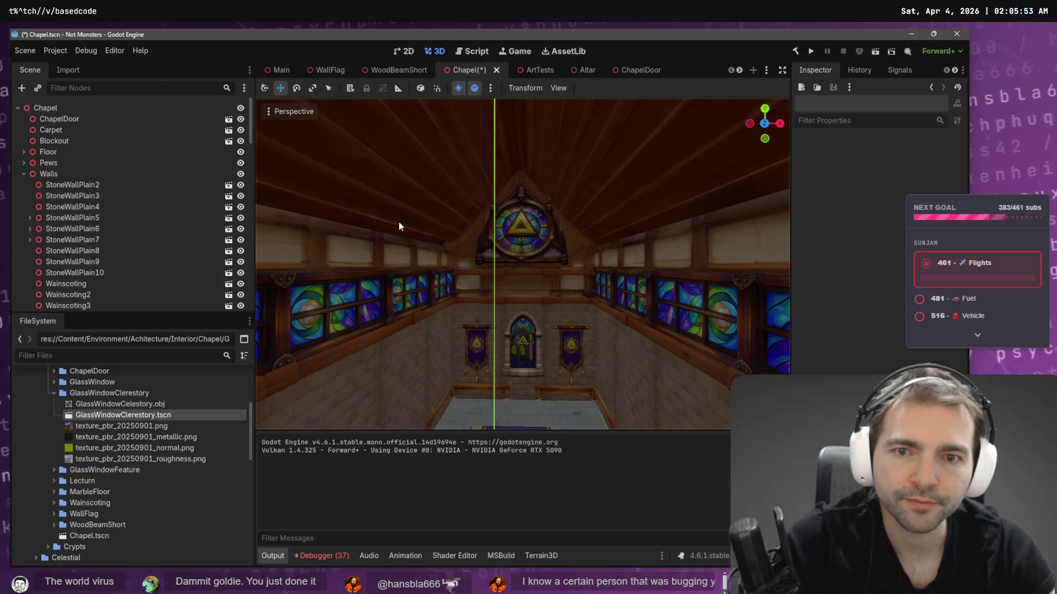
click(421, 272)
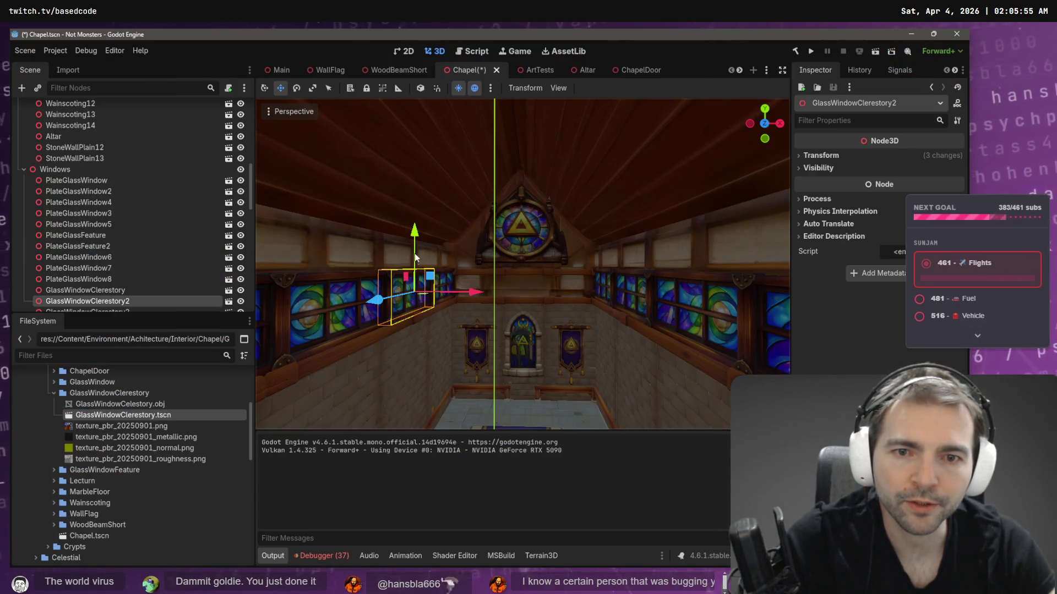
drag(414, 233, 414, 196)
key(w)
drag(416, 243, 416, 215)
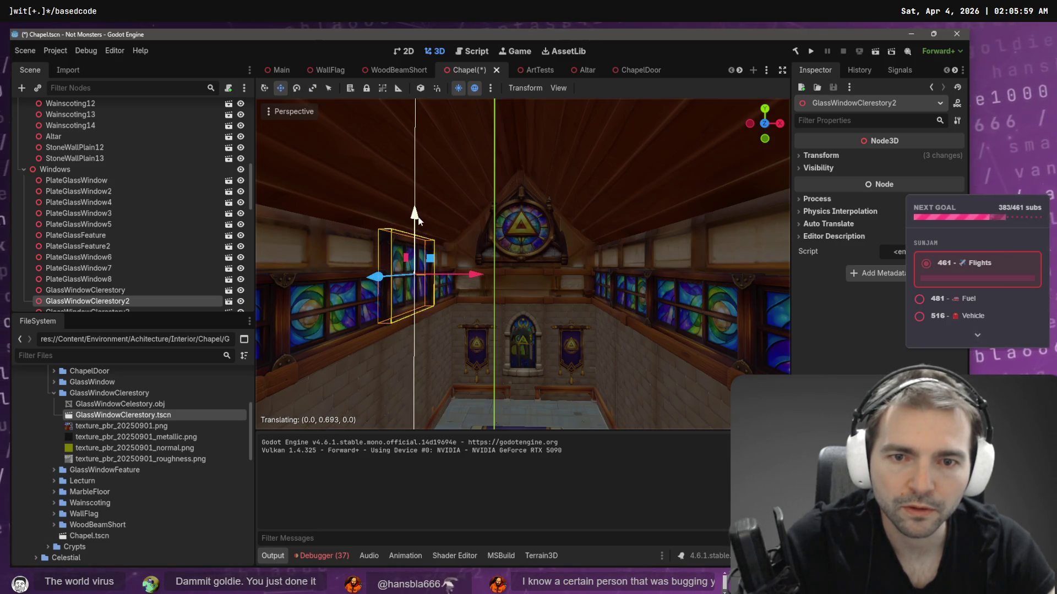
key(f)
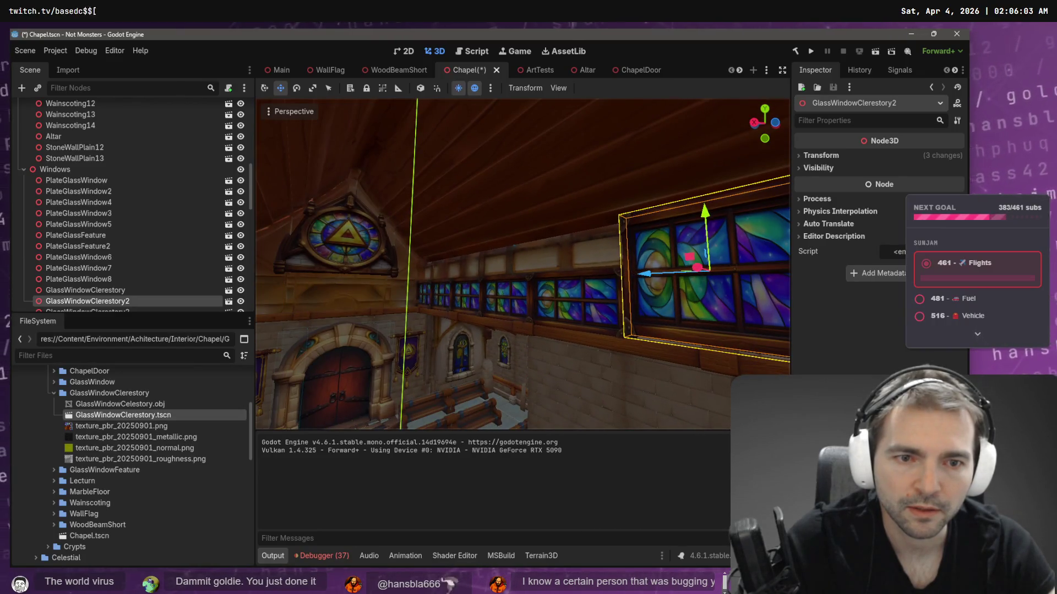
key(ctrl+z)
key(ctrl+z)
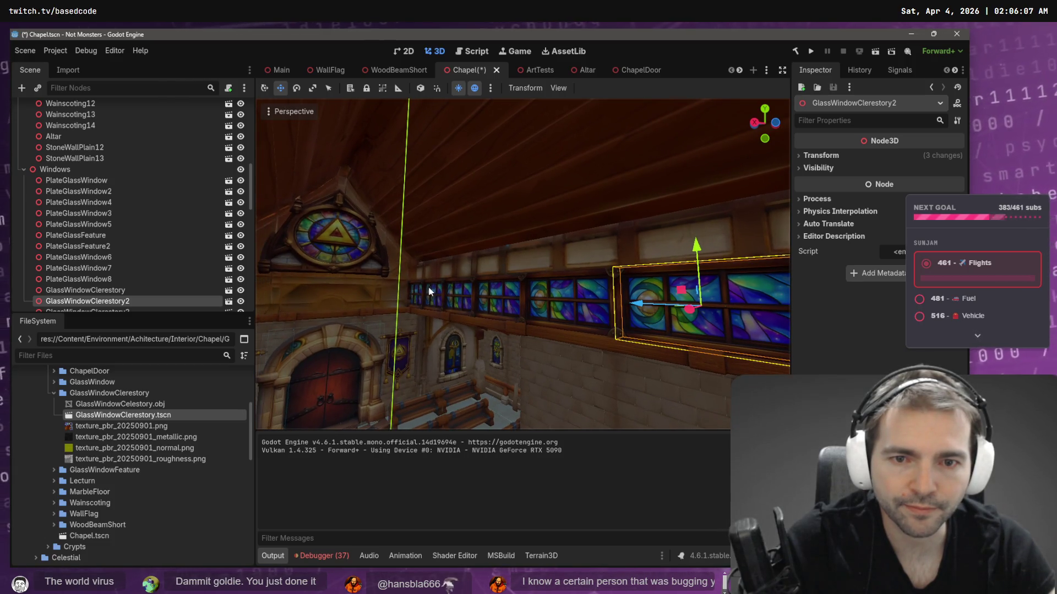
- Select all fourteen clerestory windows and raise them about 0.616 units
drag(444, 280, 665, 275)
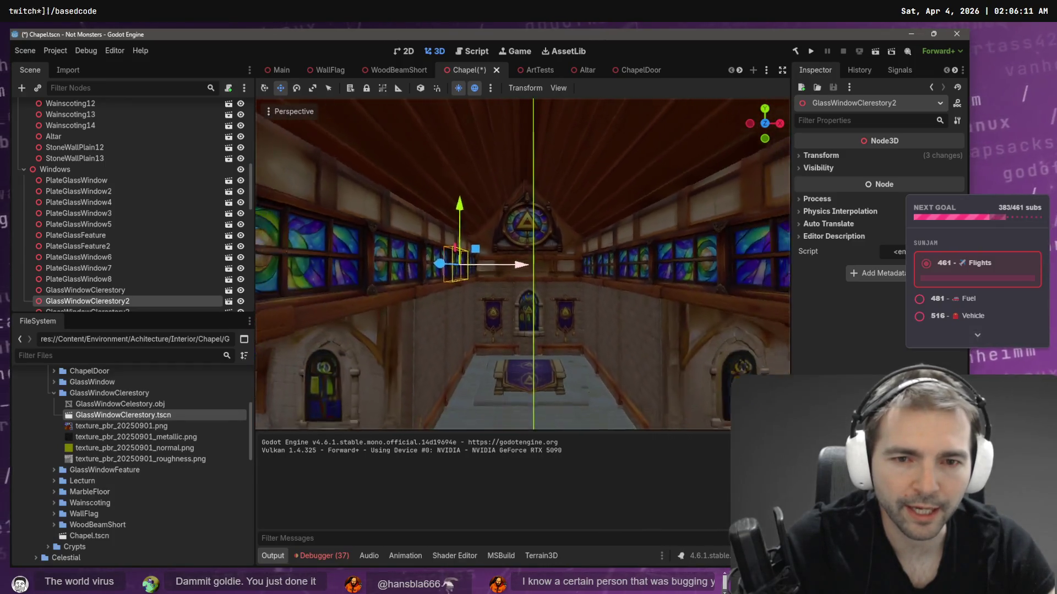
key(a)
scroll(451, 280, up, 2)
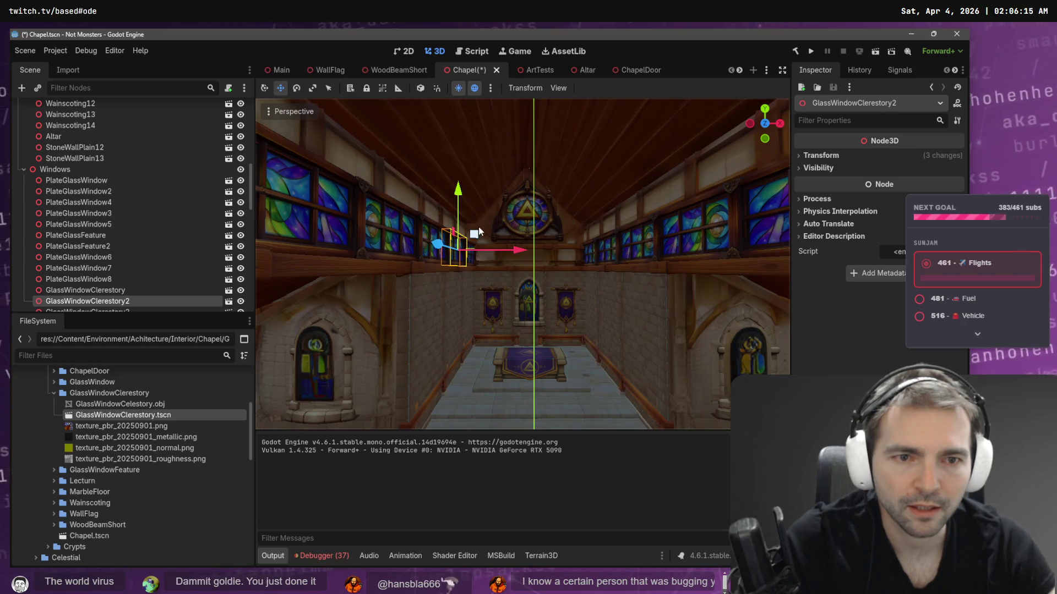
click(156, 288)
scroll(143, 277, down, 5)
shift+click(136, 278)
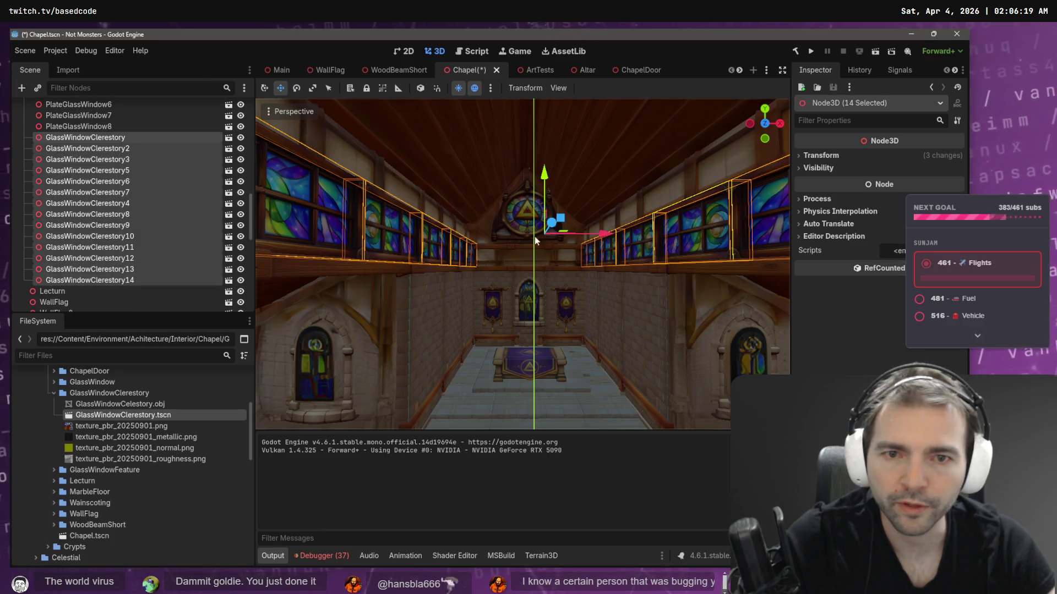
mouse_move(546, 176)
mouse_down()
mouse_move(547, 163)
mouse_move(549, 172)
mouse_up()
- Select the back wall panel StoneWallPlain2
click(582, 297)
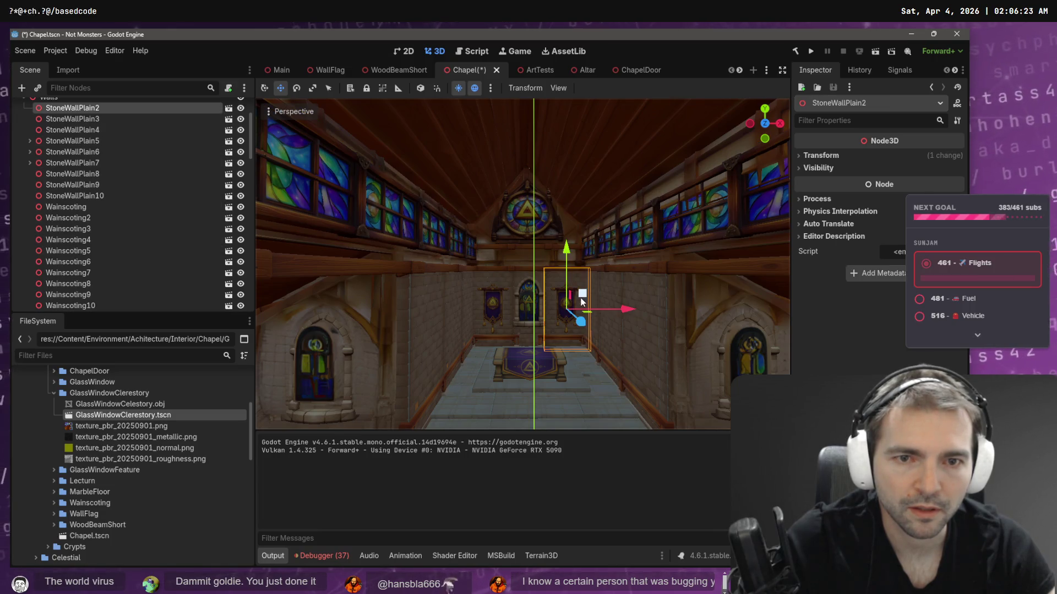
scroll(581, 297, up, 5)
scroll(583, 302, down, 6)
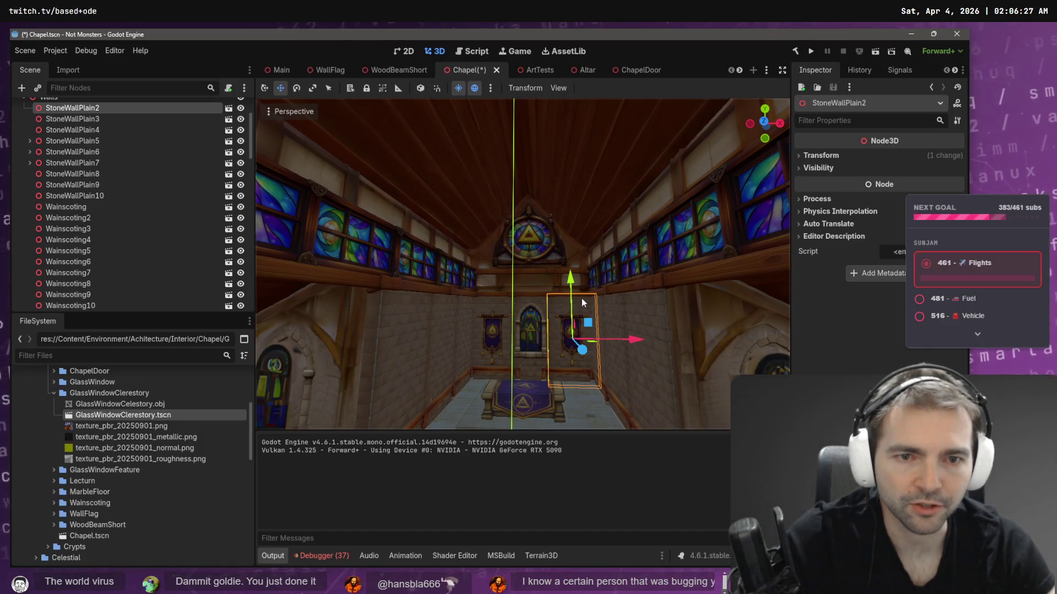
click(491, 303)
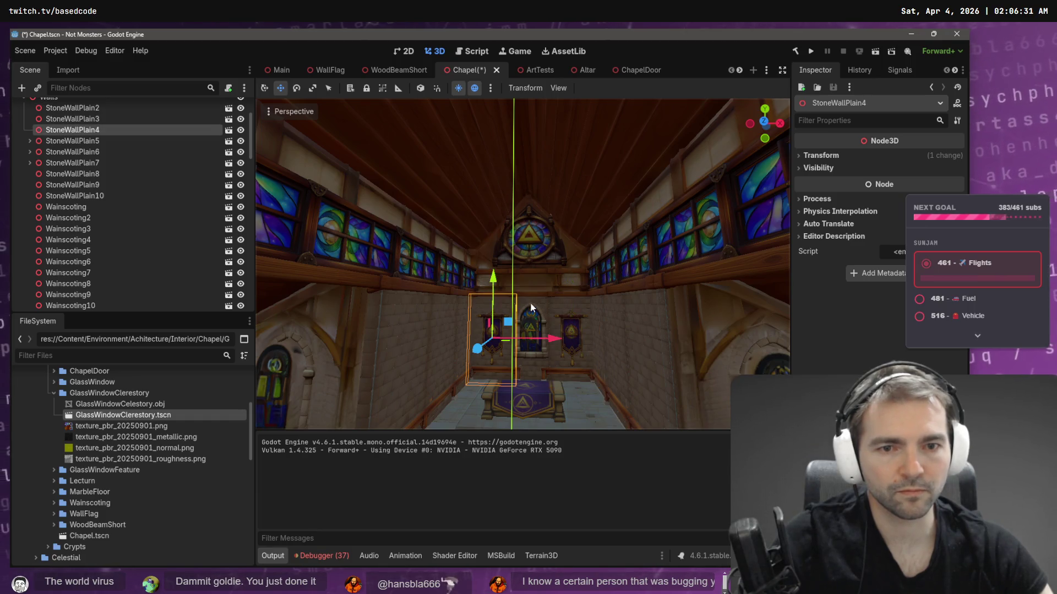
- Stretch back wall panels StoneWallPlain2–4 taller and raise them slightly
shift+click(539, 299)
shift+click(570, 304)
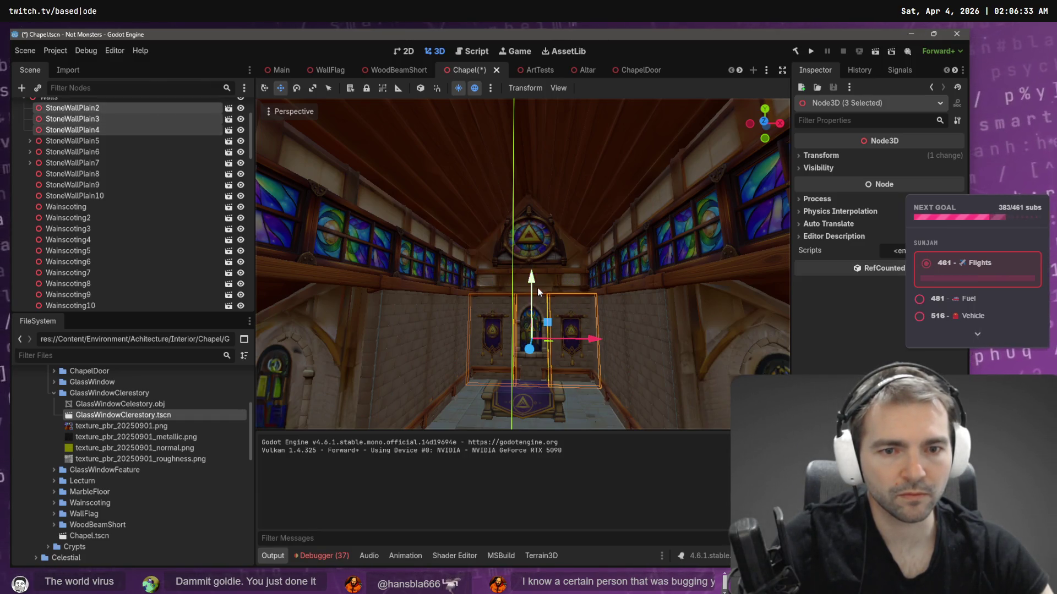
drag(531, 280, 531, 266)
key(w)
key(f)
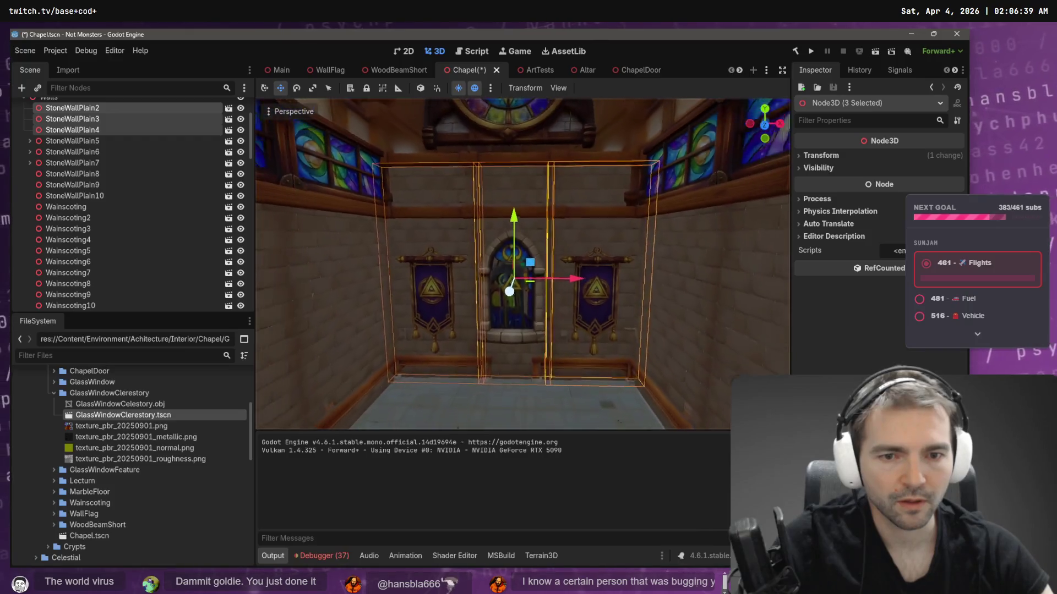
drag(514, 213, 521, 212)
- Deselect the walls and save the Chapel scene
scroll(520, 181, down, 3)
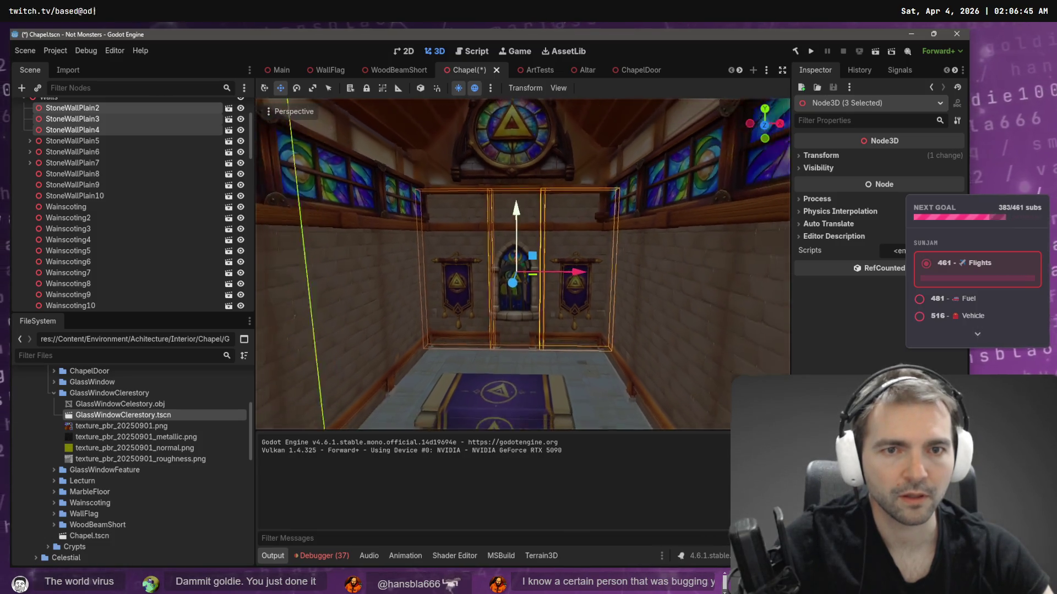
key(Escape)
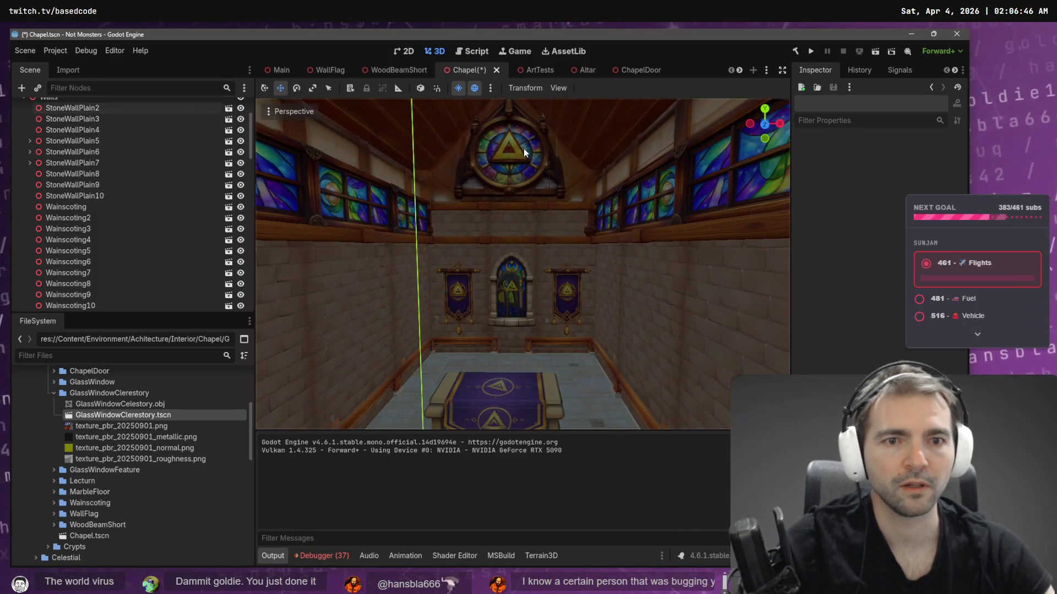
scroll(524, 152, down, 5)
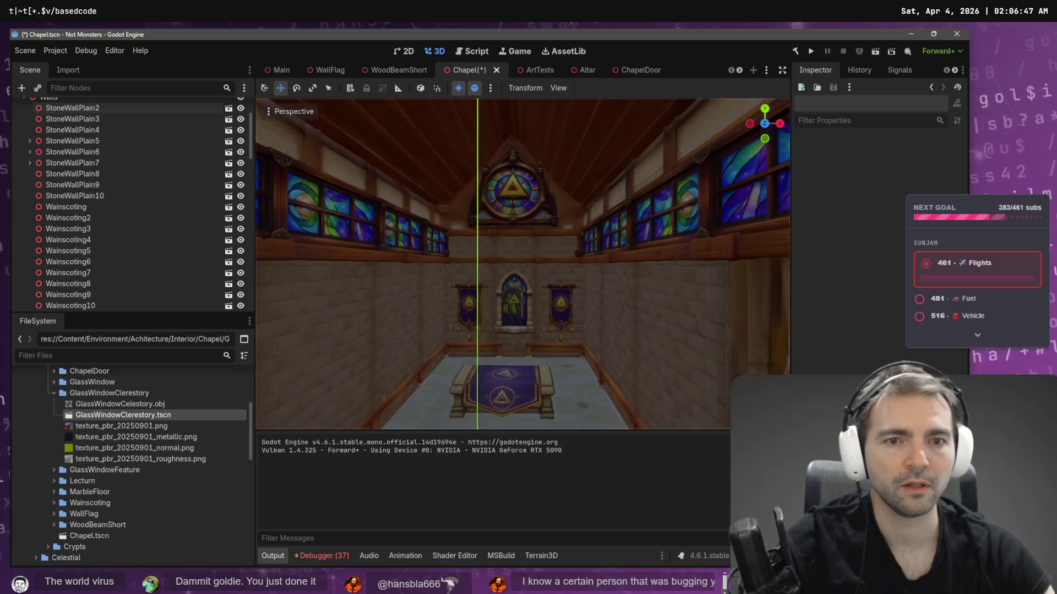
key(ctrl+s)
scroll(527, 149, up, 5)
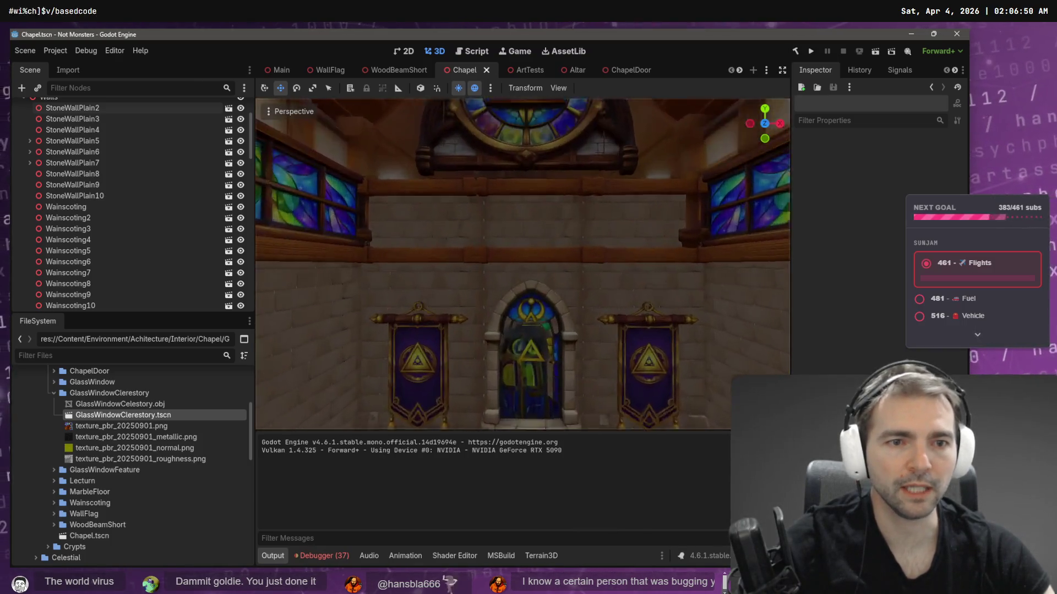
scroll(527, 150, up, 2)
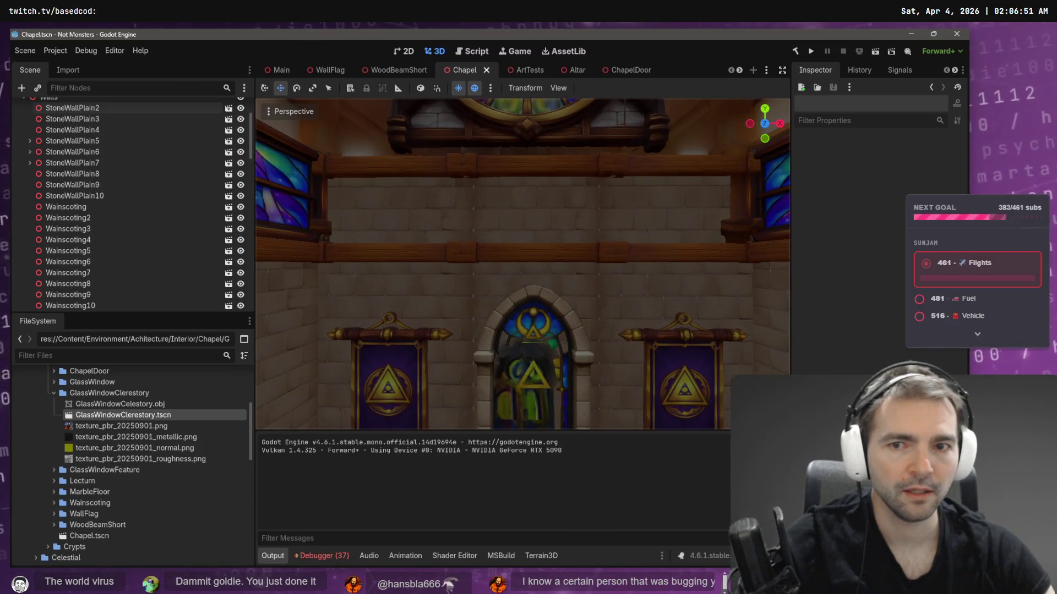
click(334, 226)
- Fly to the end-wall corner and inspect the wood beams and GlassWindowClerestory3
key(e)
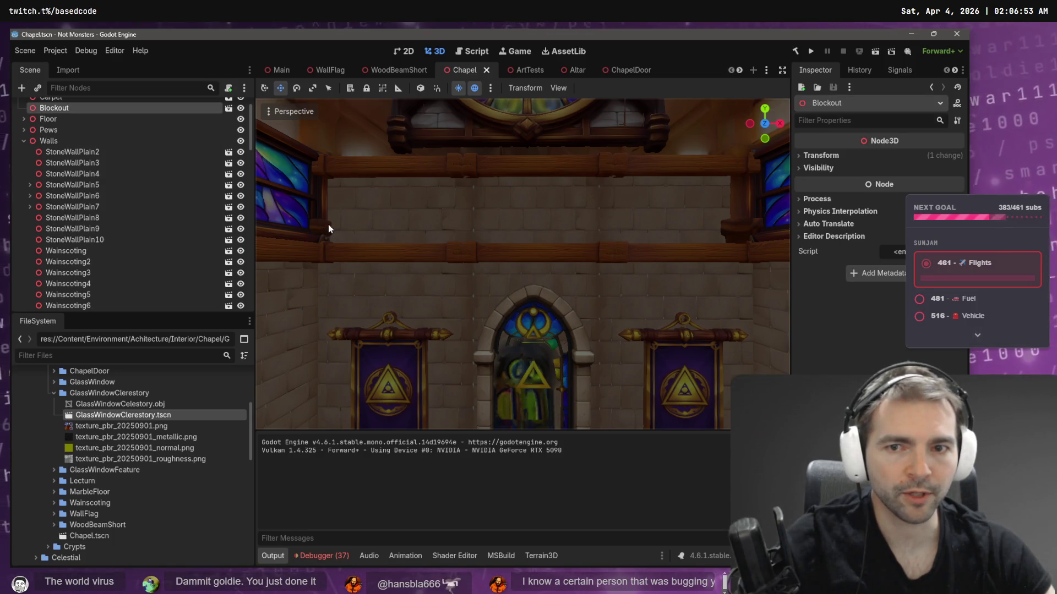
key(w)
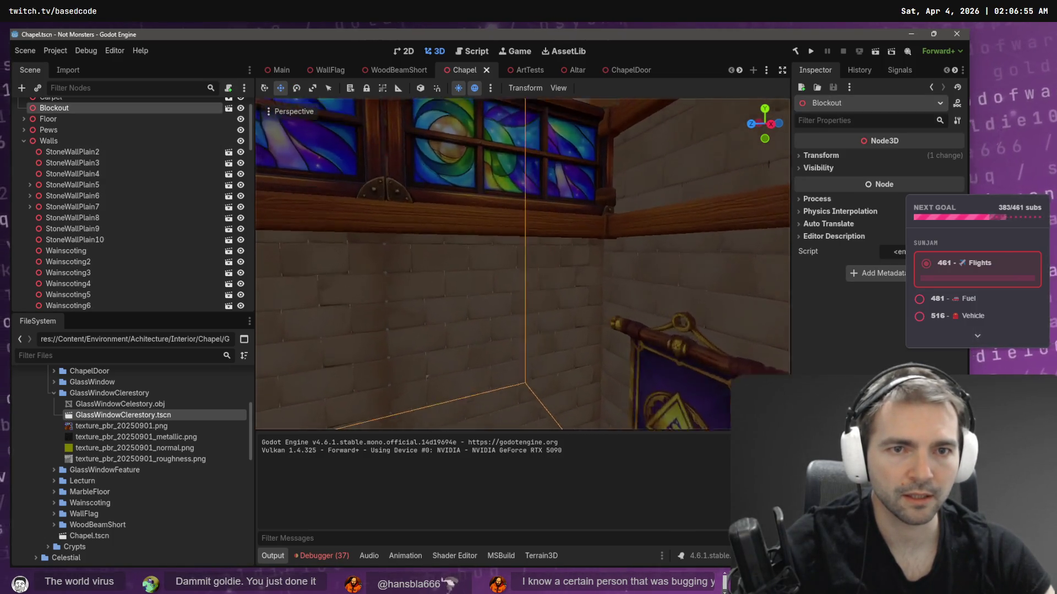
key(w)
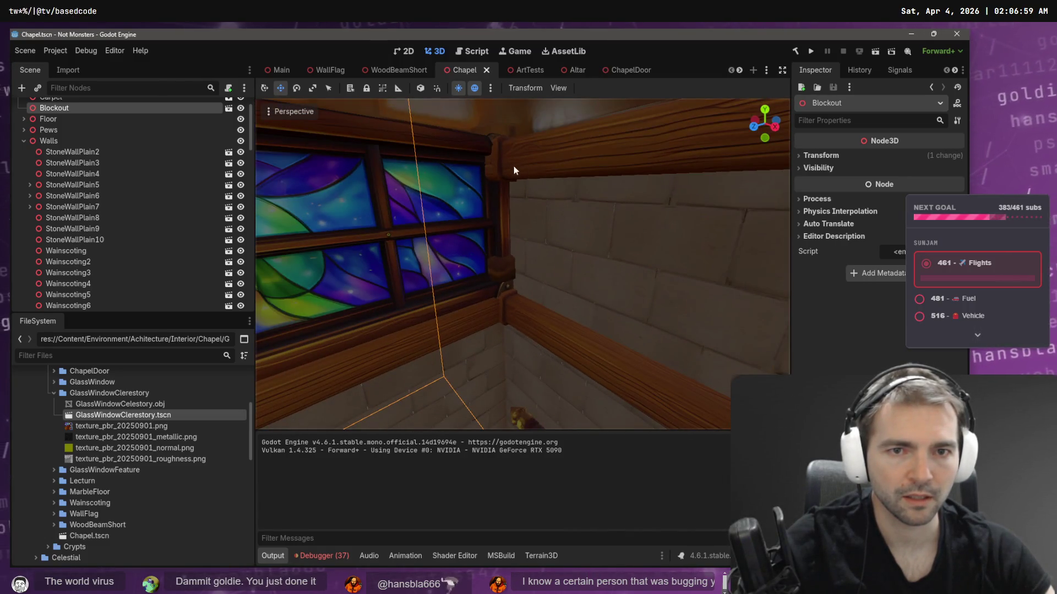
click(514, 159)
click(518, 312)
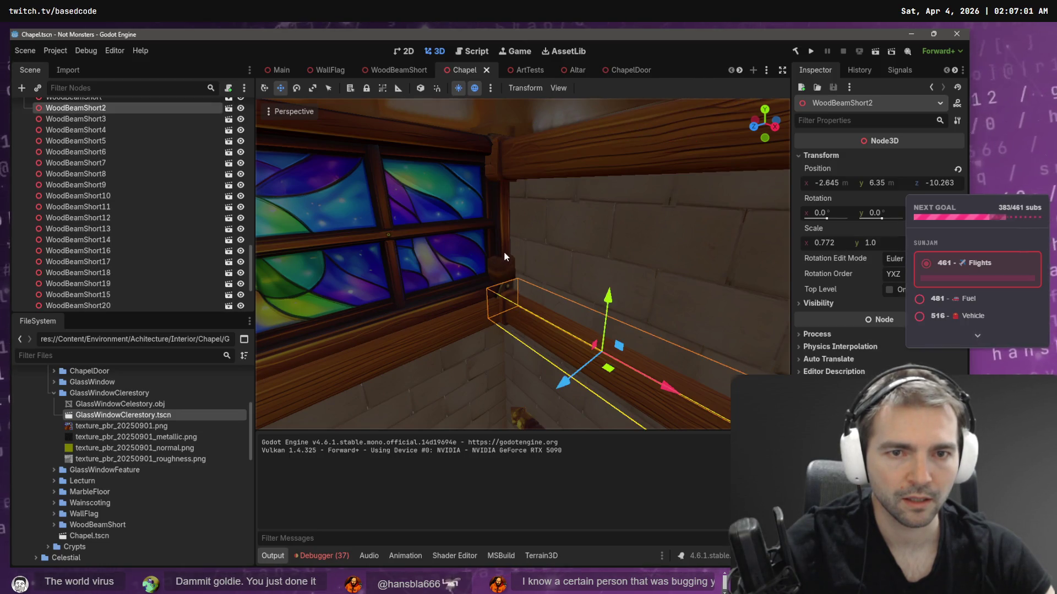
click(466, 243)
- Back the view away to see the whole end wall, then bring up the tldraw concept art
key(w)
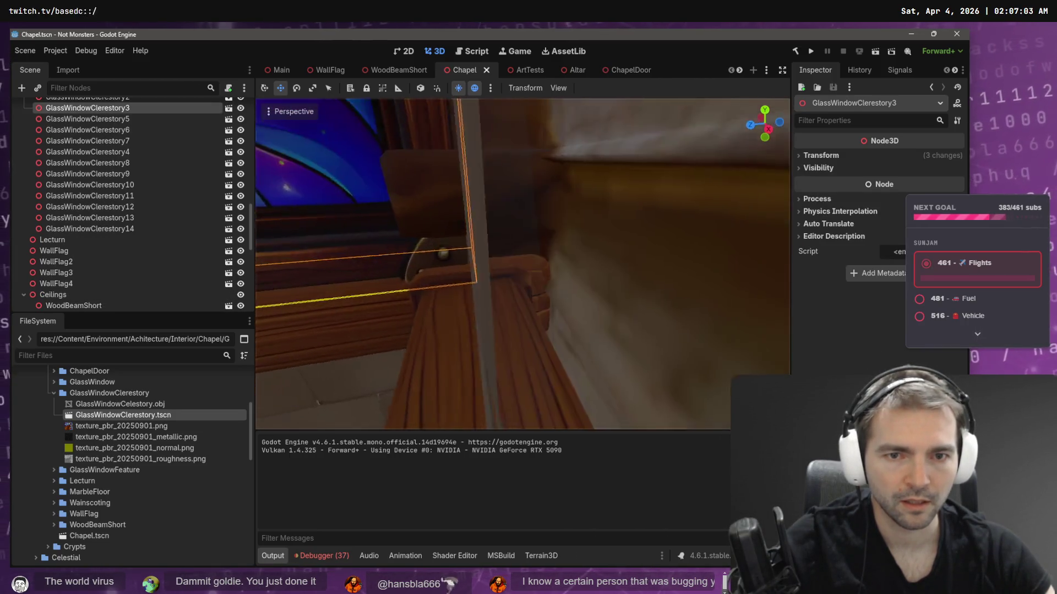
key(s)
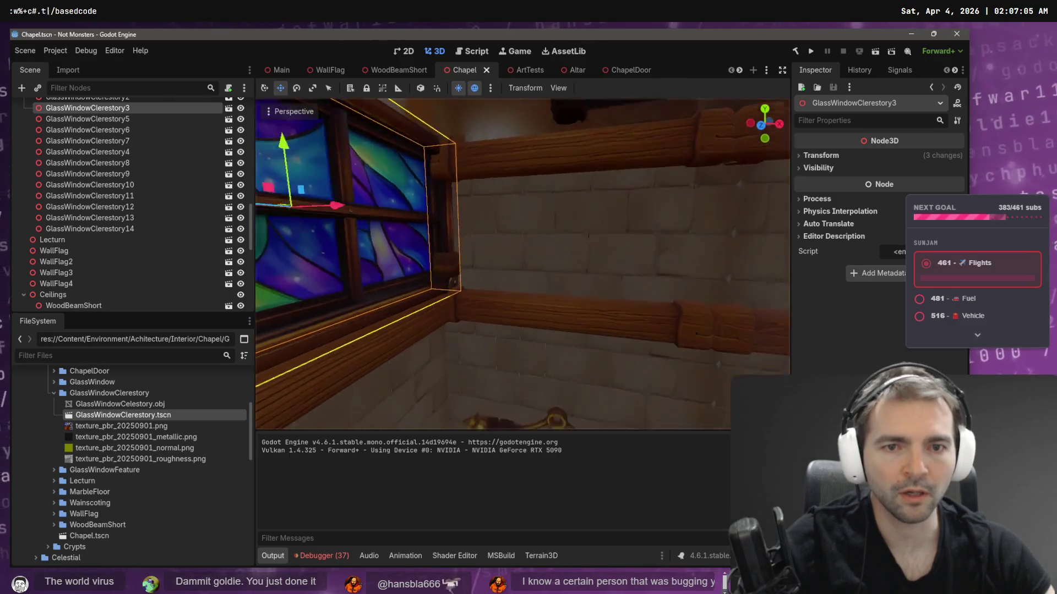
key(s)
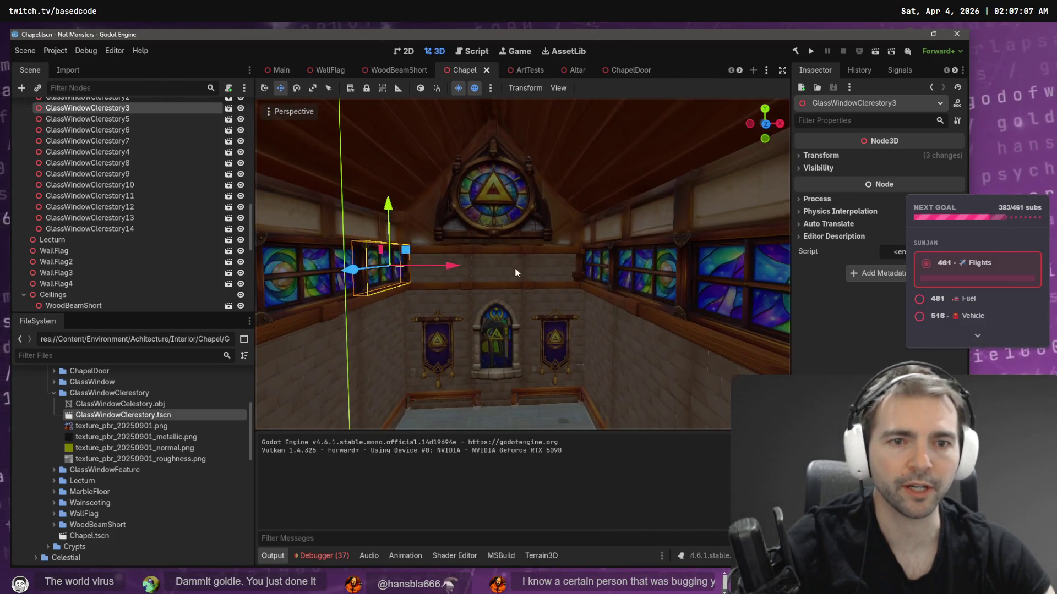
key(a)
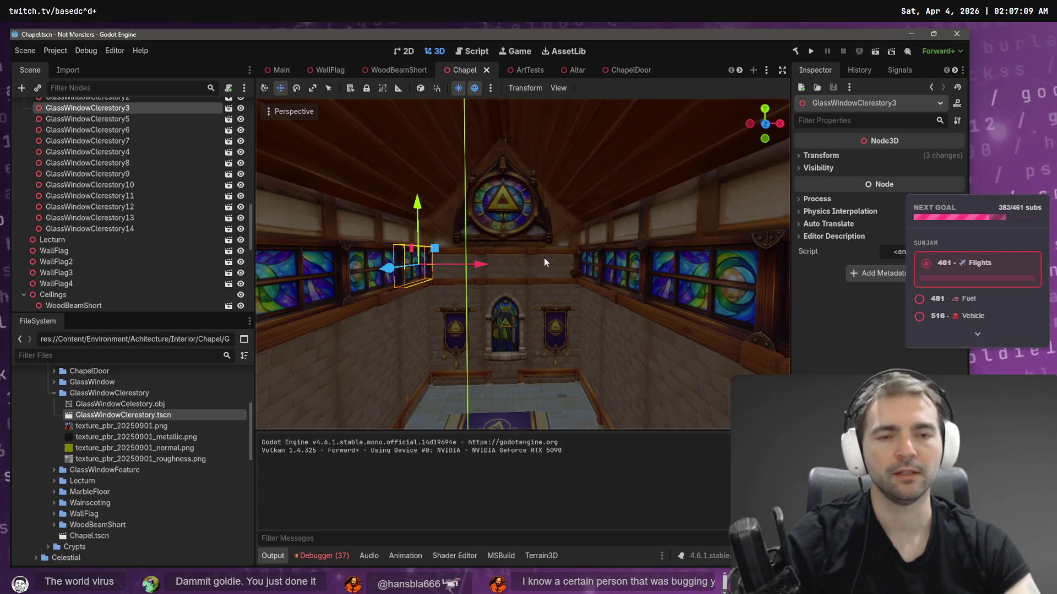
key(s)
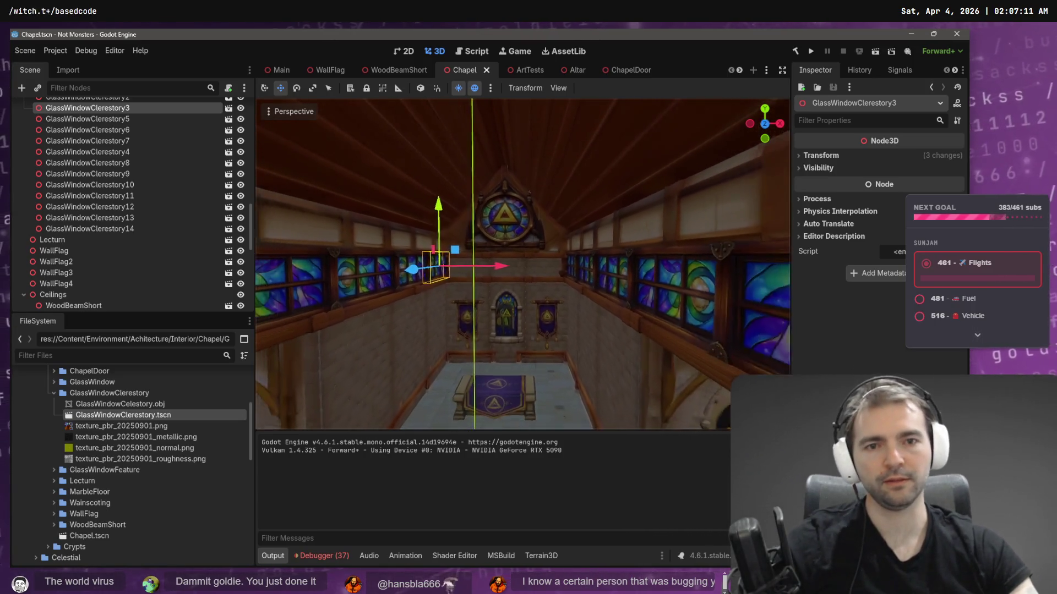
key(alt+Tab)
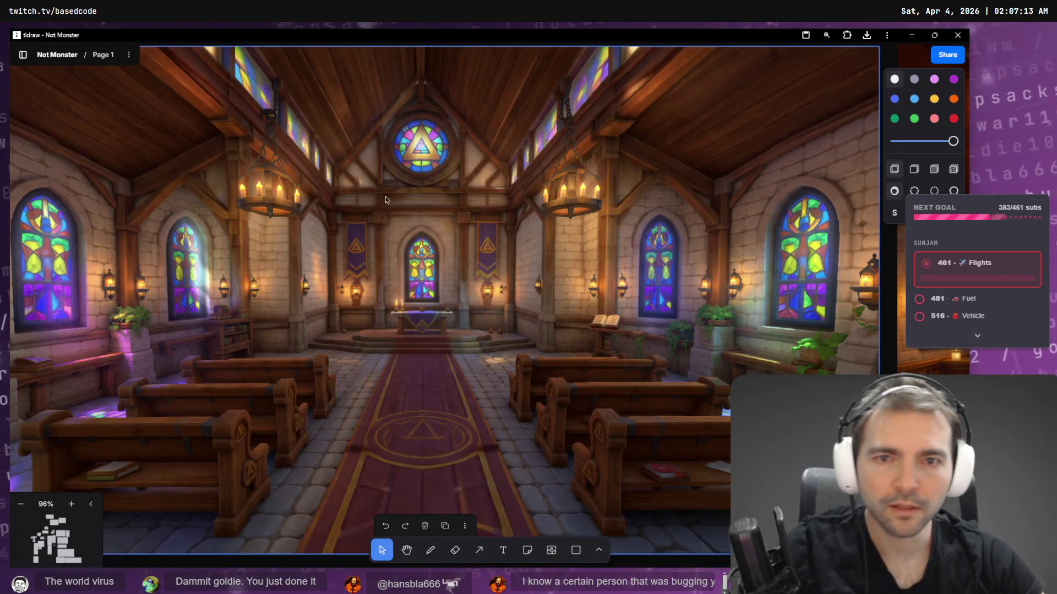
- Check the tldraw chapel concept art (pews, stained glass, red aisle) against the Godot scene
key(alt+Tab)
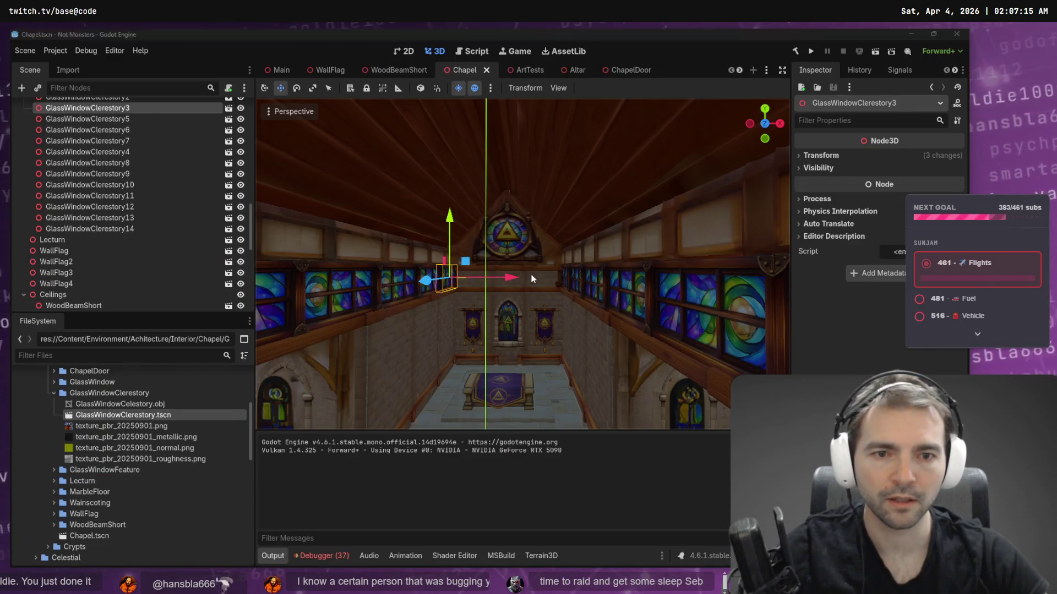
key(alt+Tab)
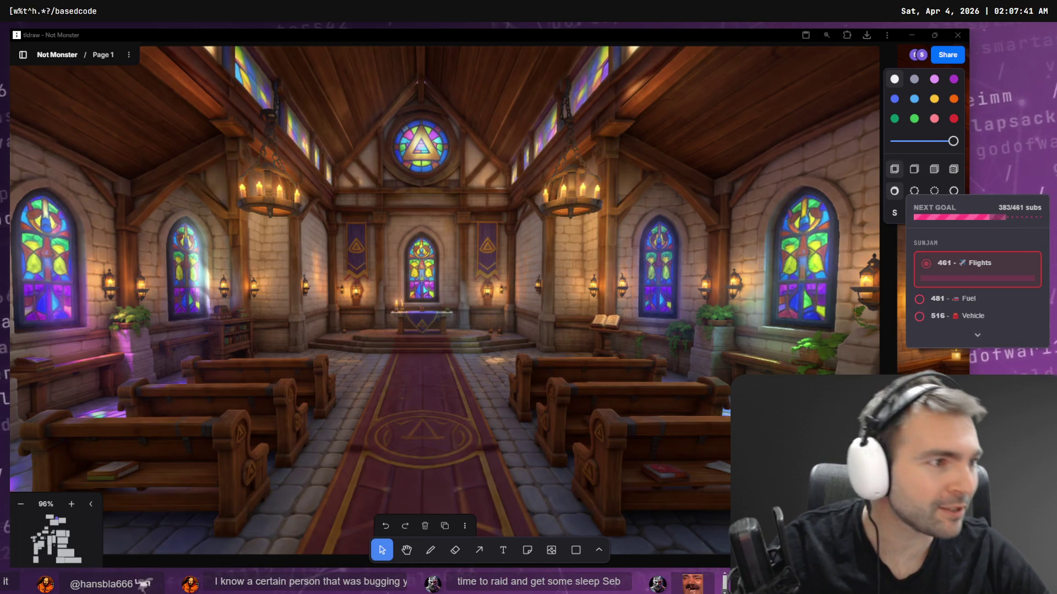
click(656, 160)
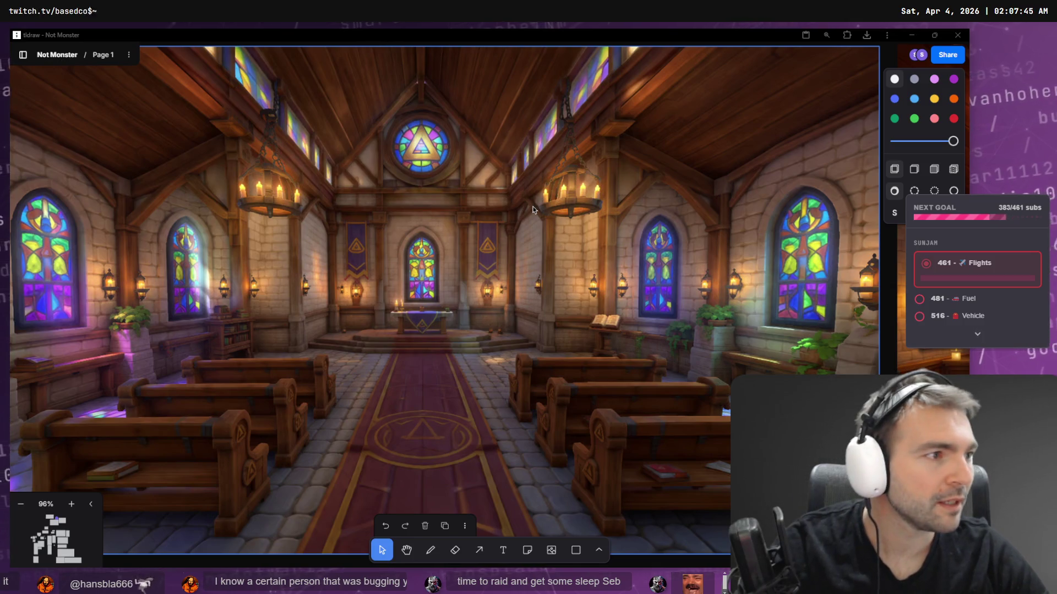
key(alt+Tab)
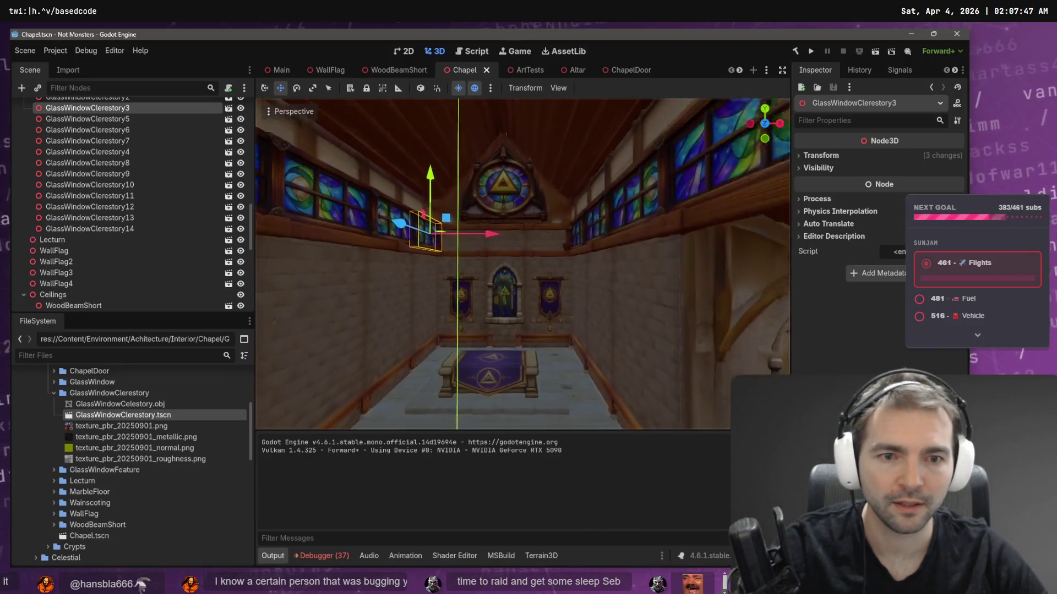
- Inspect the banners, right stone wall and back-wall window, glancing at the concept art
click(557, 259)
shift+click(443, 281)
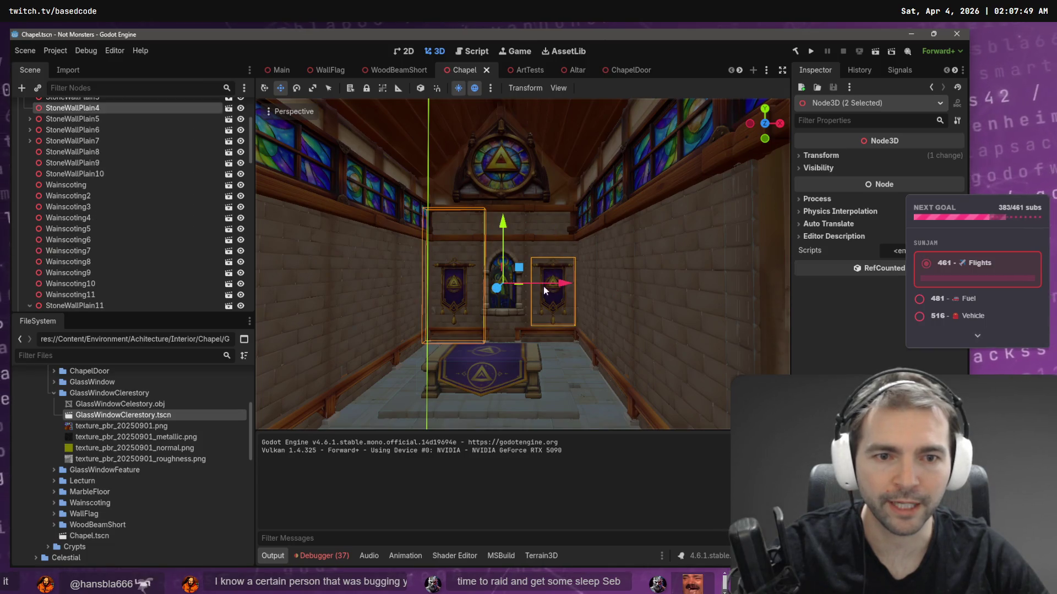
click(565, 323)
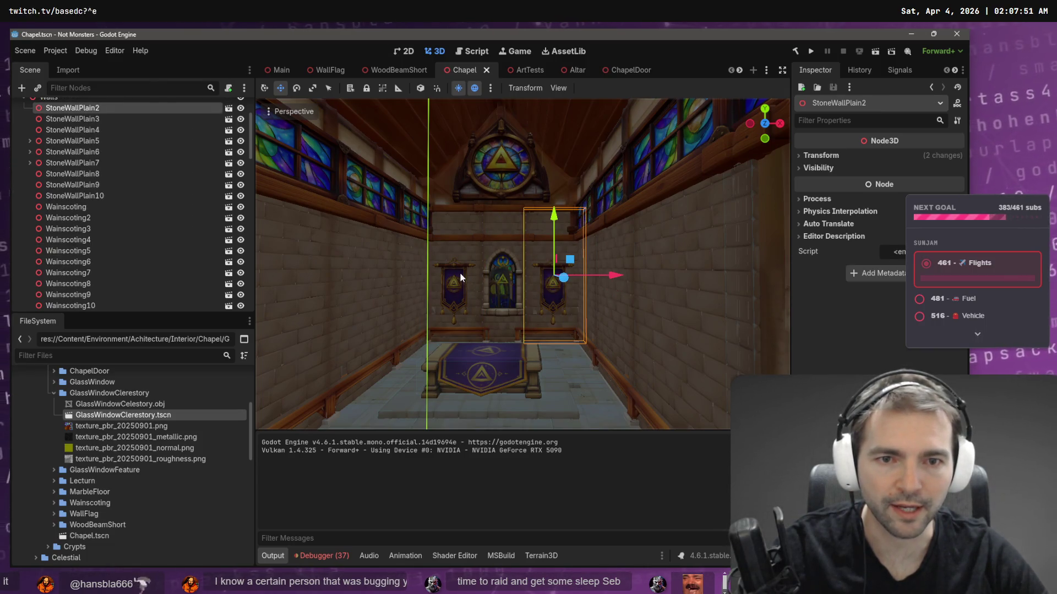
click(502, 263)
key(alt+Tab)
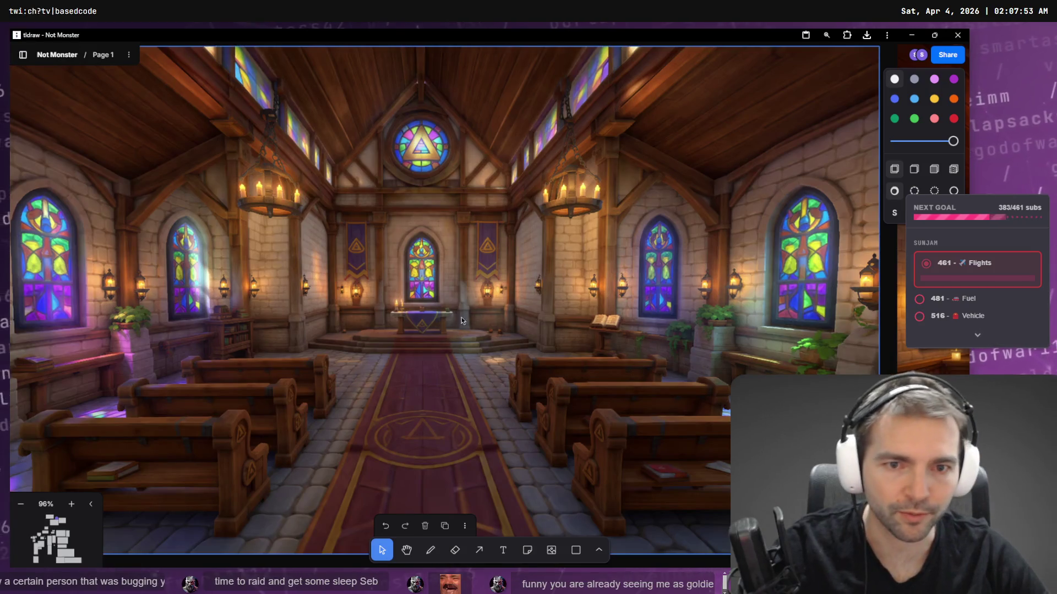
key(alt+Tab)
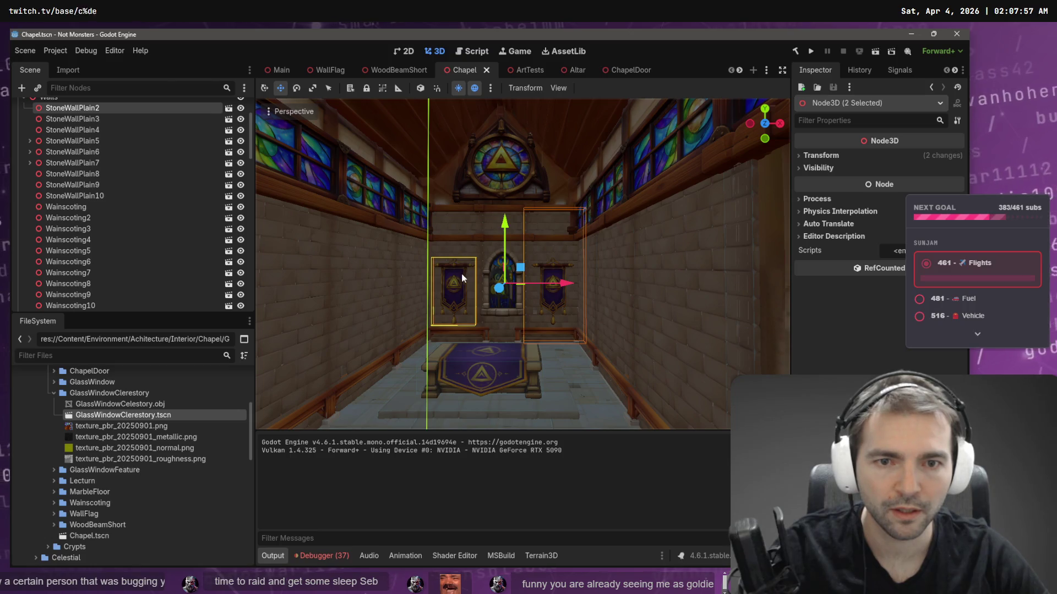
- Select WallFlag and WallFlag2, raise them about 0.9 units, and compare with the concept art
drag(537, 293, 556, 299)
click(556, 298)
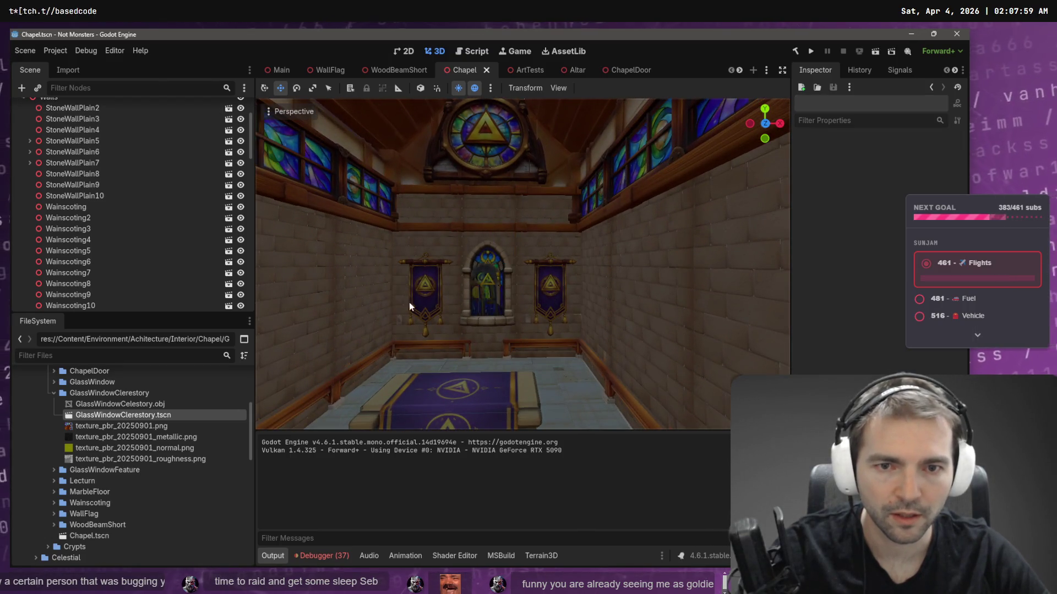
click(446, 278)
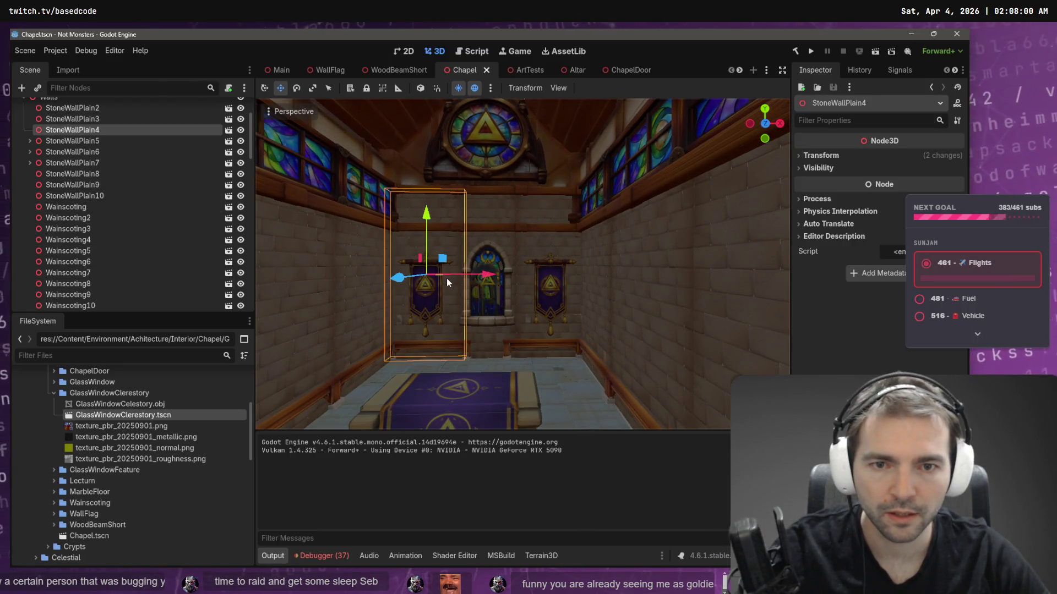
click(556, 283)
scroll(94, 242, down, 3)
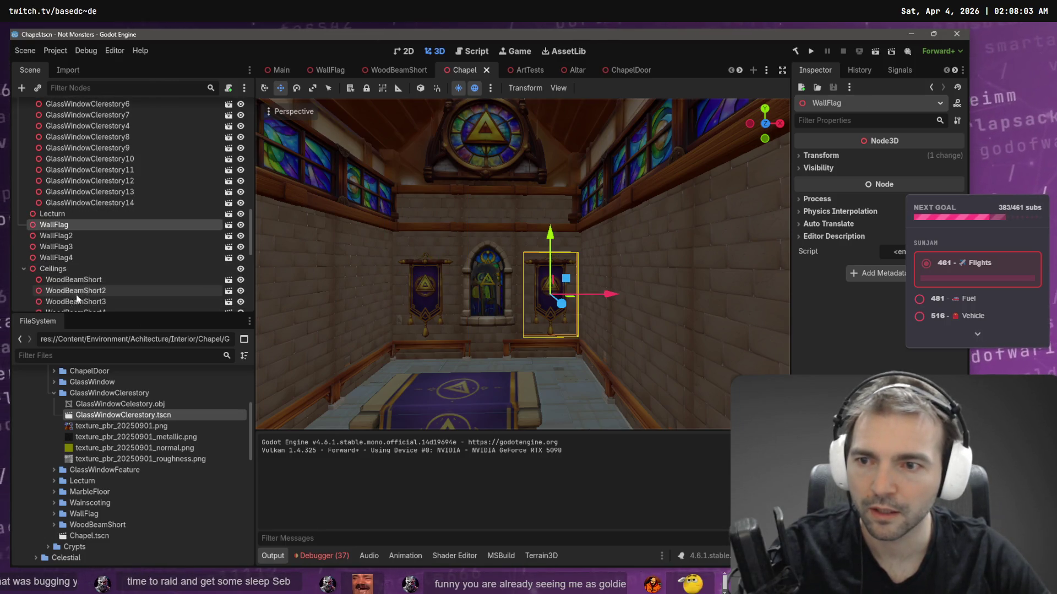
ctrl+click(94, 236)
mouse_move(488, 236)
mouse_down()
mouse_move(493, 214)
mouse_move(494, 223)
mouse_up()
key(alt+Tab)
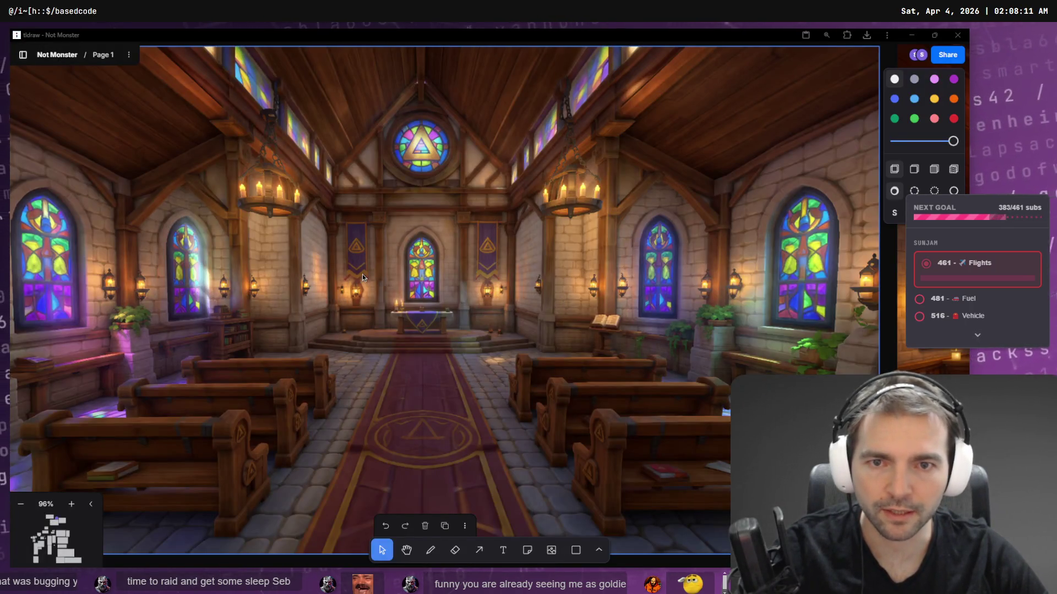
- Reframe the chapel view on the raised banners, switch to the Select tool, and pick the right wall
key(alt+Tab)
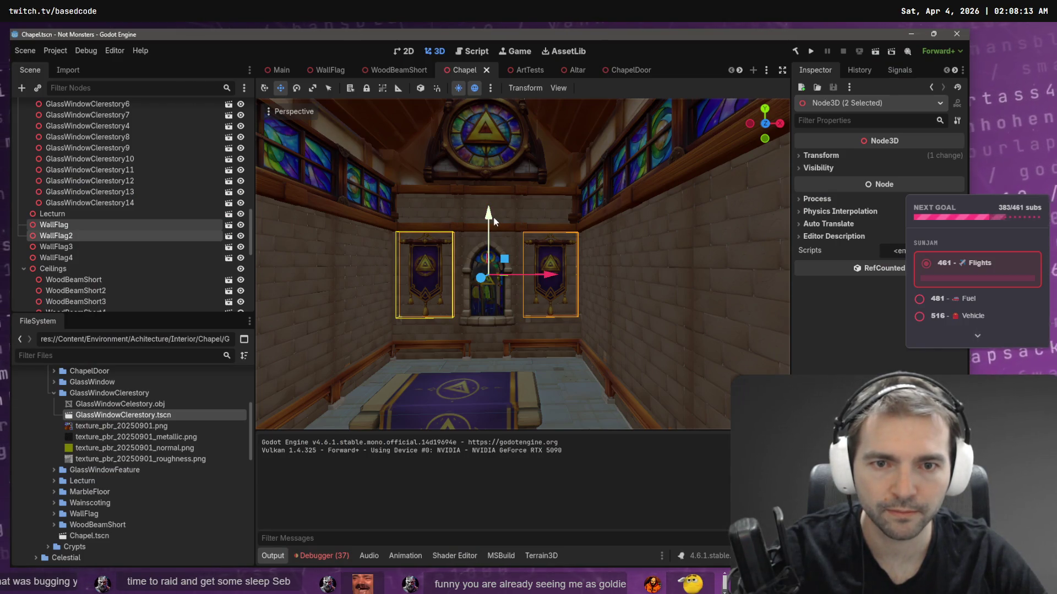
scroll(494, 221, down, 3)
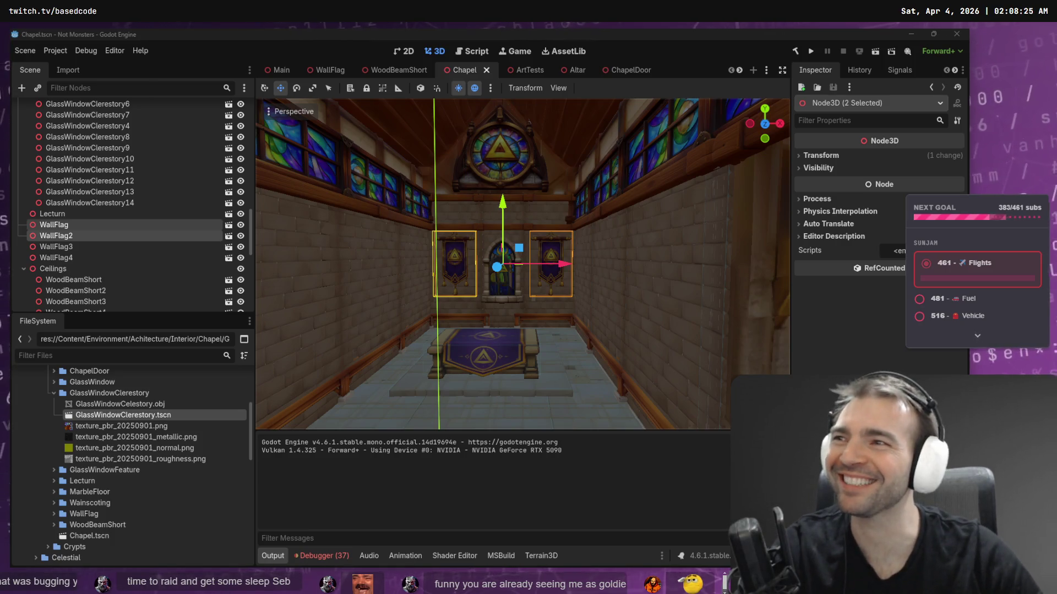
scroll(541, 189, down, 5)
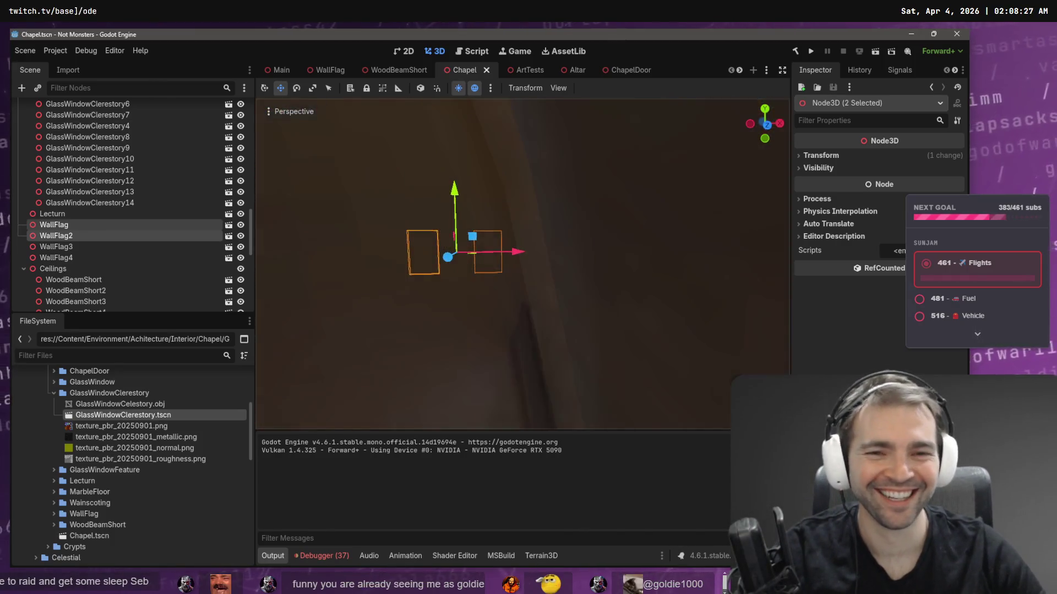
scroll(540, 189, up, 5)
key(q)
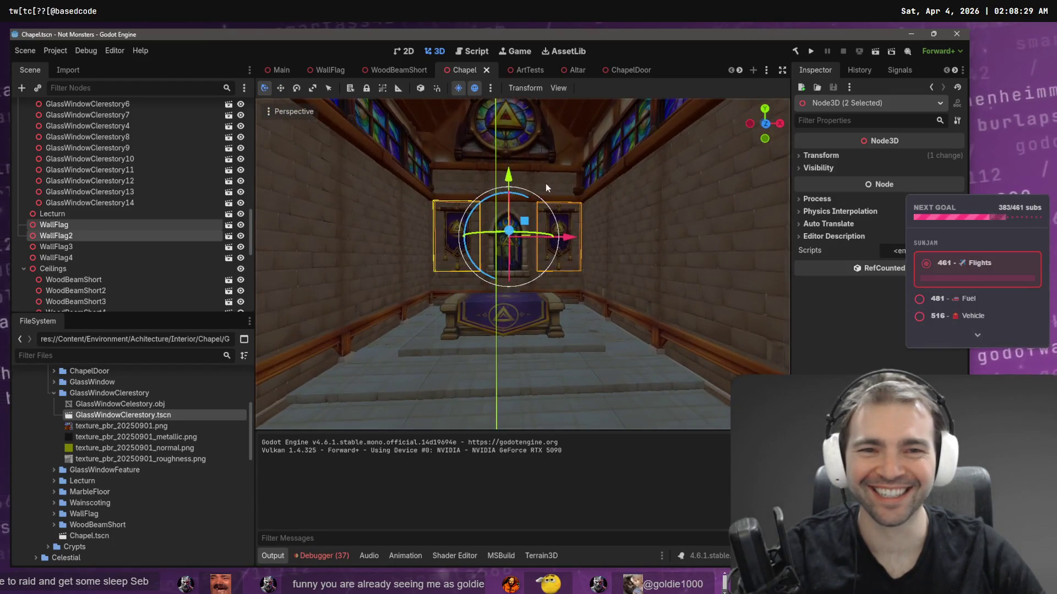
click(598, 234)
- Orbit the view from the ceiling beams round to face the chapel's entrance doors
click(506, 169)
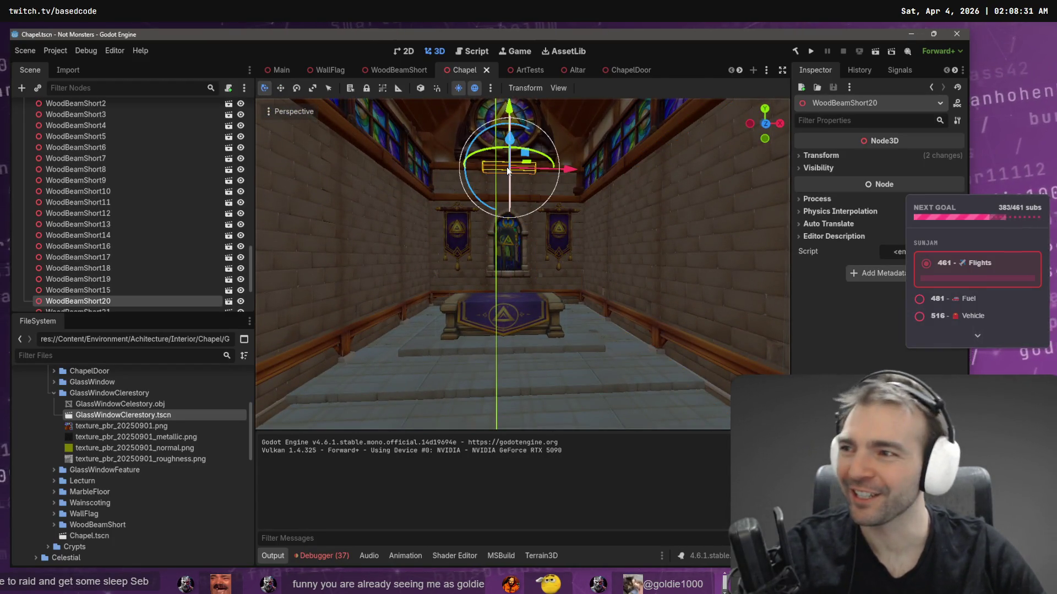
drag(513, 176, 513, 138)
drag(545, 230, 545, 275)
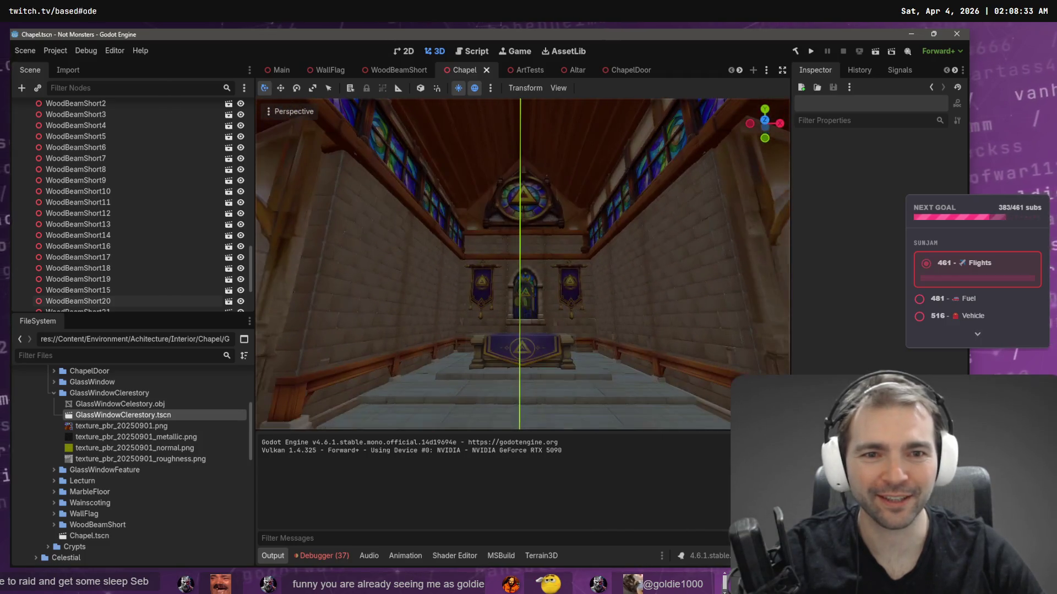
mouse_move(516, 179)
mouse_down()
mouse_move(496, 182)
mouse_move(479, 165)
mouse_move(451, 187)
mouse_up()
mouse_move(523, 264)
mouse_down()
mouse_move(495, 253)
mouse_move(495, 275)
mouse_move(528, 259)
mouse_move(512, 270)
mouse_up()
drag(418, 269, 414, 274)
- Select the three wall panels StoneWallPlain8–10 around the doors and switch to scale mode
click(389, 300)
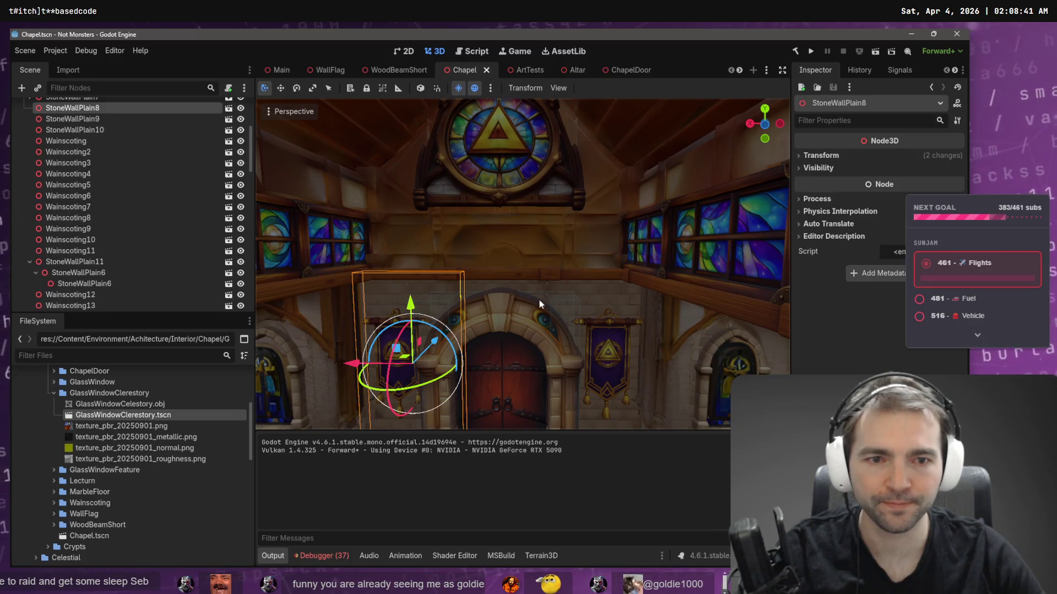
shift+click(533, 284)
shift+click(605, 292)
key(r)
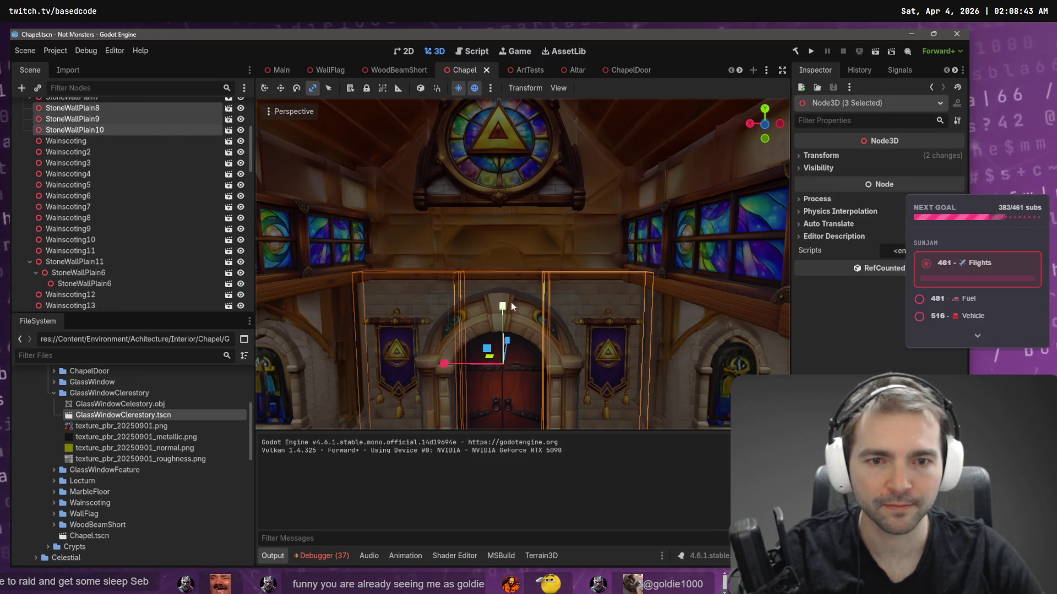
drag(531, 303, 547, 301)
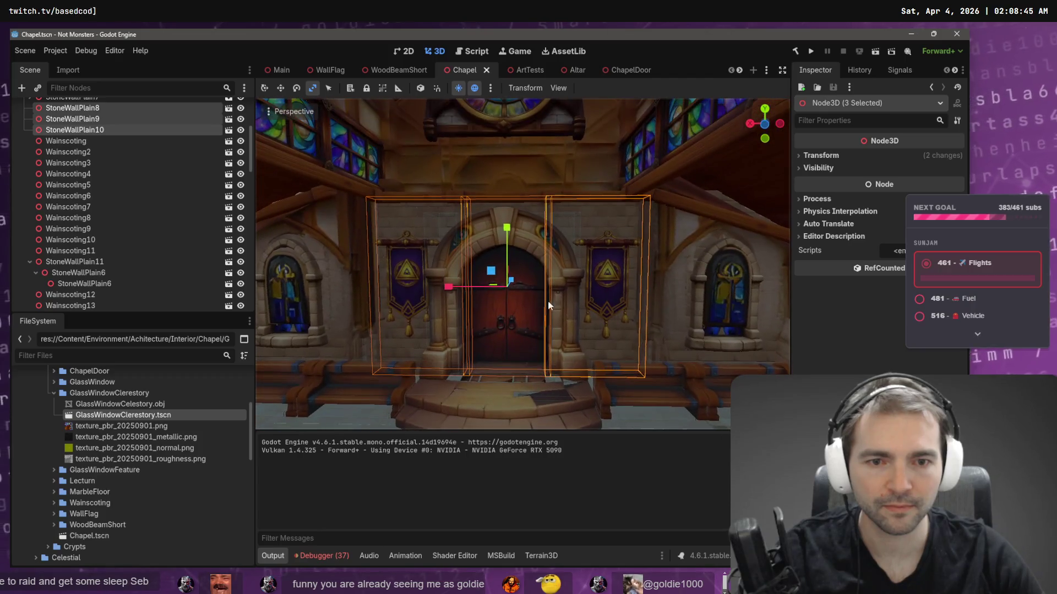